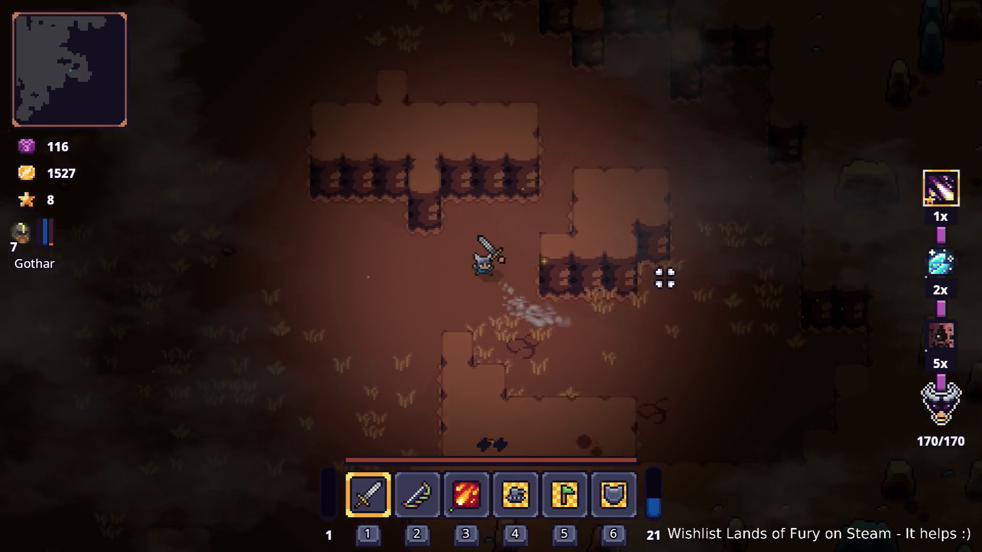
- Walk the hero down and then left through the dirt cave rooms
key("s")
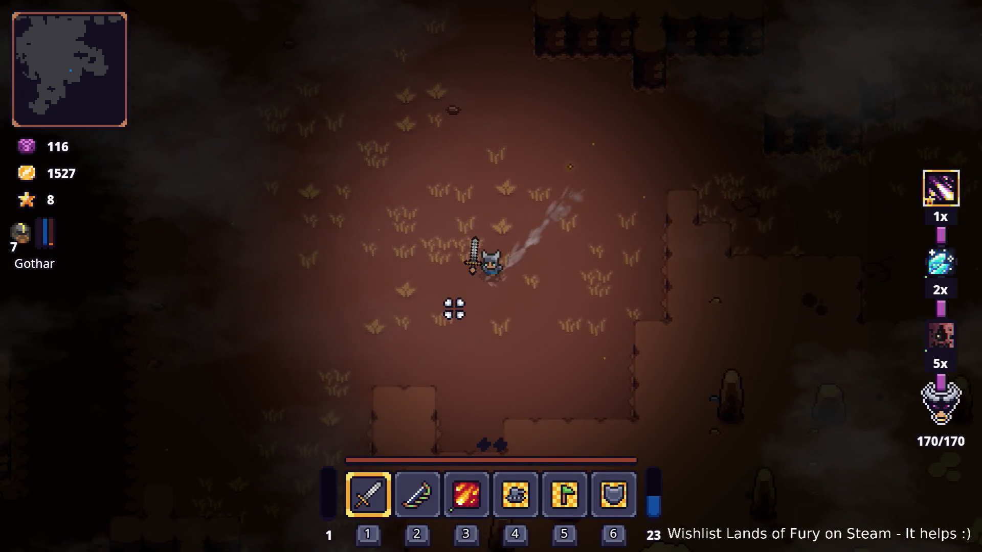
key("s")
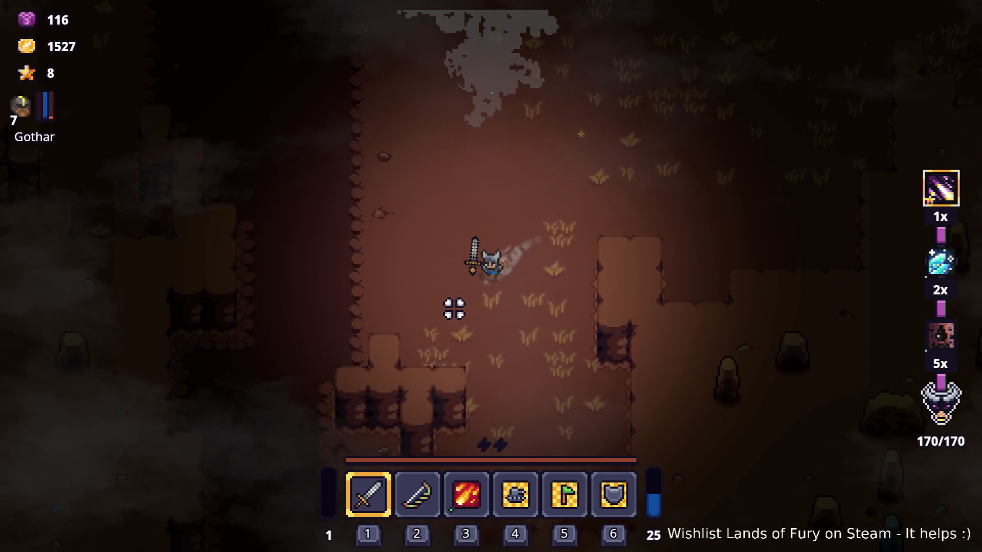
key("s")
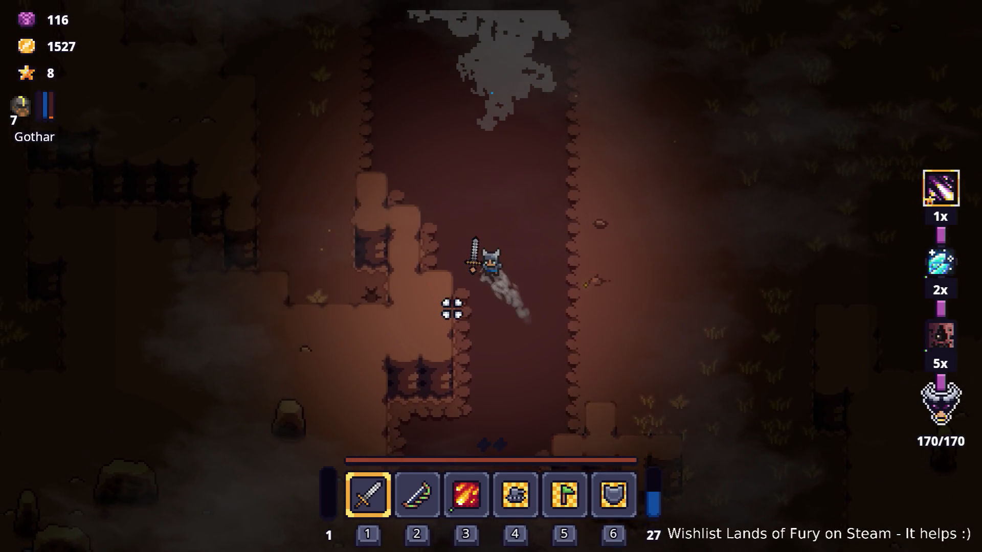
key("a")
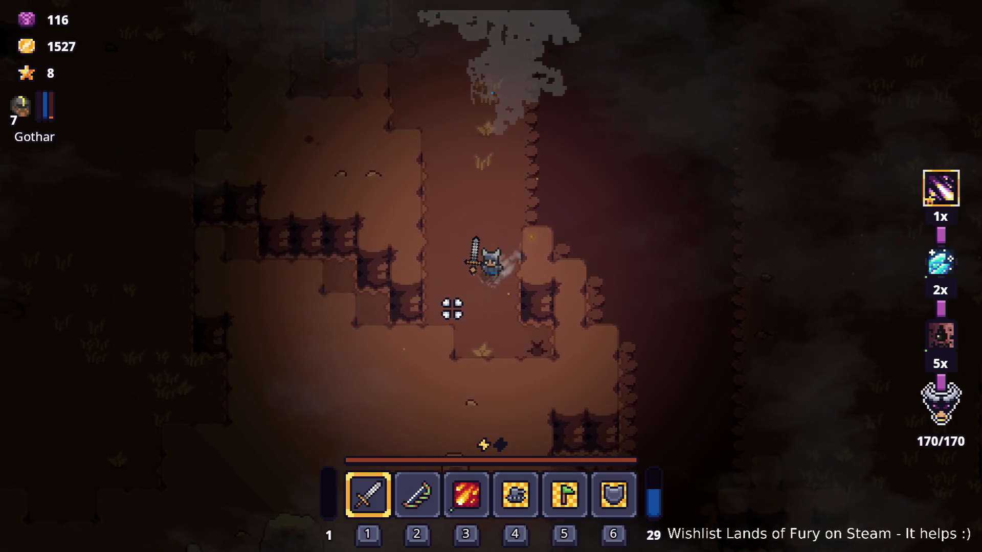
key("a")
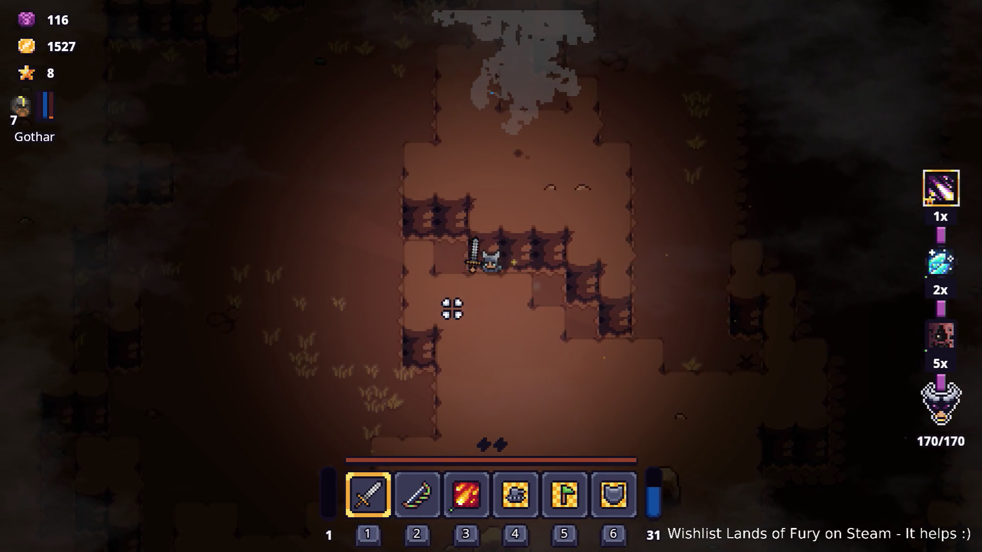
key("a")
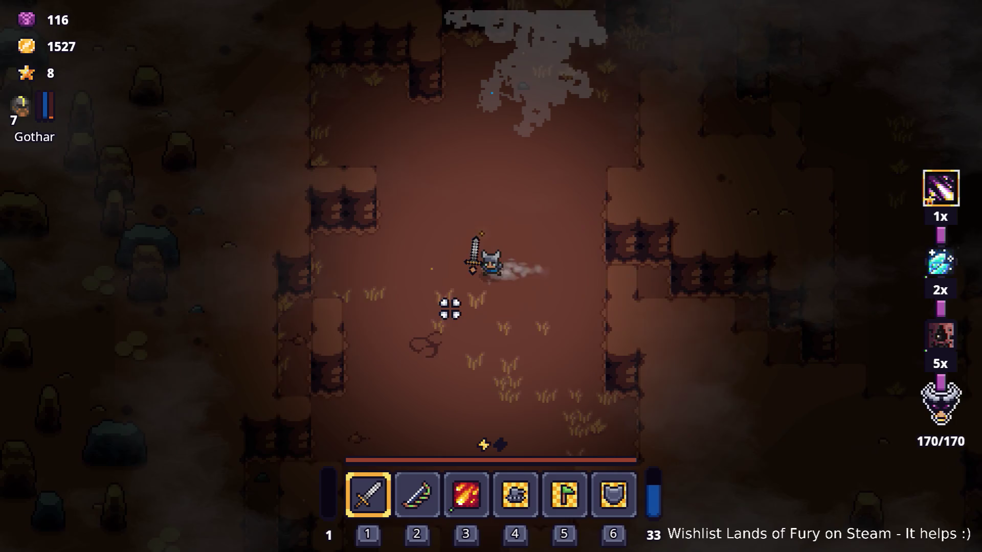
- Move up into the chamber and bring up the debug console with its earlier commands
key("w")
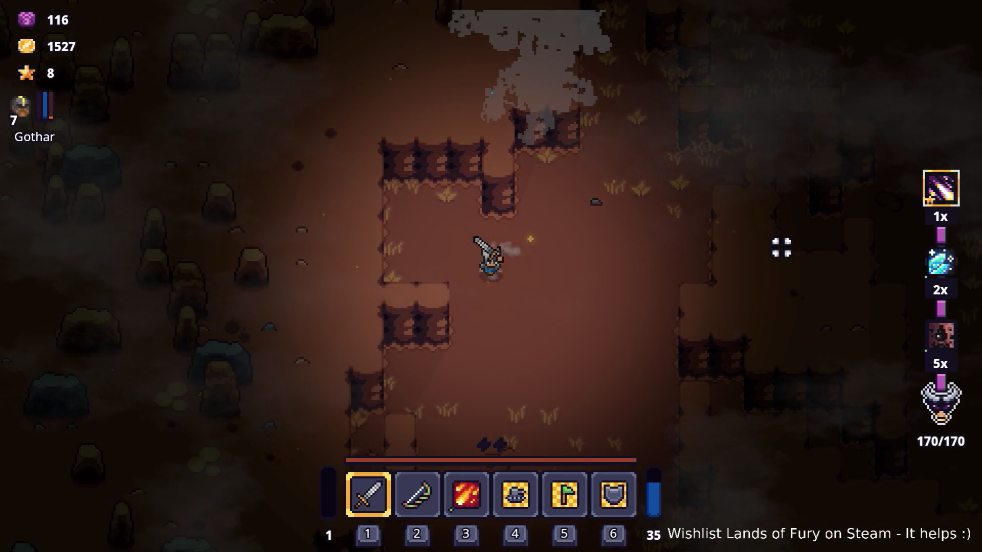
key("s")
key("s")
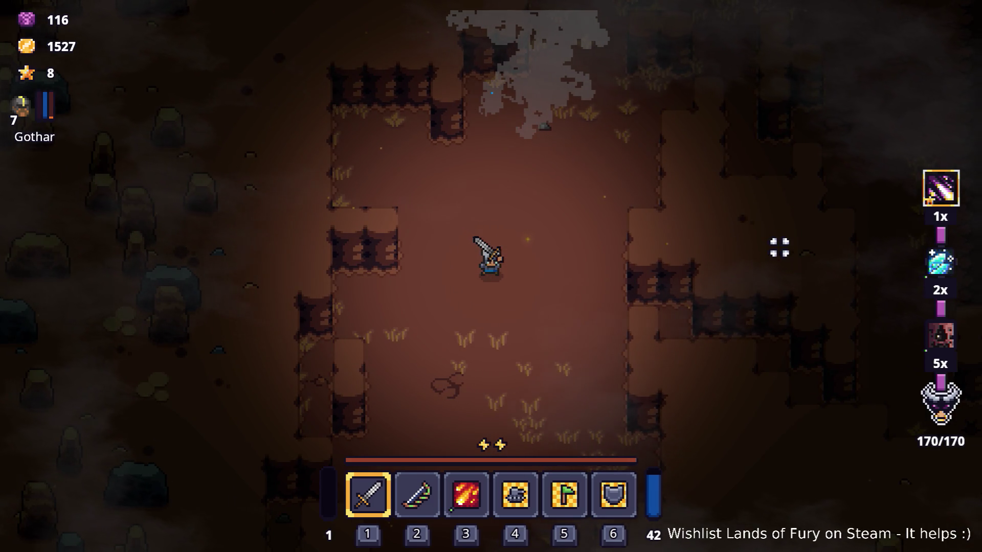
key("grave")
scroll(721, 219, "up", 3)
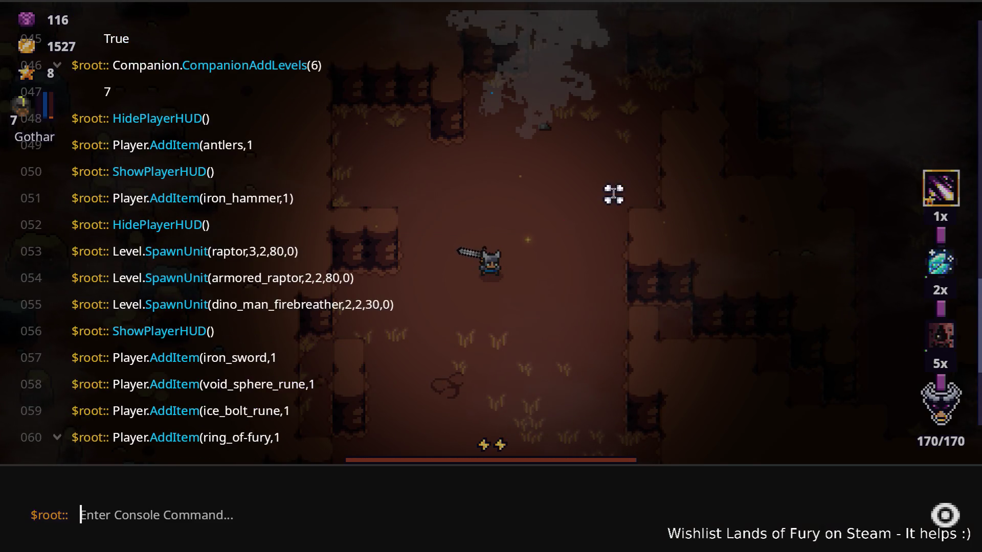
- Copy the earlier Level.SpawnUnit raptor command from the log and rerun it to spawn raptors
left_click_drag(315, 239, 140, 255)
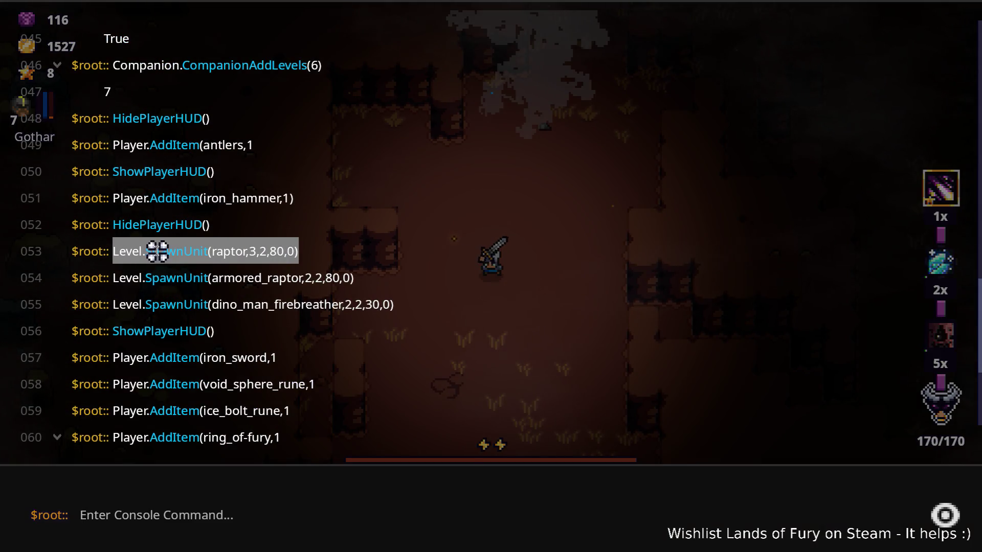
right_click(157, 251)
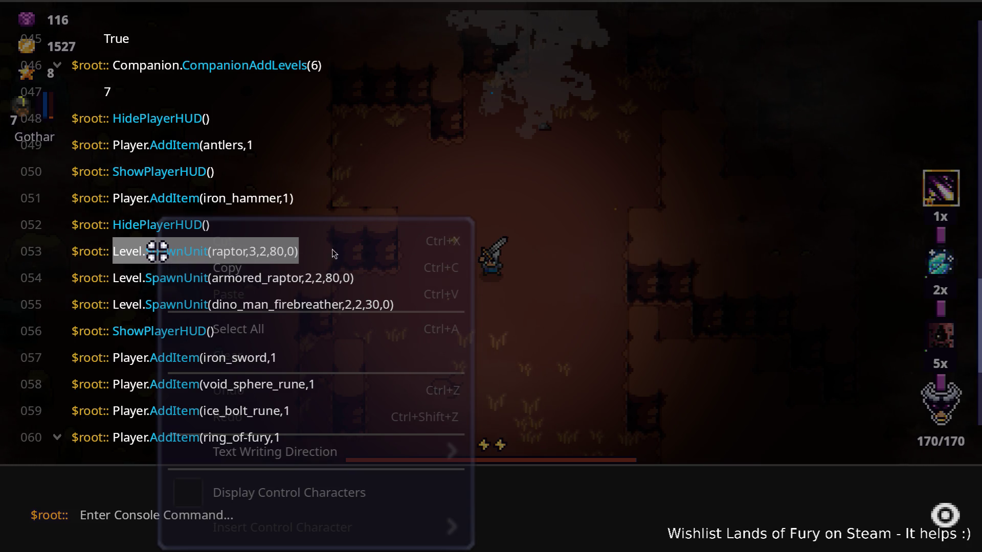
left_click(322, 275)
left_click(351, 519)
type("Level.SpawnUnit(raptor,3,2,80,0)")
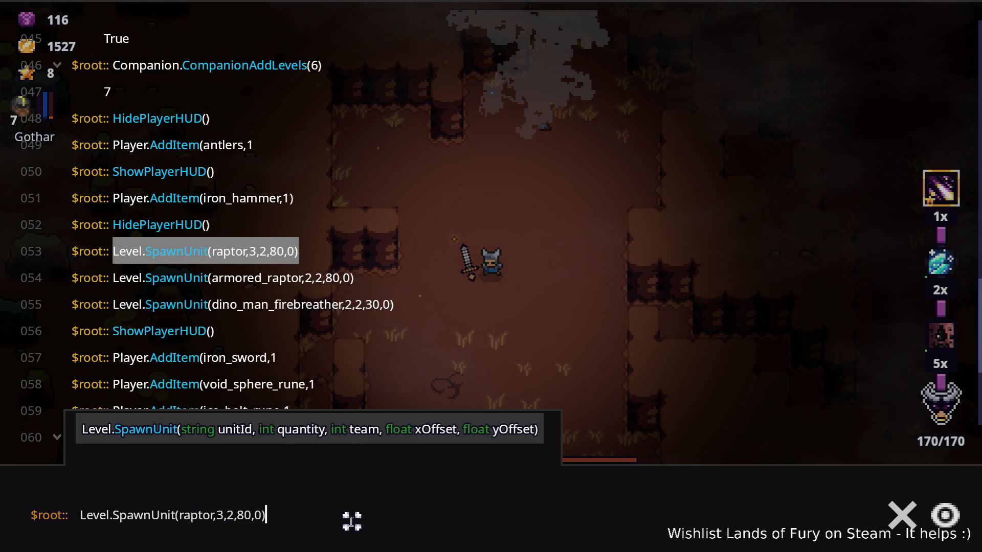
key("Return")
key("Escape")
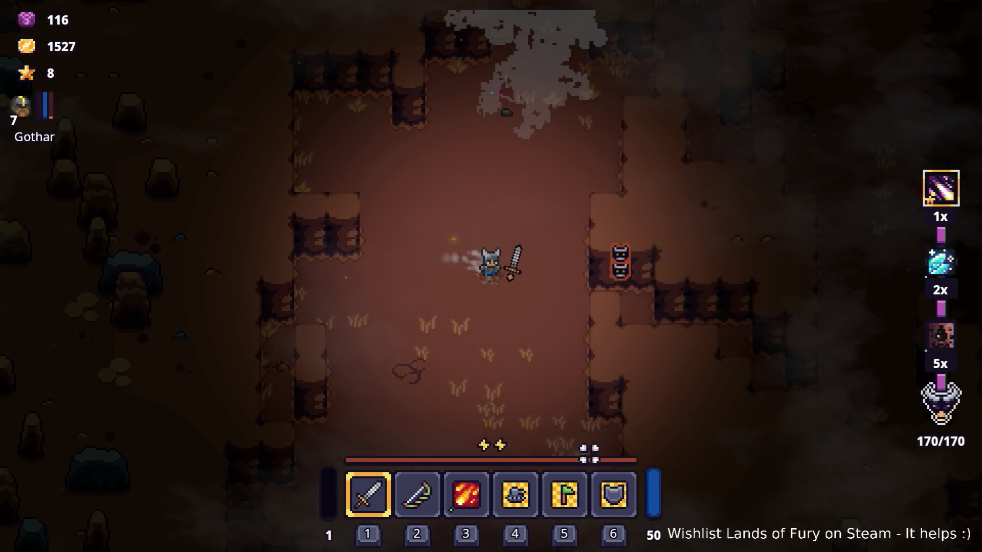
- Check on the spawned raptors, back away from them and return to the console
key("d")
key("d")
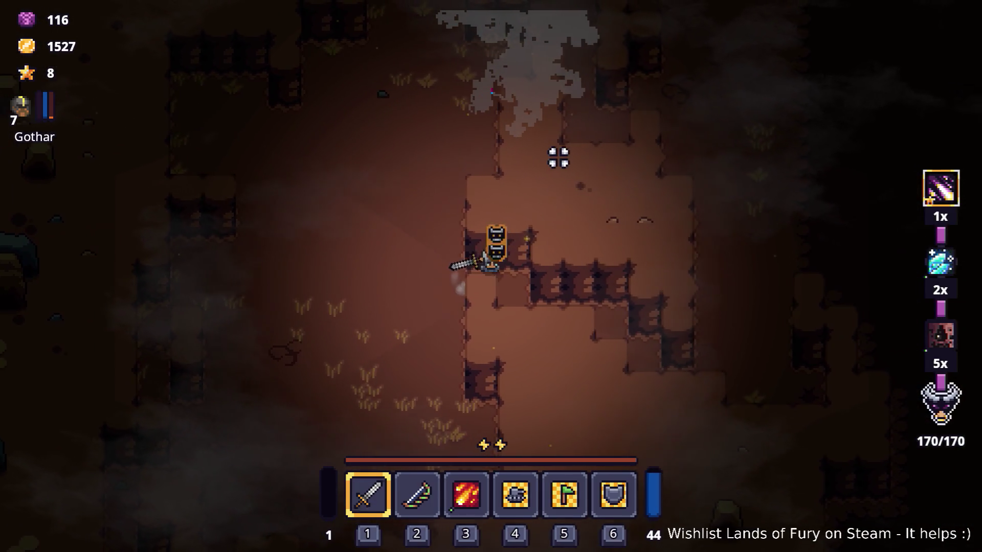
key("grave")
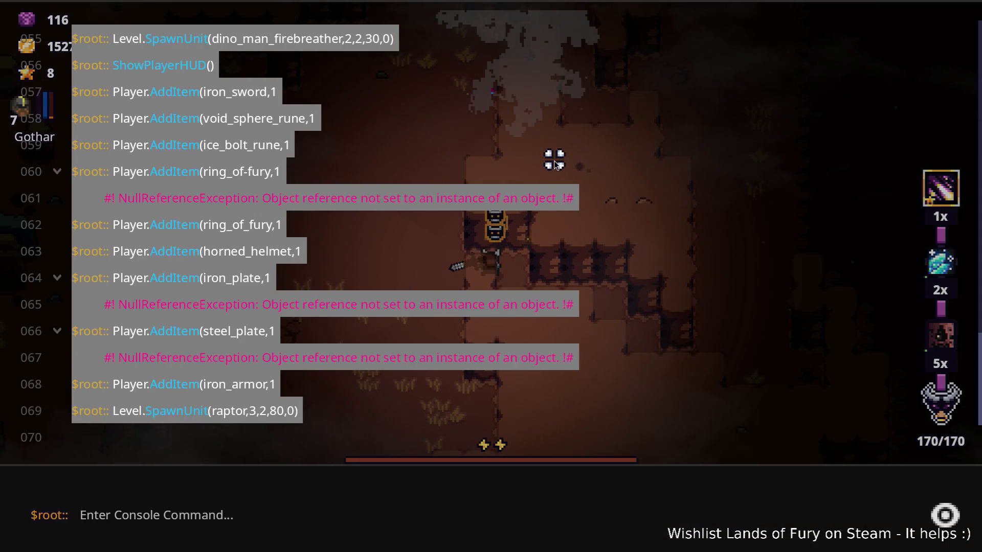
key("Escape")
key("a")
key("grave")
type("p")
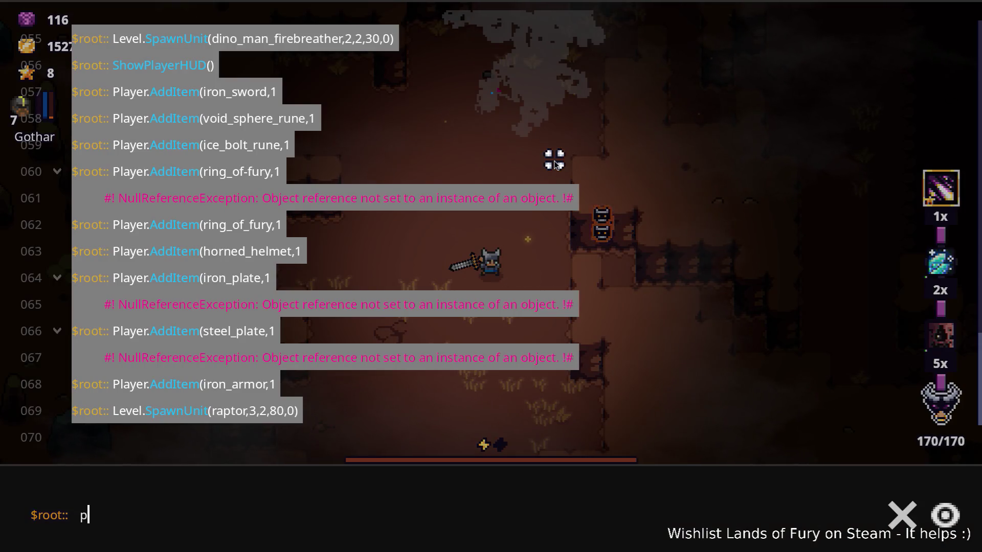
type("layer.")
- Run Player.AddItem(iron_pickaxe,1) and place the pickaxe in the bow's inventory slot
key("Tab")
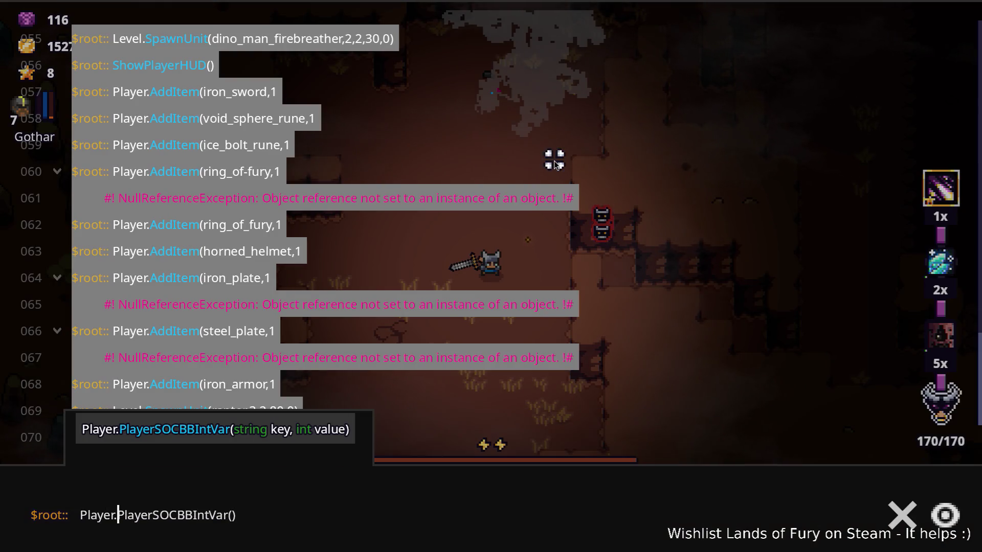
type("AddItem(iron_pickaxe,1")
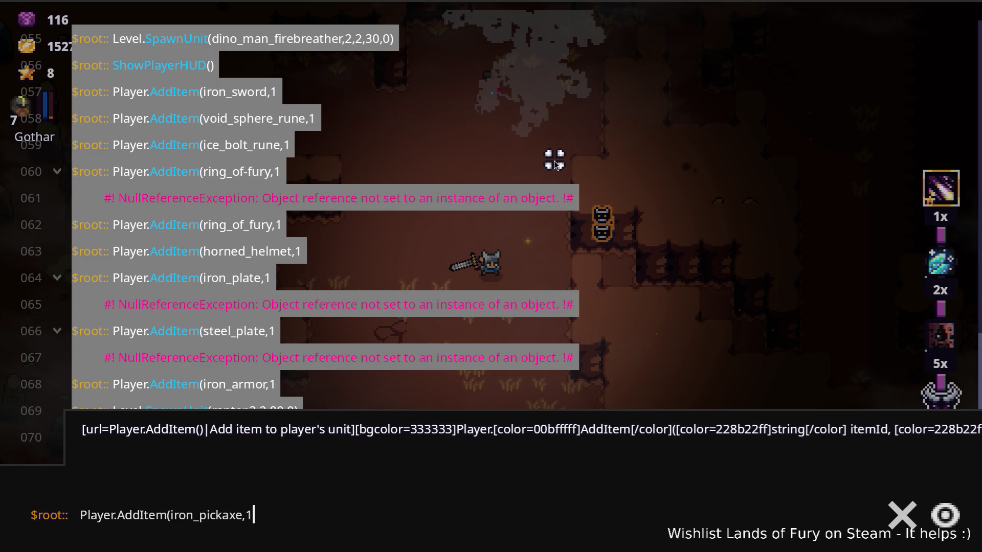
key("Return")
key("i")
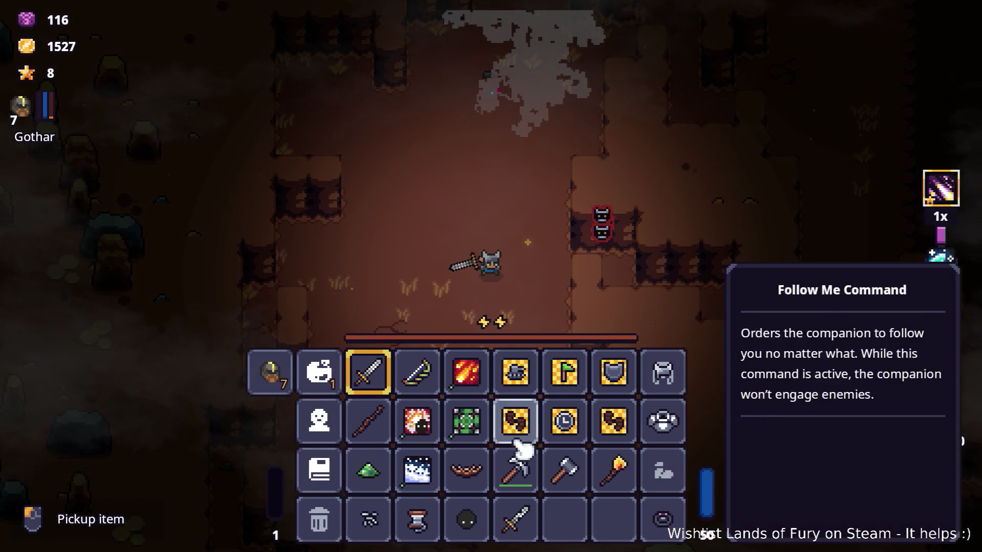
left_click(437, 391)
- Equip the pickaxe from hotbar slot 2, strike the raptors and retreat left through the cave
key("i")
key("2")
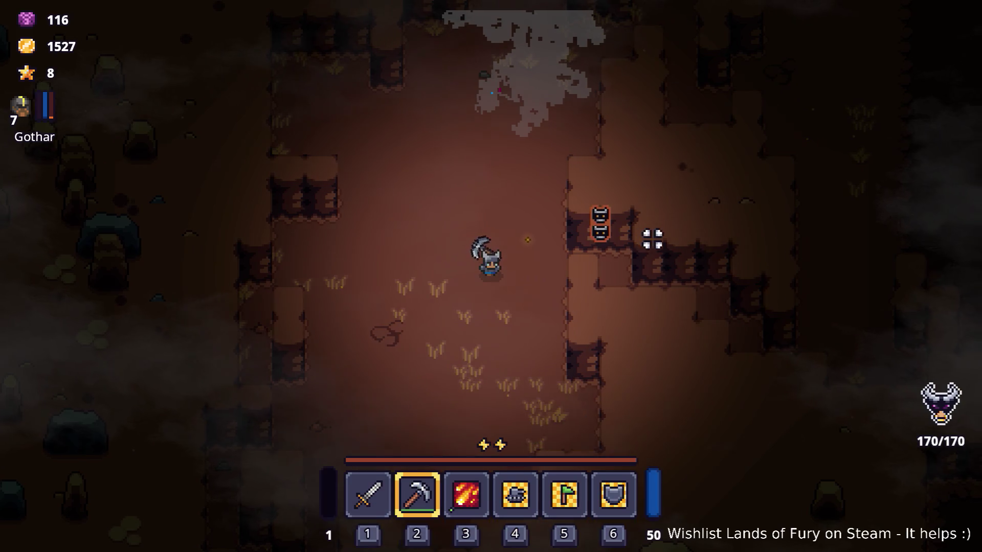
key("d")
left_click(669, 220)
left_click(648, 241)
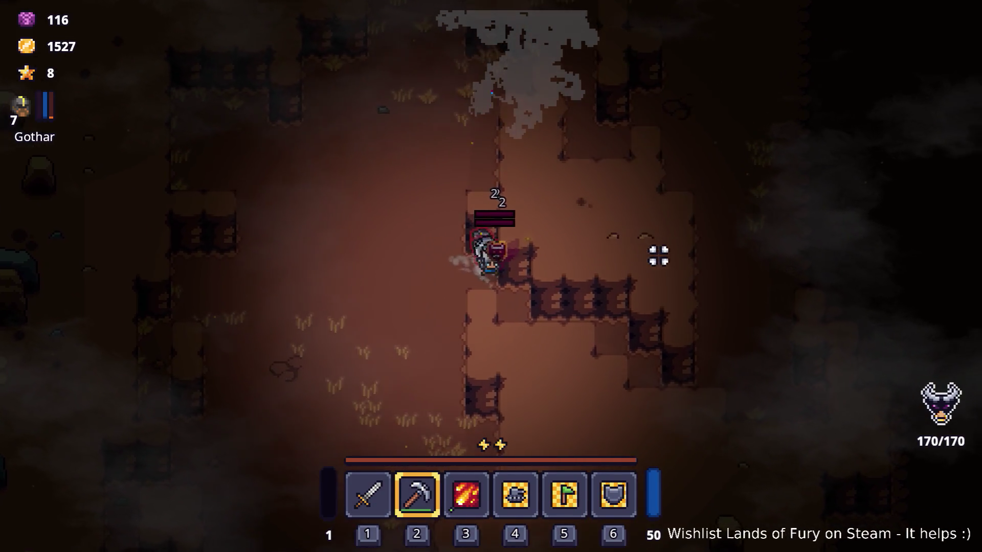
key("w")
key("a")
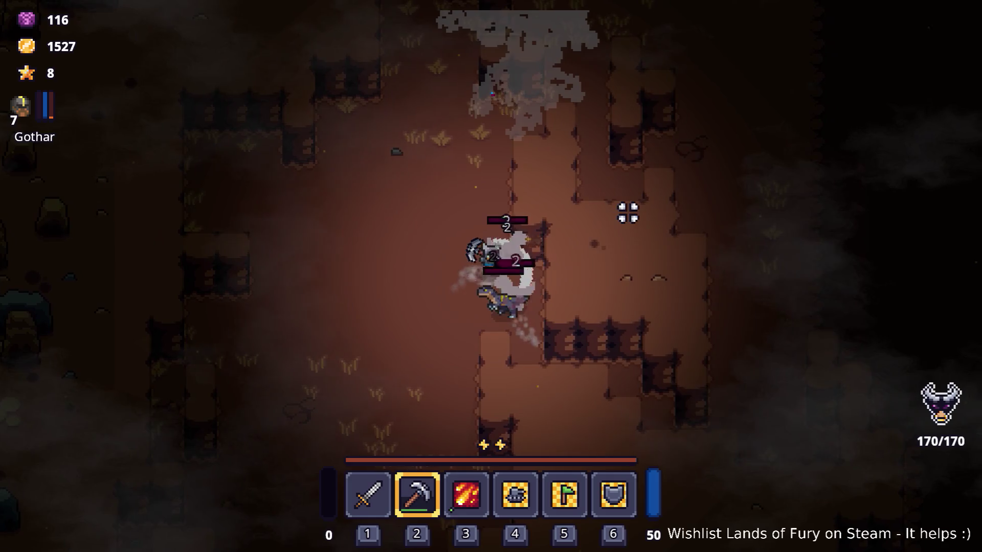
key("a")
key("s")
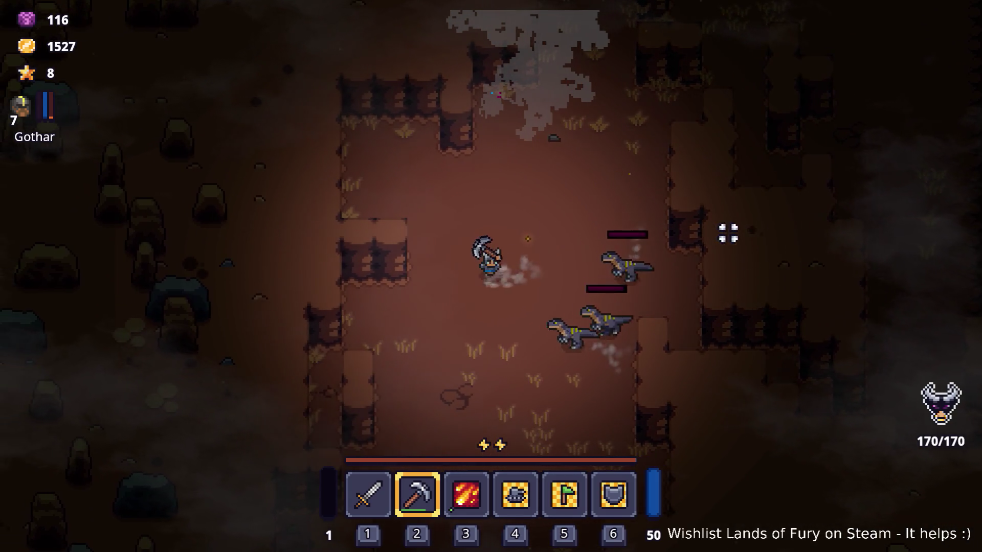
key("a")
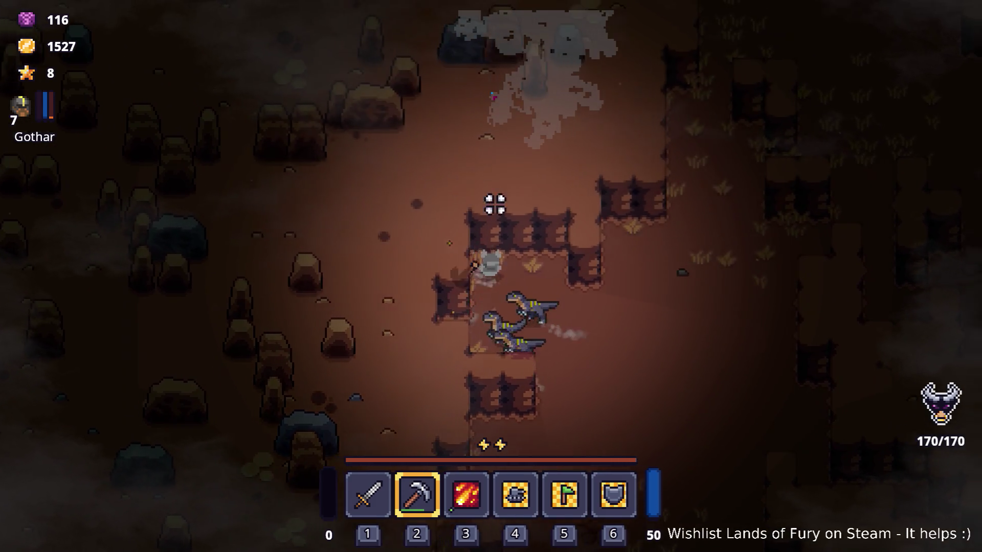
- Circle back into the raptors swinging the pickaxe, then move up among the scattered pack
key("d")
key("s")
key("a")
left_click(300, 235)
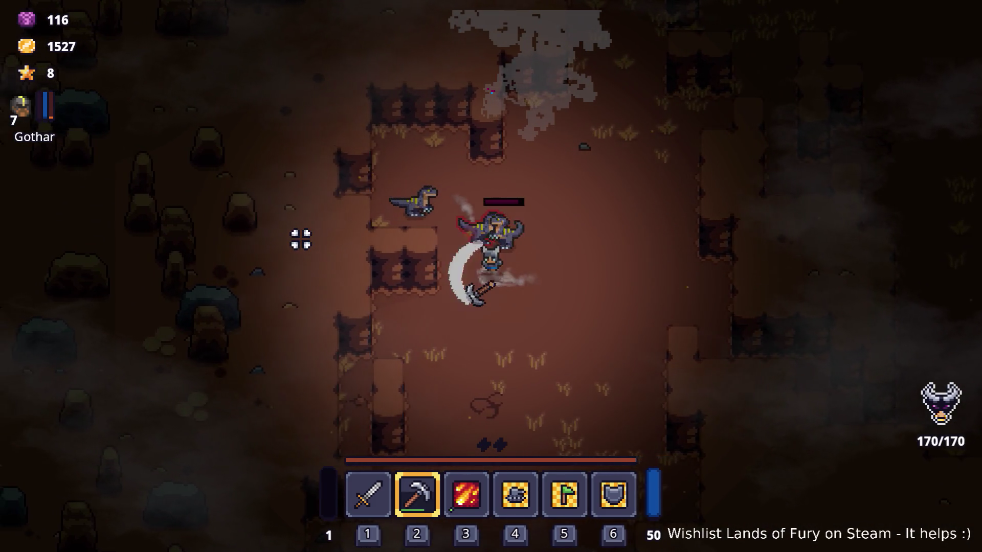
key("s")
left_click(329, 353)
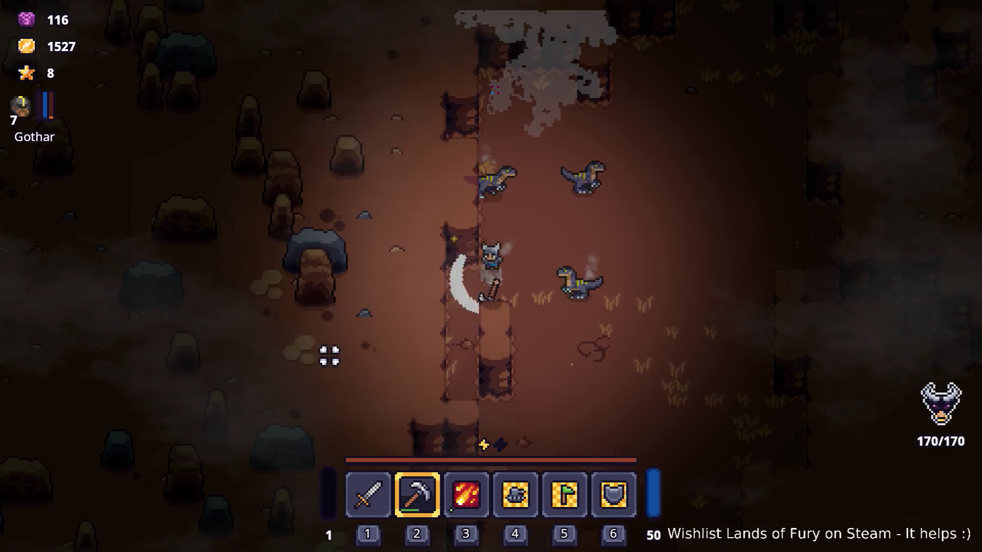
key("d")
key("w")
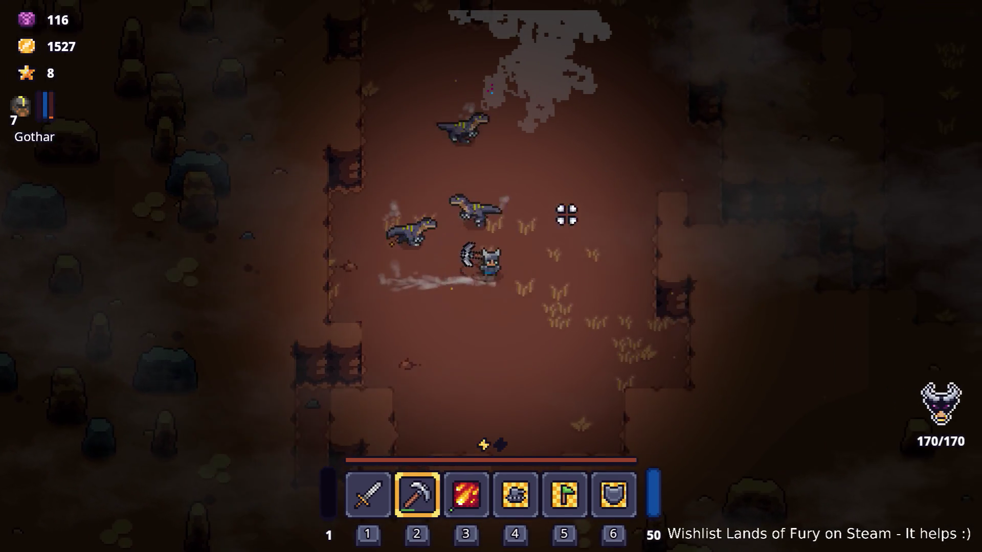
key("w")
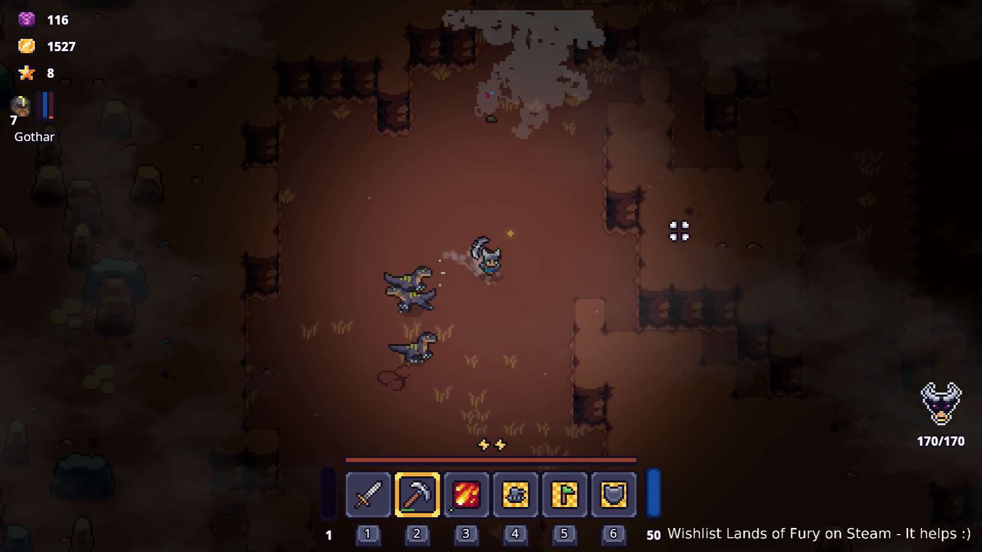
- Dodge the raptors while toggling the console and recalling earlier commands from its history
key("grave")
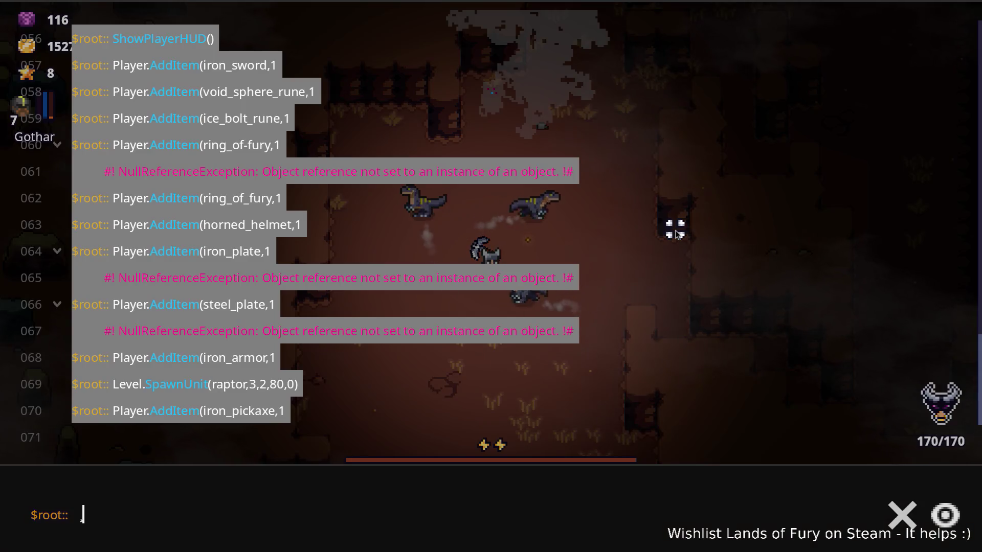
key("grave")
key("w")
key("a")
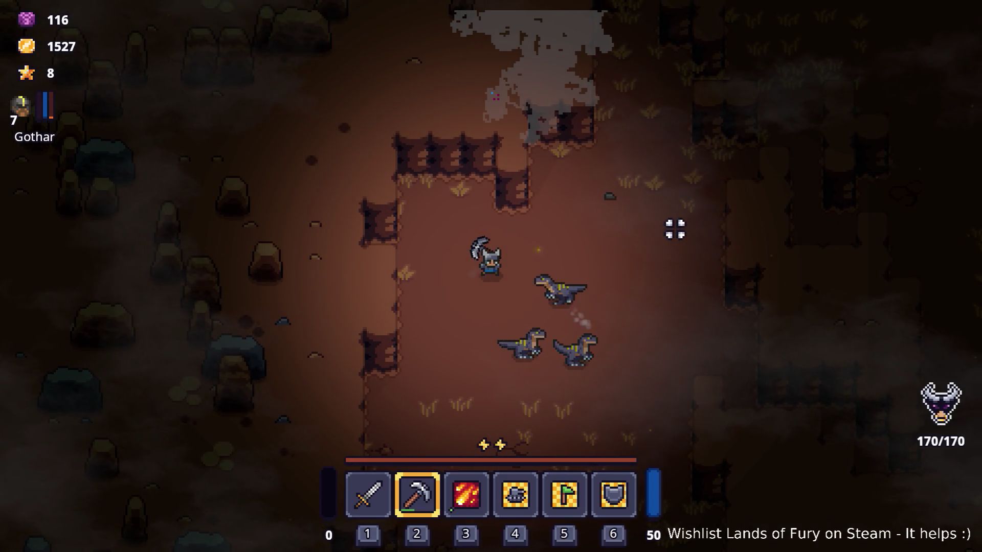
key("grave")
key("grave")
key("w")
key("grave")
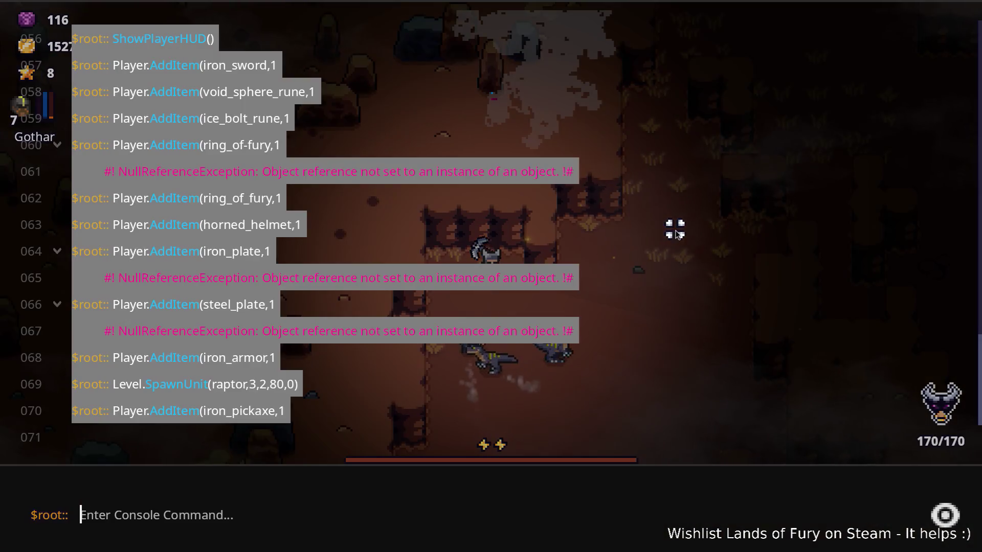
key("Up")
key("grave")
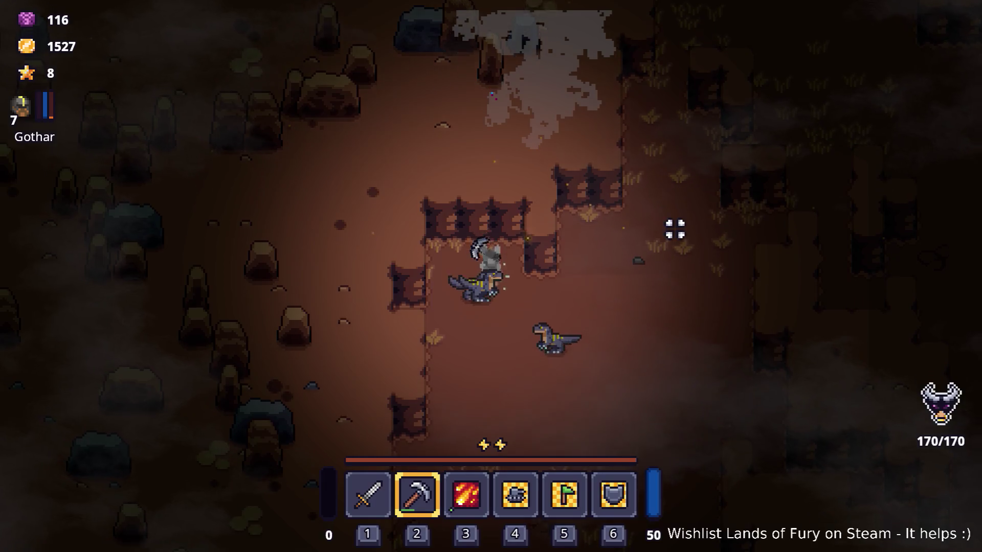
key("s")
key("grave")
- Rerun Player.AddItem(iron_pickaxe,1) and Level.SpawnUnit(raptor,3,2,80,0) from the command history
key("Up")
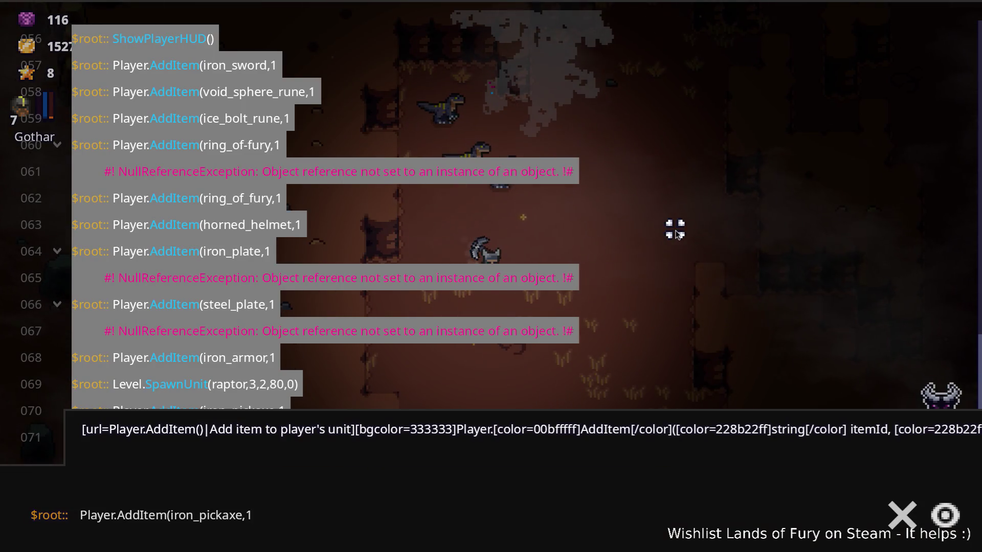
key("grave")
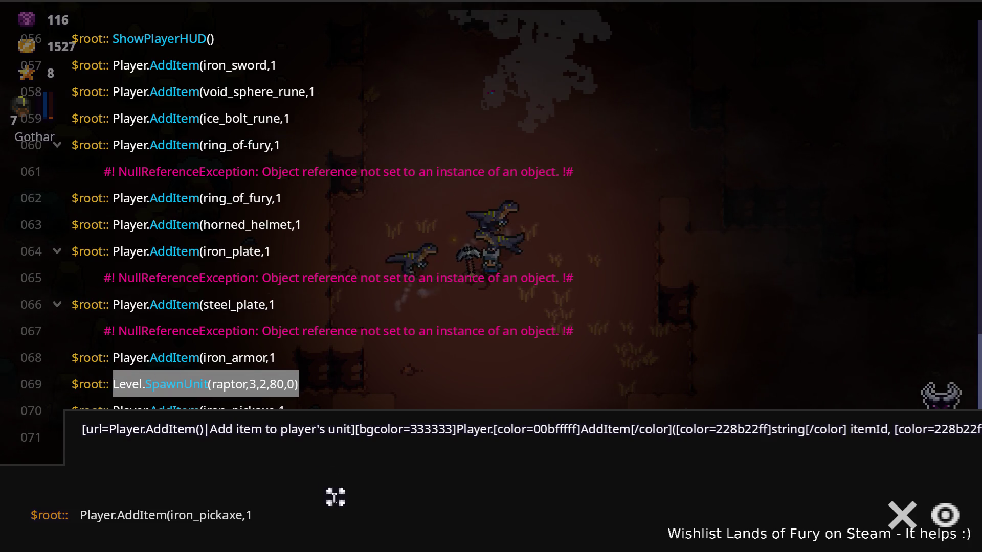
key("Return")
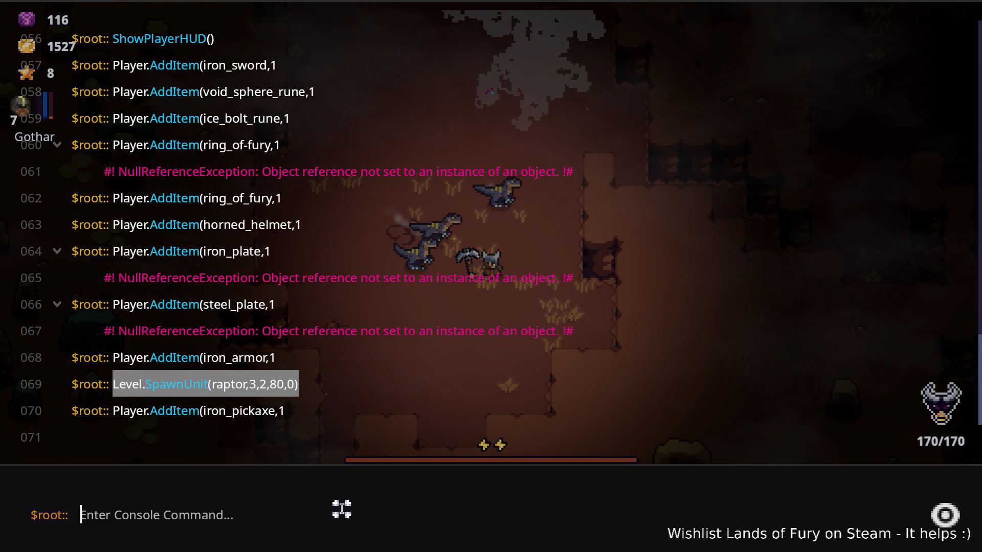
key("Up")
key("Up")
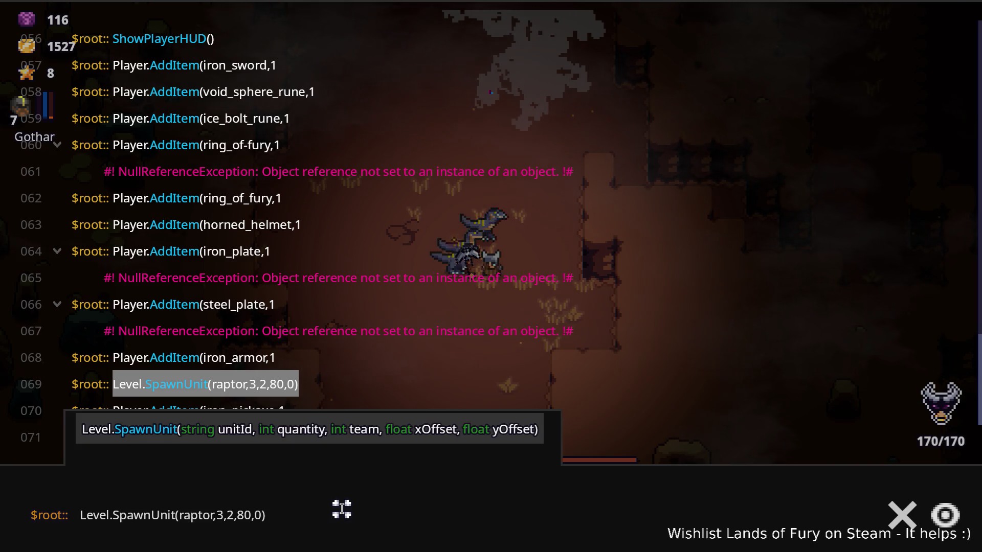
key("Return")
key("Escape")
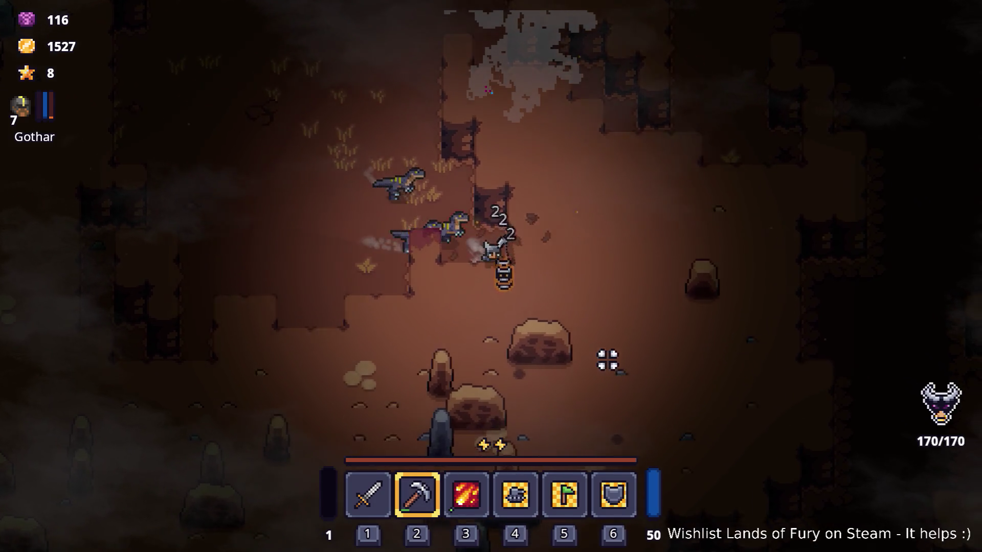
- Lead the raptors north, then run HidePlayerHUD() to hide the player HUD
key("w")
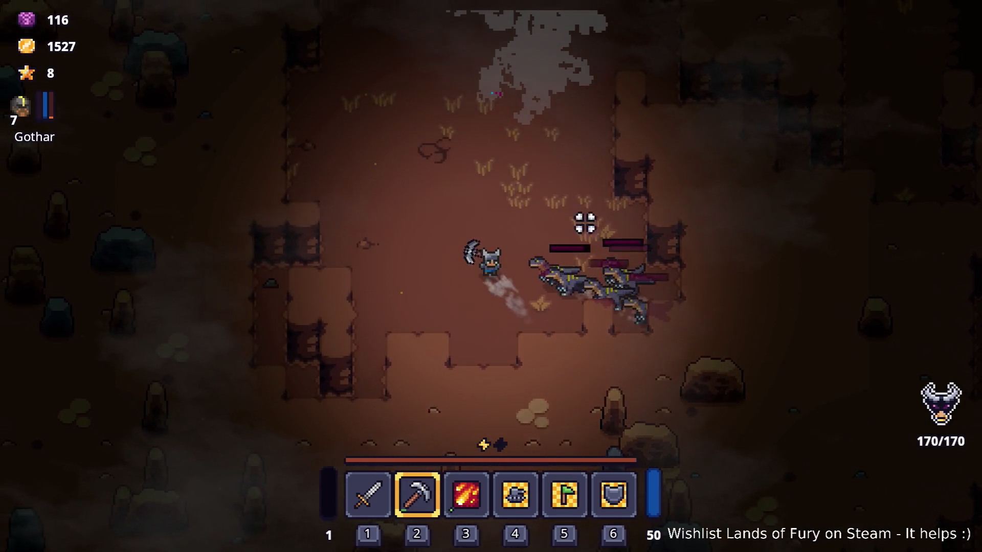
key("w")
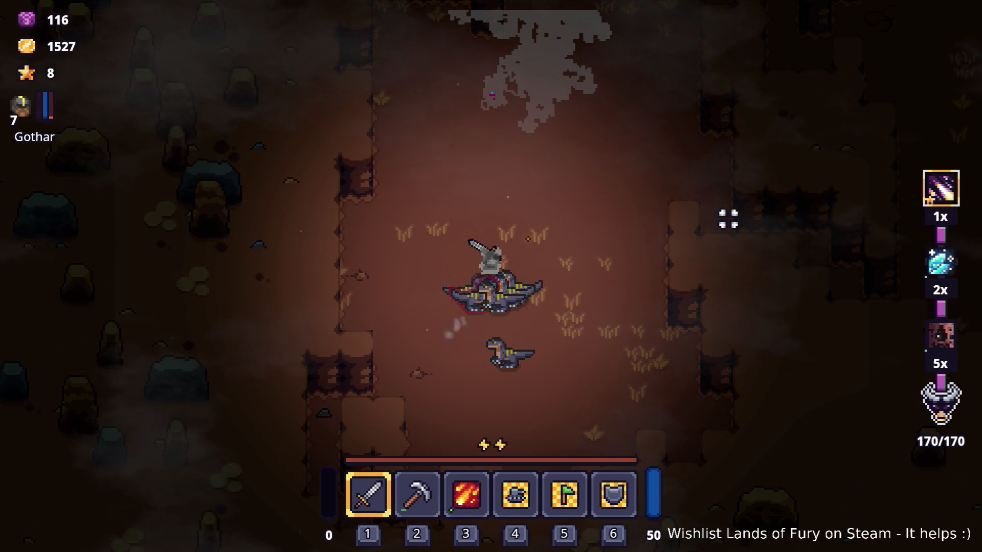
key("w")
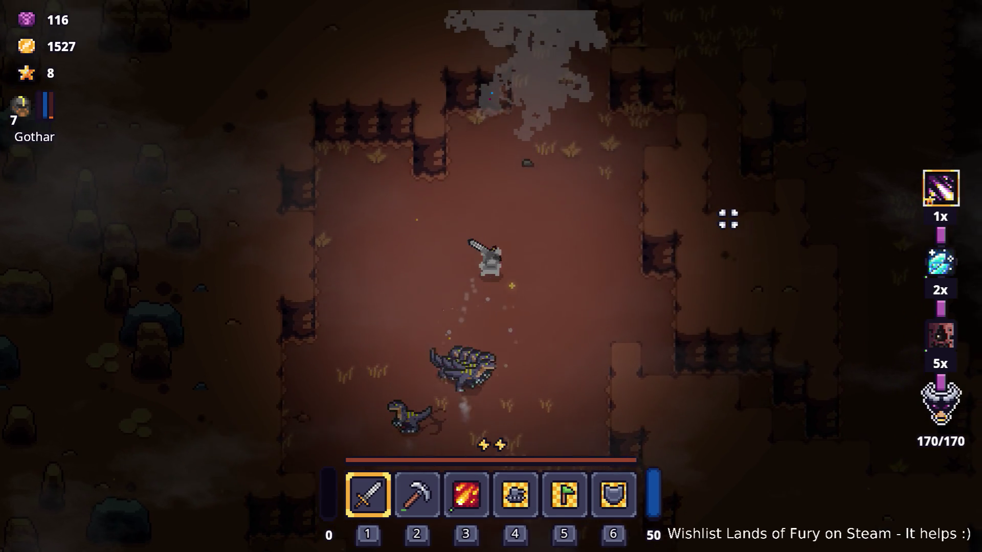
key("grave")
key("w")
type("Hide")
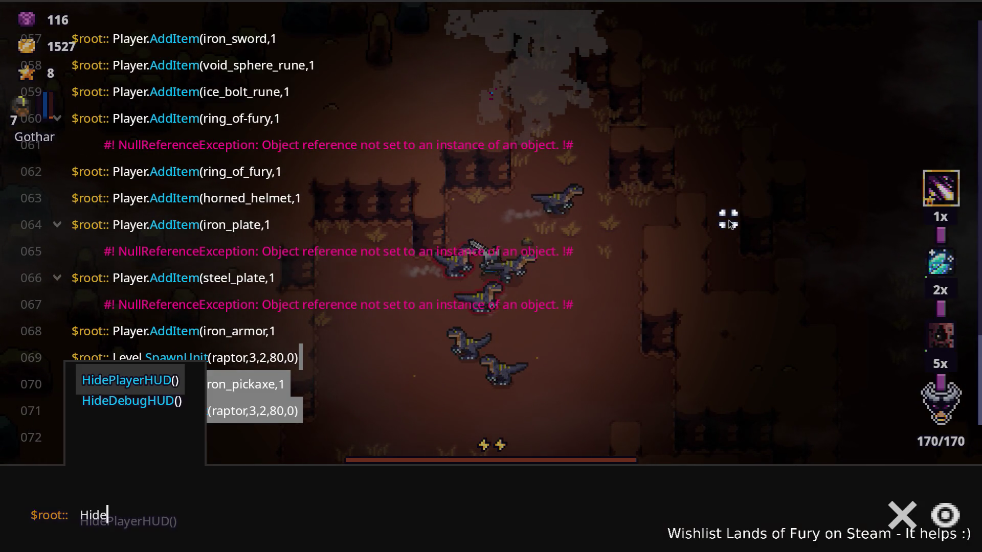
key("Tab")
key("Return")
key("grave")
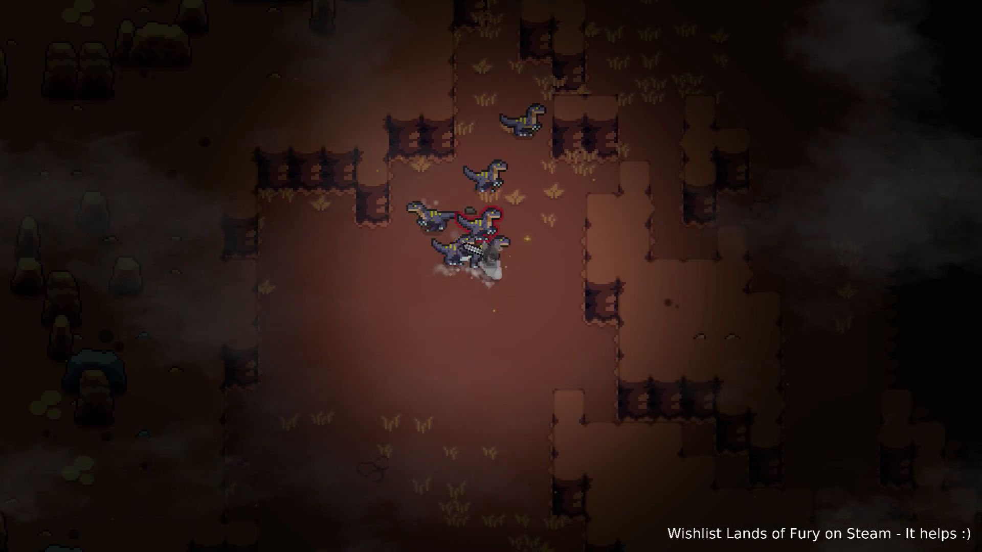
- Fight the raptor pack, striking while weaving south-west, south-east and back north
key("s")
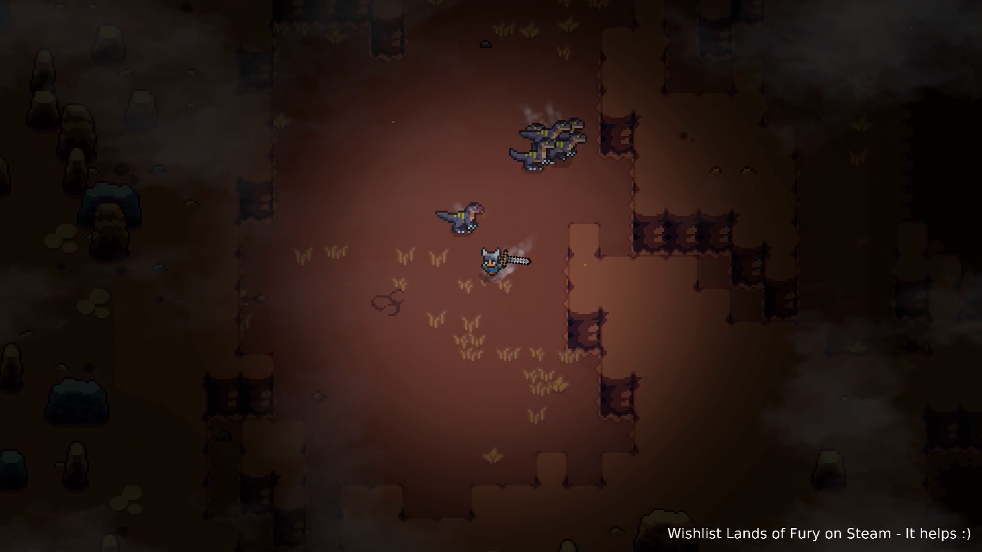
key("a")
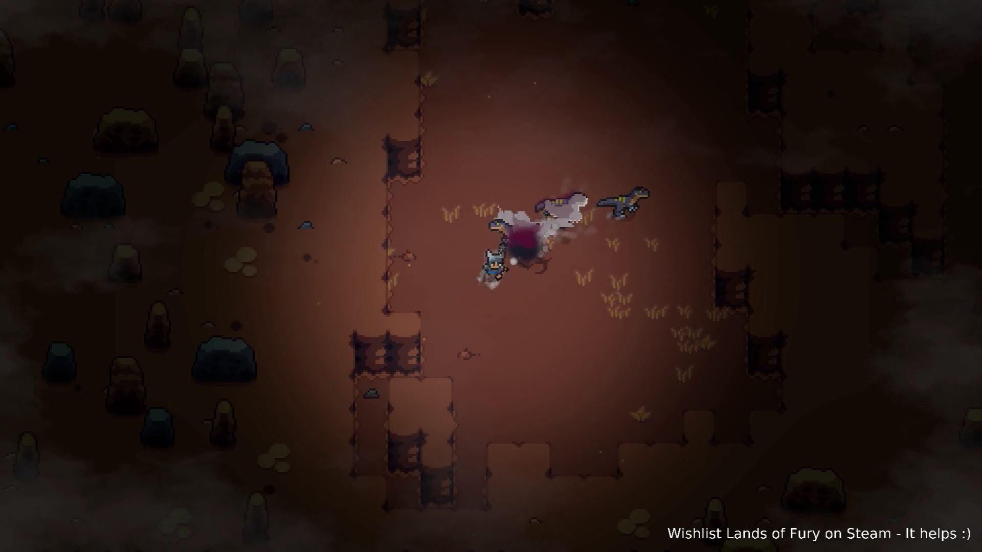
key("a")
key("s")
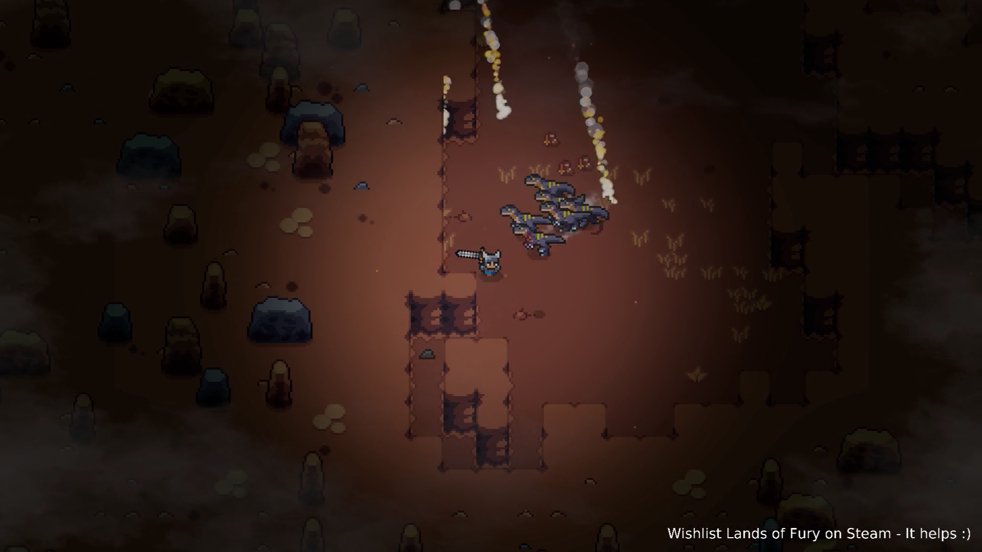
key("d")
key("s")
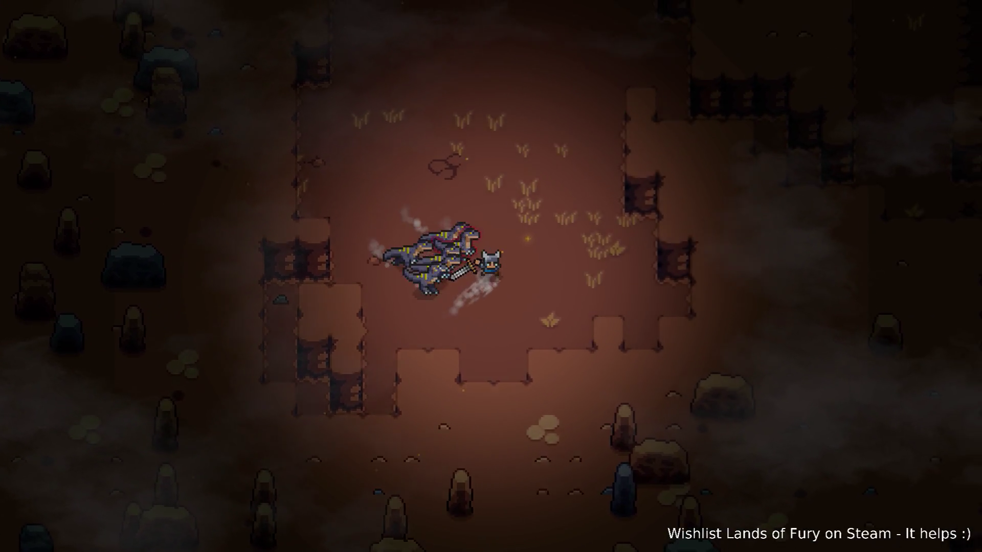
key("w")
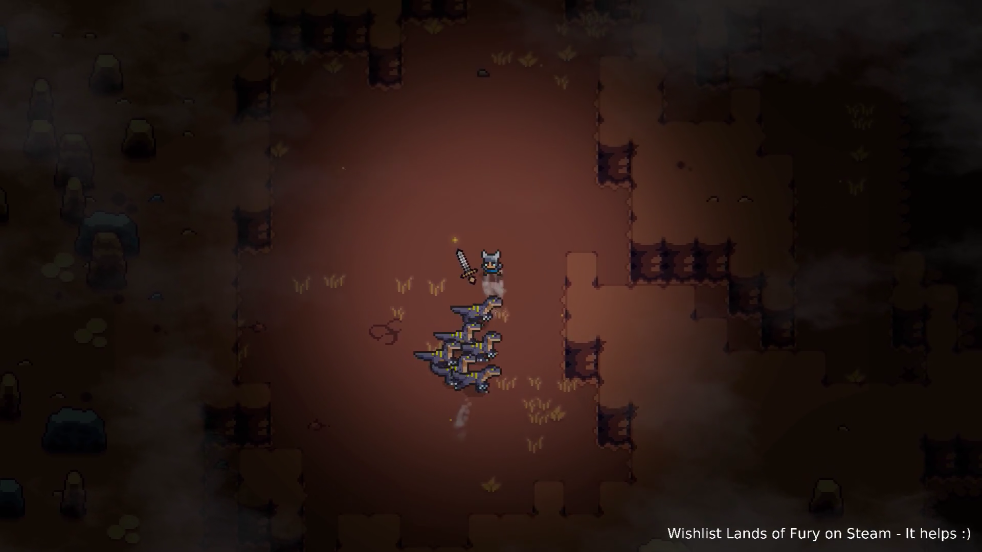
key("w")
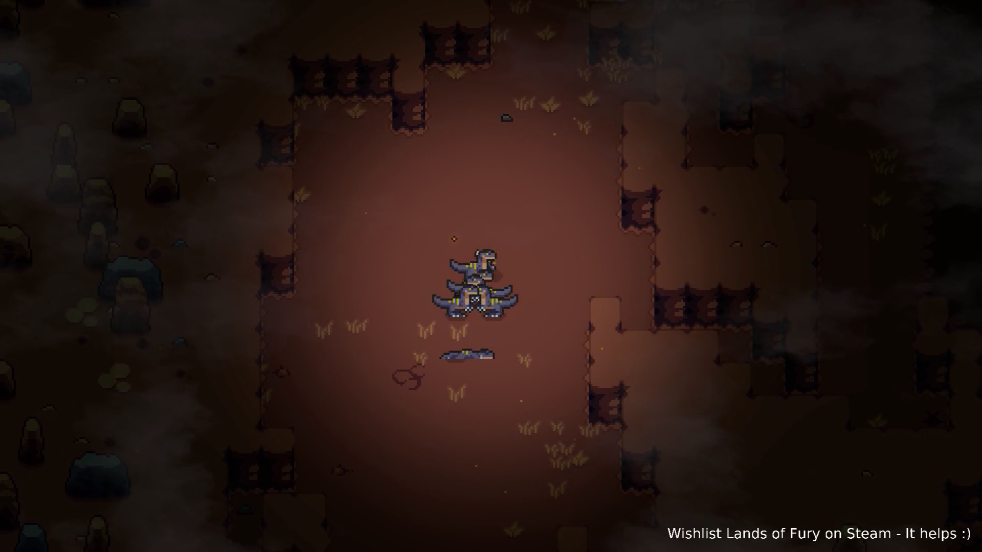
- Dash back into the pack and kill every remaining raptor, then reopen the console
key("w")
key("s")
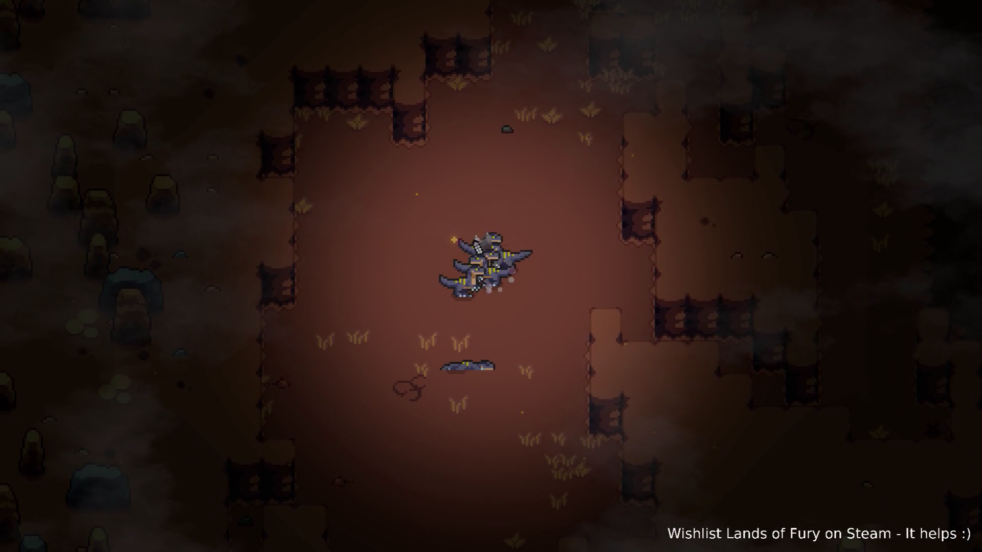
key("d")
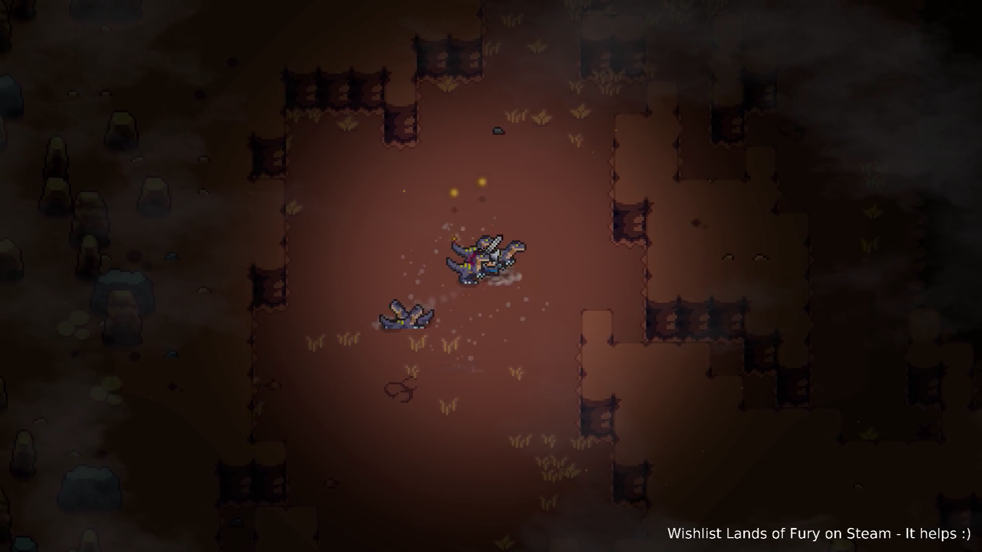
key("d")
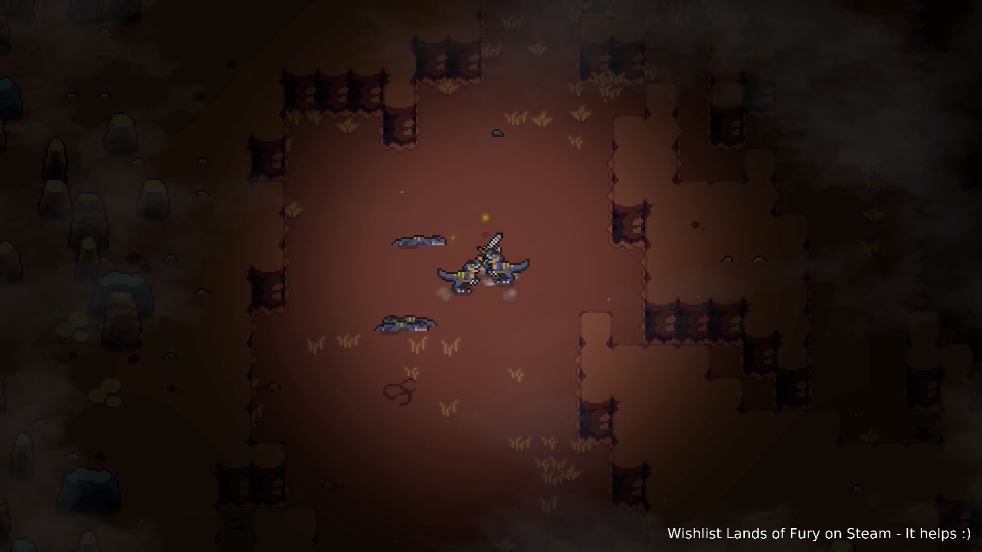
key("w")
key("d")
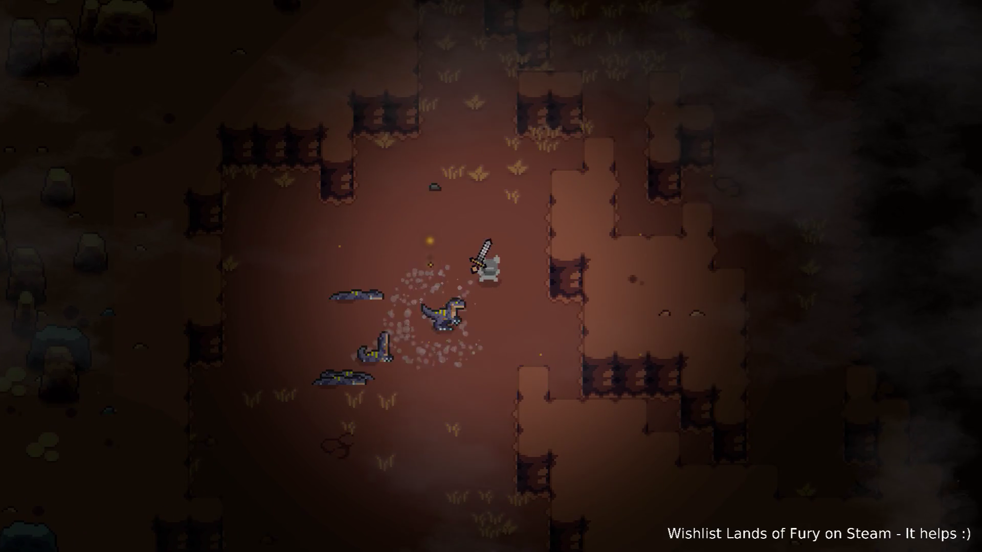
key("a")
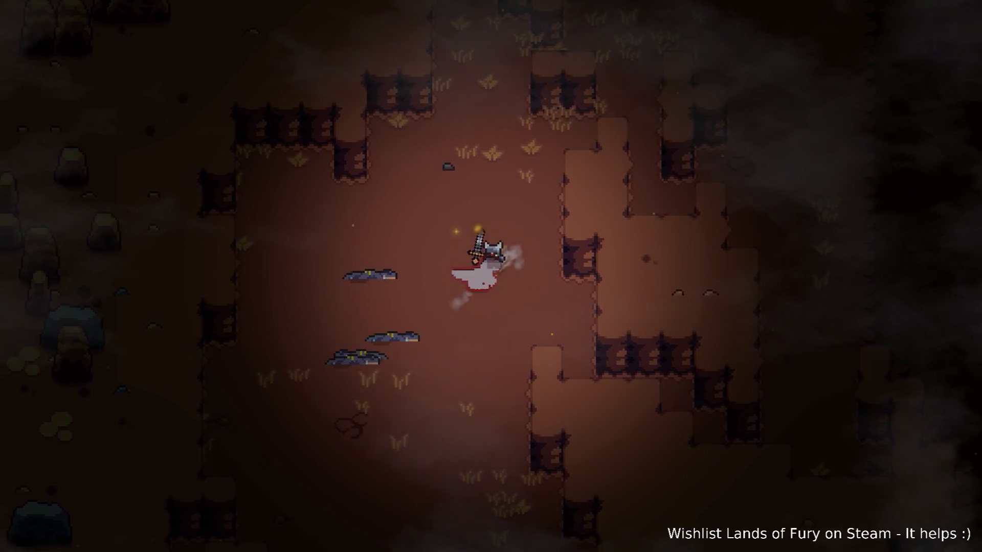
key("s")
key("grave")
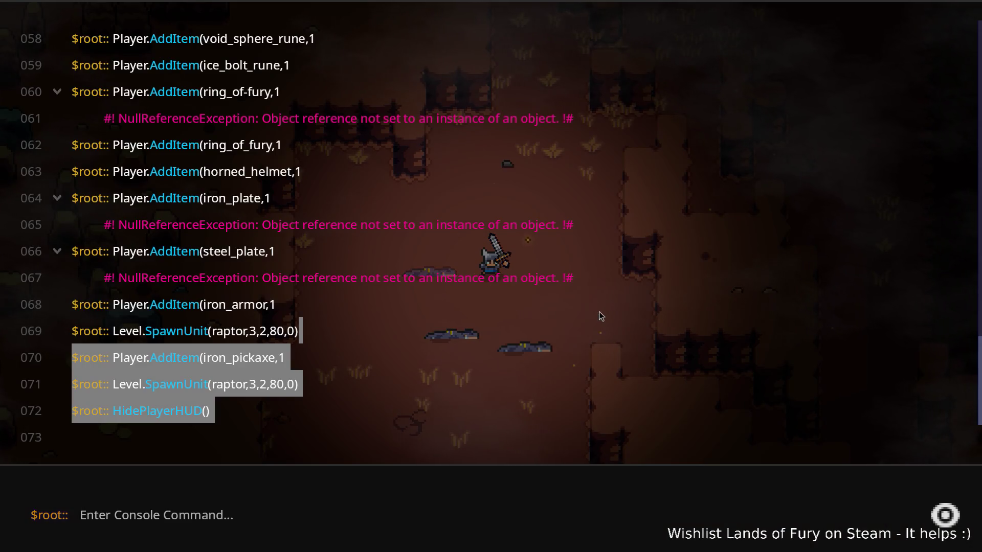
type("Sho")
- Run ShowPlayerHUD() and then HidePlayerHUD() to hide the player HUD again
key("Tab")
key("Return")
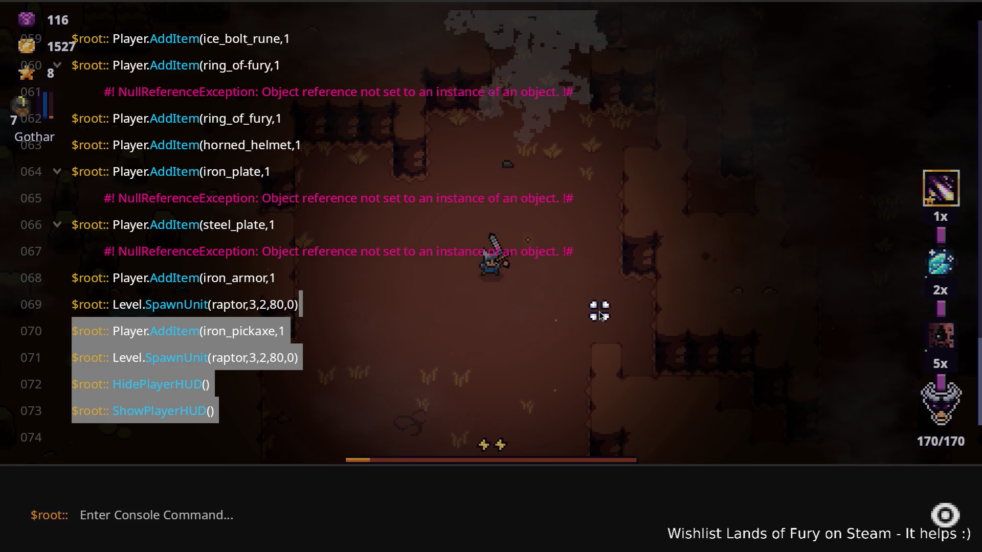
left_click(327, 304)
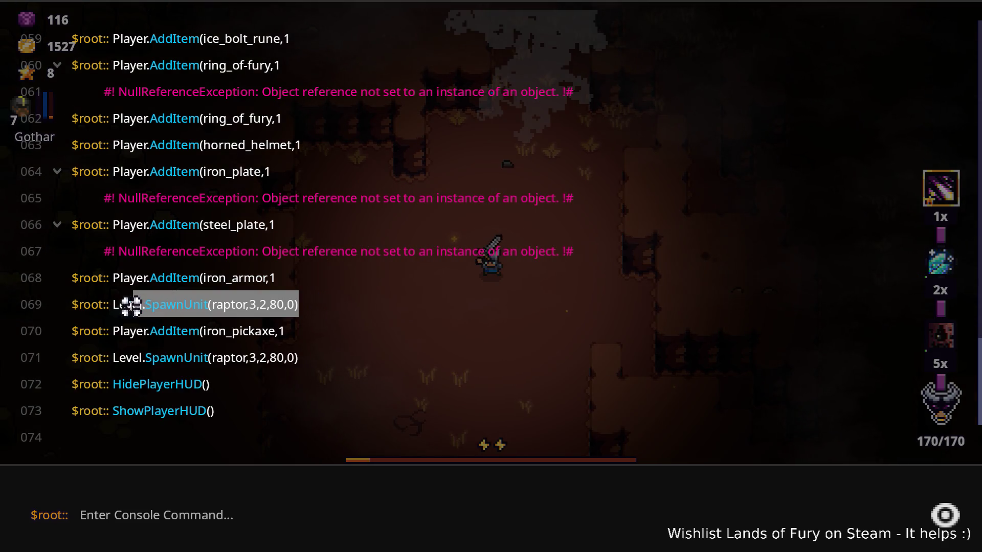
left_click(229, 521)
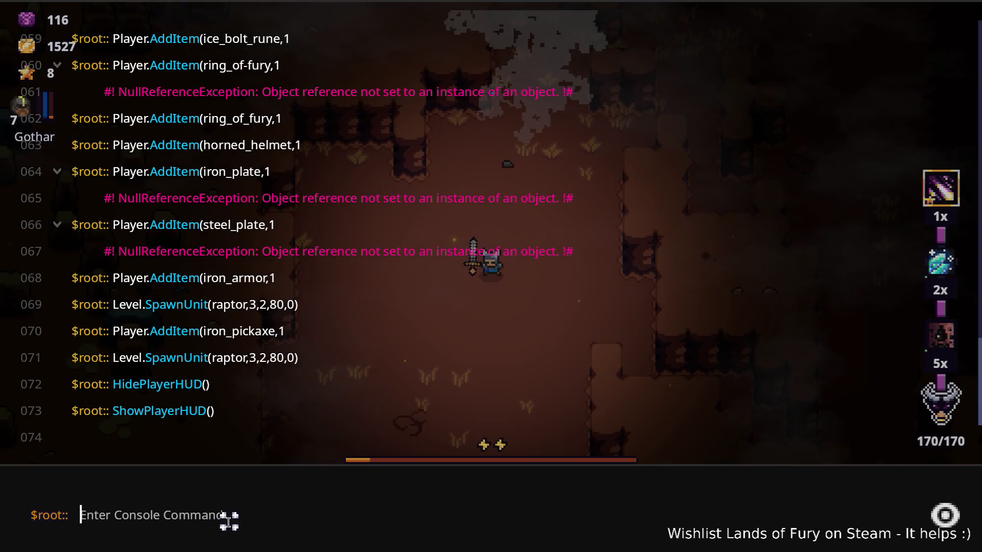
type("hide")
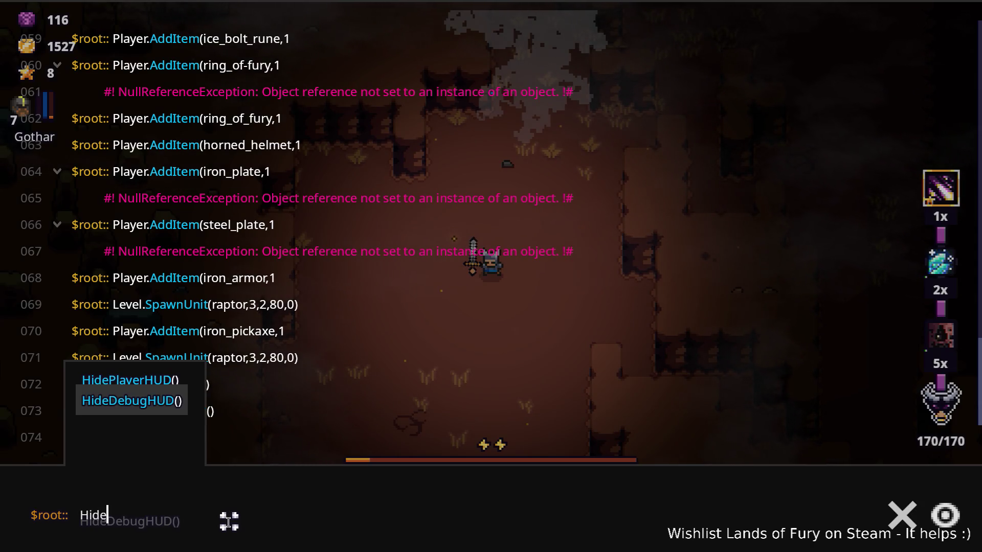
key("Return")
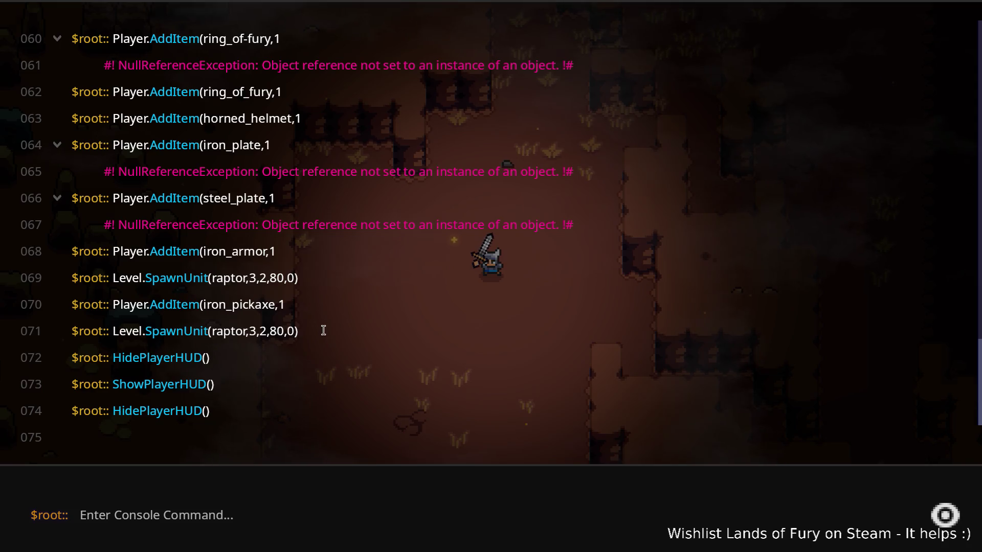
- Copy the spawn command from log line 071 and run Level.SpawnUnit(raptor,8,2,80,0) for eight raptors
left_click_drag(323, 330, 93, 328)
right_click(129, 330)
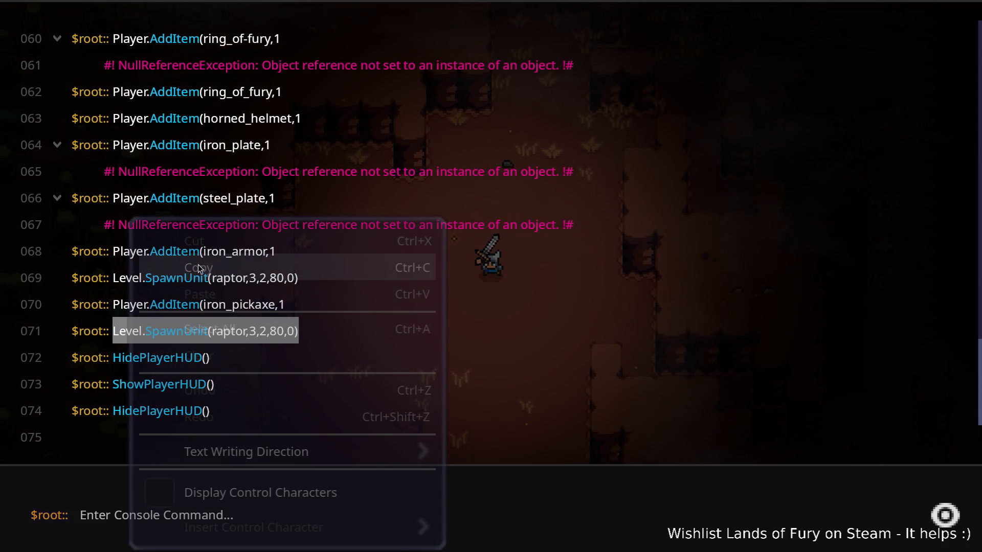
left_click(210, 272)
left_click(491, 527)
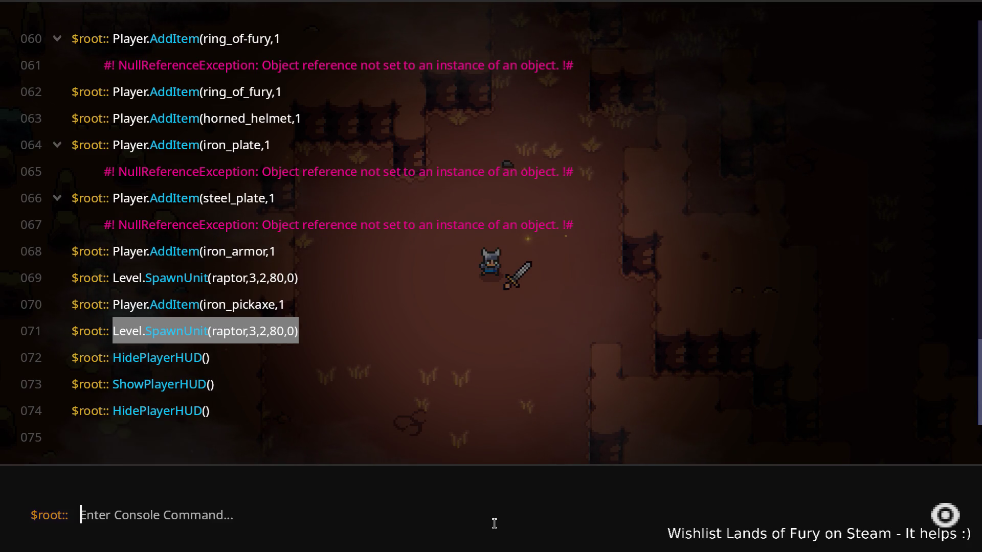
type("Level.SpawnUnit(raptor,3,2,80,0)")
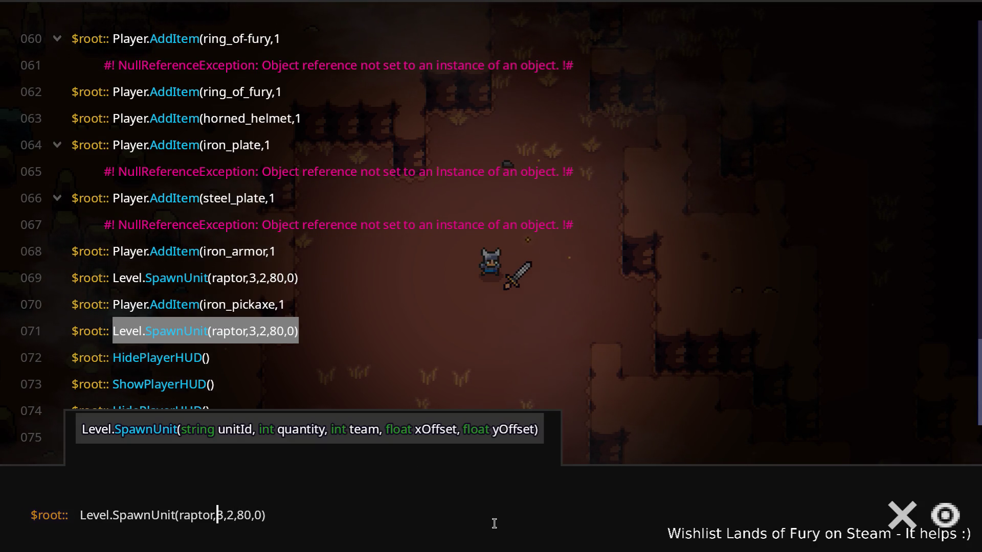
key("Return")
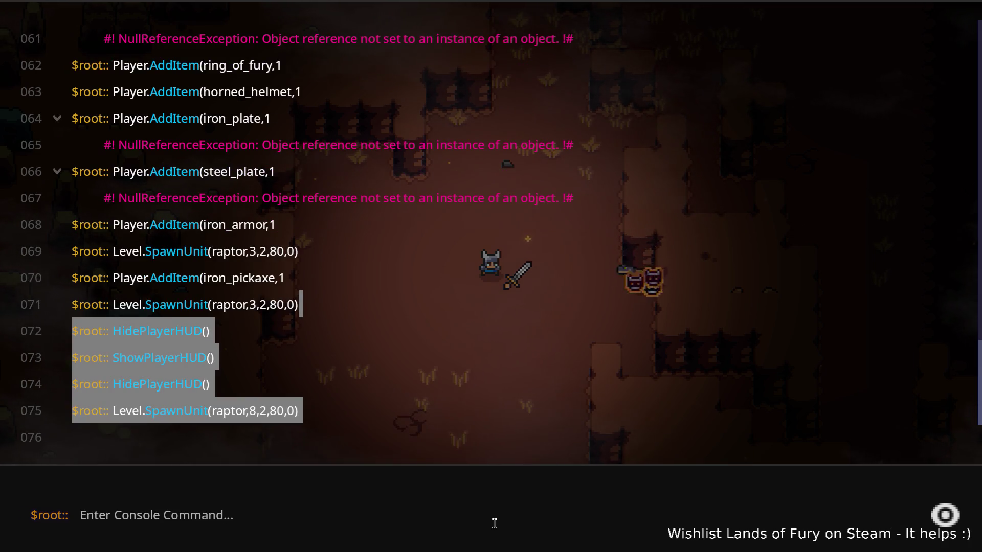
- Return to the cave and run the hero right, up against the wall, ahead of the raptor pack
key("Escape")
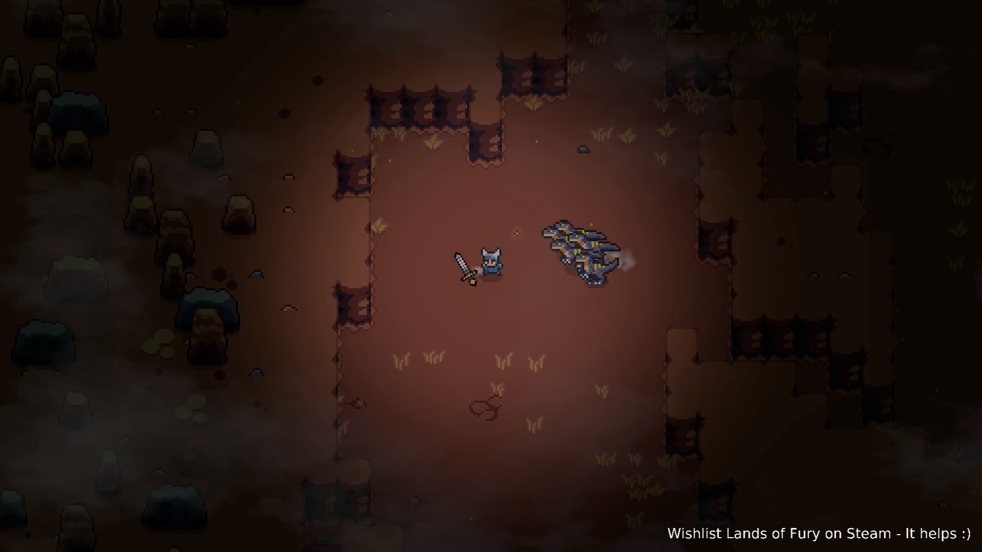
key("d")
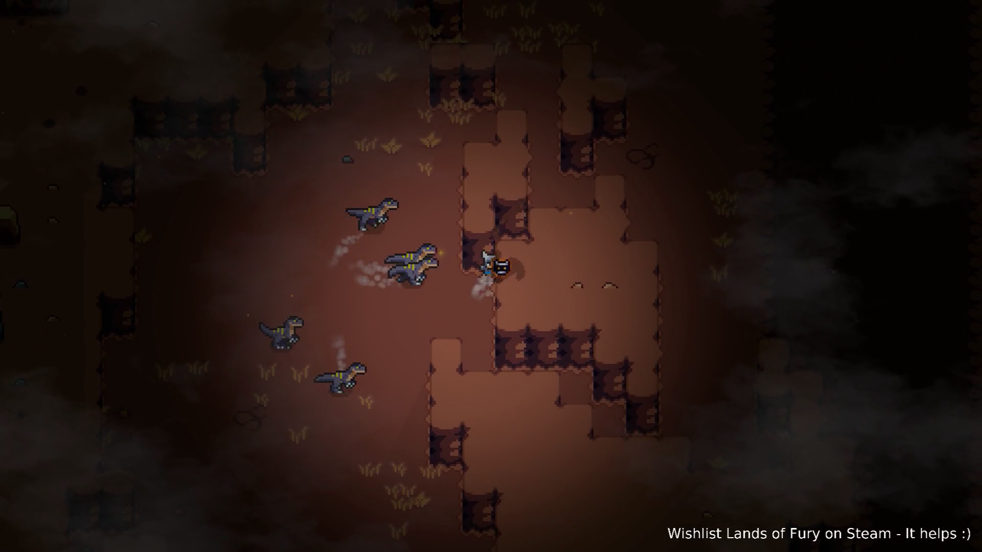
key("d")
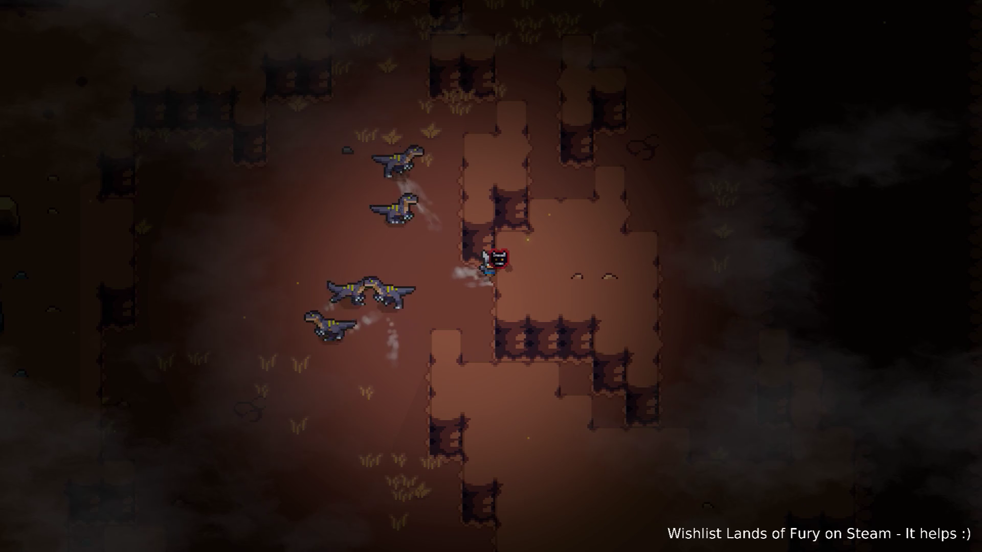
- Reuse Player.AddItem(iron_pickaxe,1) from the history for another pickaxe and return to the fight
key("grave")
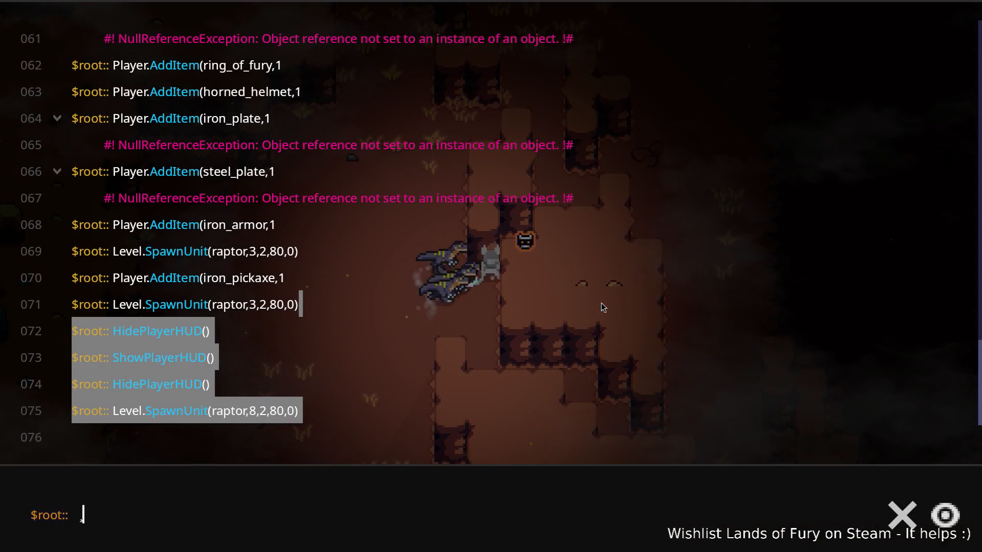
left_click_drag(286, 279, 139, 279)
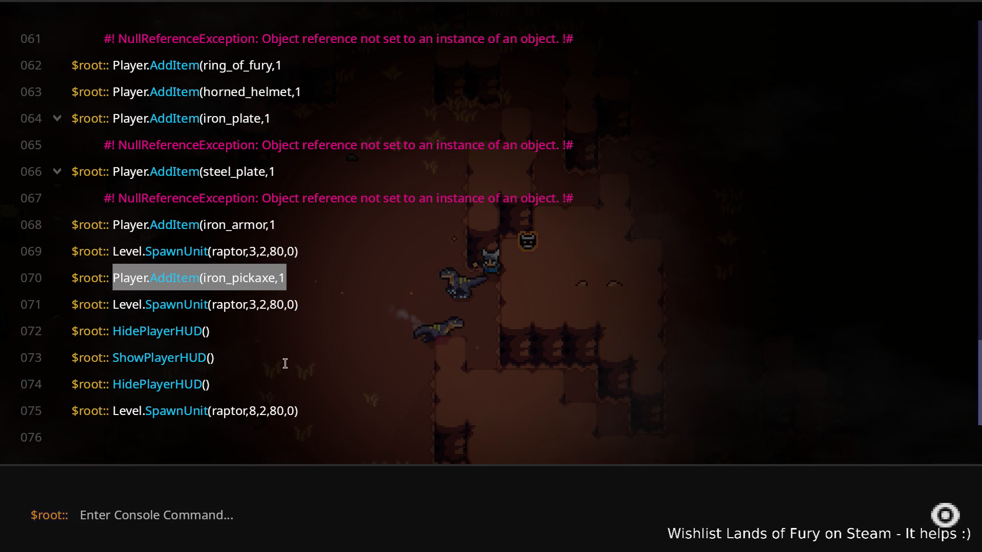
left_click(300, 511)
type("Player.AddItem(iron_pickaxe,1")
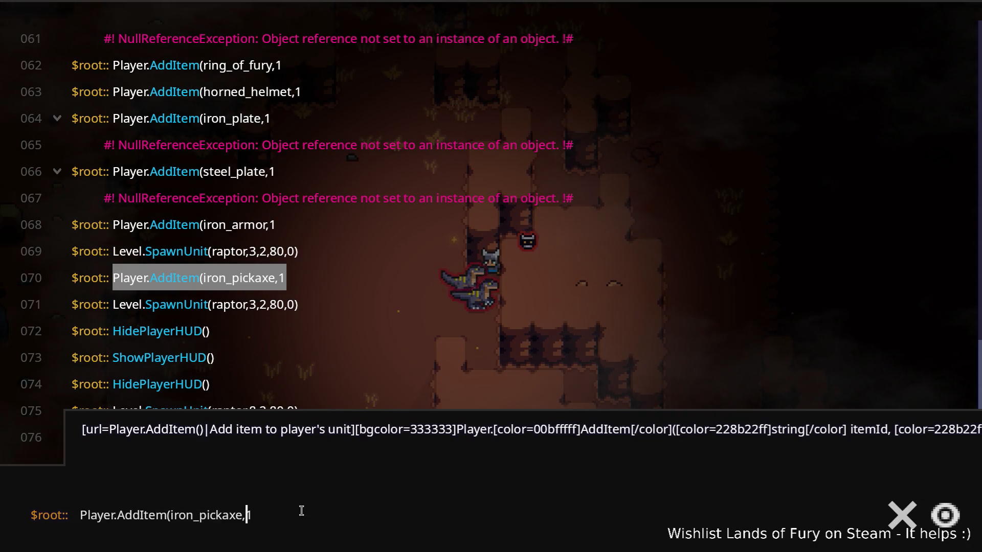
key("Return")
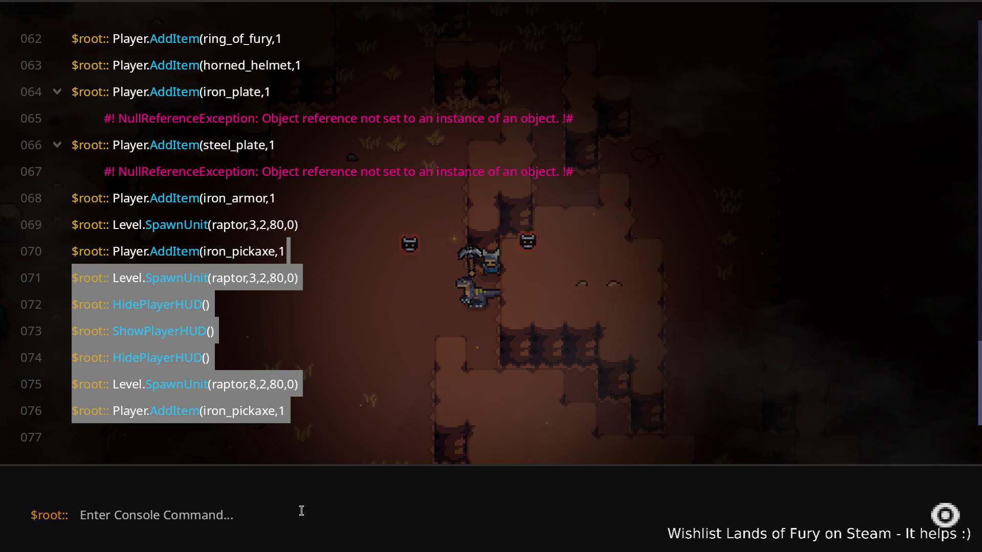
key("grave")
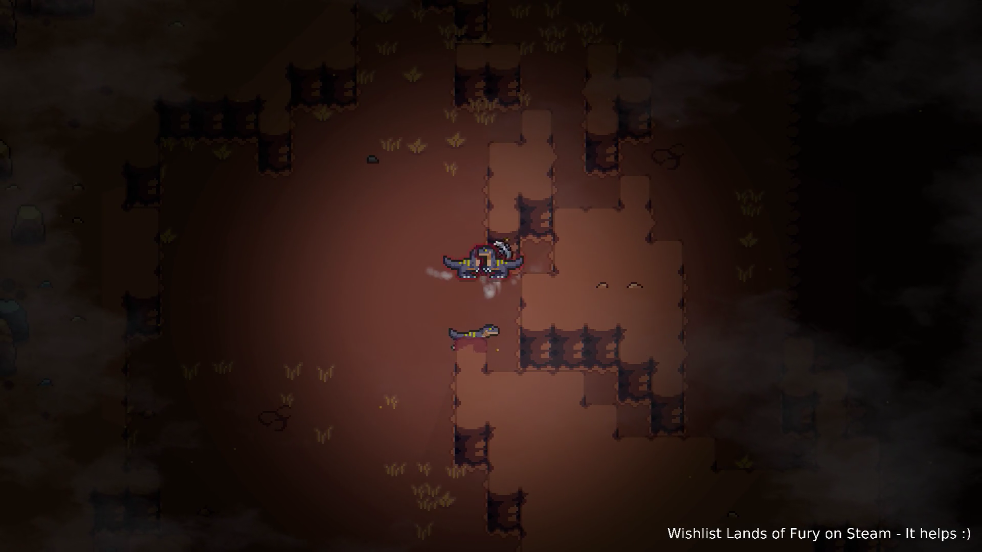
- Run the hero away from the raptors into the new open chamber and over to its right wall
key("d")
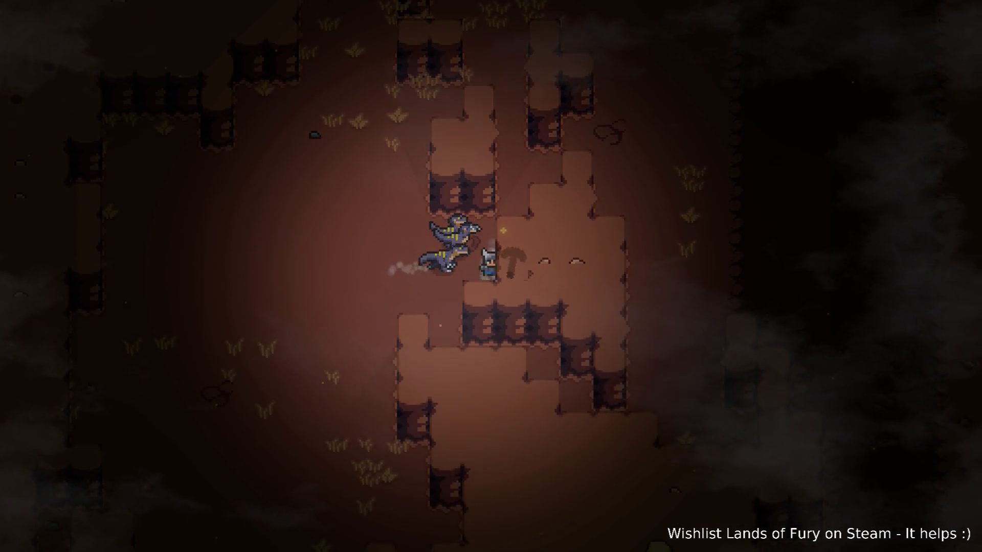
key("w")
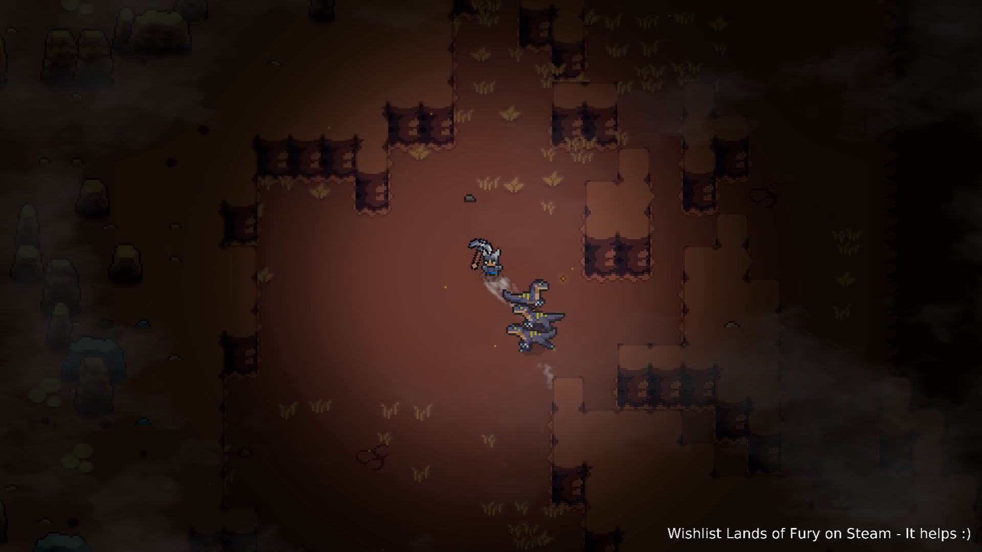
key("d")
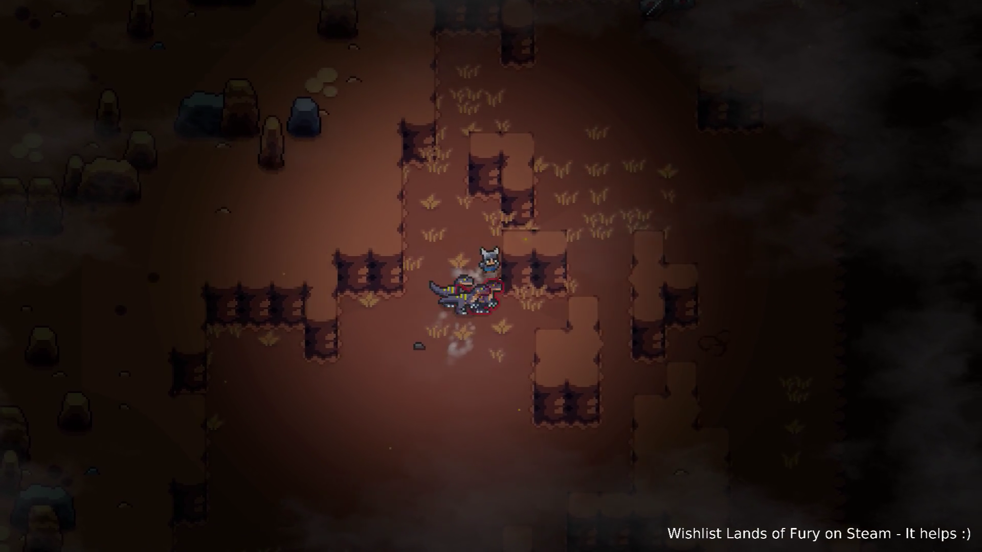
key("d")
key("s")
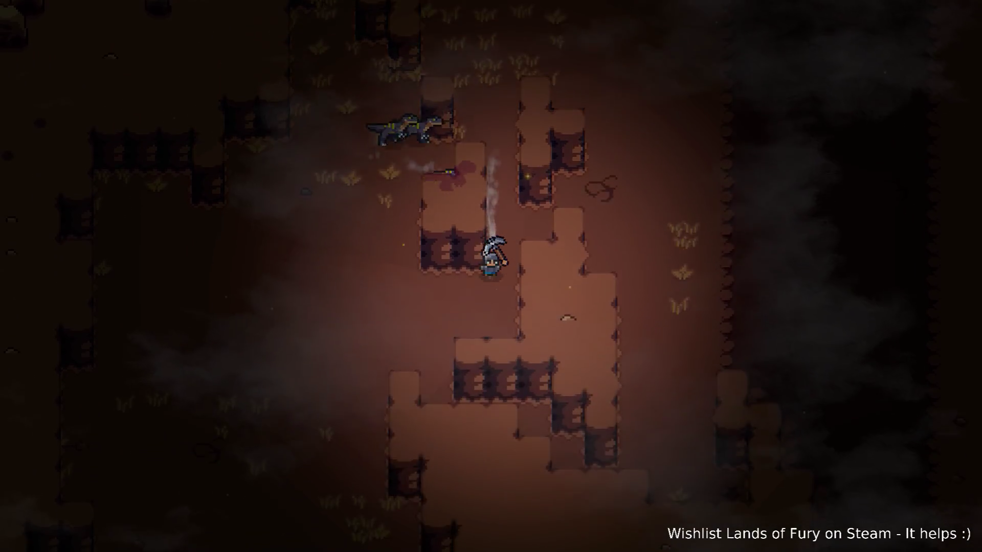
key("s")
key("a")
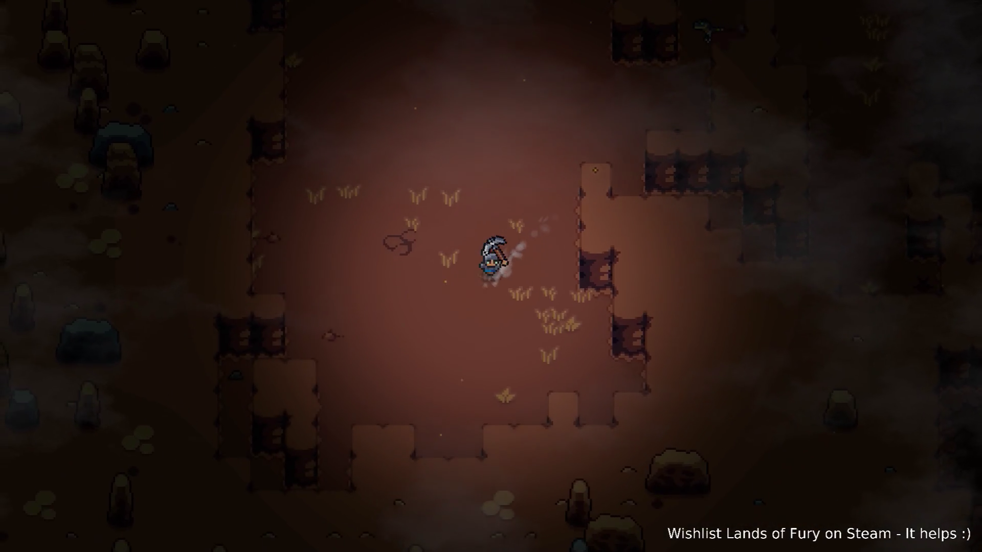
key("w")
key("d")
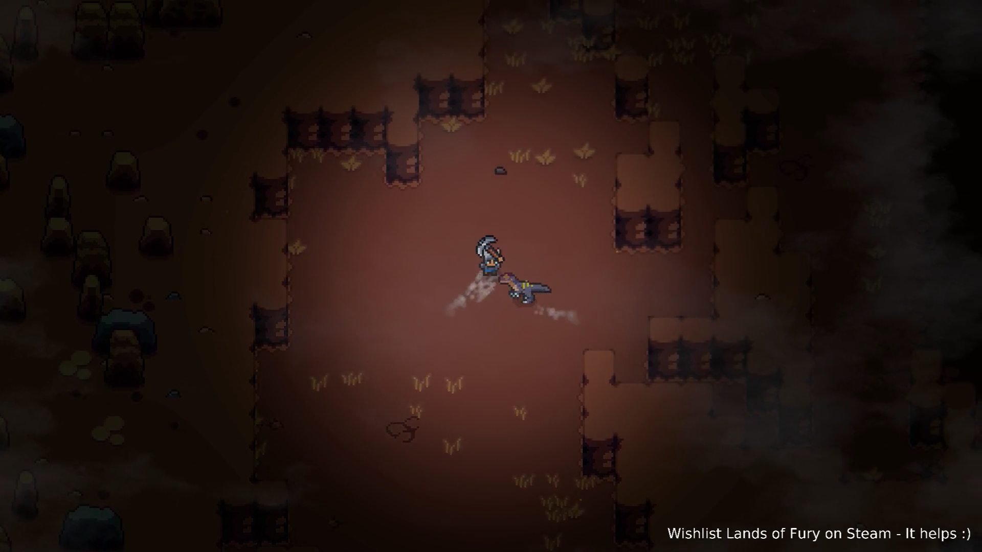
key("w")
key("d")
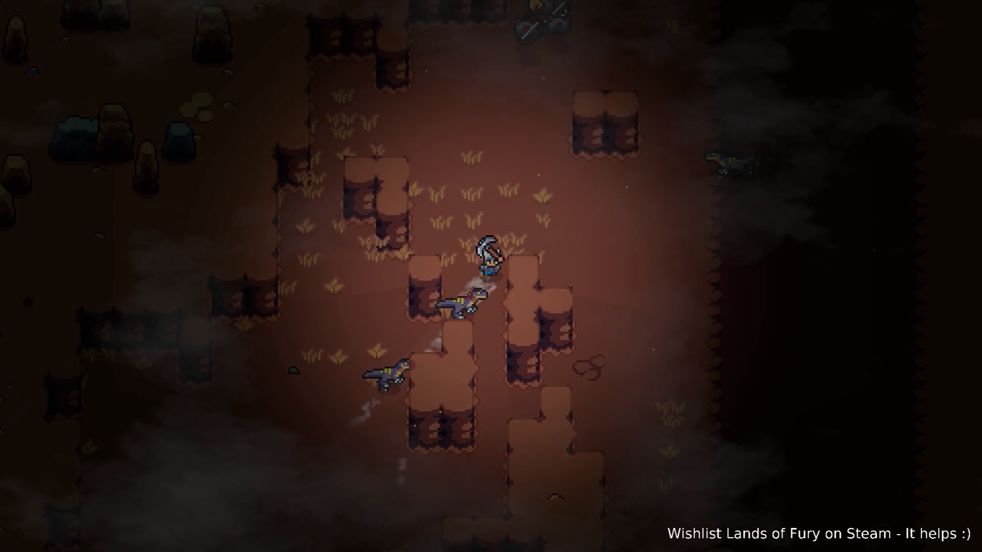
key("d")
key("s")
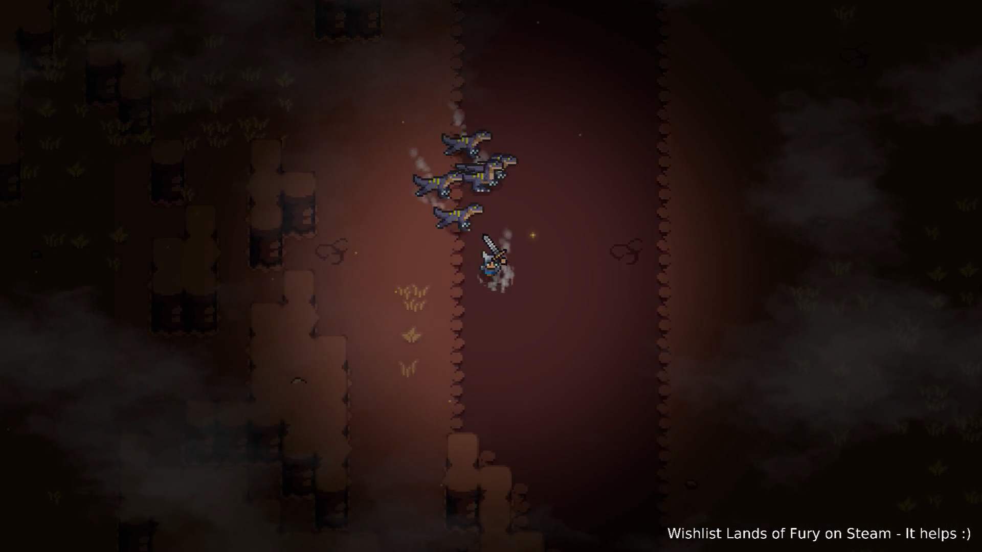
- Kite the raptor pack around the chamber, circling left and up while striking back
key("a")
key("a")
key("s")
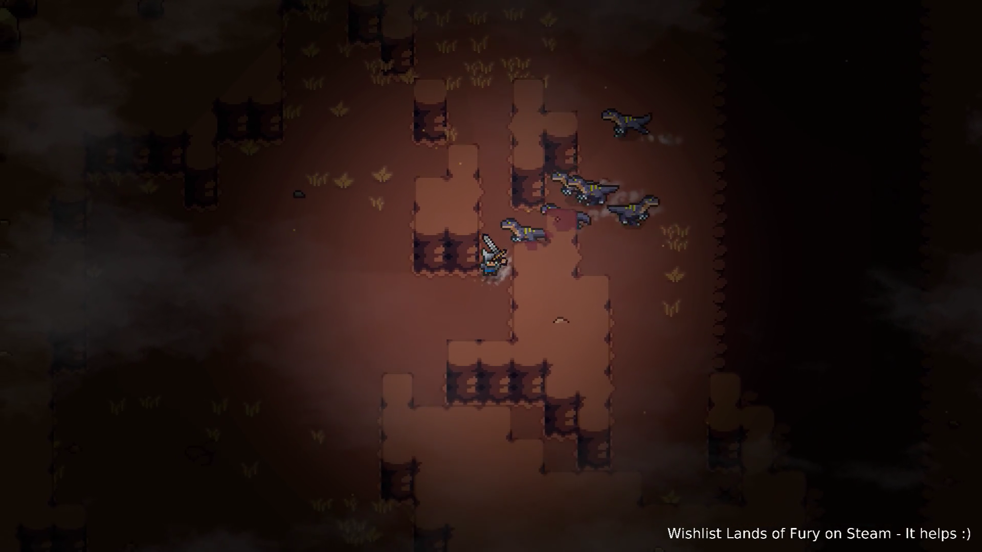
key("a")
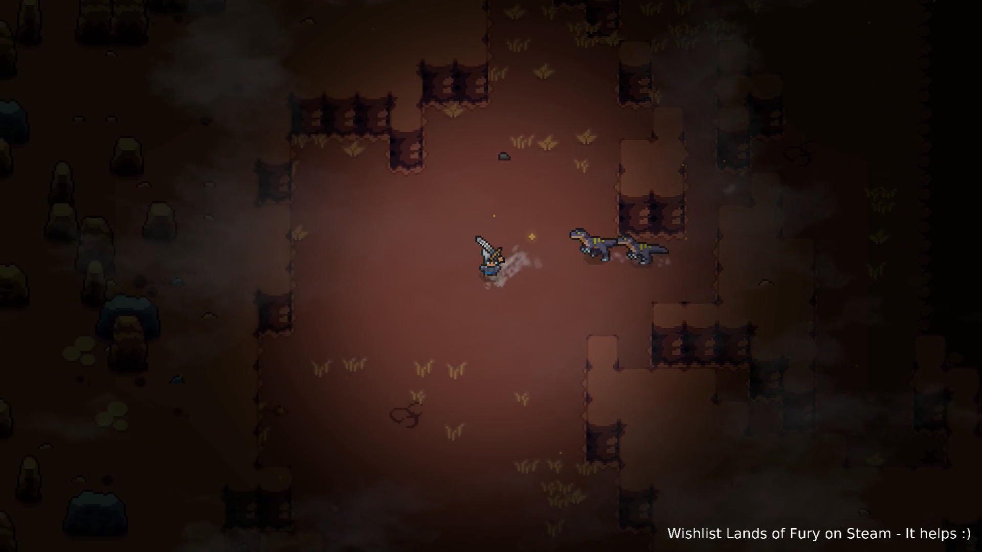
key("w")
key("d")
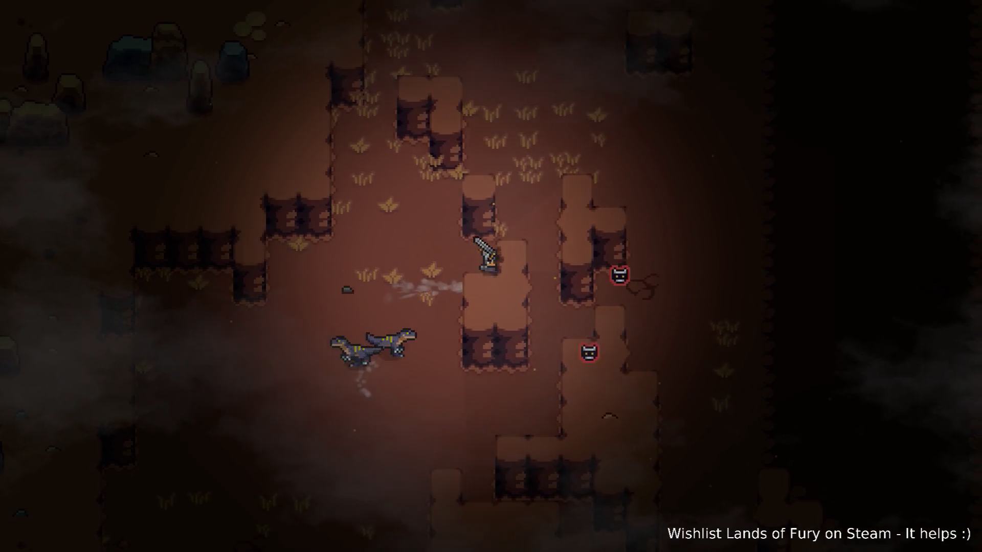
key("s")
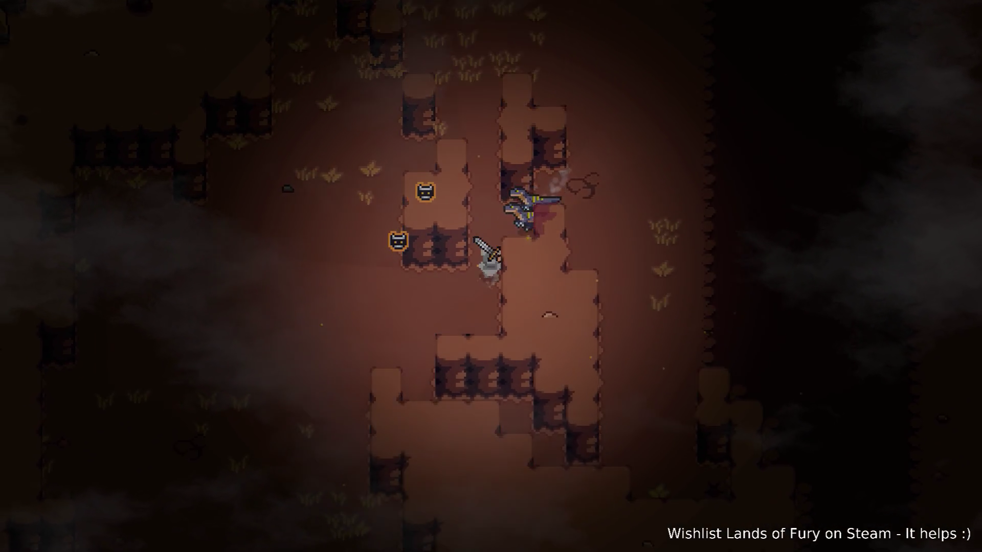
key("w")
key("a")
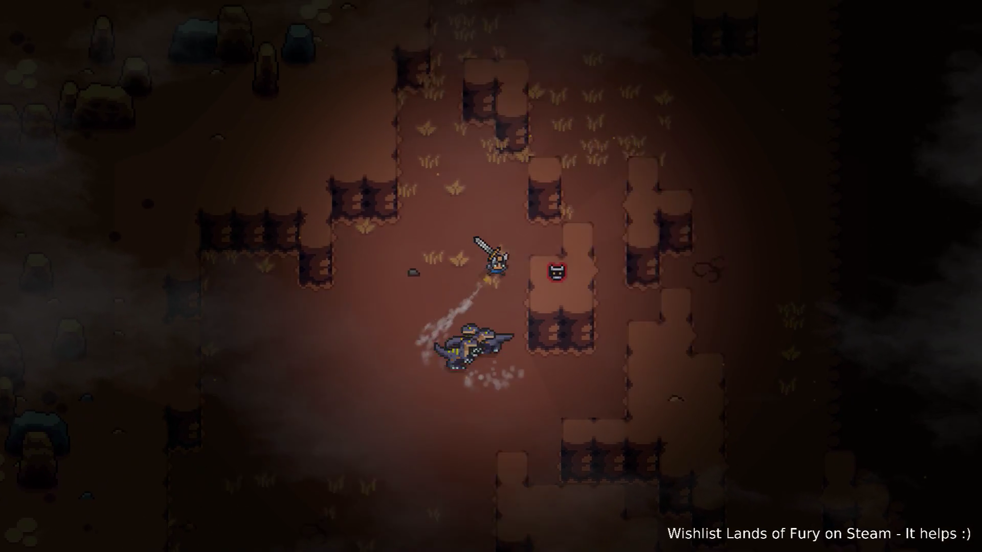
key("w")
key("a")
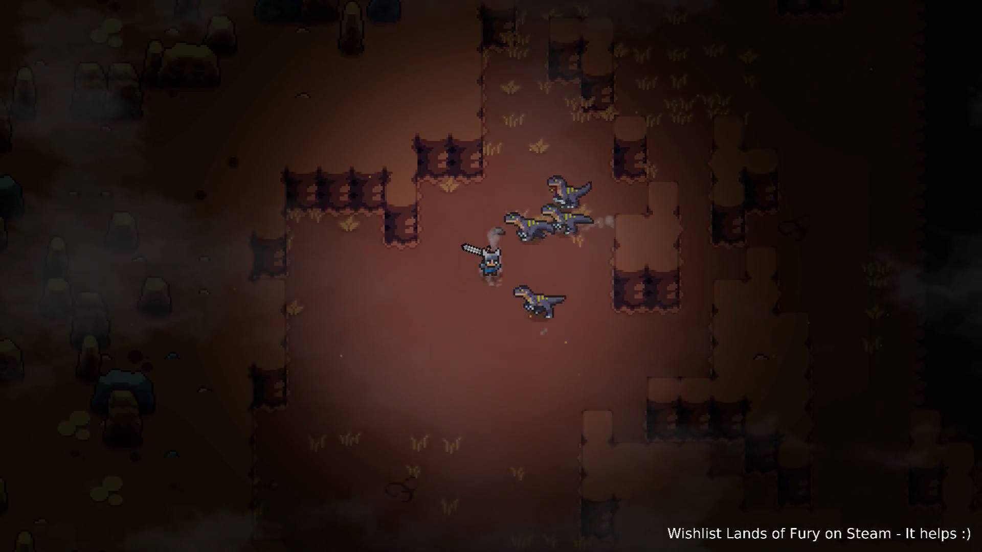
key("s")
key("a")
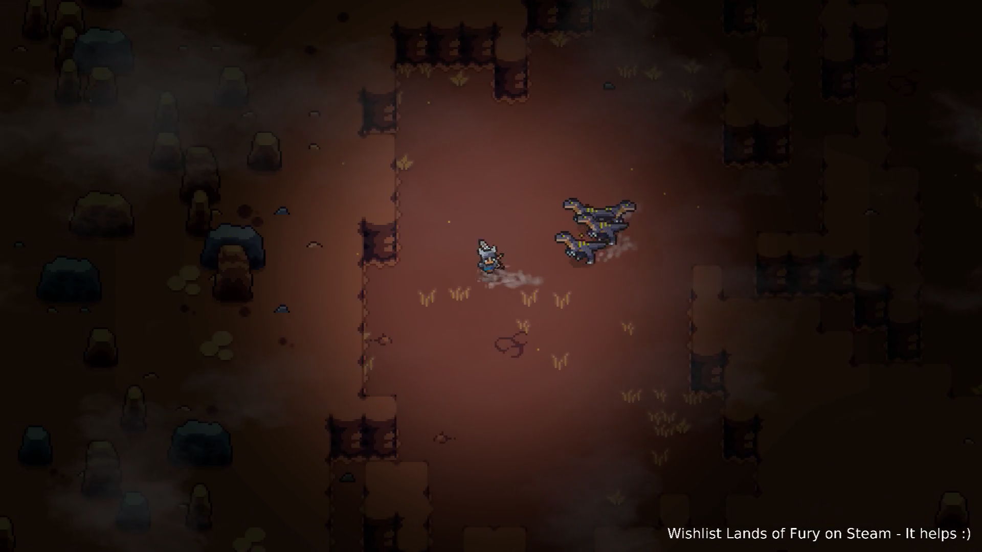
key("s")
key("a")
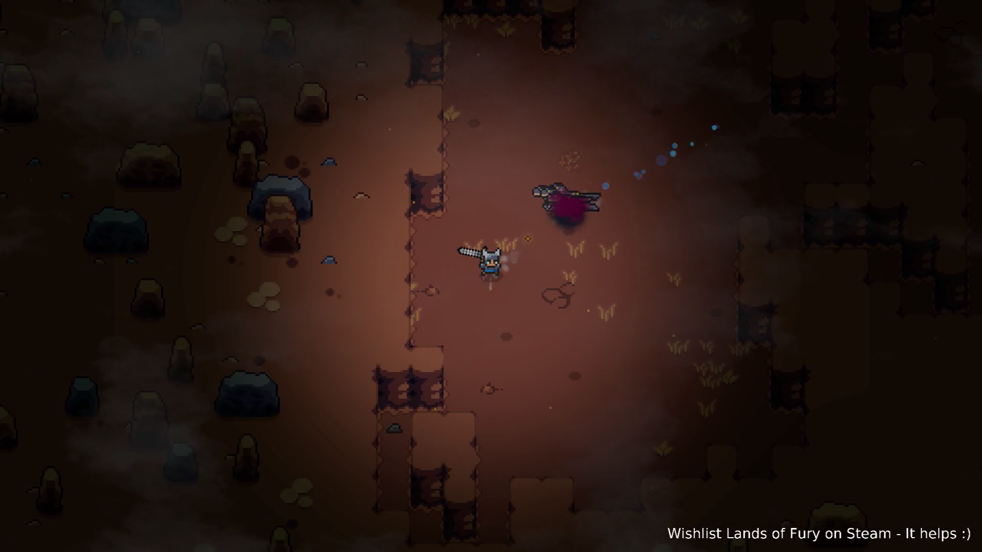
- Charge into the raptor swarm and cut it down with sword swings
key("d")
key("s")
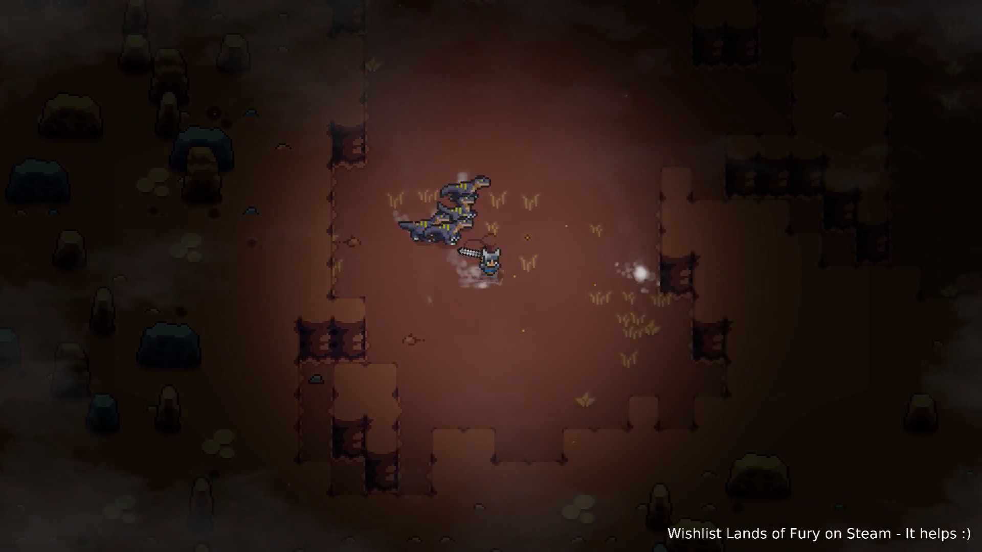
key("d")
key("w")
key("a")
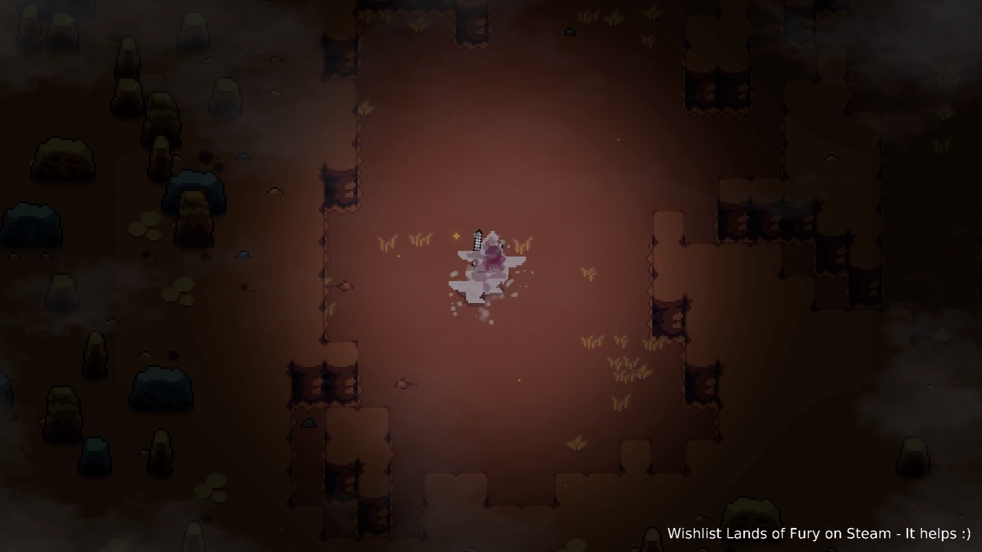
key("space")
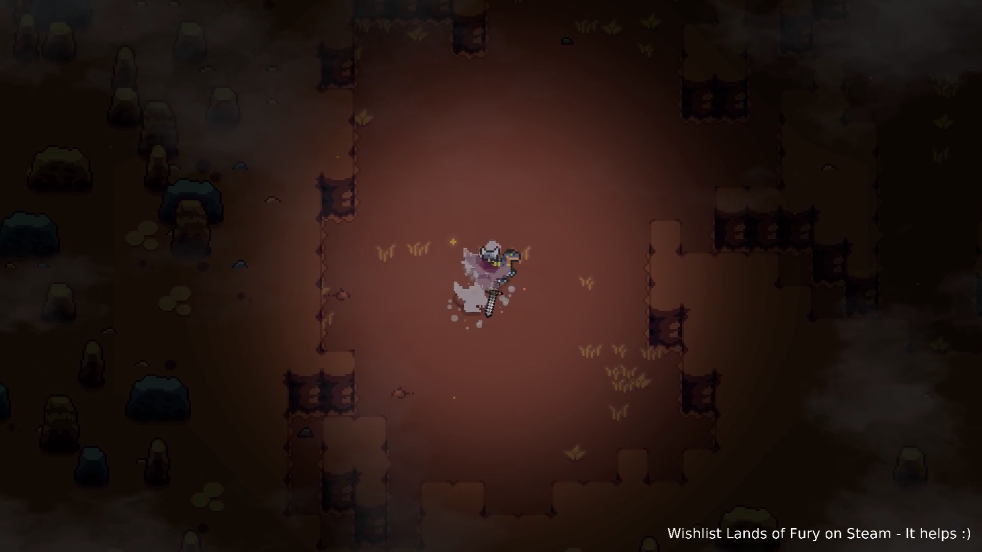
key("d")
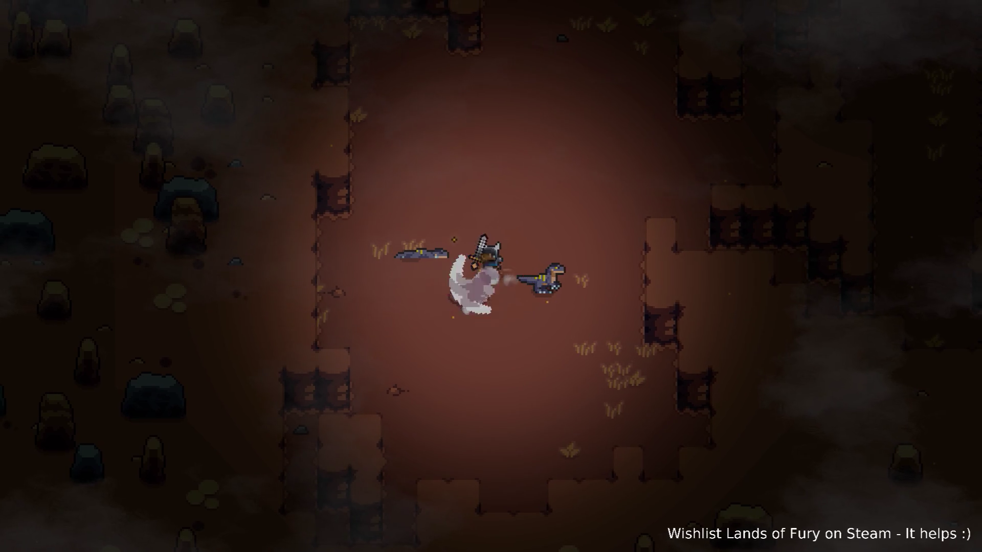
key("space")
key("space")
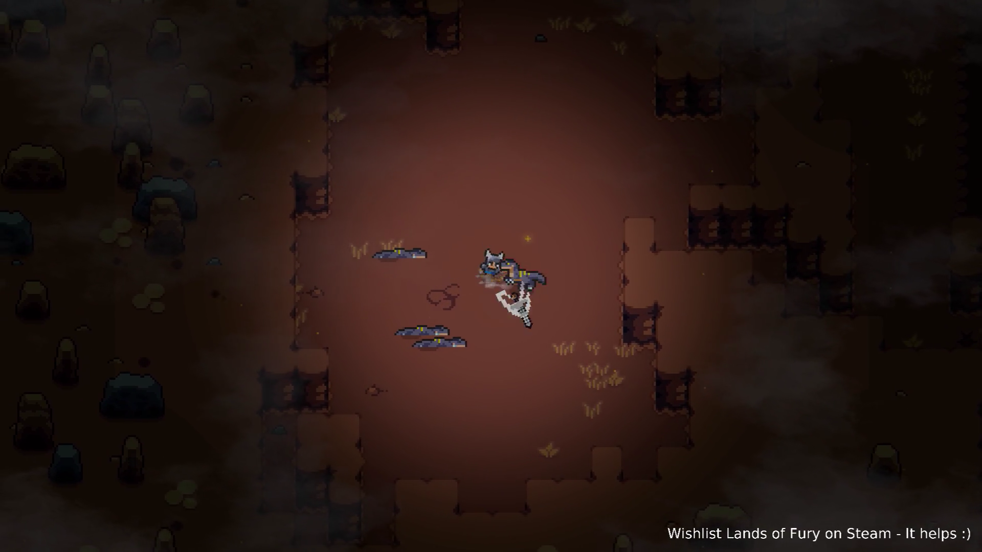
key("w")
key("space")
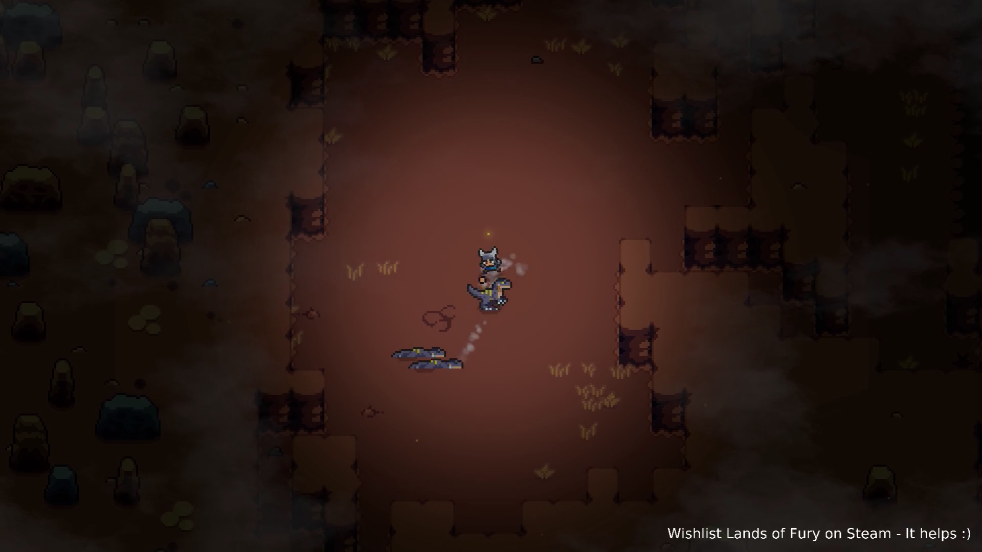
- Dash up-right to the two remaining raptors and finish them both off
key("d")
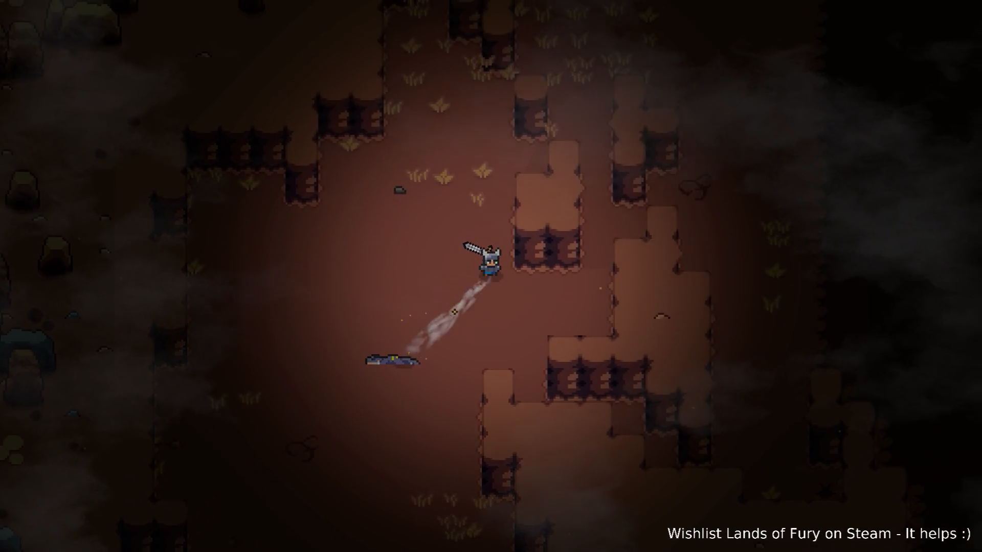
key("w")
key("d")
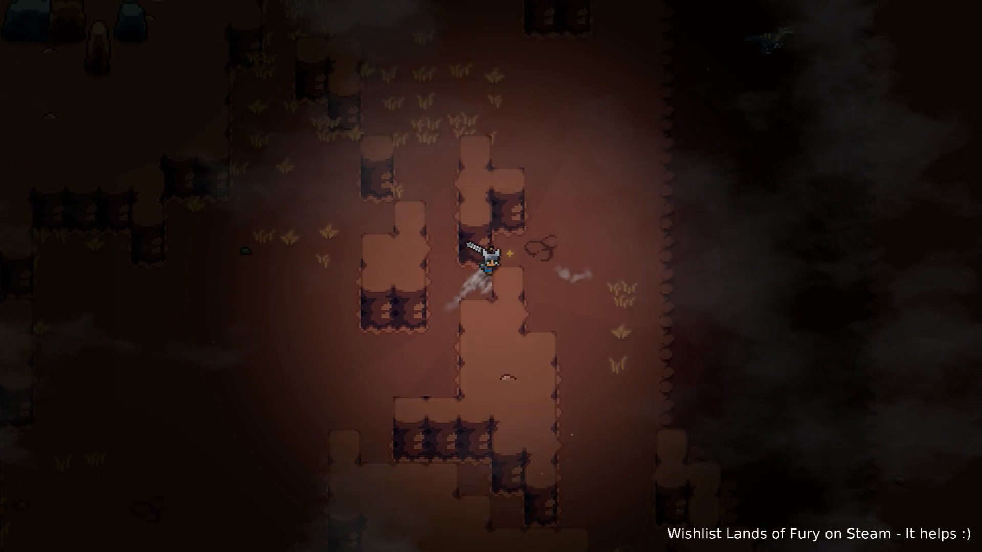
key("d")
key("space")
key("space")
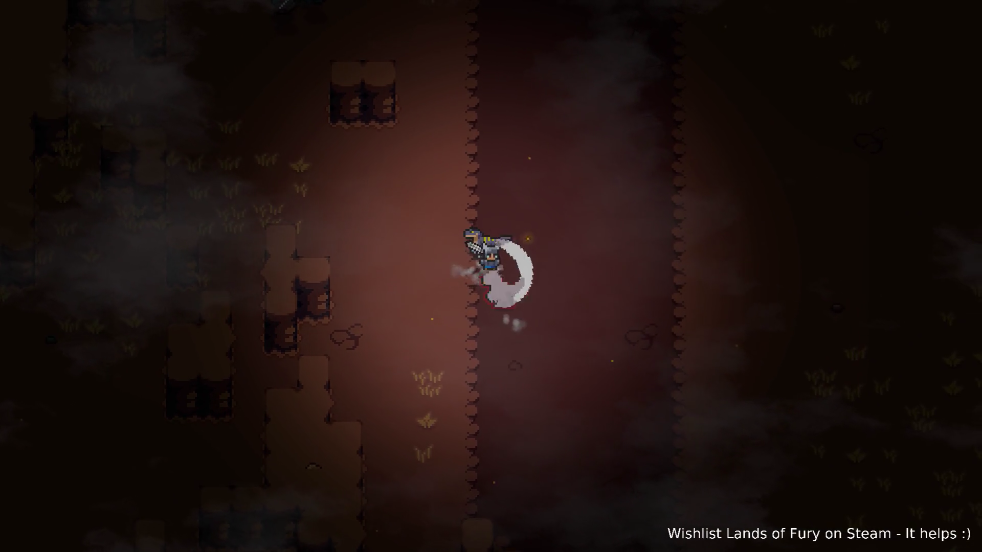
key("space")
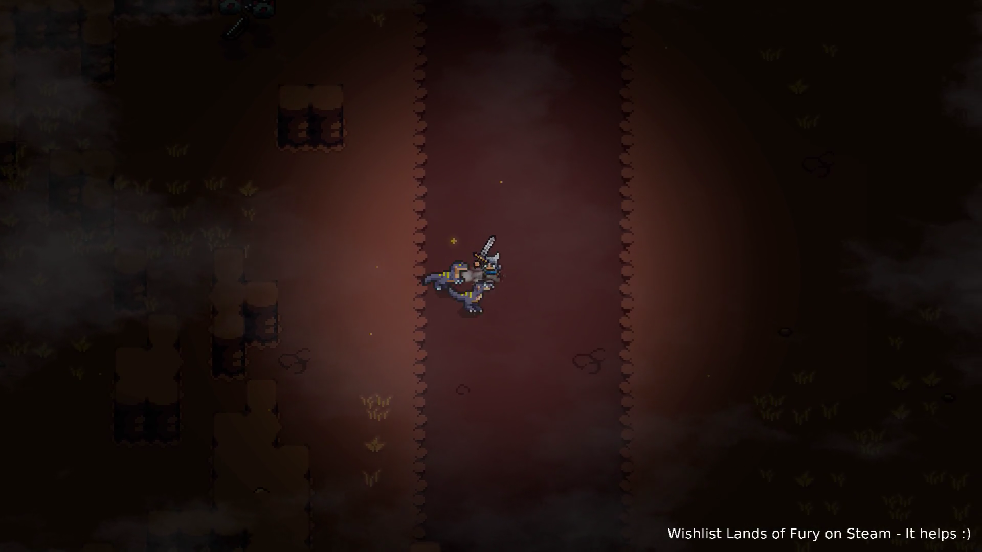
key("w")
key("d")
- Kill the raptor below the hero, engage the next two, then bring up the developer console
key("w")
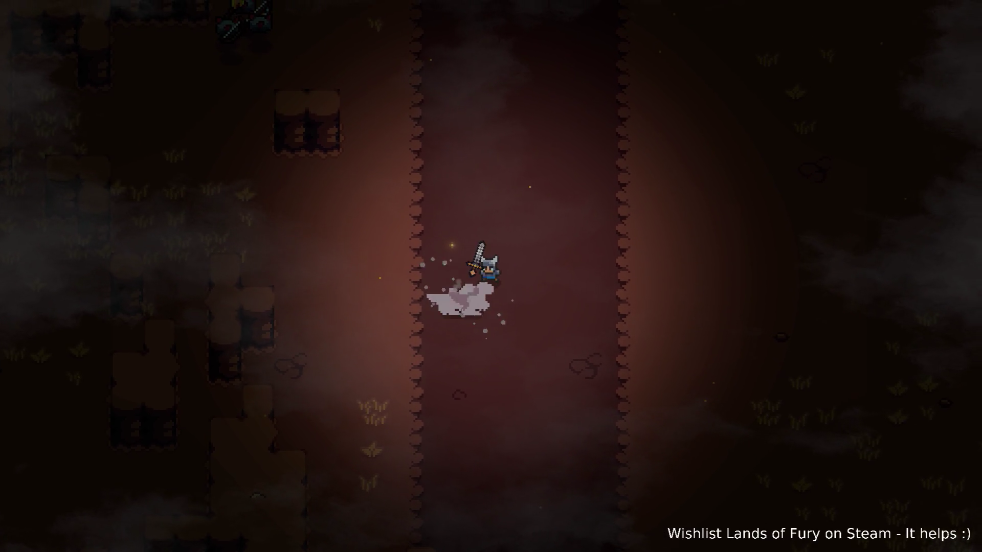
key("space")
key("d")
key("space")
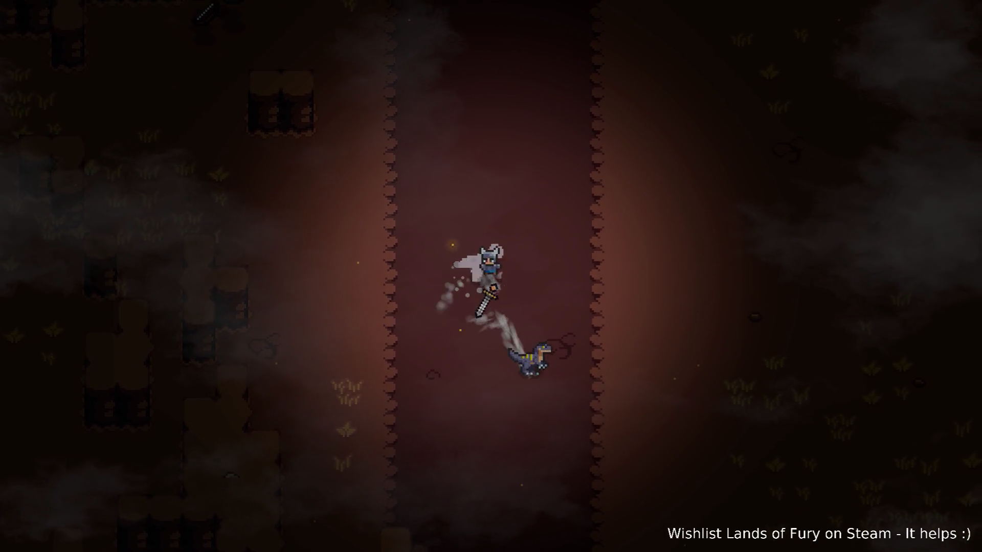
key("space")
key("space")
key("w")
key("d")
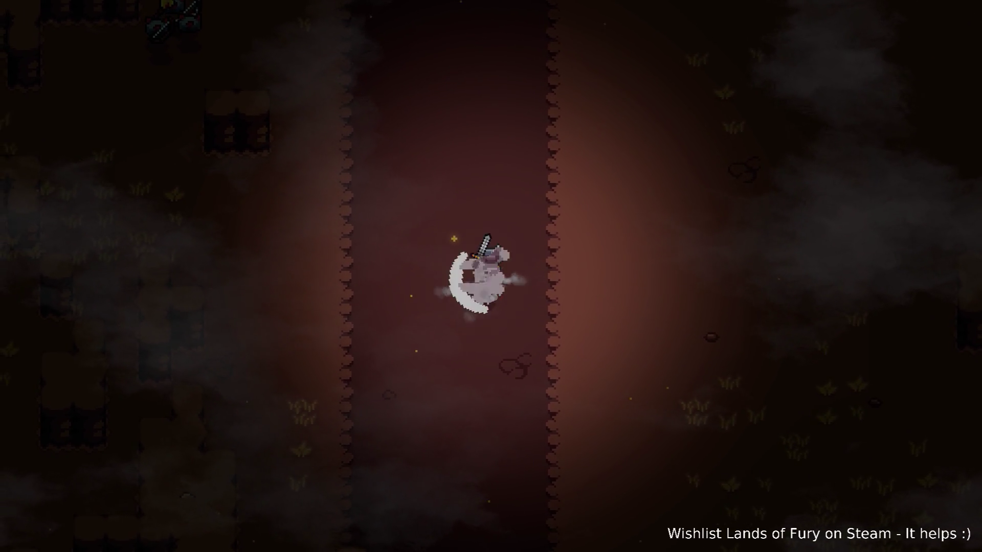
key("space")
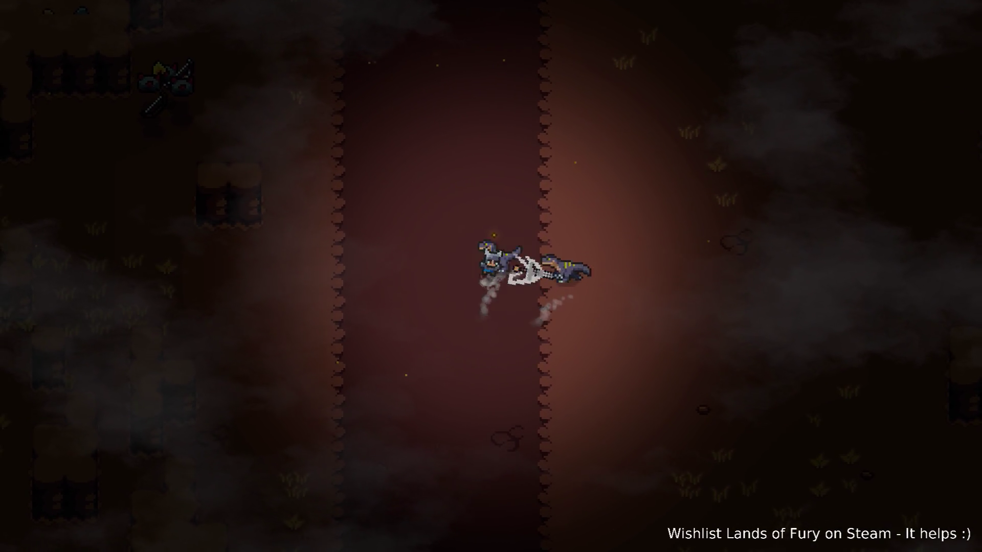
key("d")
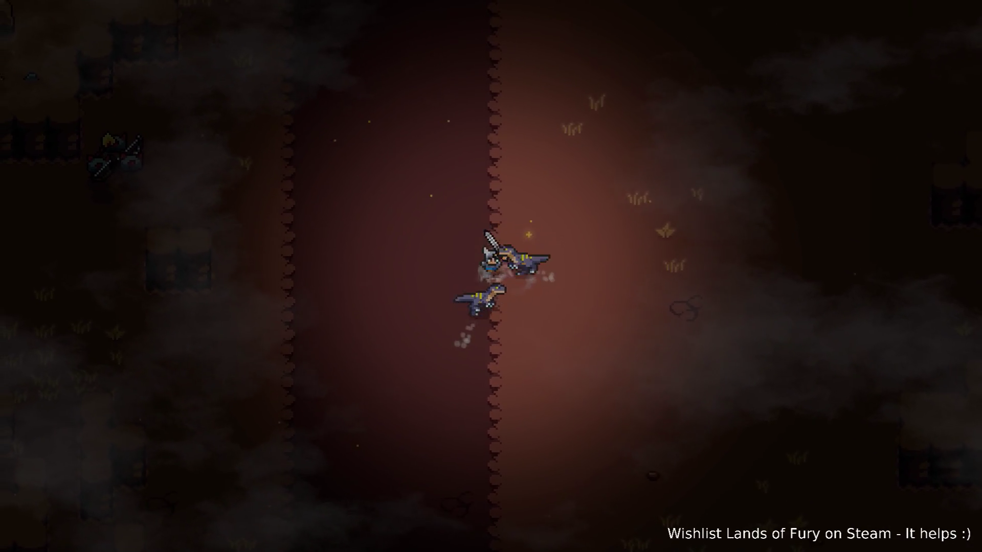
key("grave")
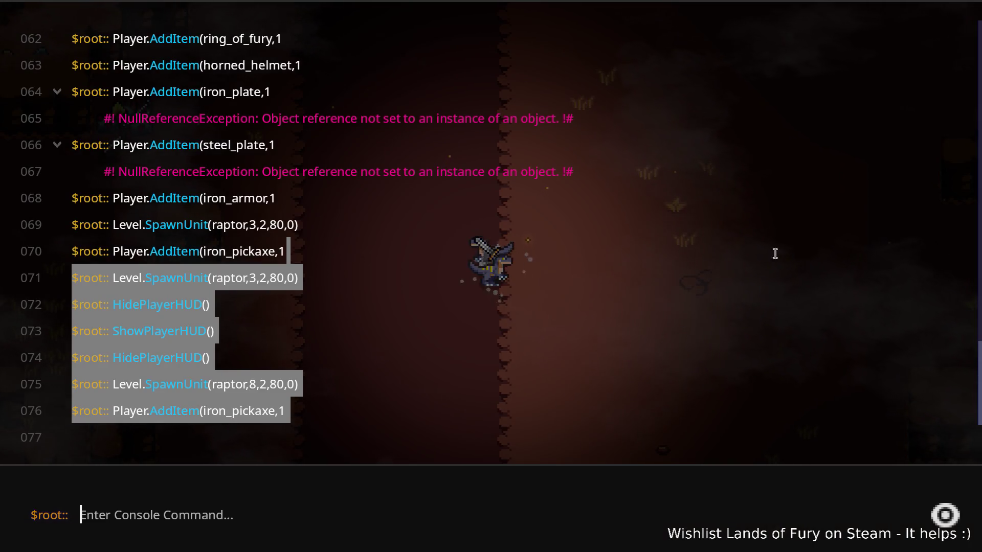
- Rerun the earlier raptor SpawnUnit command with quantity 10 and watch the pack appear
left_click(307, 386)
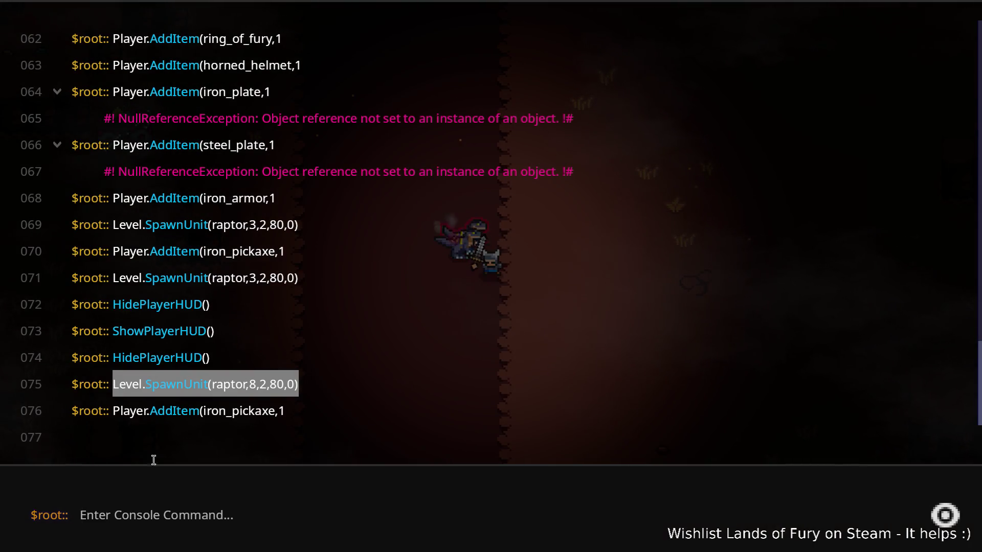
left_click(311, 510)
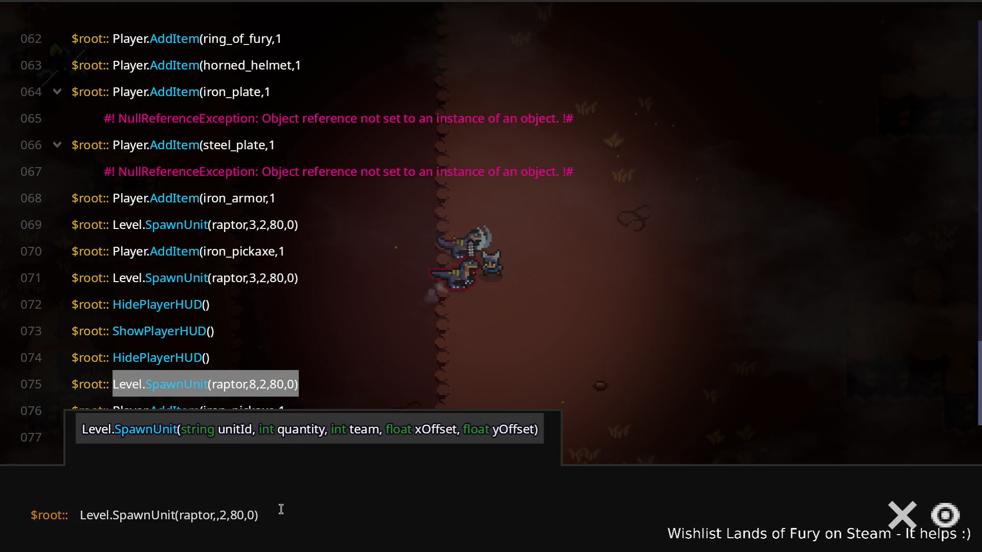
type("10")
key("Return")
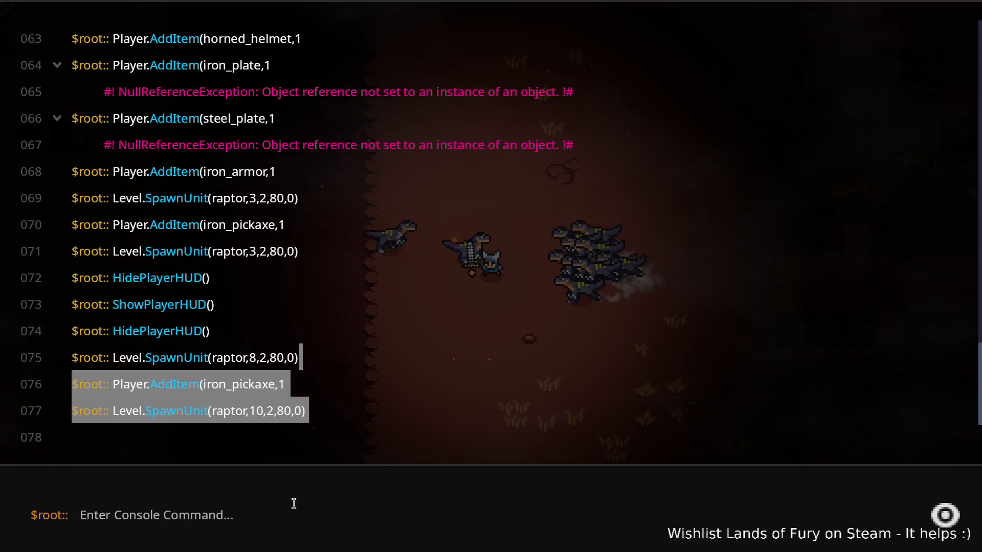
key("Escape")
key("grave")
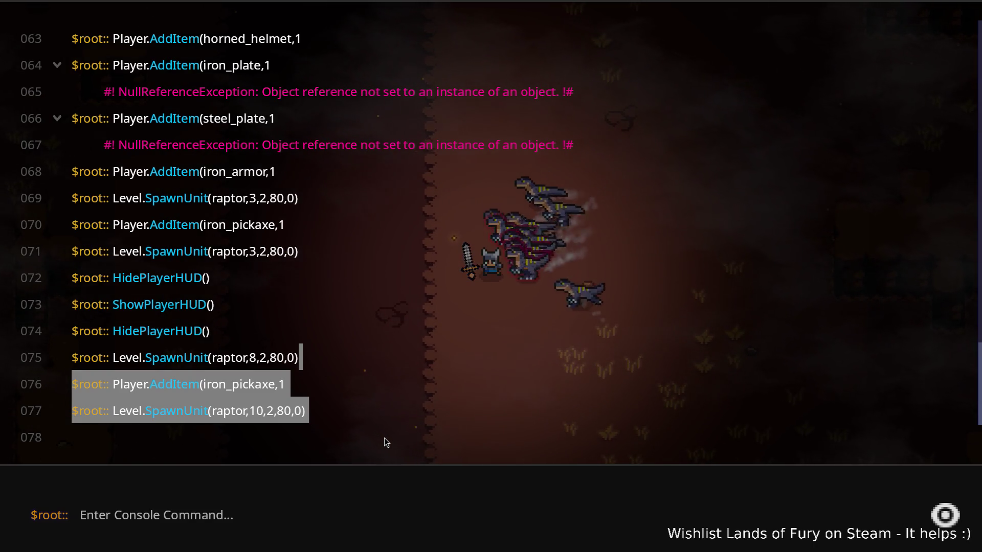
key("Escape")
key("grave")
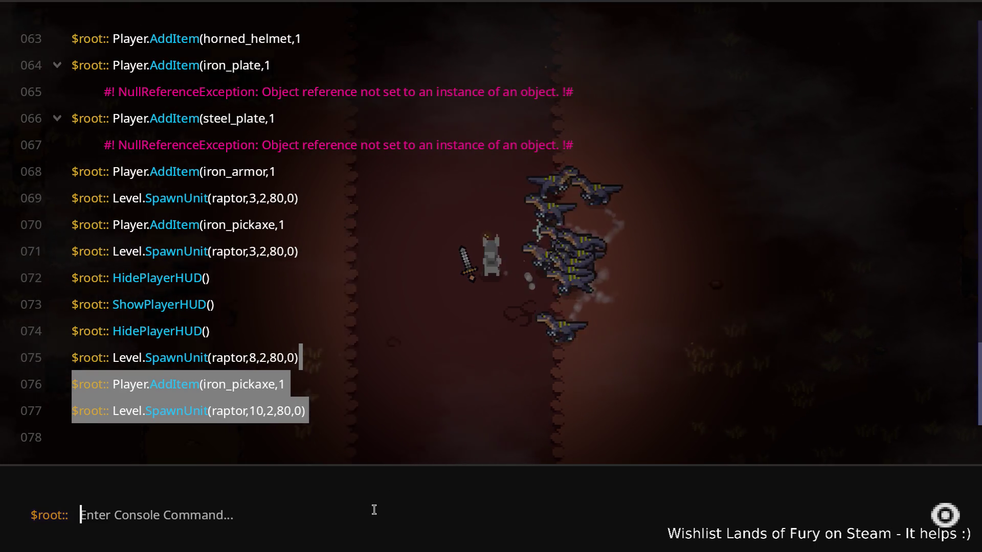
- Recall the spawn command, change it to armored_raptor with quantity 3, and run it
key("Up")
key("Left")
key("Left")
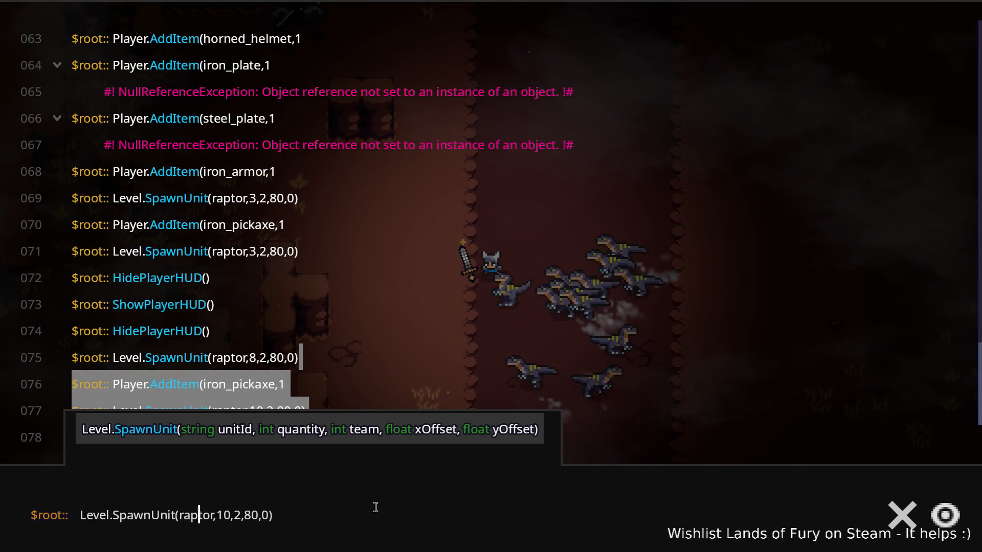
type("armore")
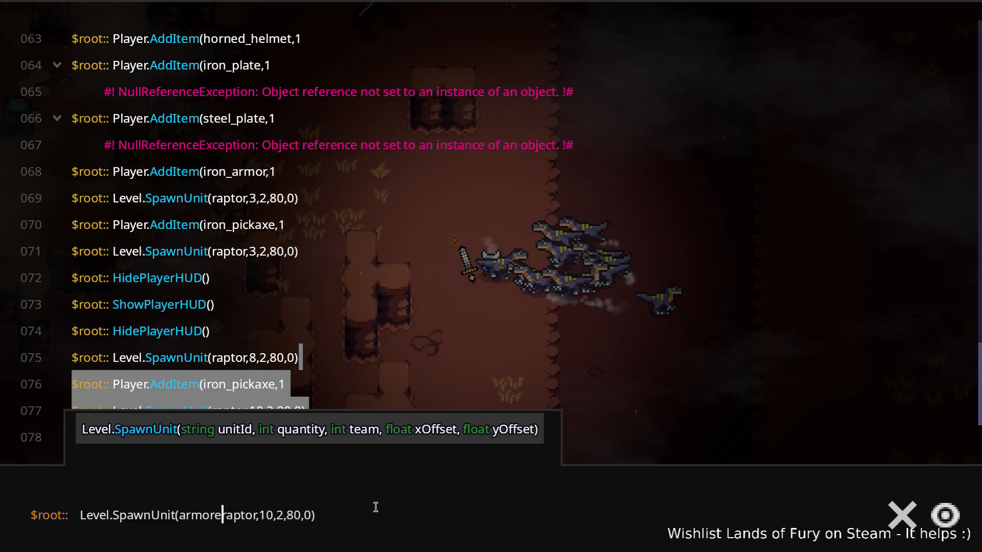
key("Right")
key("Right")
key("Right")
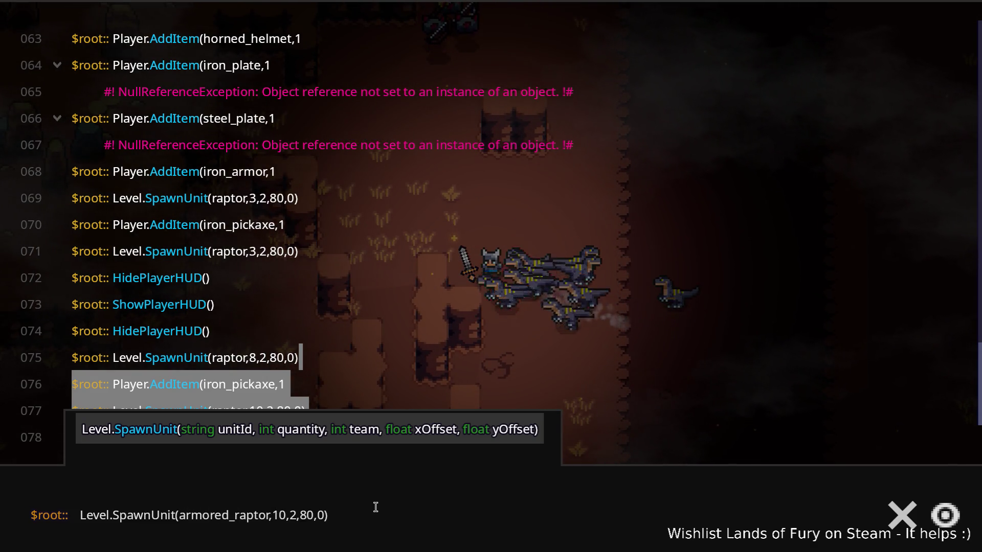
key("BackSpace")
key("BackSpace")
type("3")
key("Return")
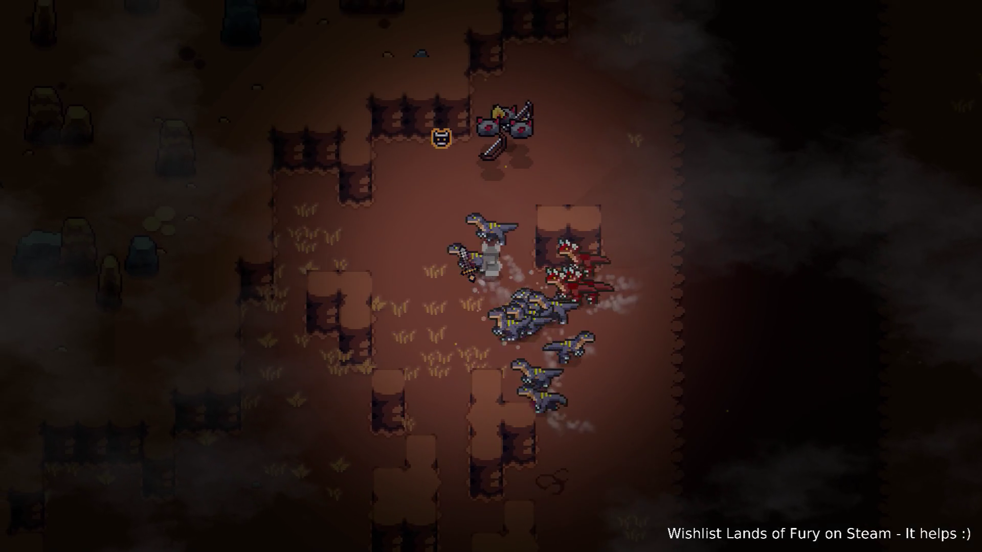
- Run right away from the swarm, then break back left through the closing raptor pack
key("d")
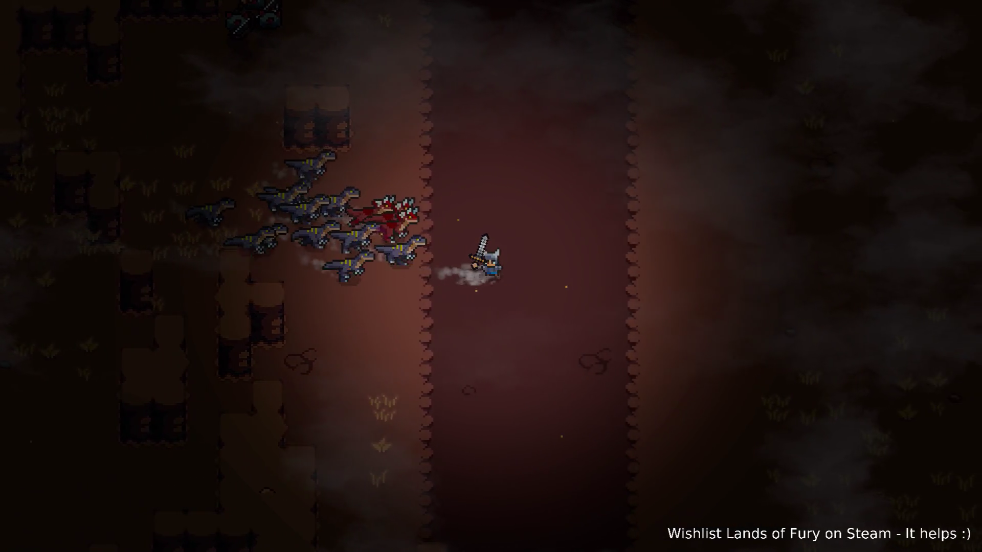
key("d")
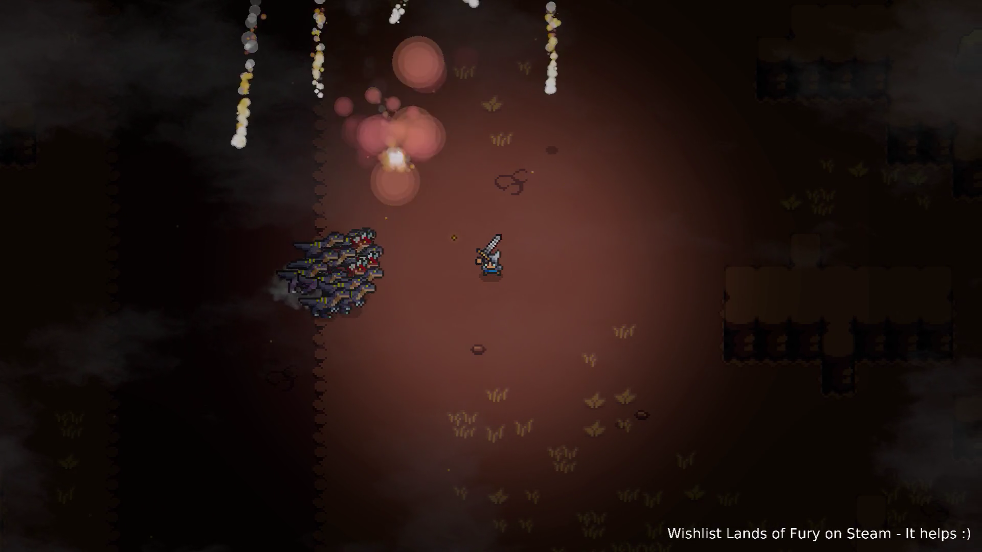
key("d")
key("w")
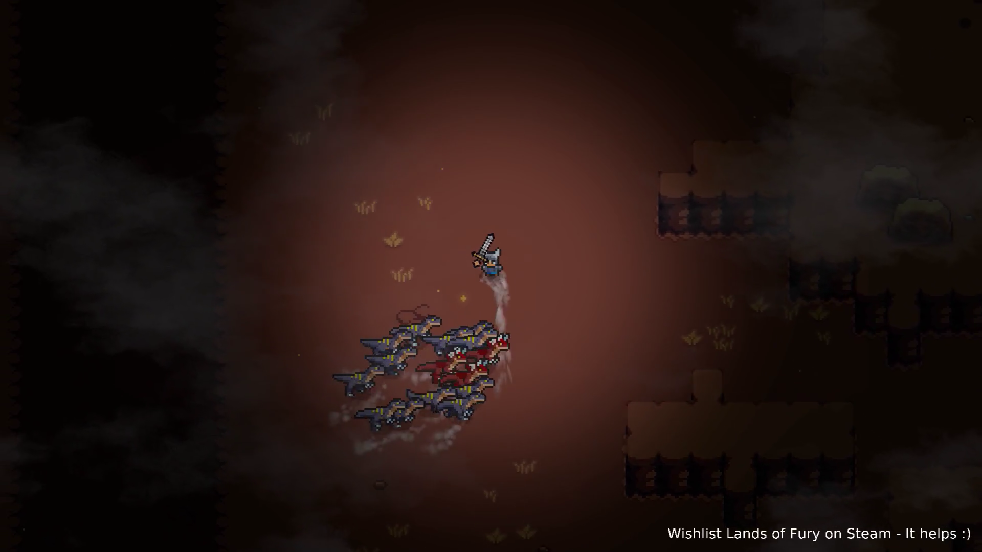
key("a")
key("s")
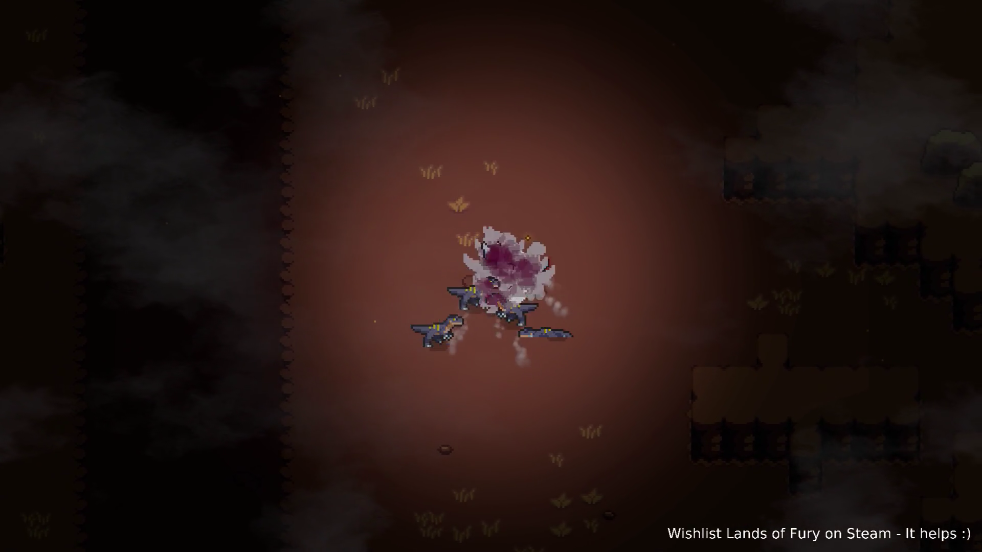
key("a")
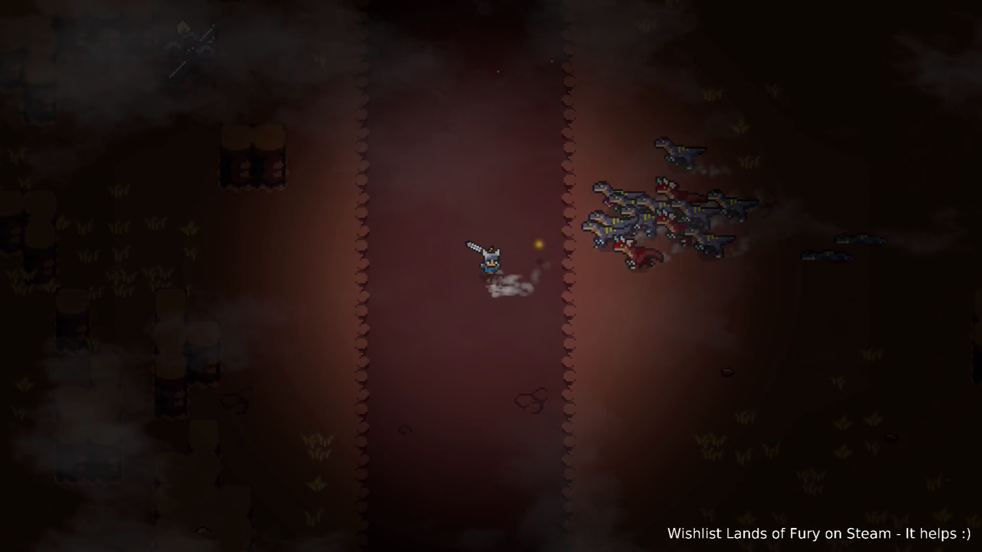
key("a")
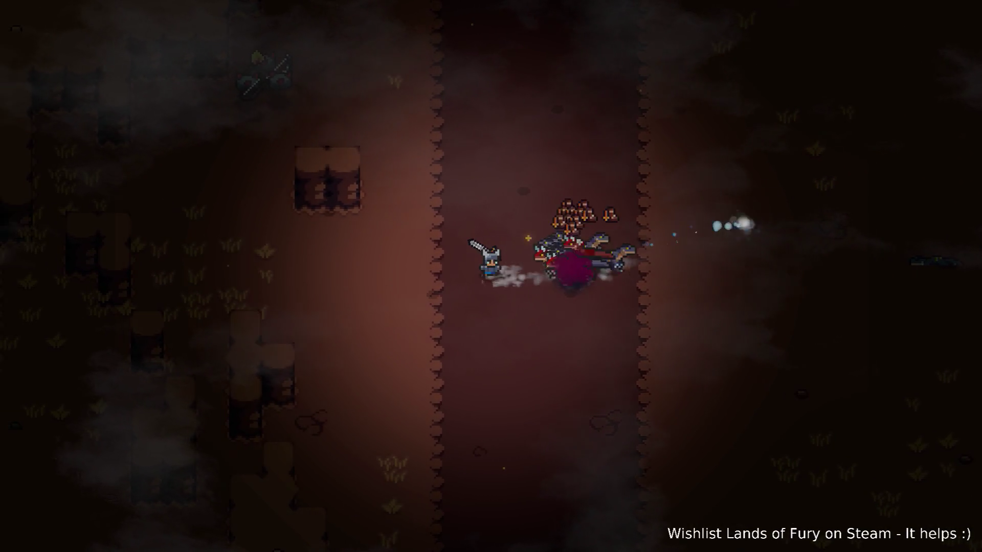
key("s")
key("a")
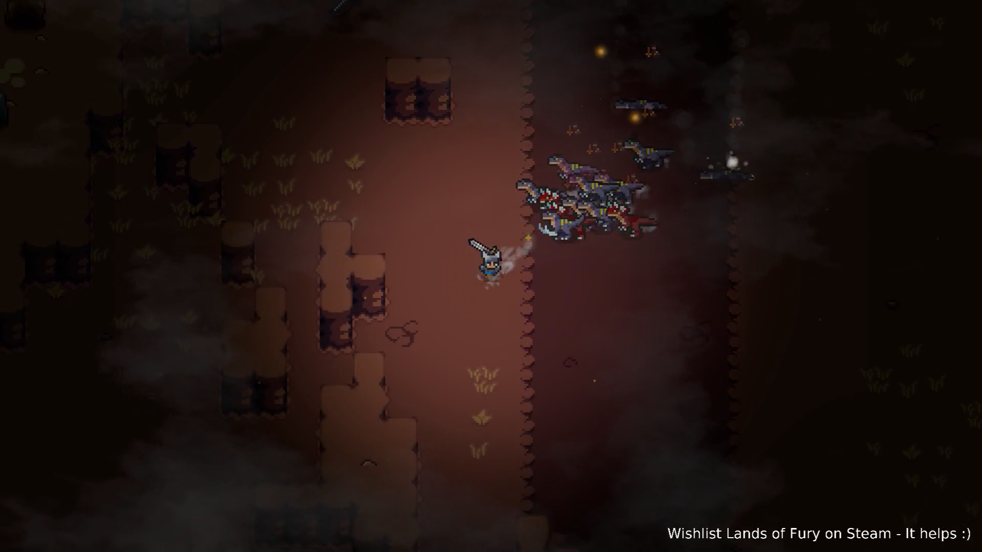
key("w")
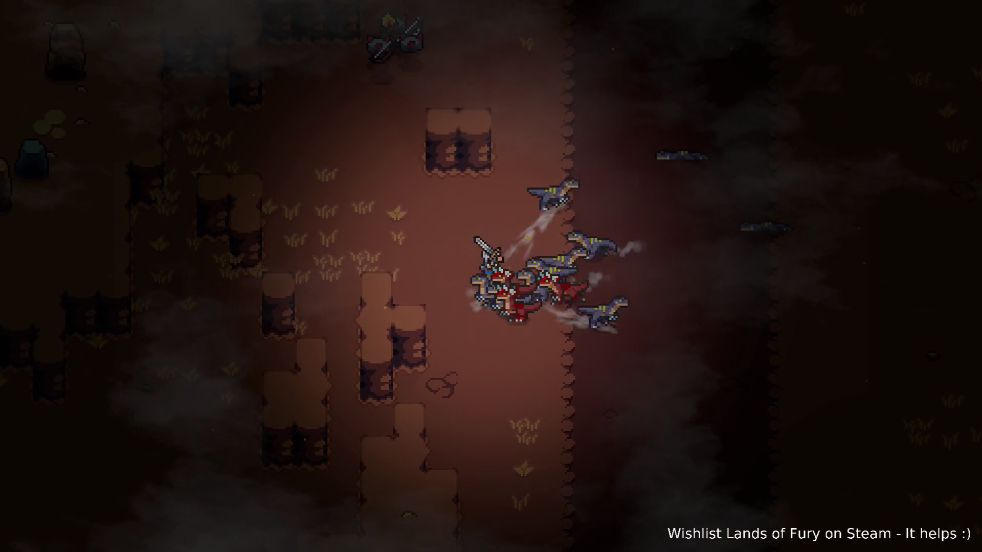
- Circle around the raptor pack, striking at raptors while keeping ahead of them
key("d")
key("w")
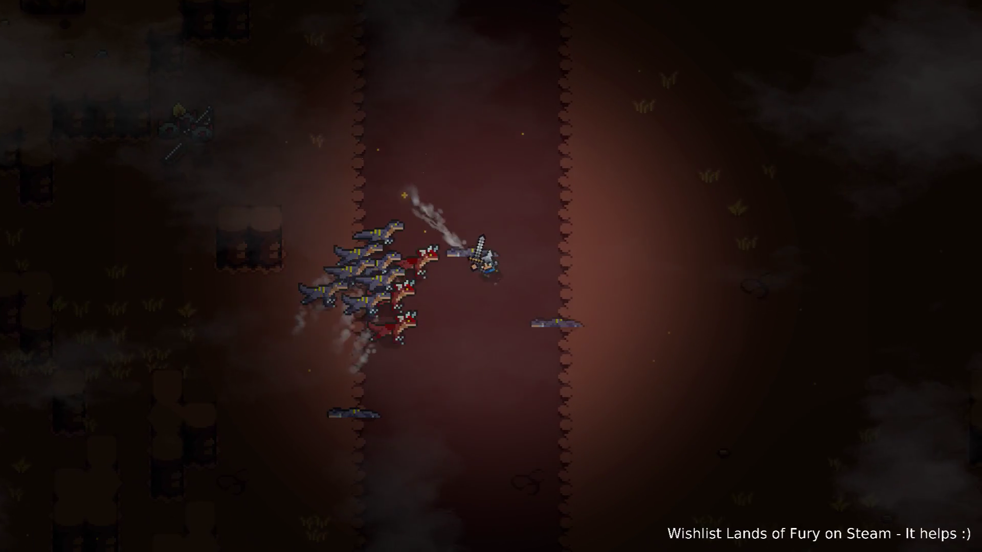
key("d")
key("s")
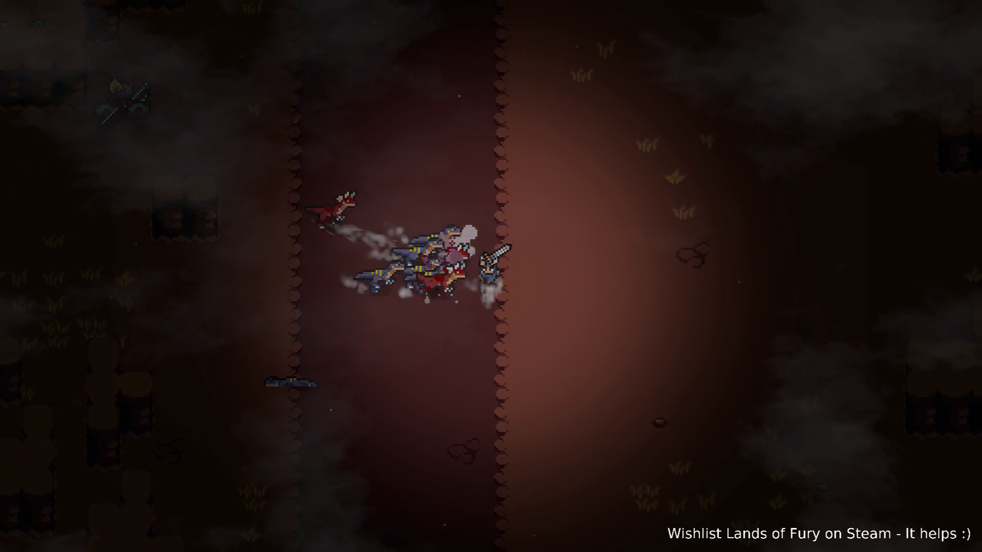
key("d")
key("w")
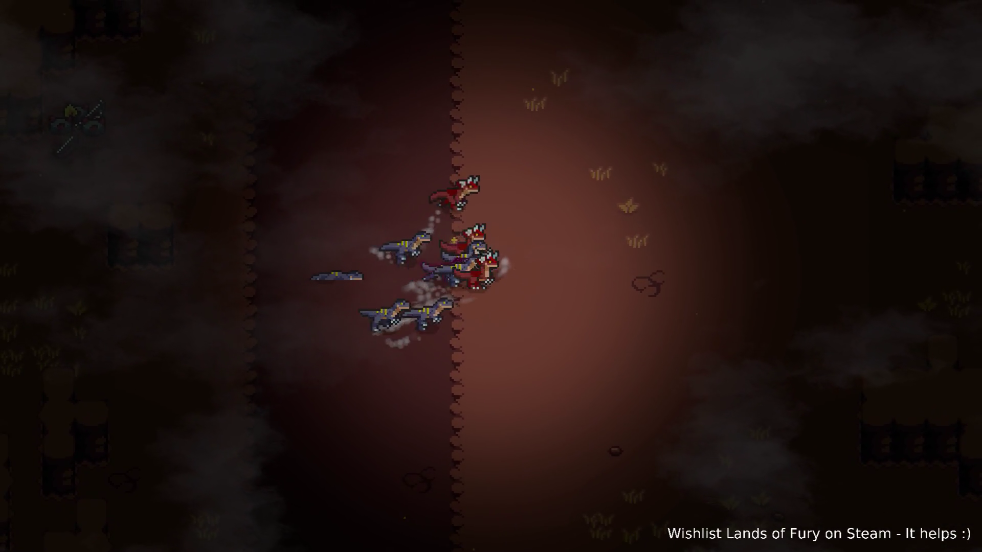
key("d")
key("s")
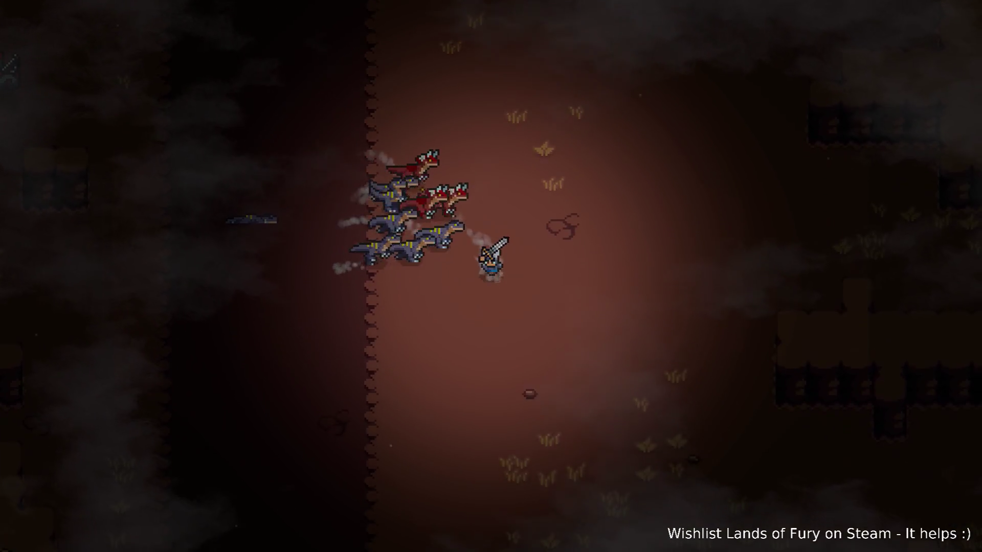
key("d")
key("s")
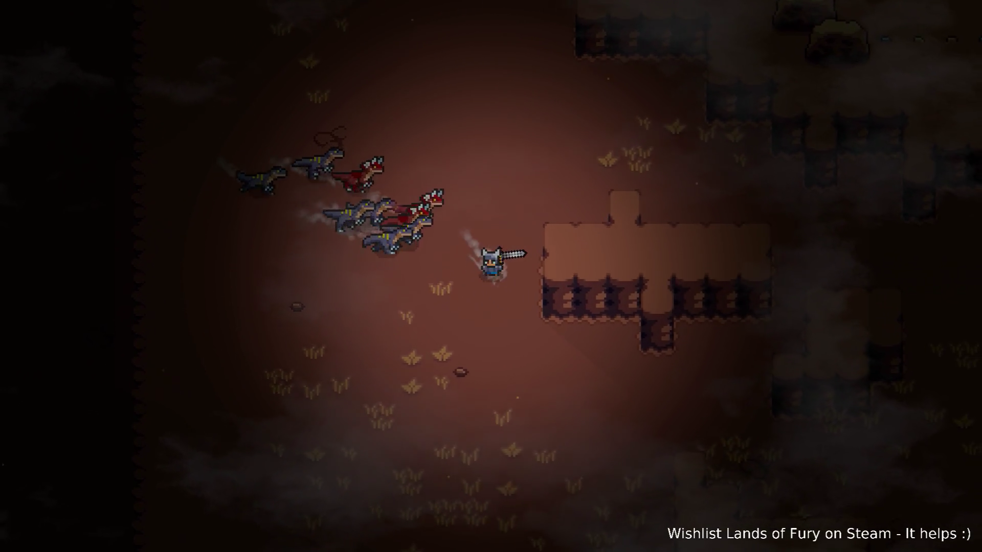
key("a")
key("s")
key("a")
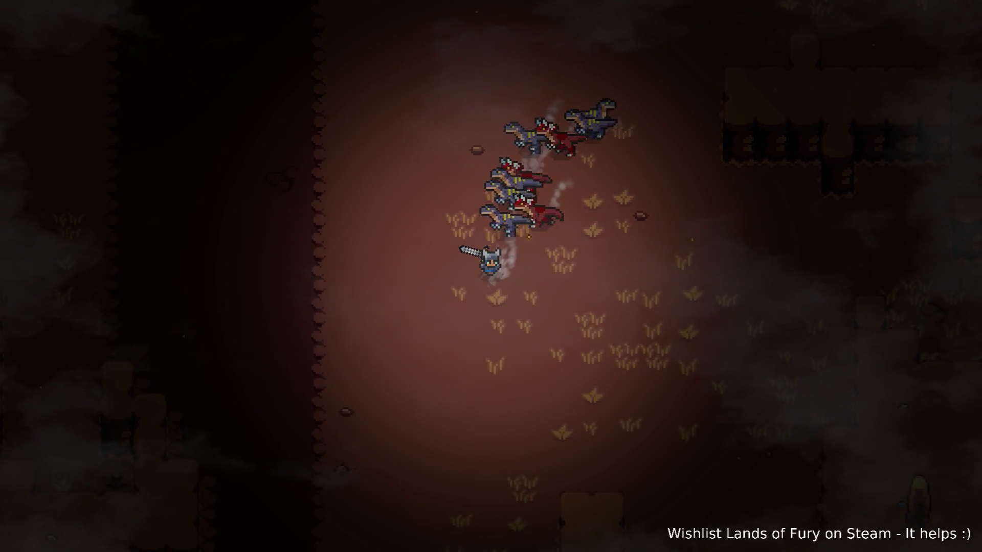
- Slash down most of the remaining raptors, then bring up the developer console
key("d")
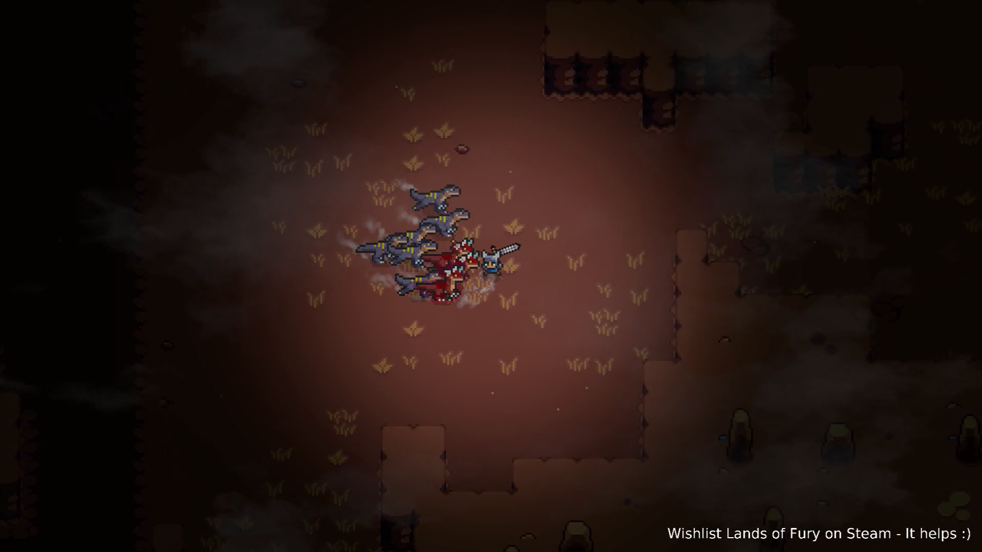
key("d")
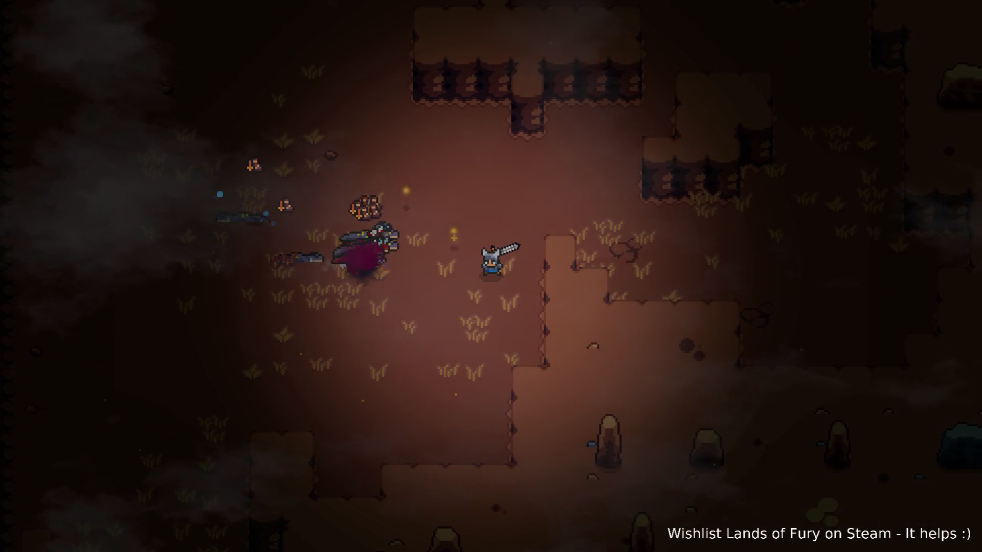
key("w")
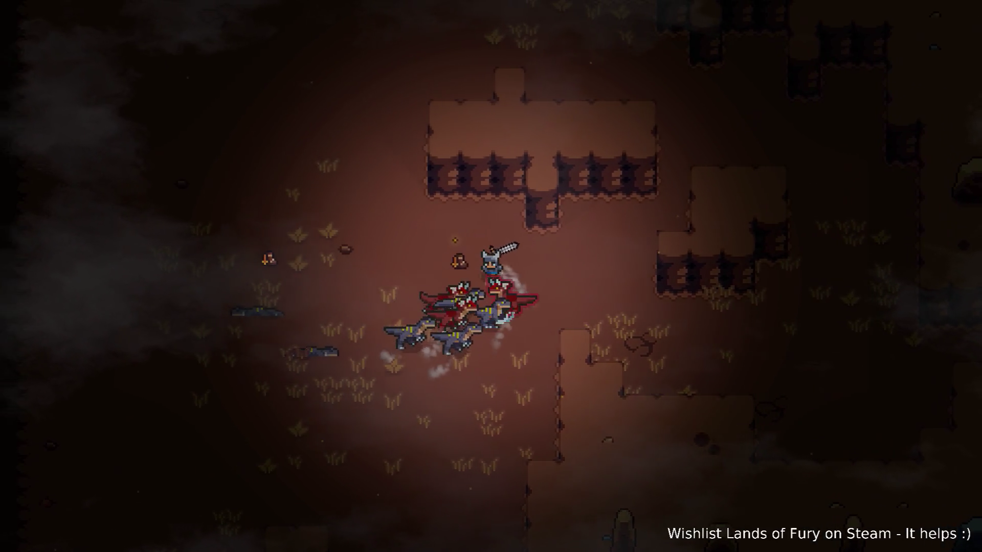
key("a")
key("s")
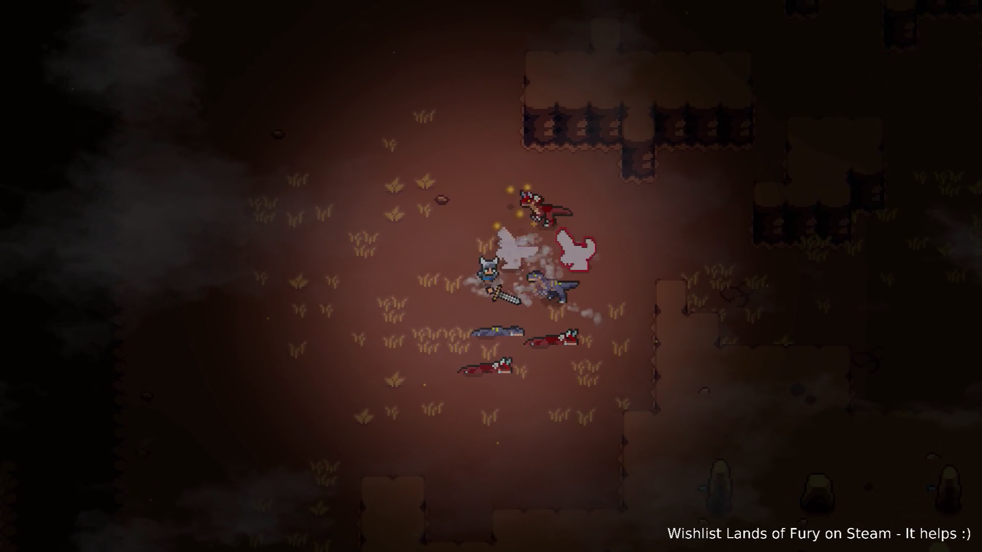
key("d")
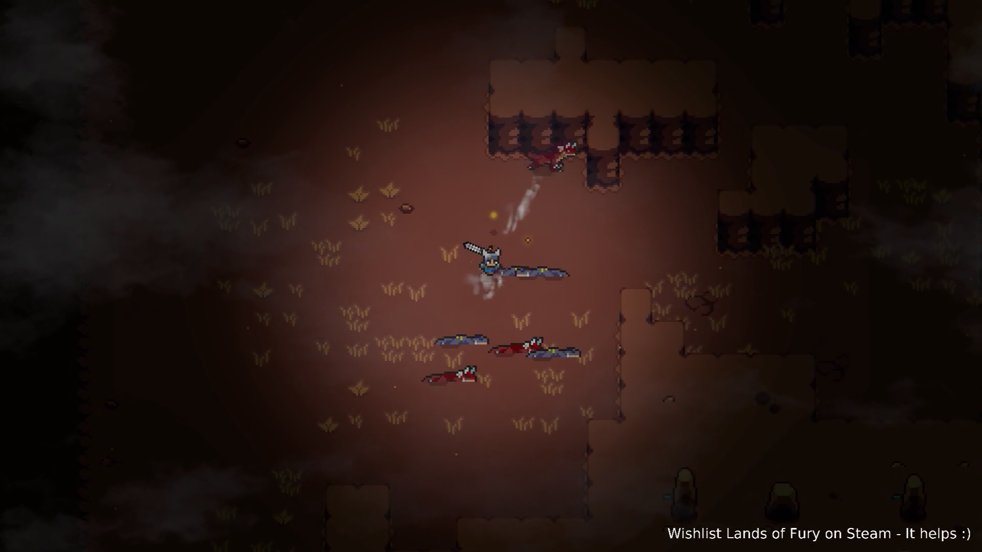
key("w")
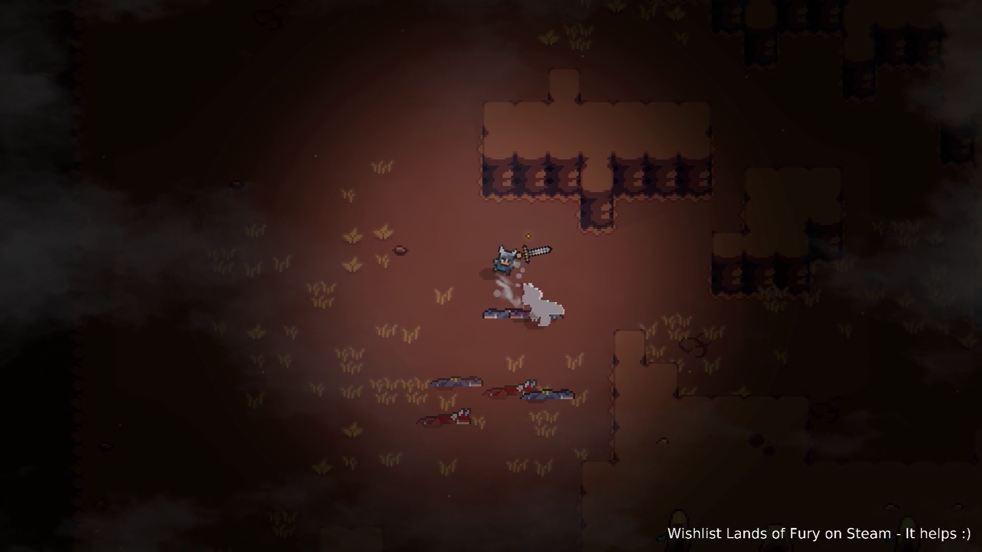
key("s")
key("a")
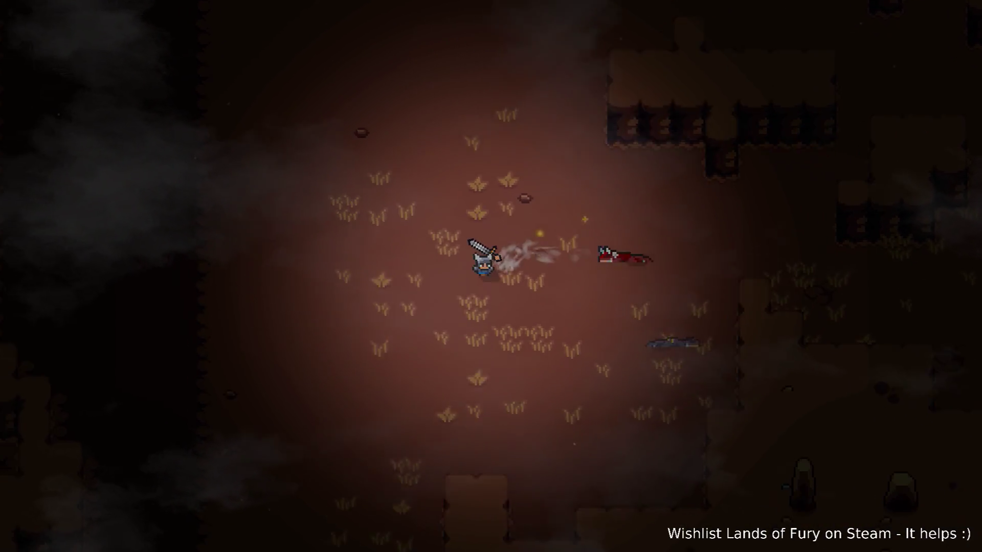
key("grave")
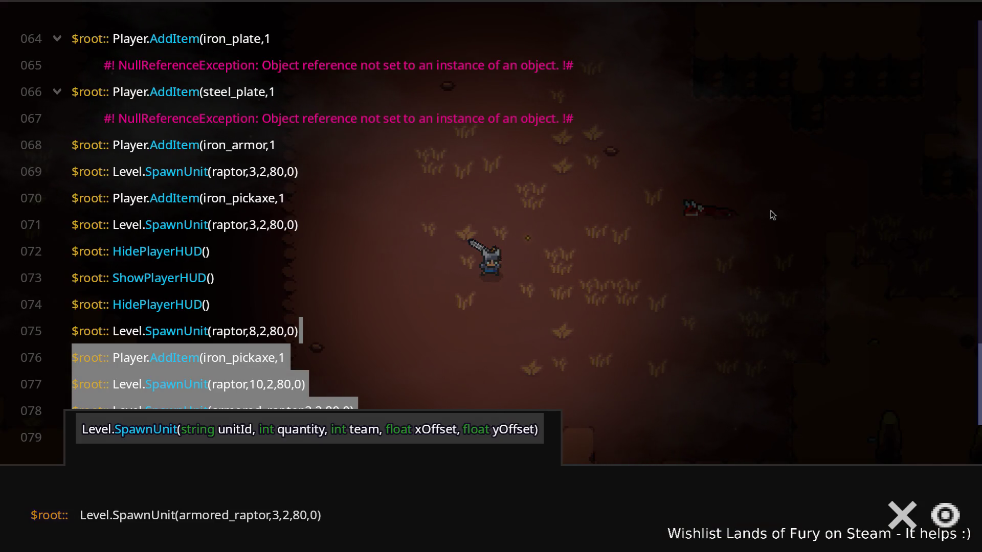
- Run Level.SpawnUnit(armored_raptor,3,2,80,0), recall and rerun it, then return to the fight
key("Return")
key("Up")
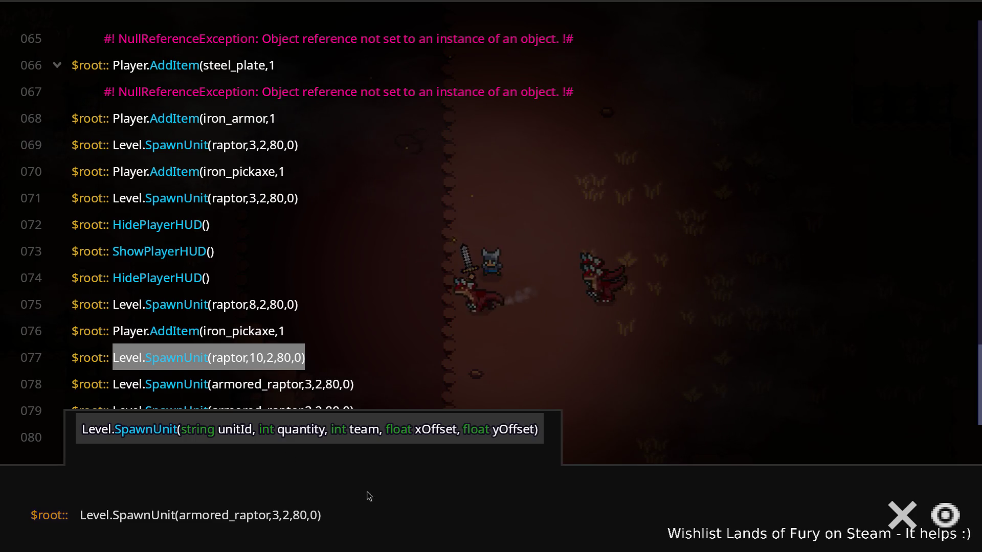
left_click(375, 509)
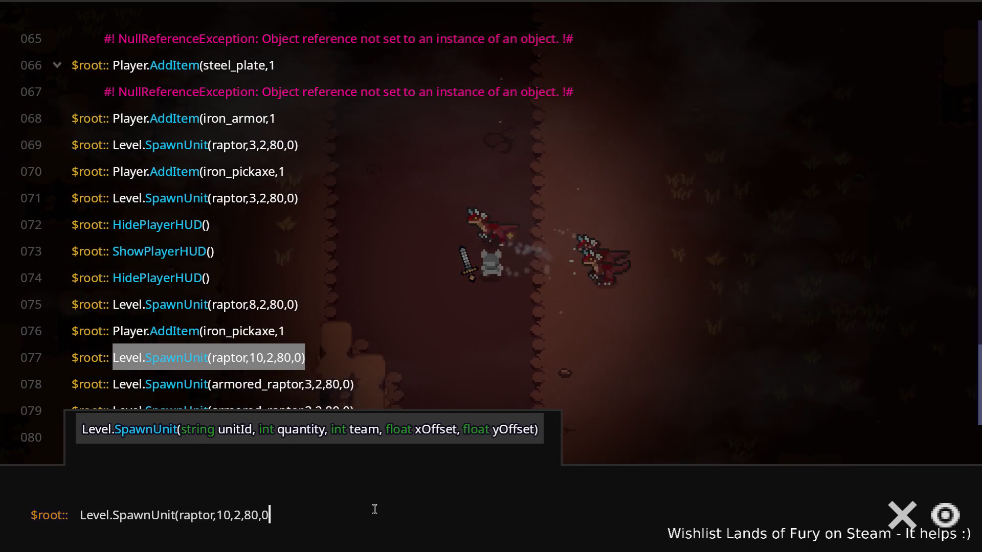
key("Left")
key("Left")
key("Left")
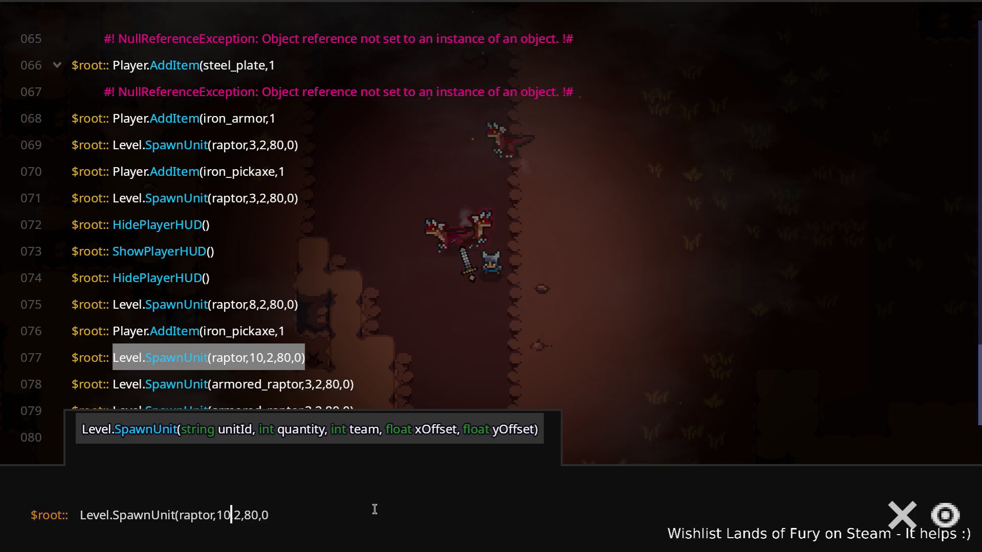
key("Return")
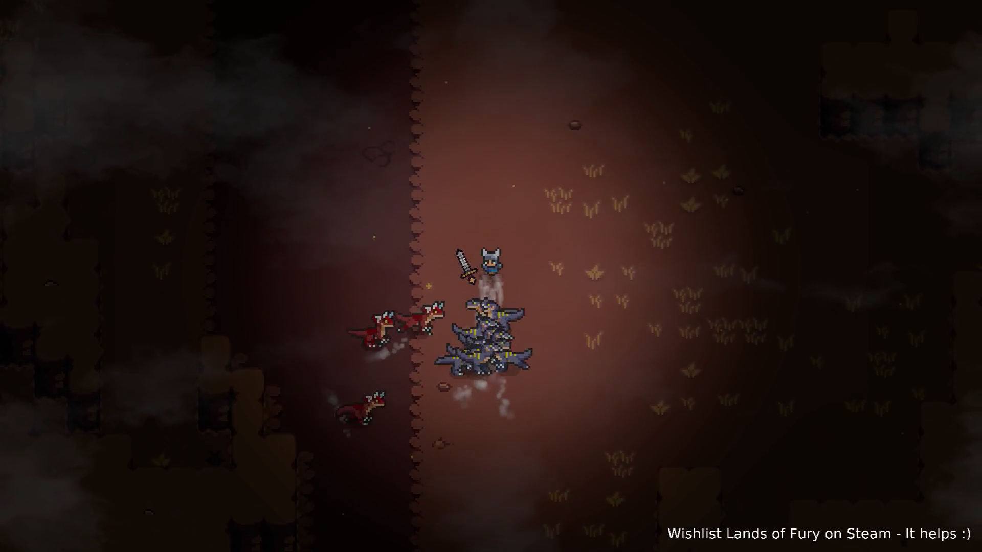
- Lead the raptor pack along the cave wall and across into the right-hand corridor
key("a")
key("w")
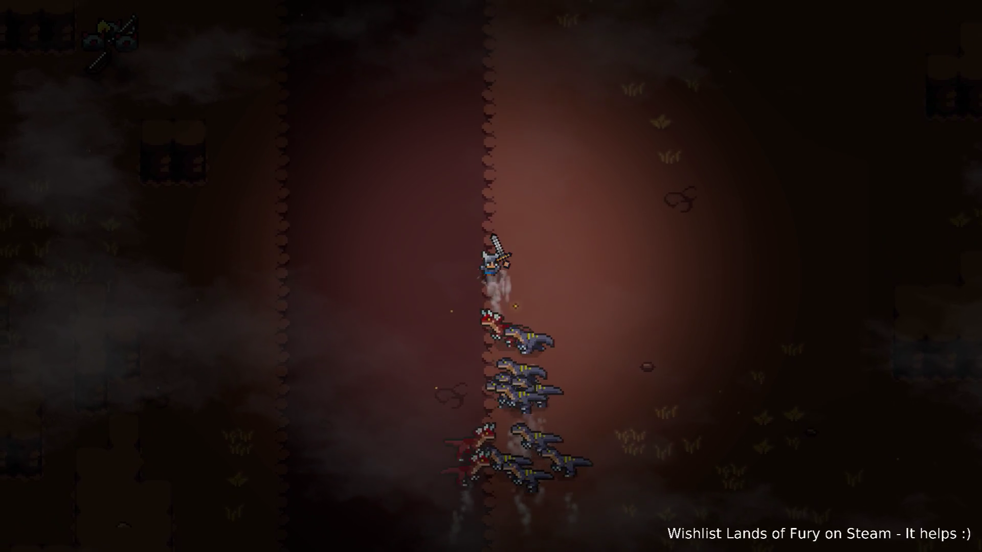
key("s")
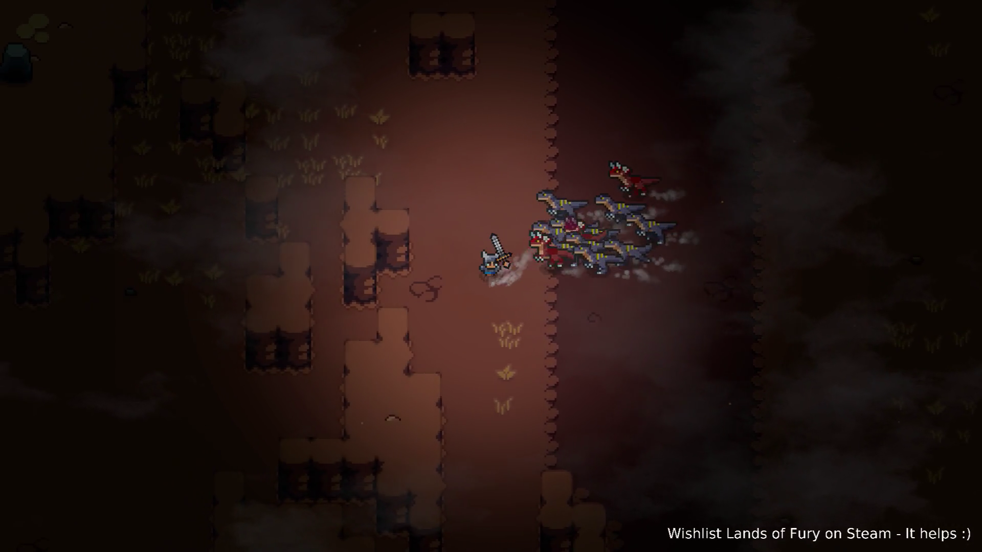
key("a")
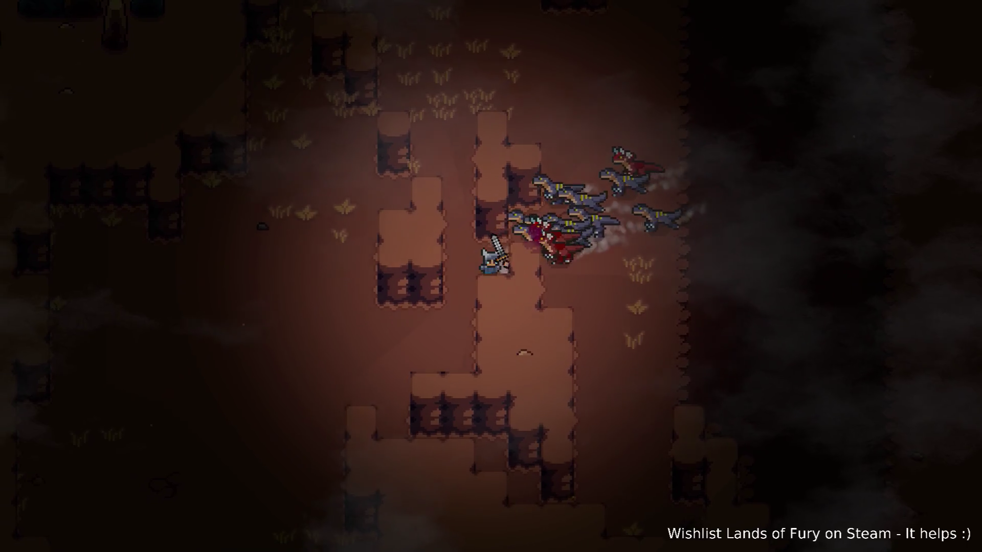
key("a")
key("s")
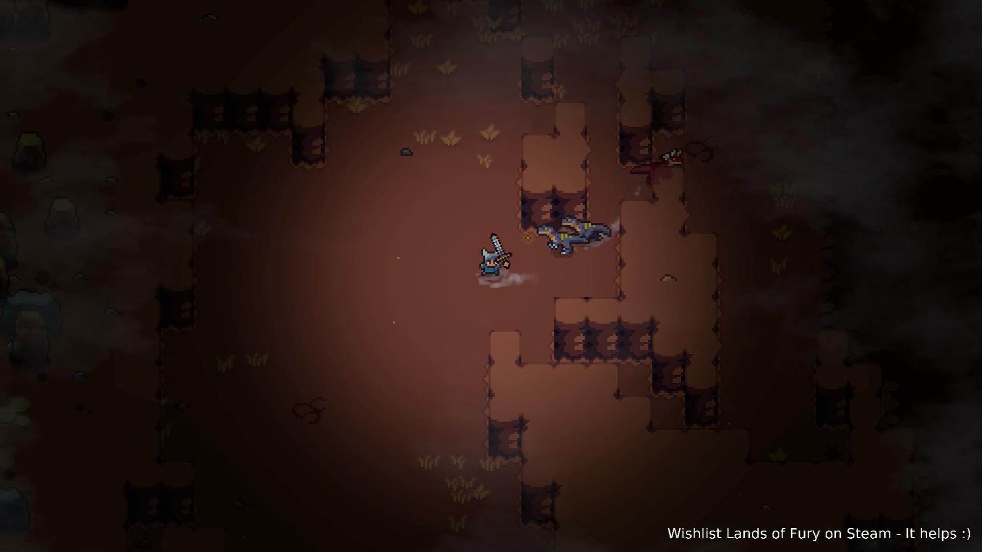
key("d")
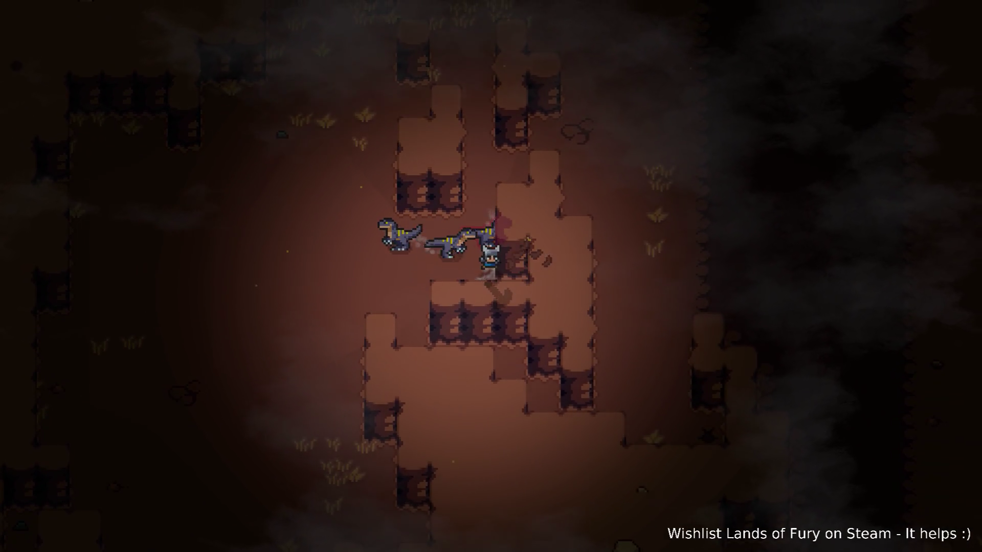
key("w")
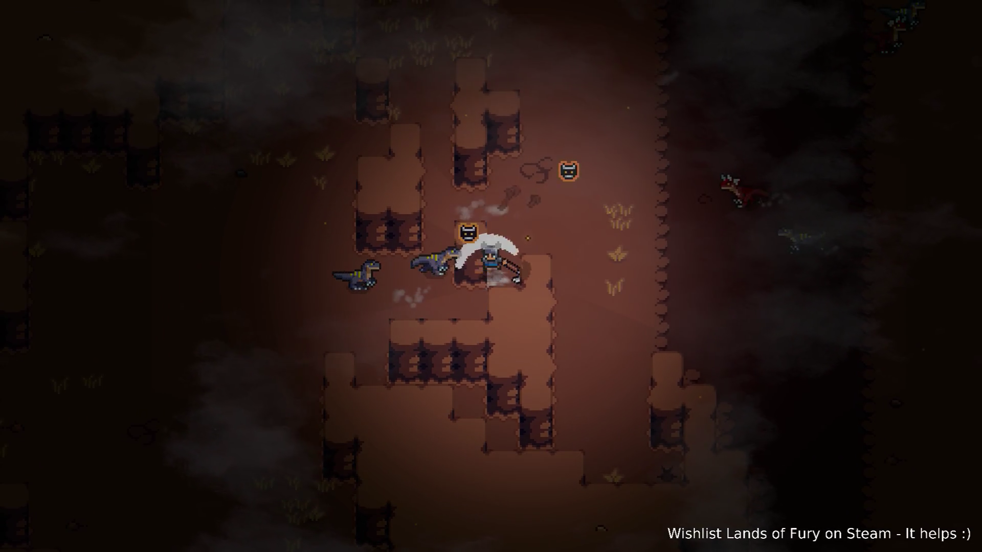
key("s")
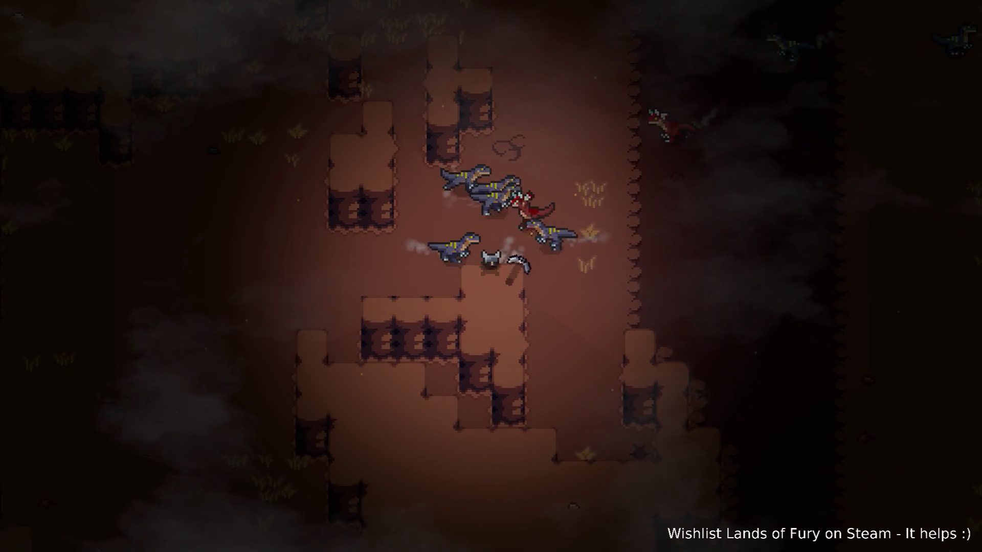
key("w")
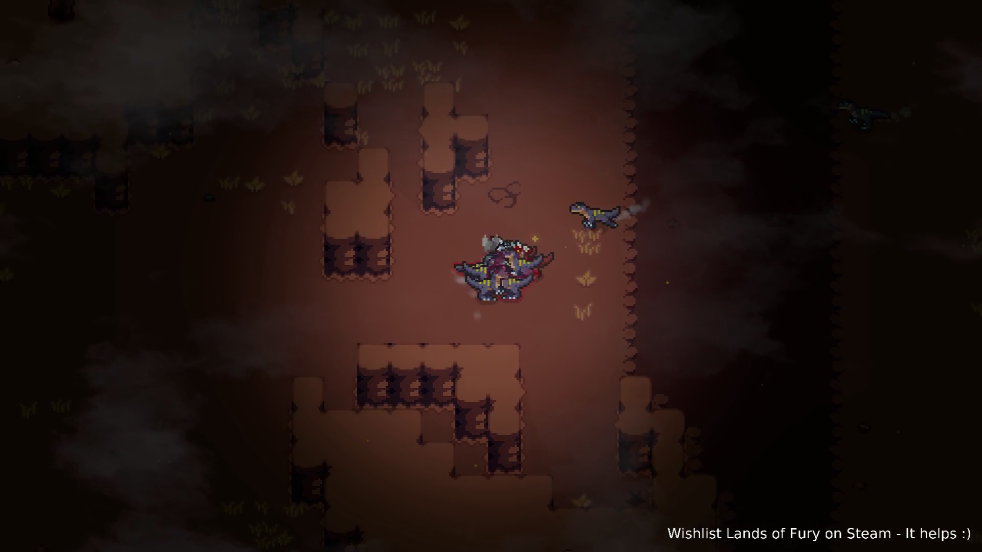
key("d")
key("d")
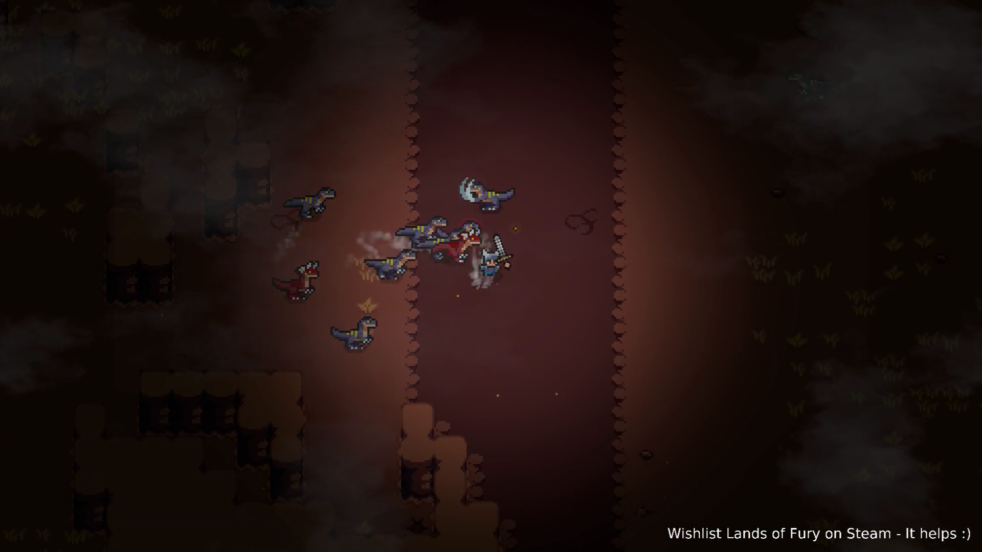
key("d")
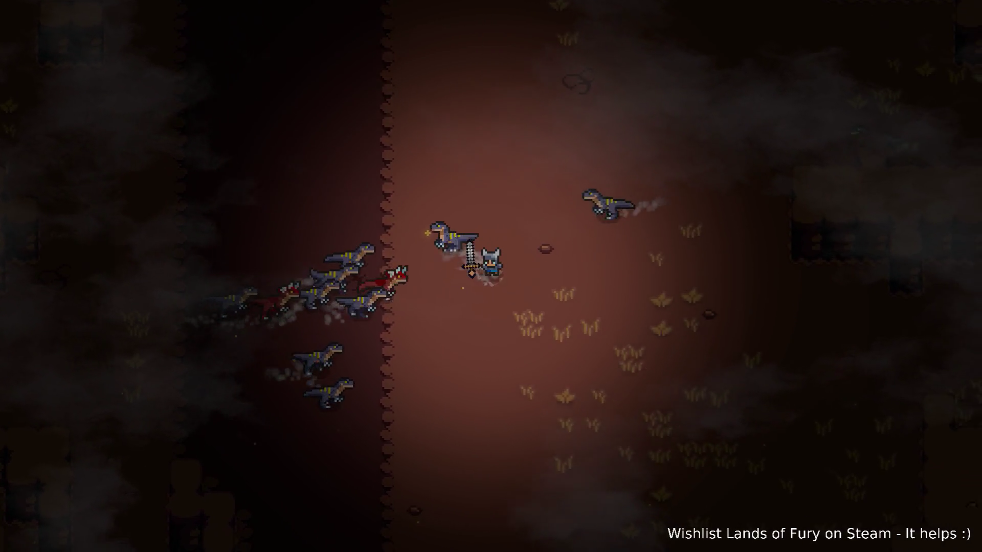
- Loop back left and down through the corridor, cutting down raptors as they follow
key("a")
key("s")
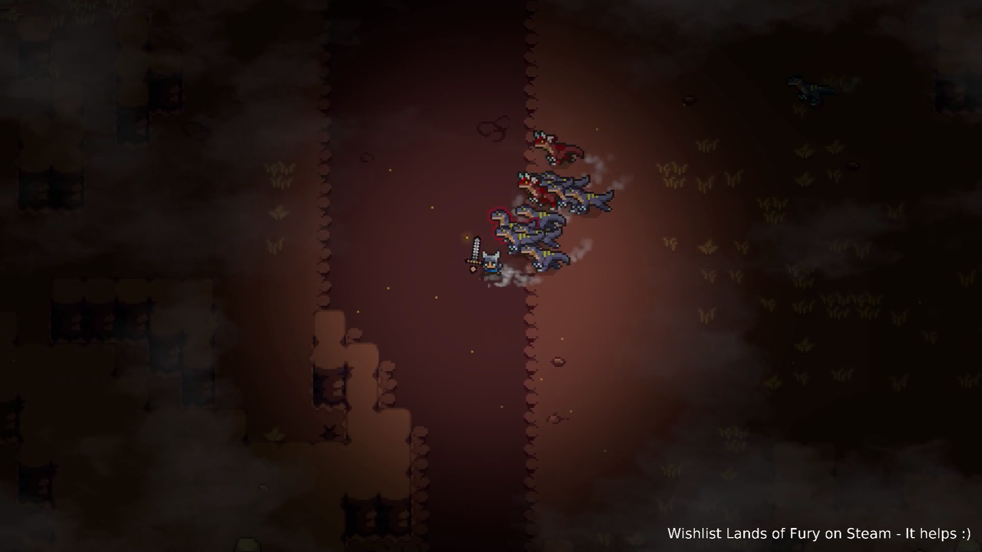
key("a")
key("w")
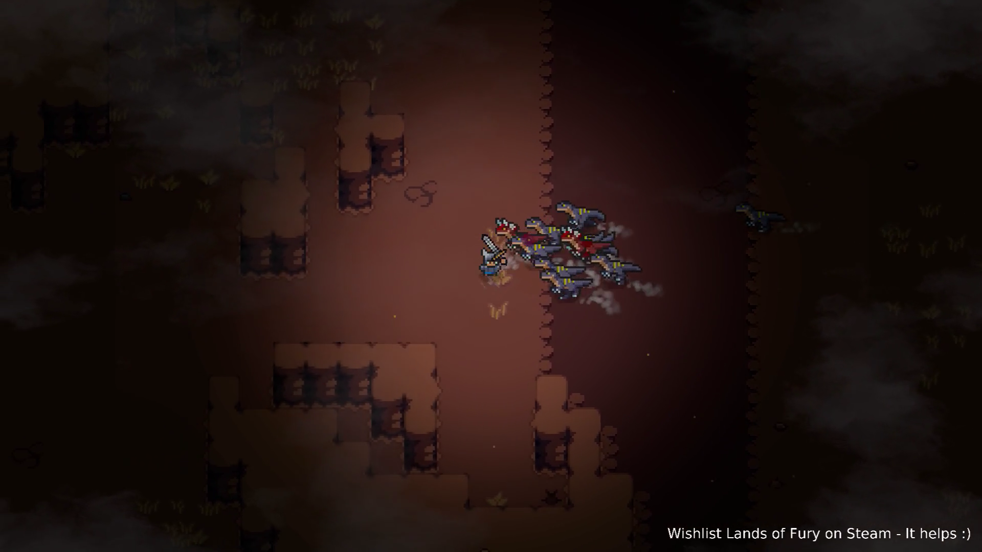
key("a")
key("w")
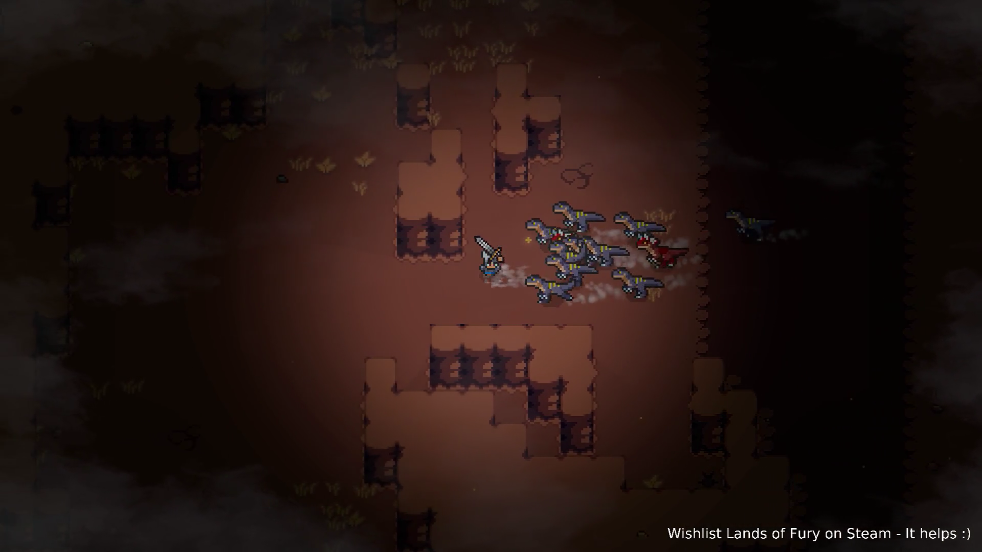
key("a")
key("s")
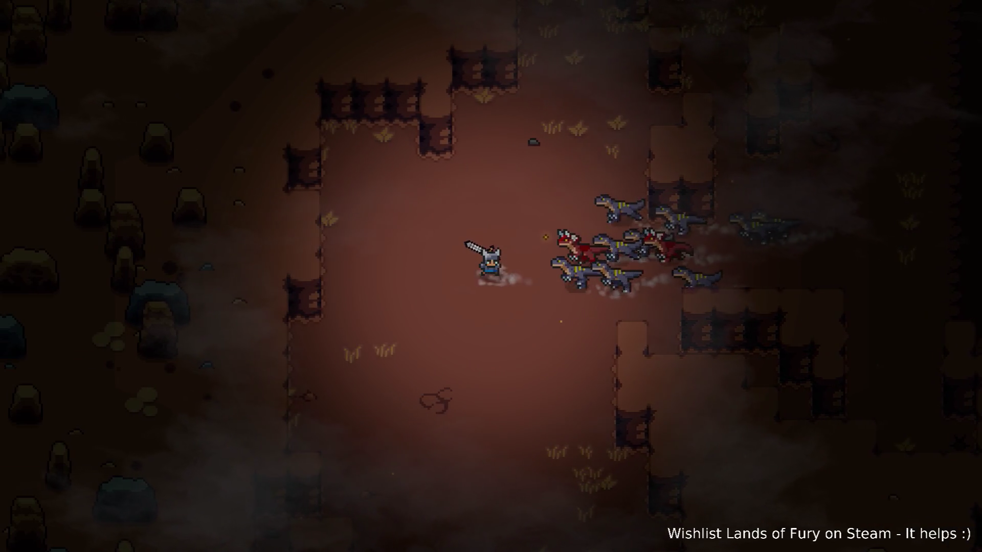
key("a")
key("s")
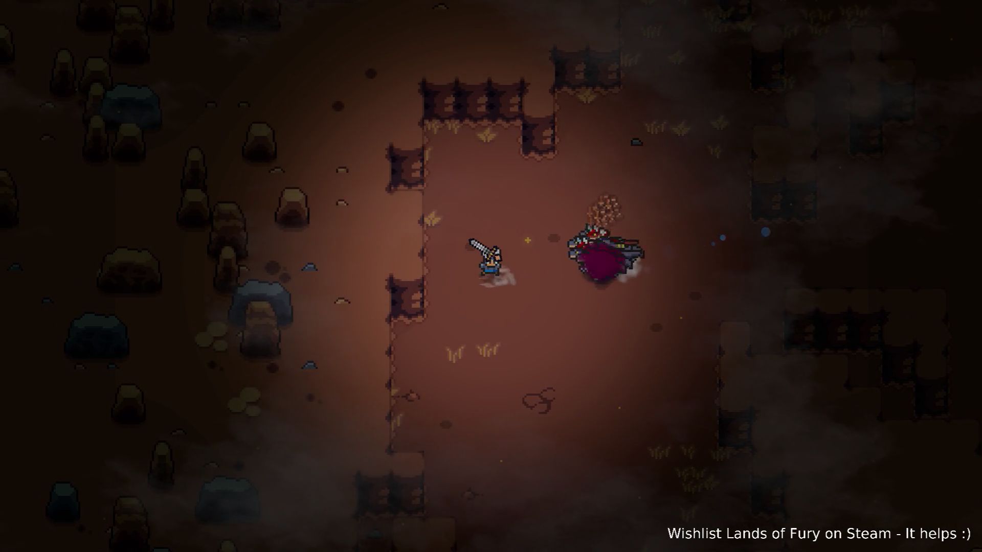
key("d")
key("s")
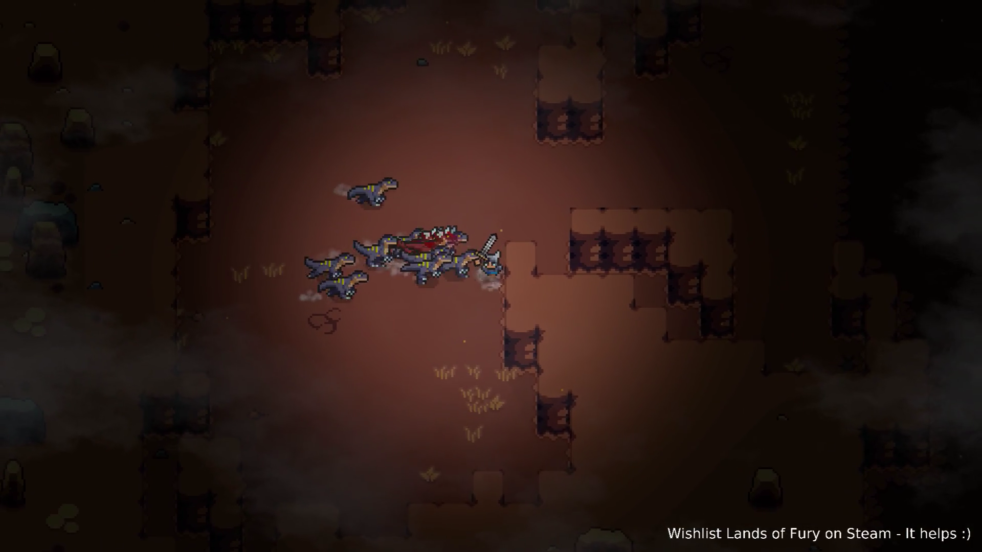
key("w")
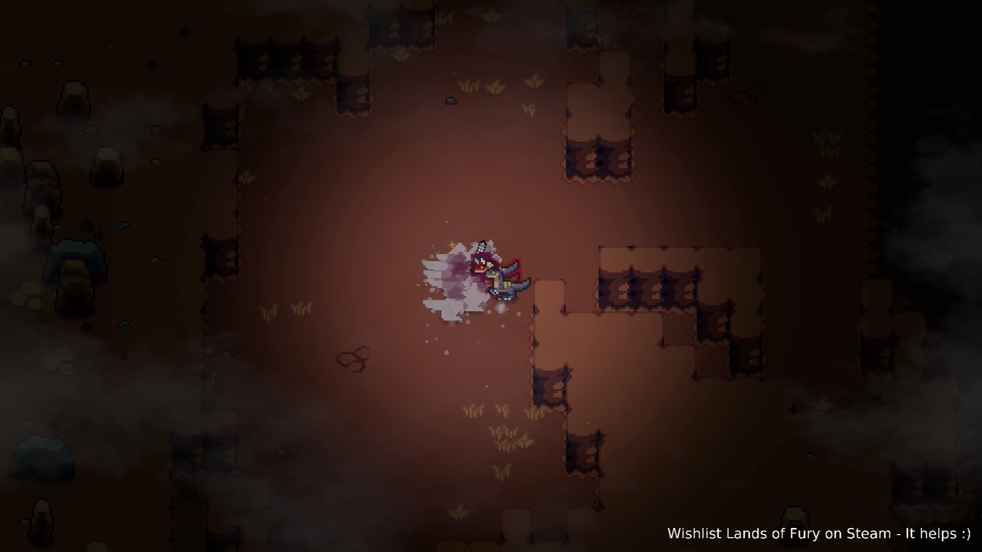
- Run the knight up and right, pulling clear of the remaining raptors
key("w")
key("d")
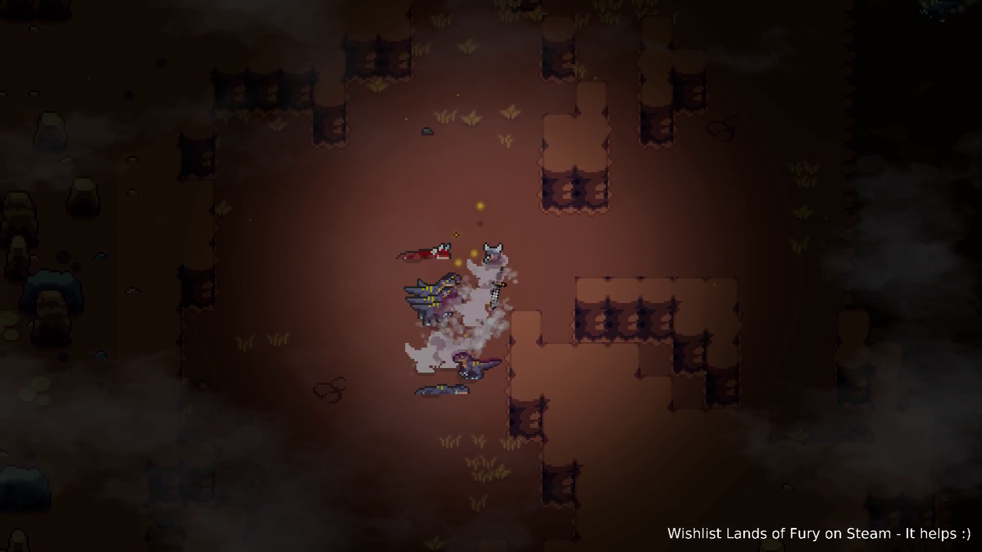
key("w")
key("d")
key("w")
key("d")
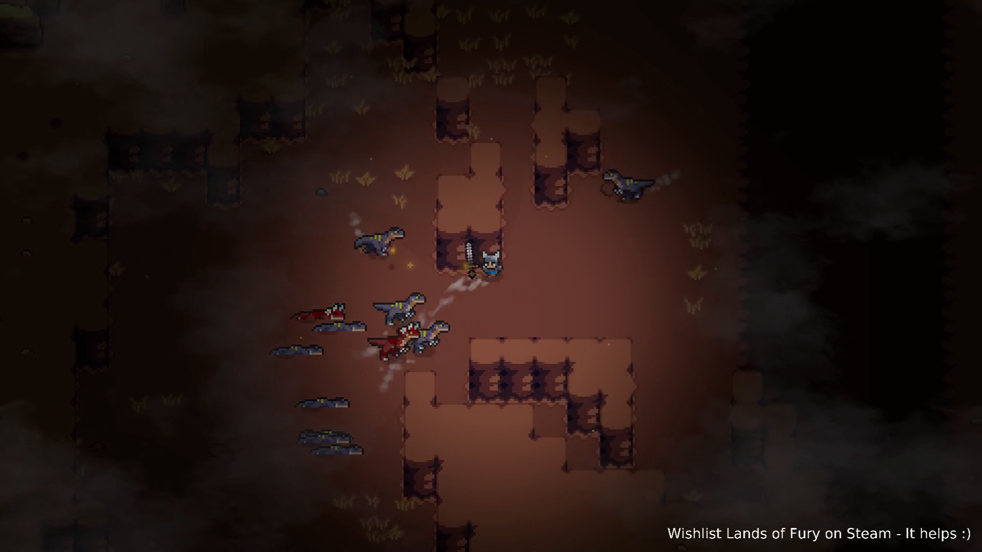
key("d")
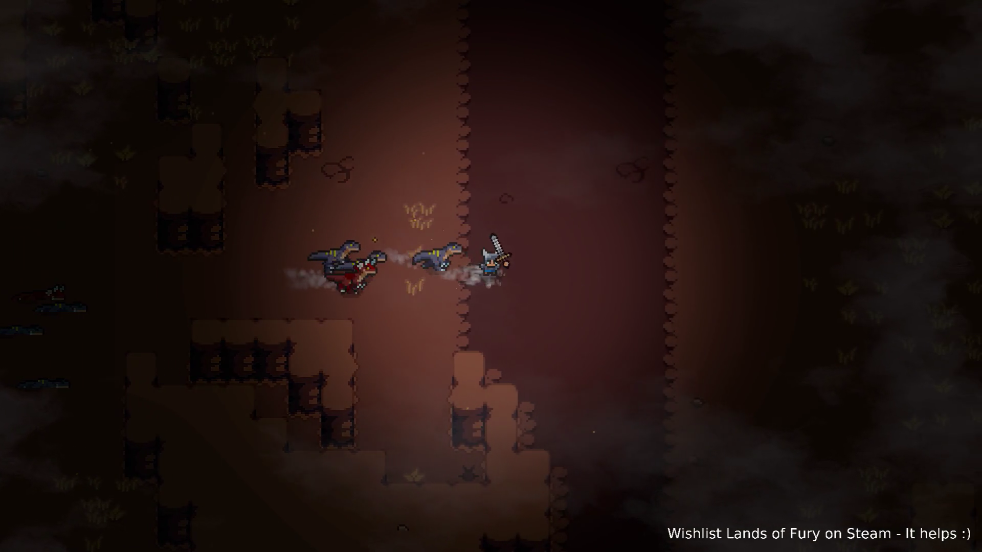
- Rerun Level.SpawnUnit(raptor,10,2,80,0) from console history and return to play
key("grave")
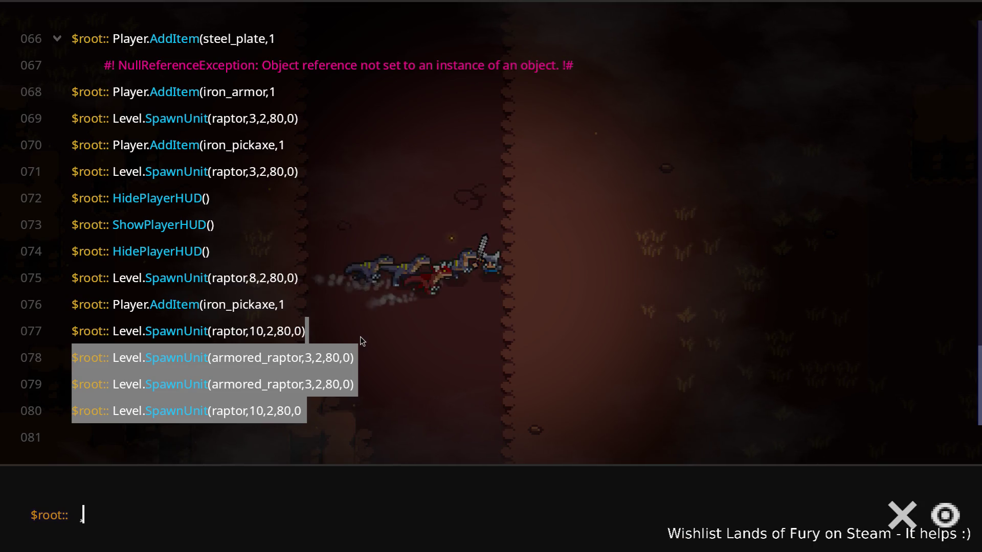
key("Up")
key("Return")
key("grave")
- Weave the knight up-left through the fresh pack, striking raptors, then break right
key("d")
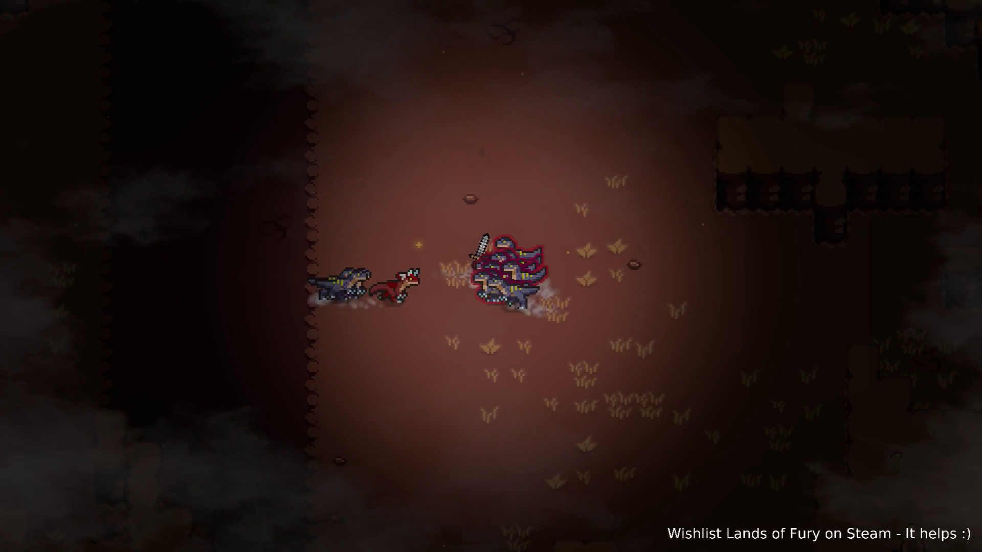
key("w")
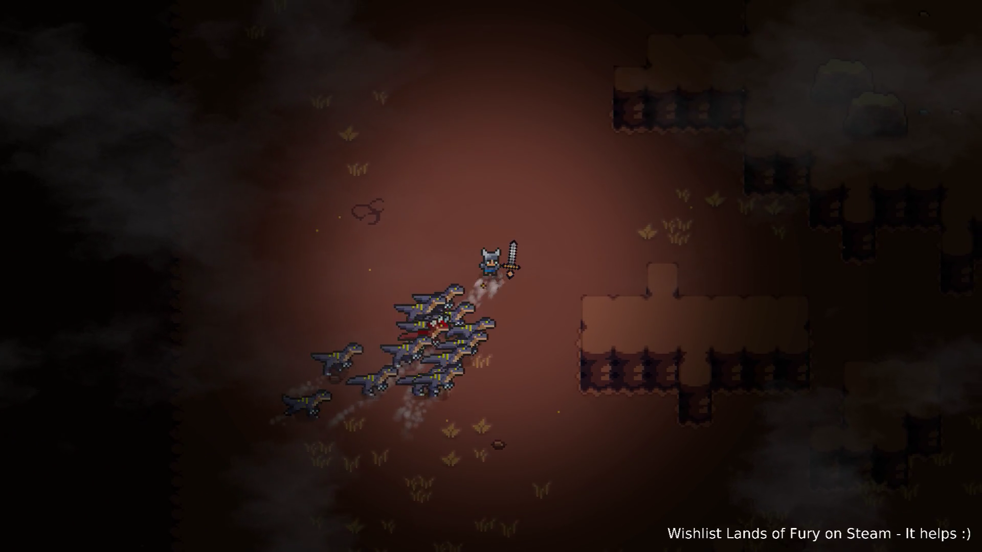
key("w")
key("a")
key("s")
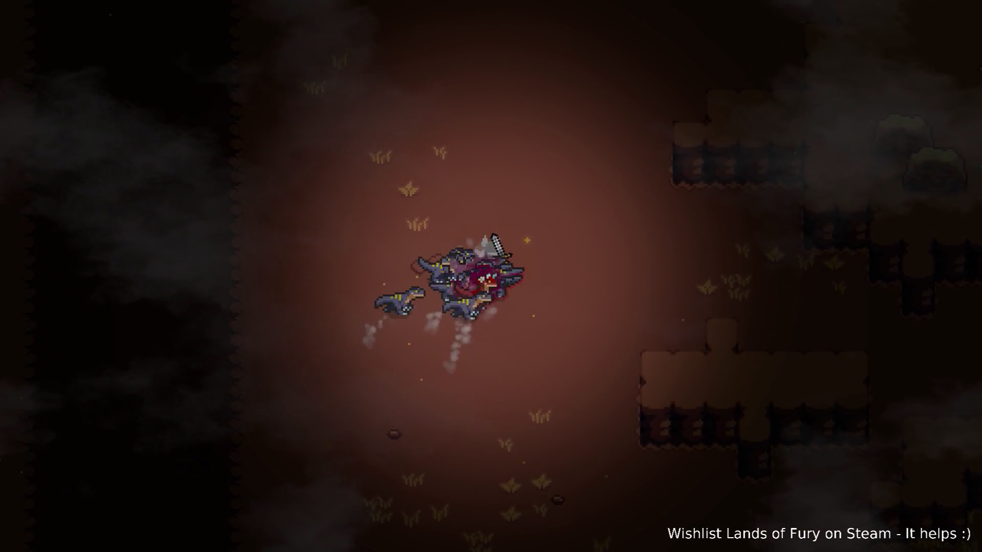
key("w")
key("a")
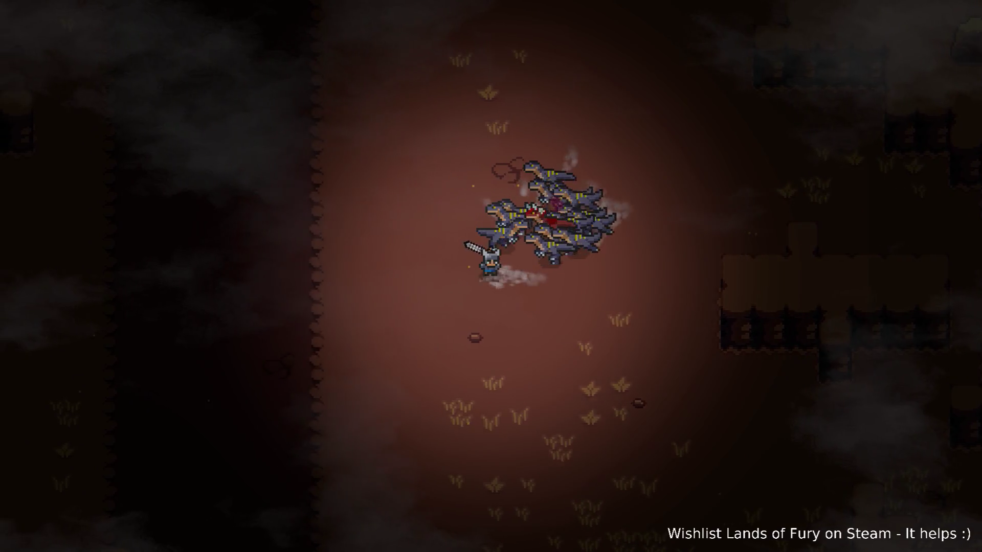
key("d")
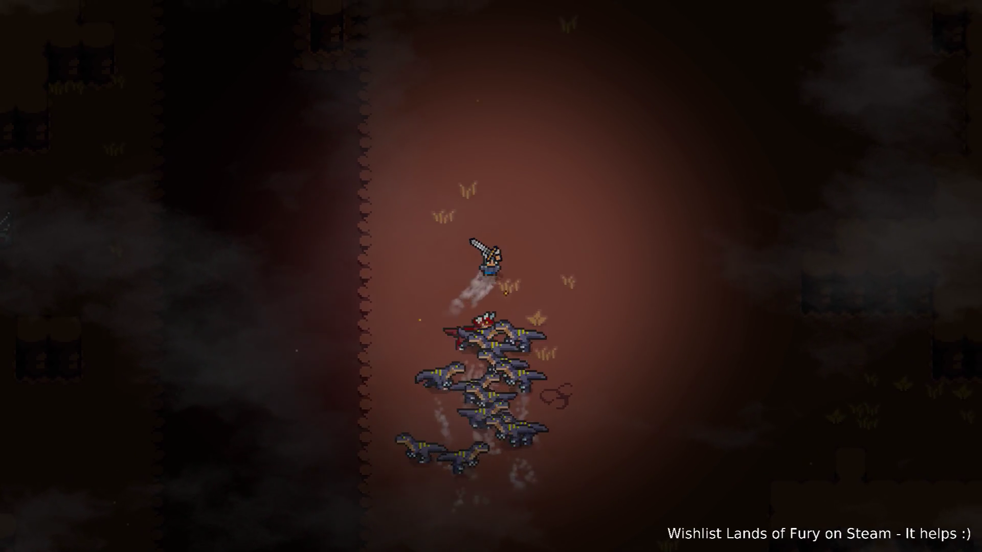
- Run up-right and along the lava edge with the horde chasing
key("w")
key("d")
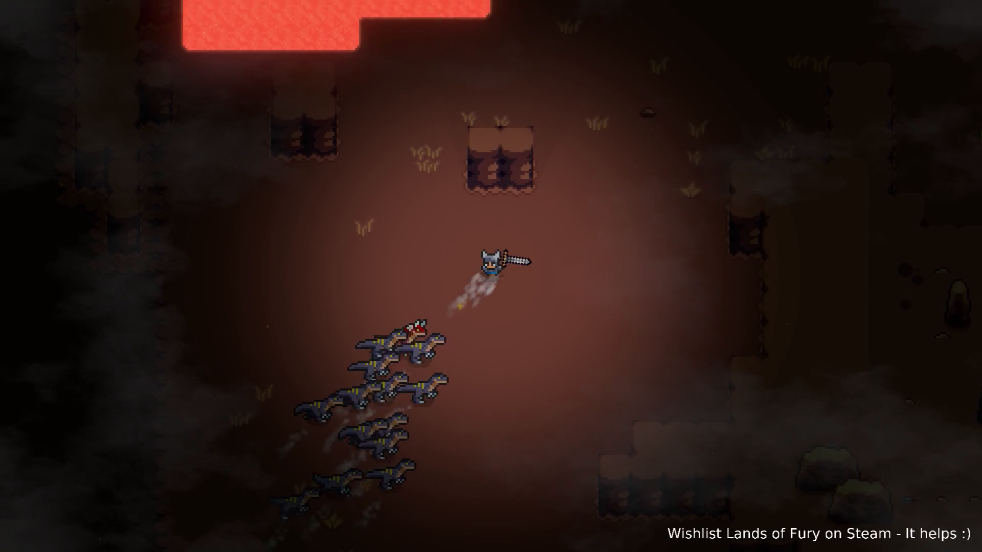
key("w")
key("d")
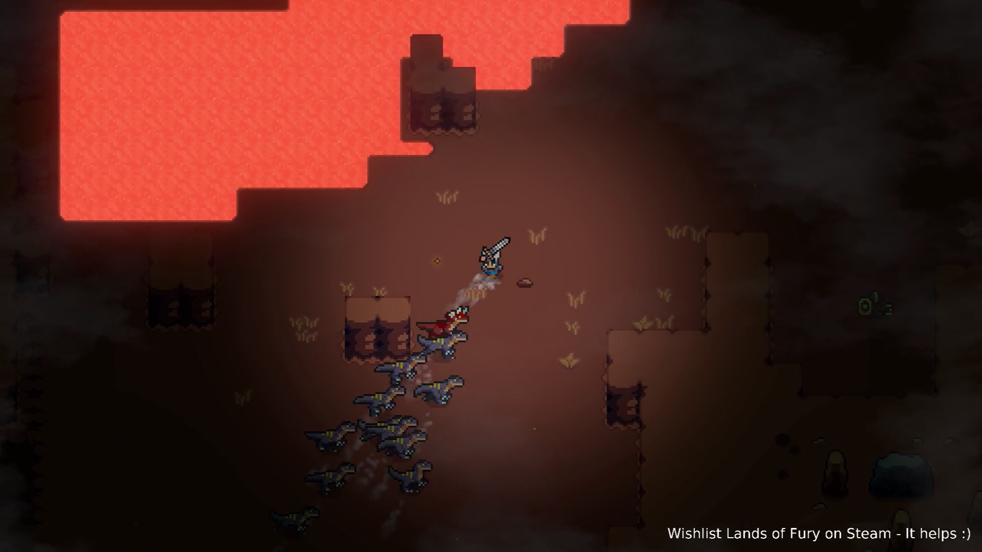
key("d")
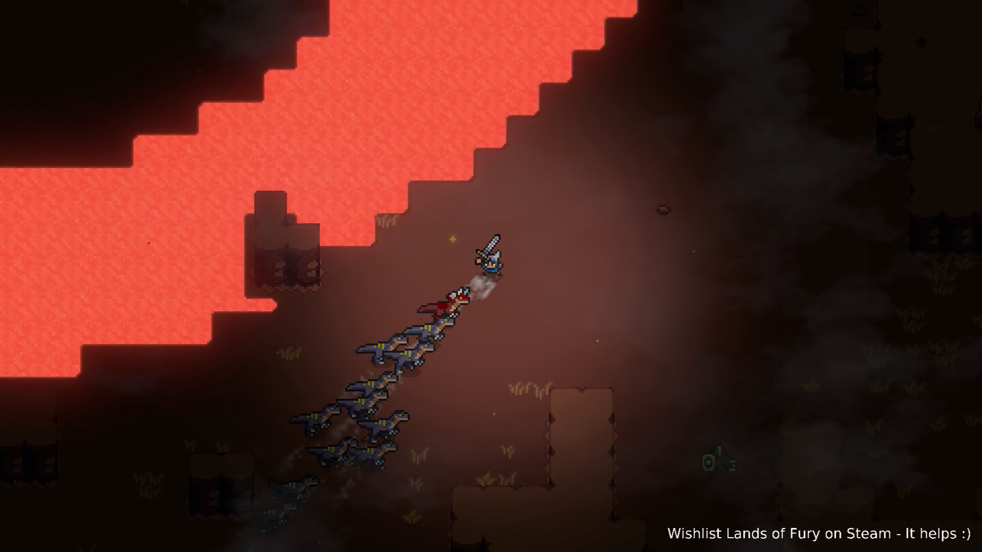
key("d")
key("s")
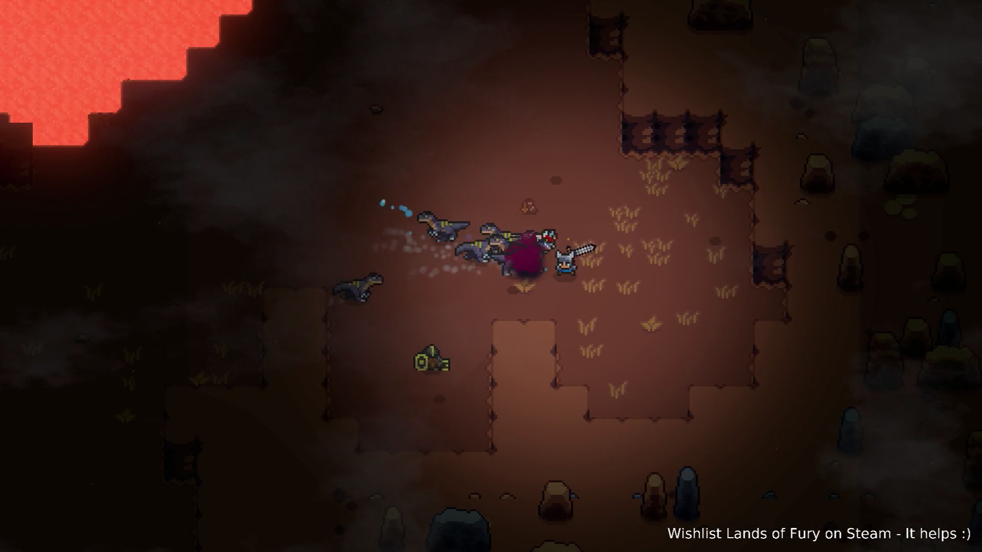
key("d")
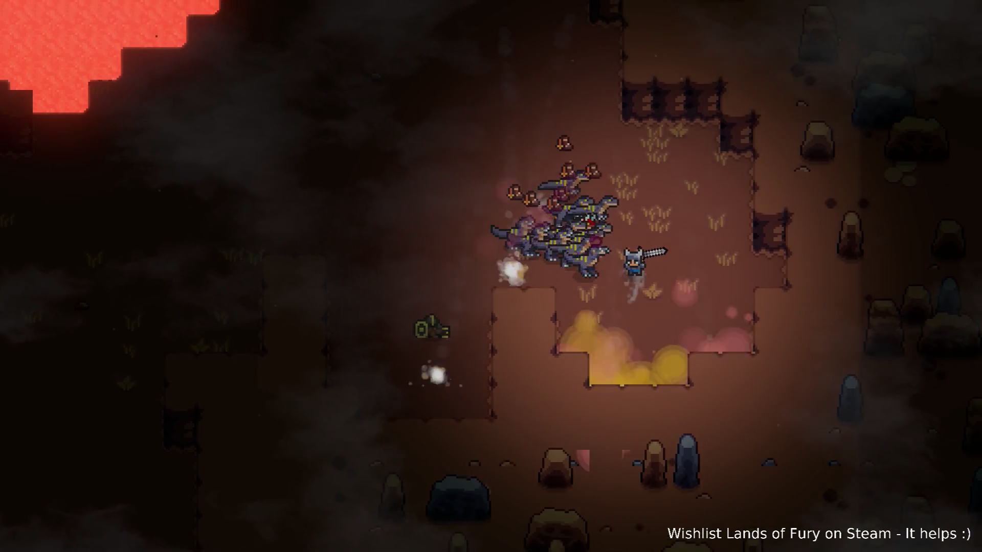
- Swing north then lead the raptors down-left past the rocks
key("w")
key("a")
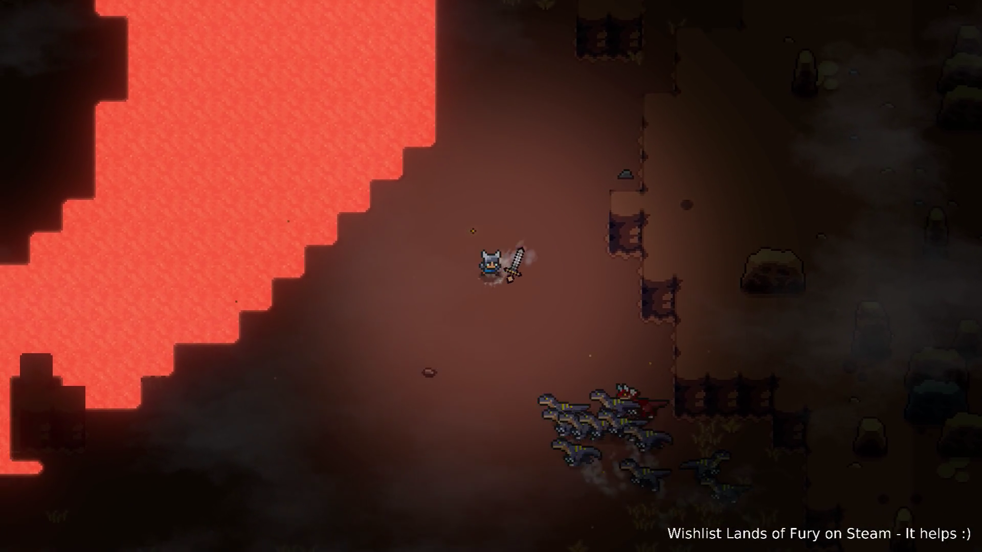
key("a")
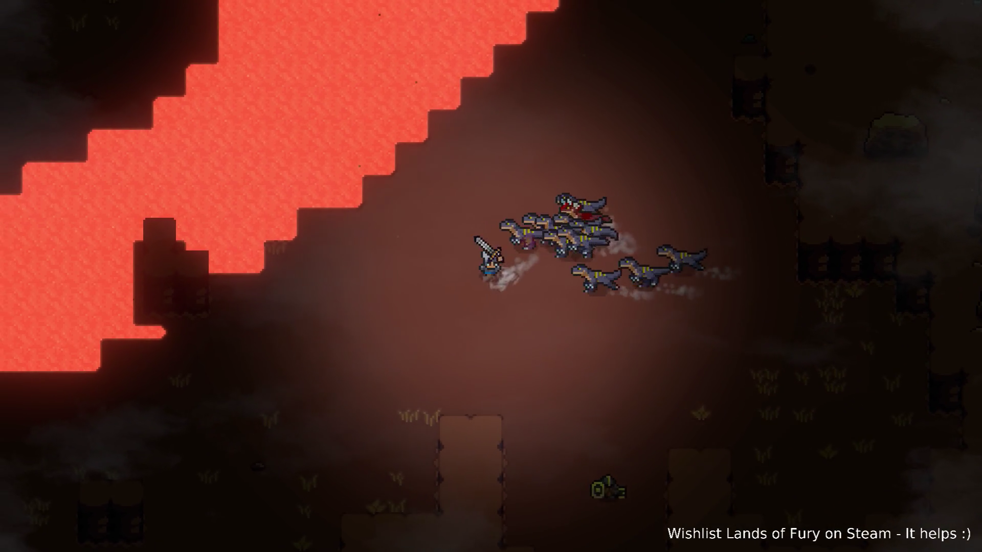
key("d")
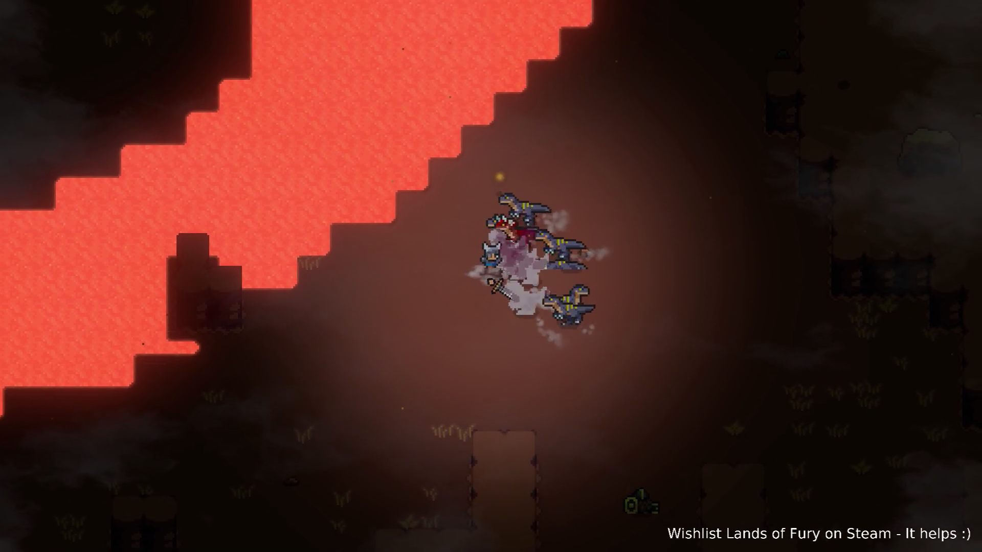
key("s")
key("a")
key("a")
key("s")
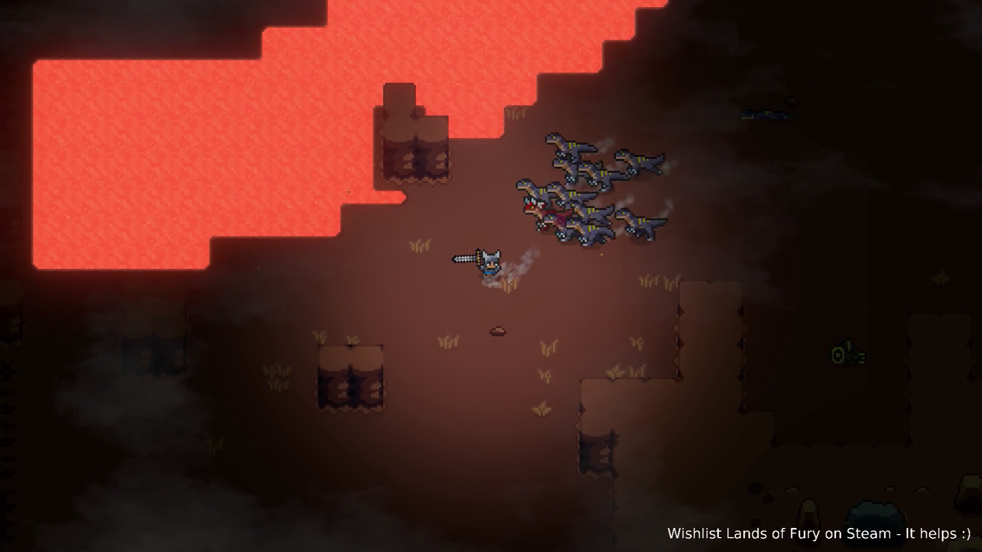
key("a")
key("s")
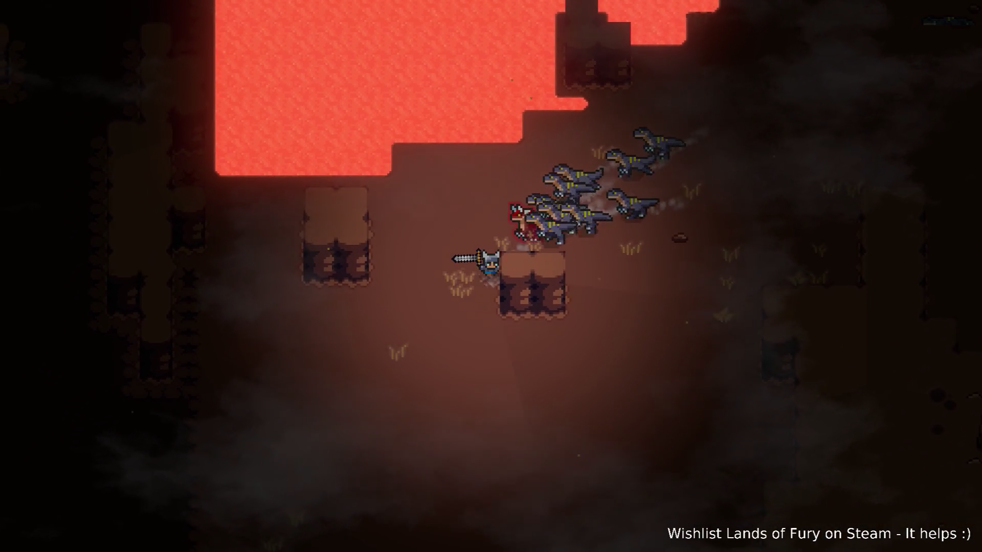
key("w")
key("a")
- Climb north beside the lava, then cut left to engage the armored raptor
key("w")
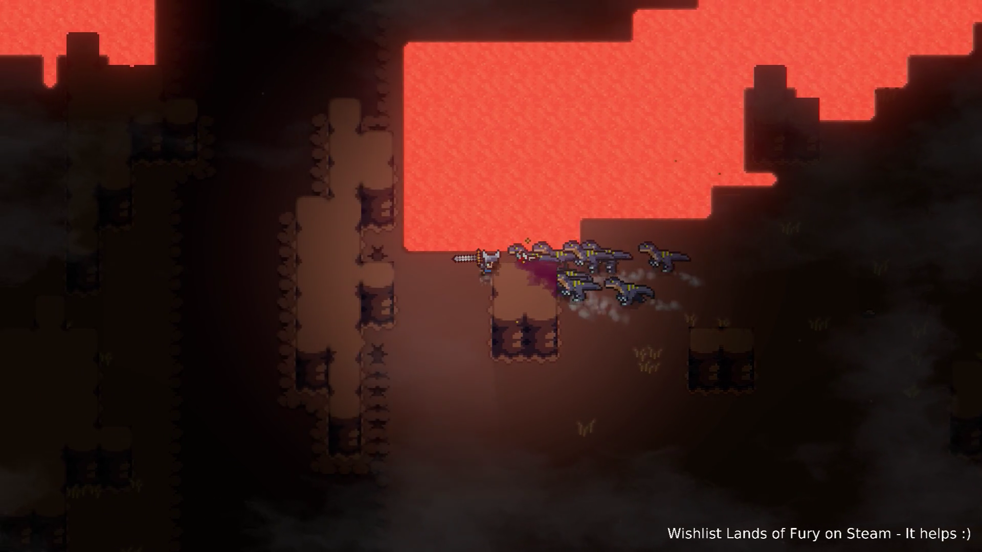
key("w")
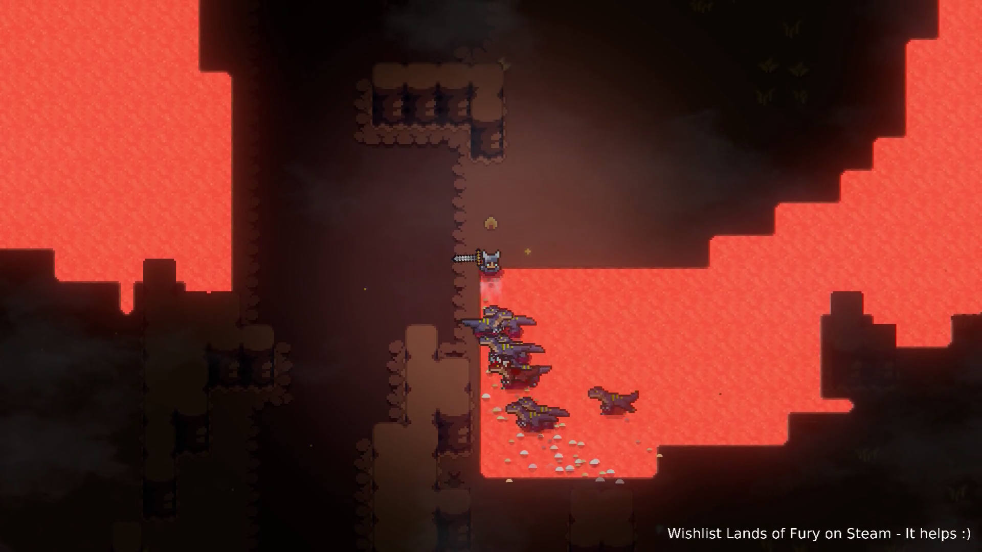
key("d")
key("w")
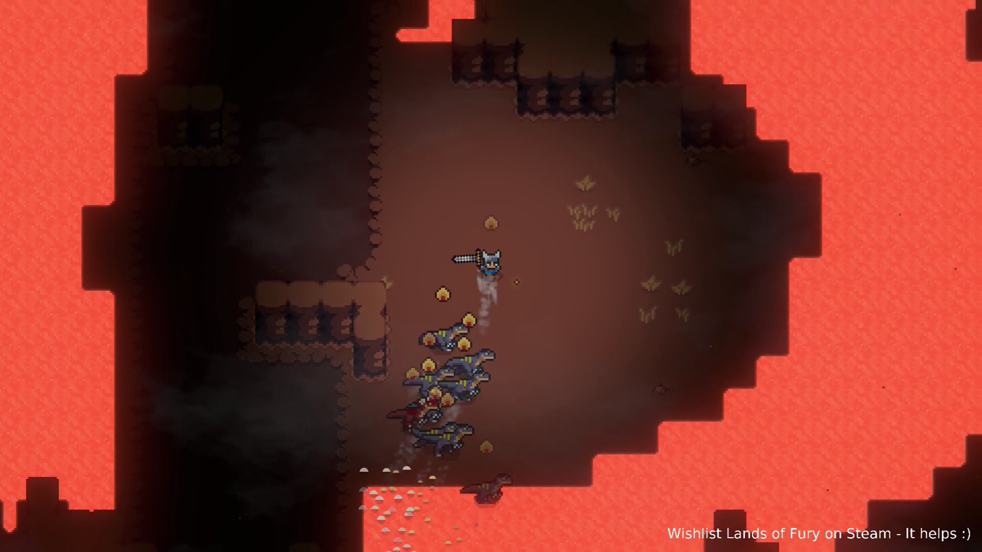
key("a")
key("d")
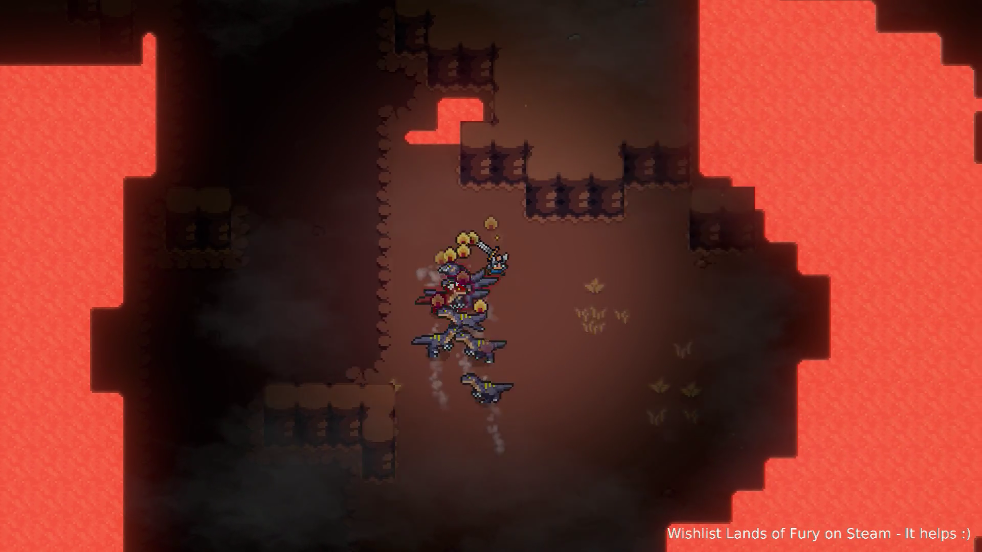
key("d")
key("a")
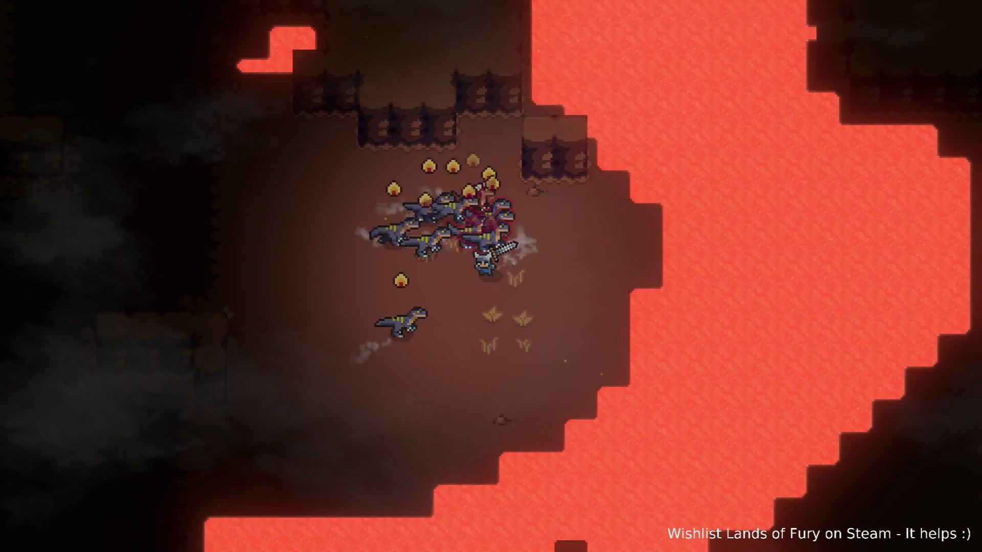
key("s")
key("a")
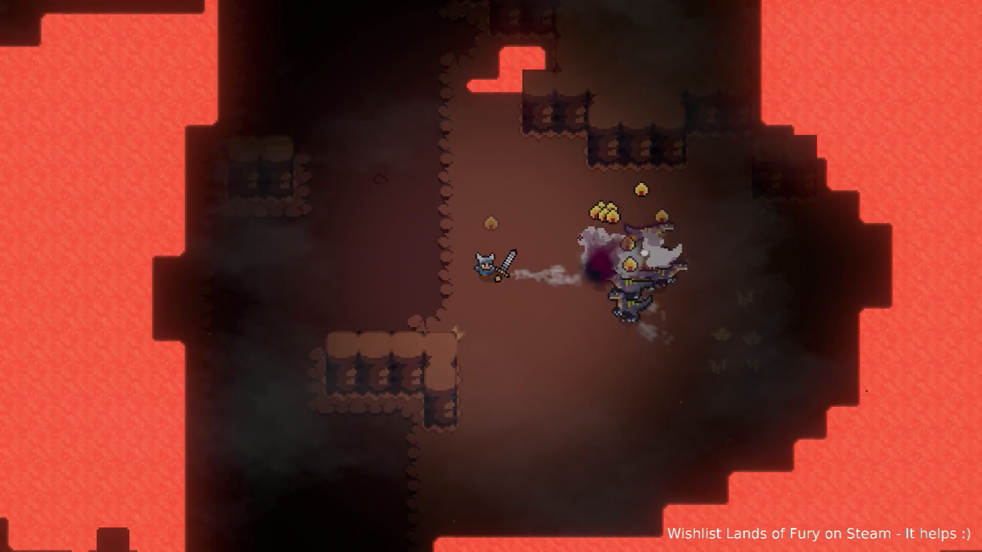
- Charge right into the pack and fight on until the grassy clearing is empty of raptors
key("d")
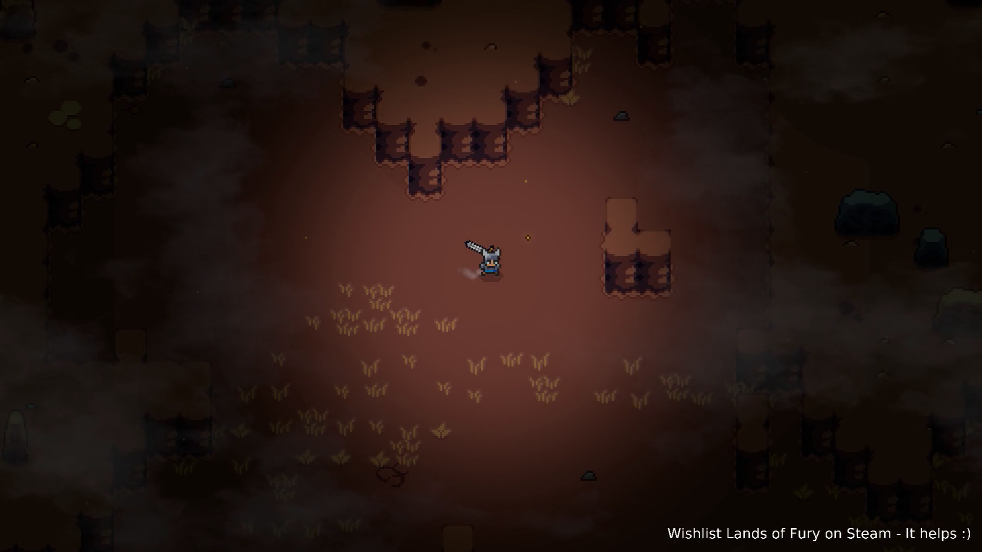
- Copy Player.AddItem(iron_pickaxe,1) from console history, run it, and resume walking right
key("grave")
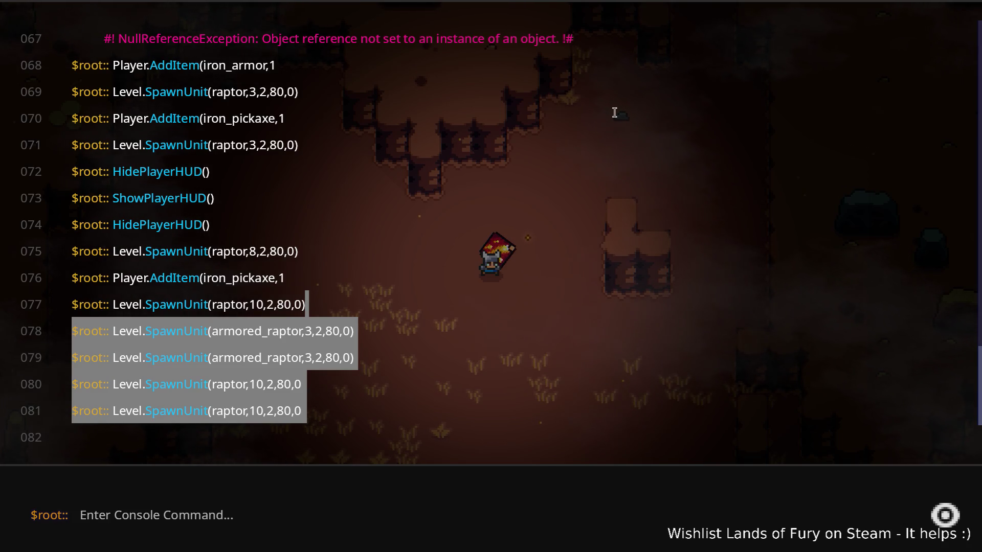
left_click(337, 297)
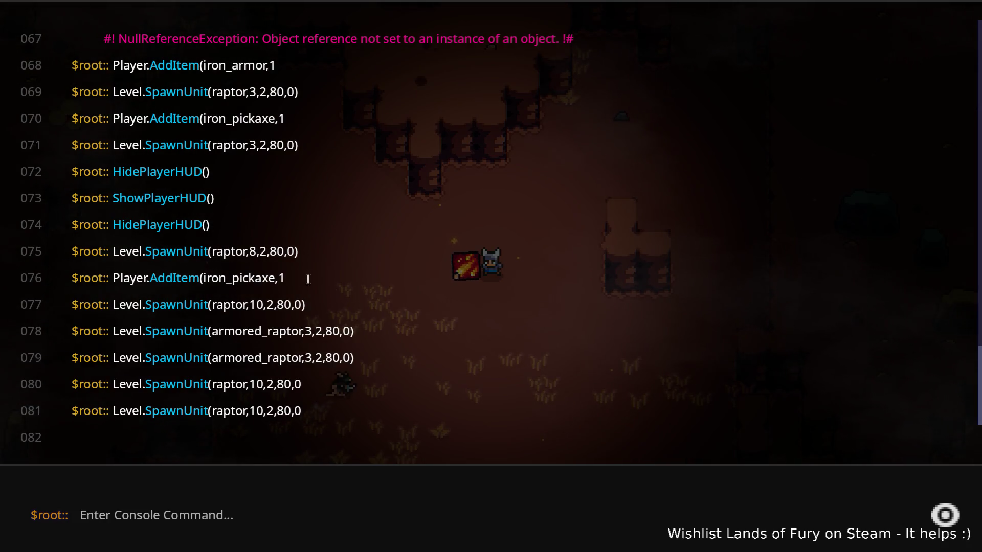
right_click(133, 277)
left_click(216, 267)
left_click(361, 515)
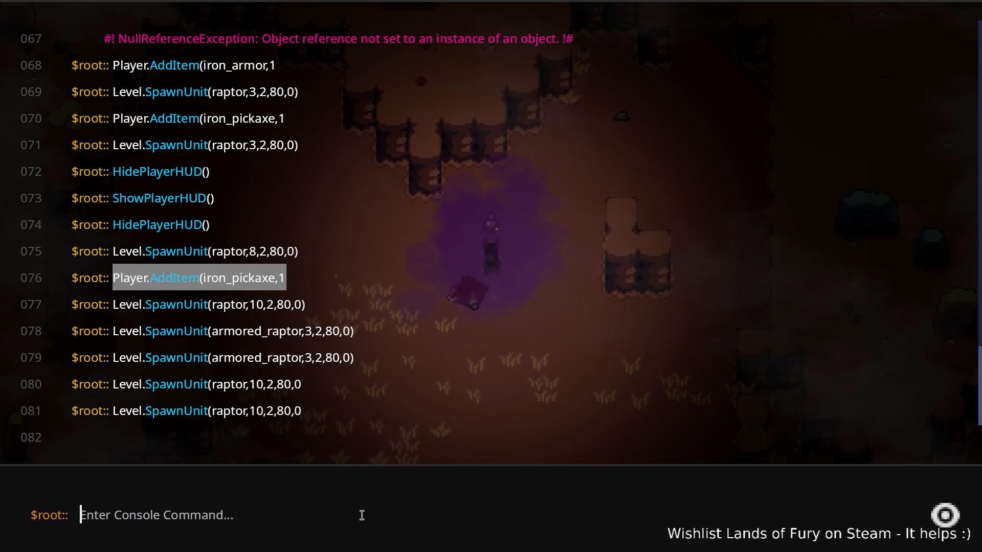
type("Player.AddItem(iron_pickaxe,1")
key("Return")
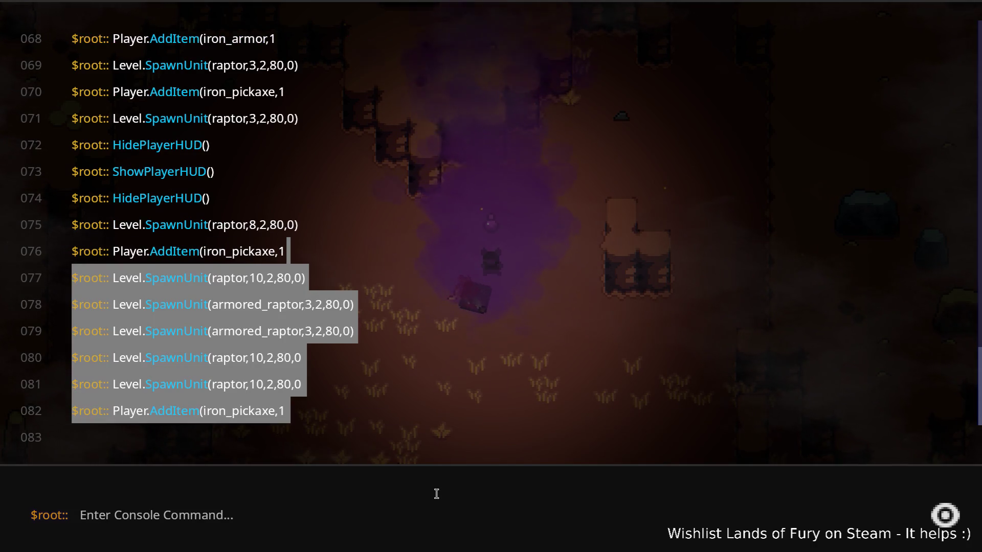
key("Escape")
key("d")
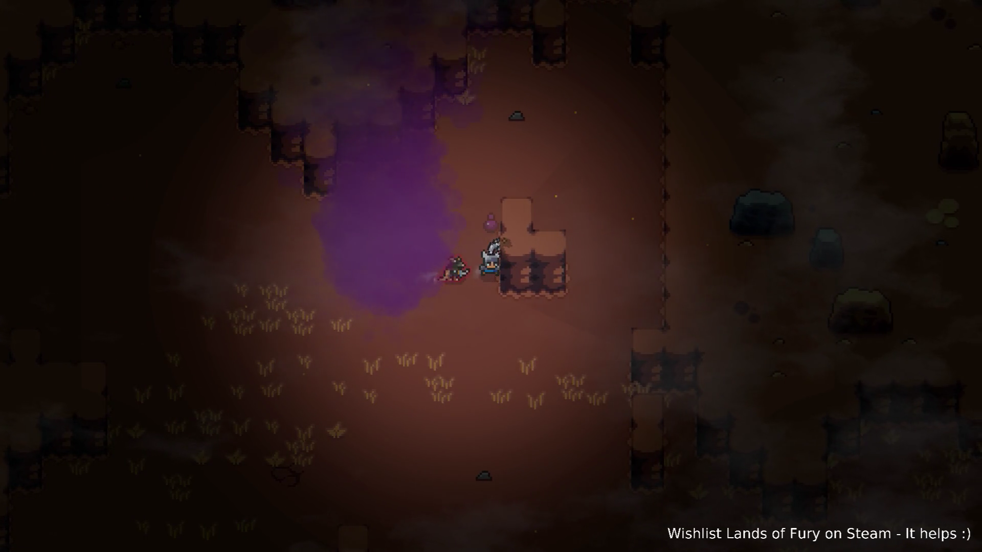
- Walk down past the pillars and rerun Player.AddItem(iron_pickaxe,1) from history
key("d")
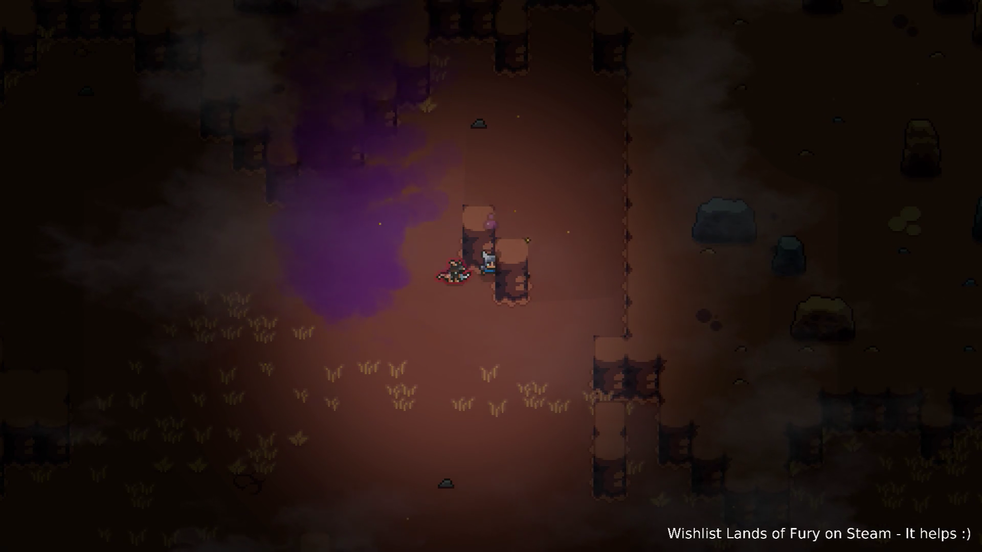
key("s")
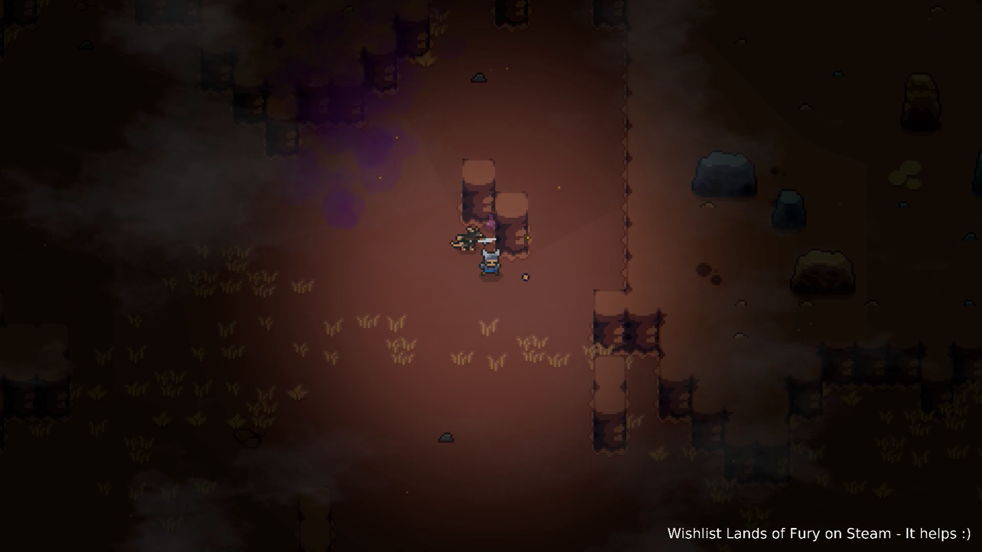
key("grave")
key("Up")
key("Return")
key("Escape")
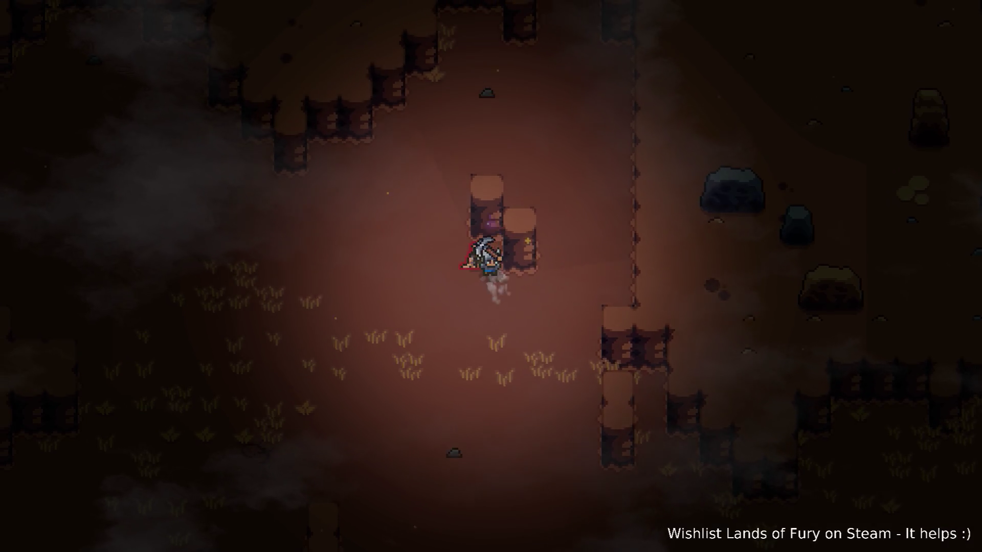
- Roam the clearing, slay the lone raptor, and bring the developer console back up
key("a")
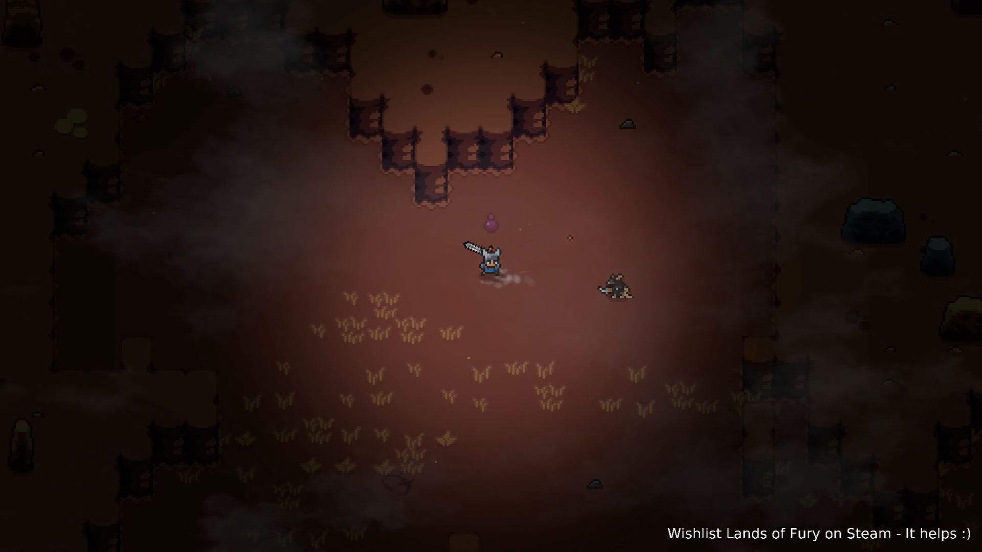
key("d")
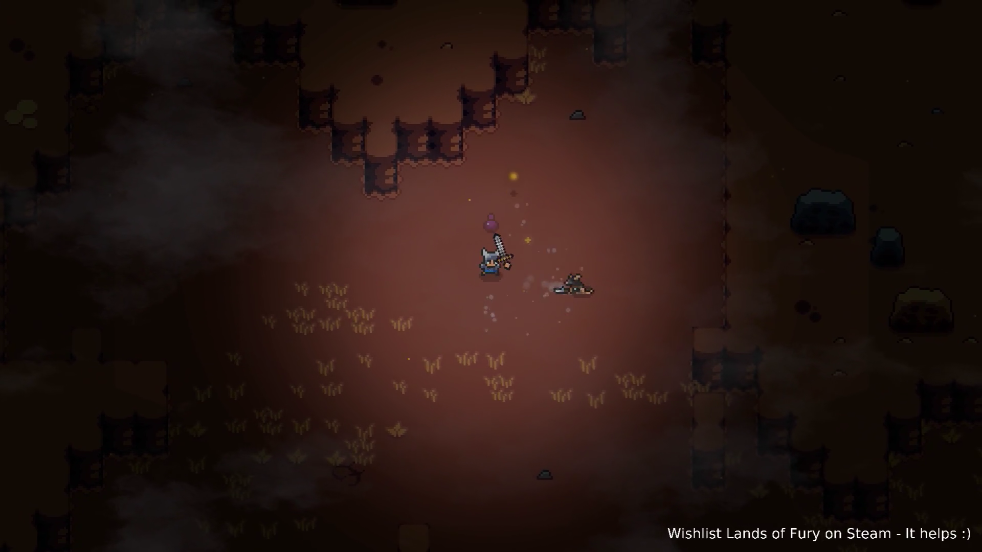
key("a")
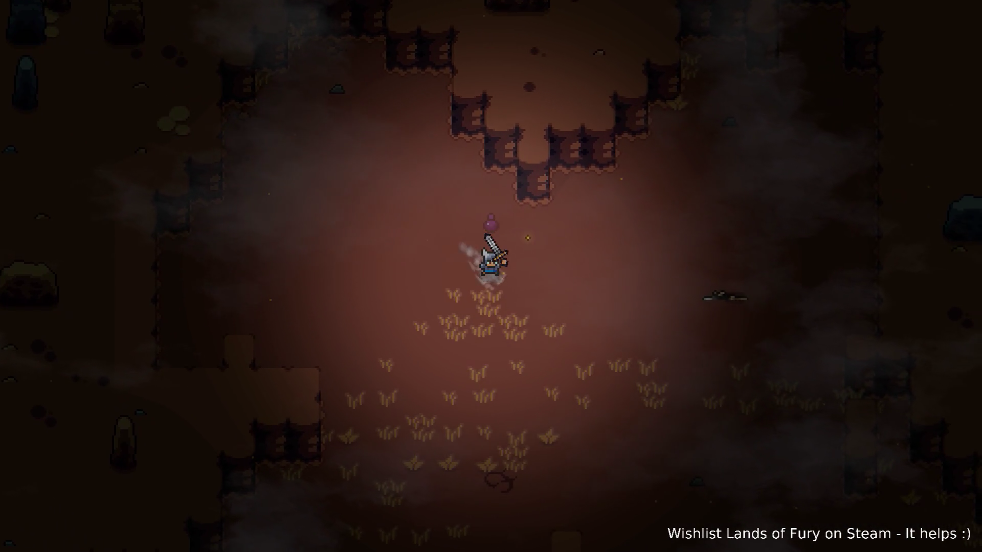
key("grave")
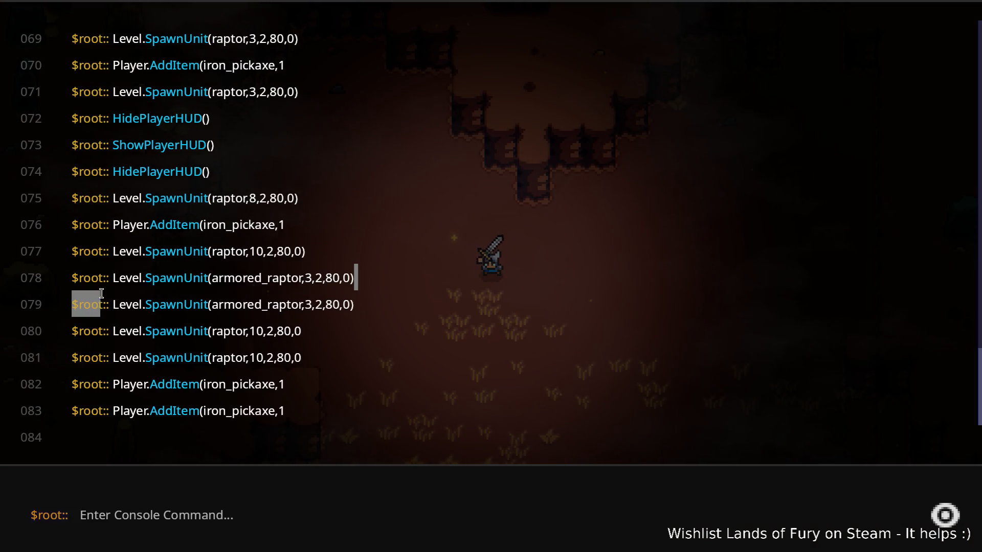
- Rerun Level.SpawnUnit(armored_raptor,3,2,80,0) and Level.SpawnUnit(raptor,10,2,80,0) from history
key("Return")
key("Return")
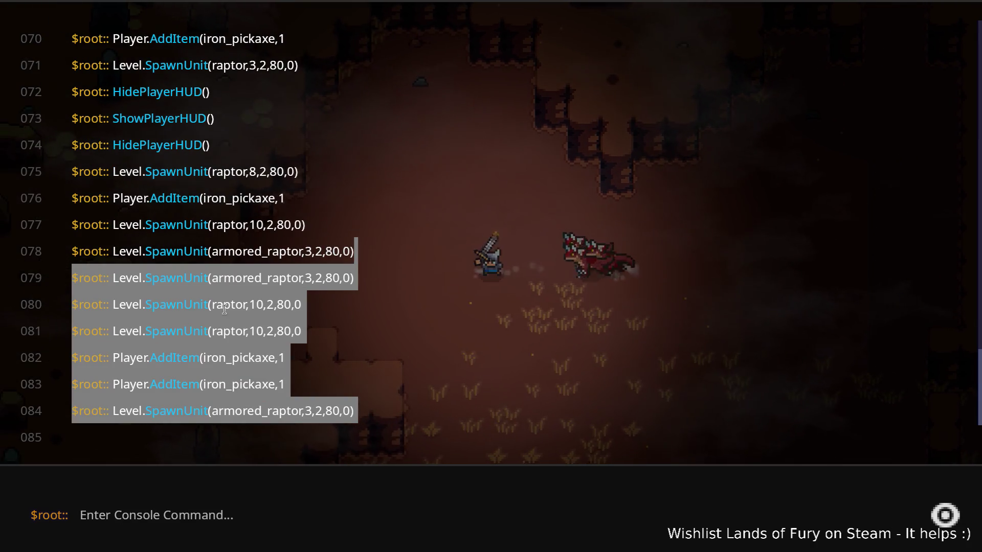
left_click(306, 62)
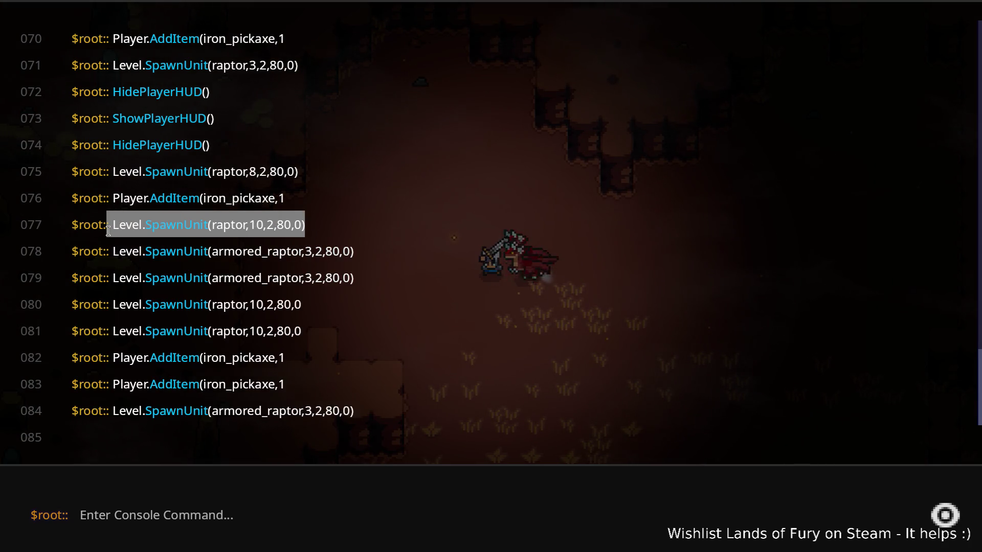
key("Return")
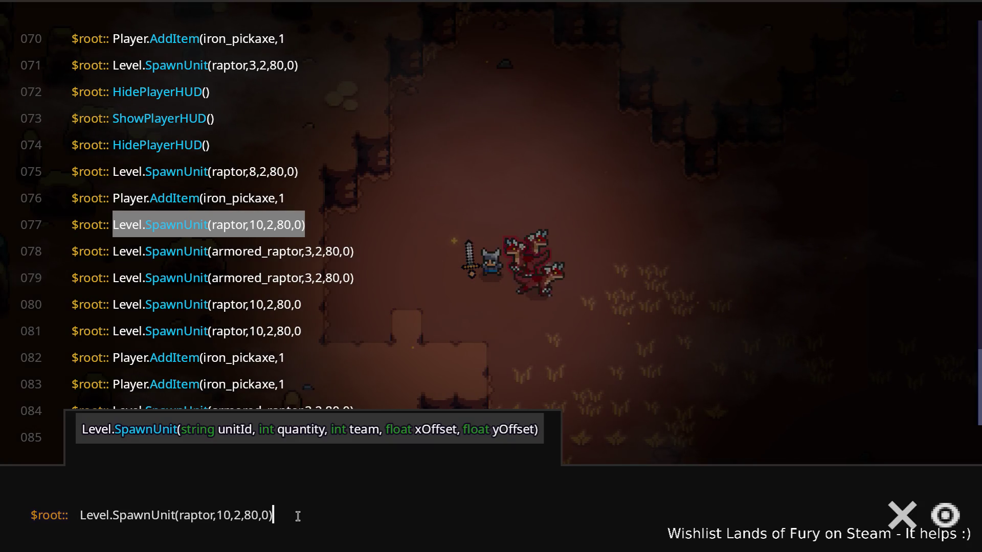
key("Return")
- Return to the fight and push through the raptor pack toward the rock wall and east
key("Escape")
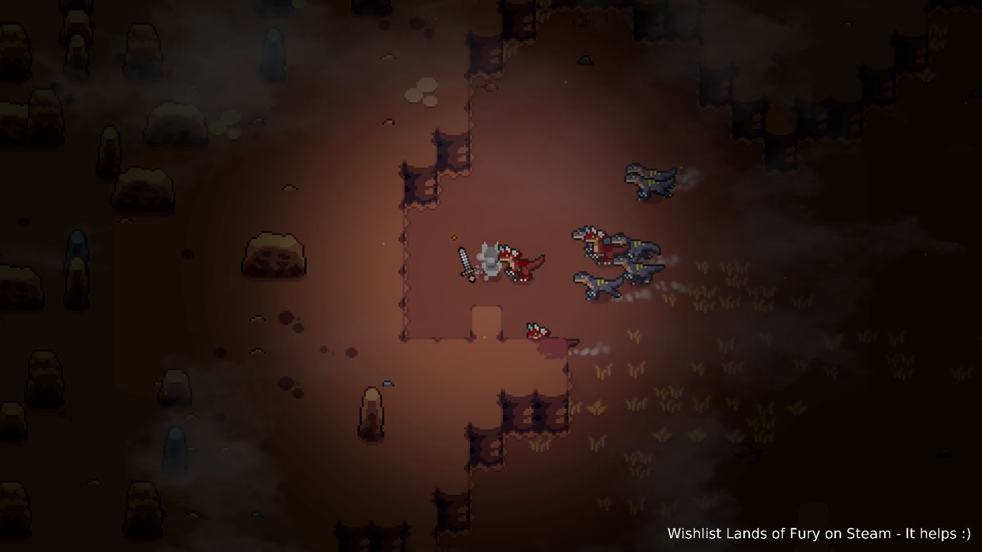
key("d")
key("w")
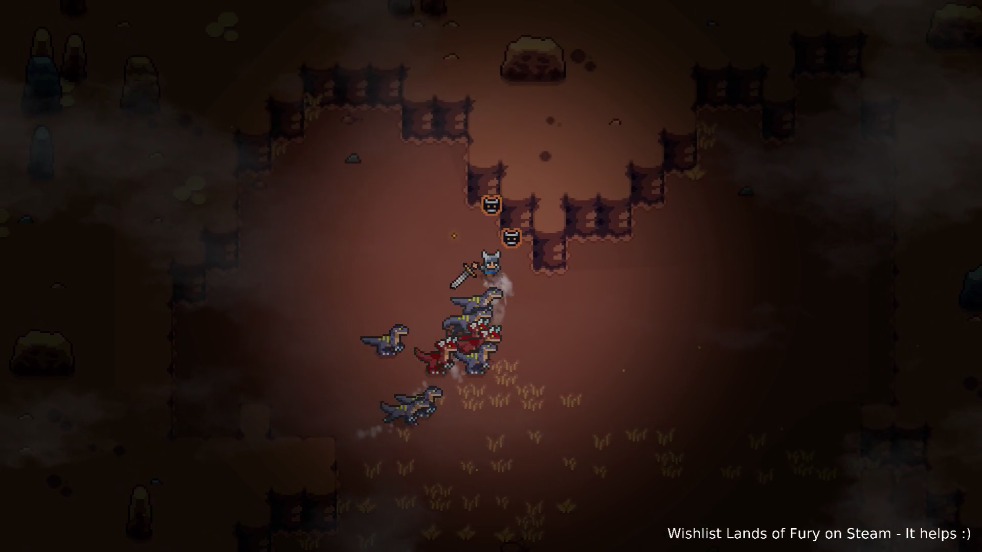
key("w")
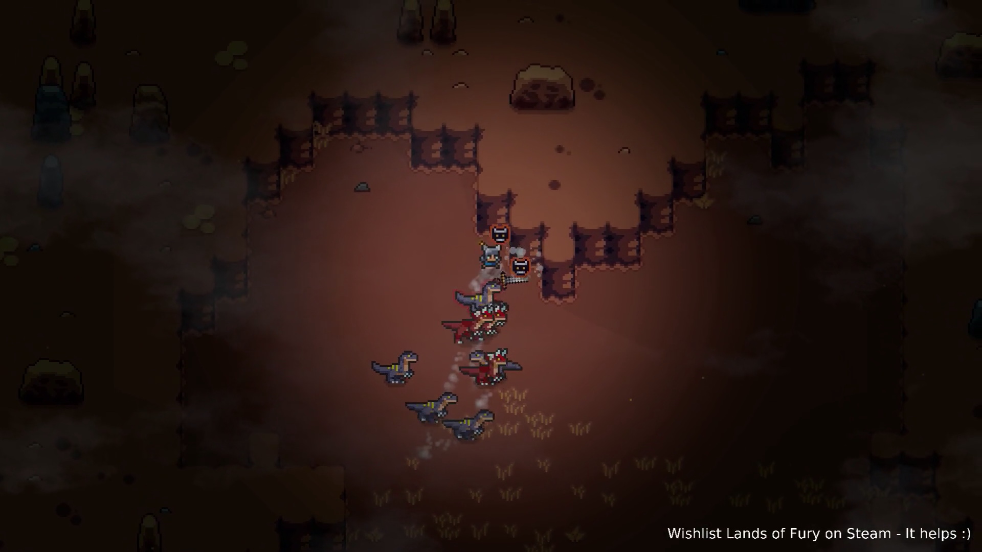
key("a")
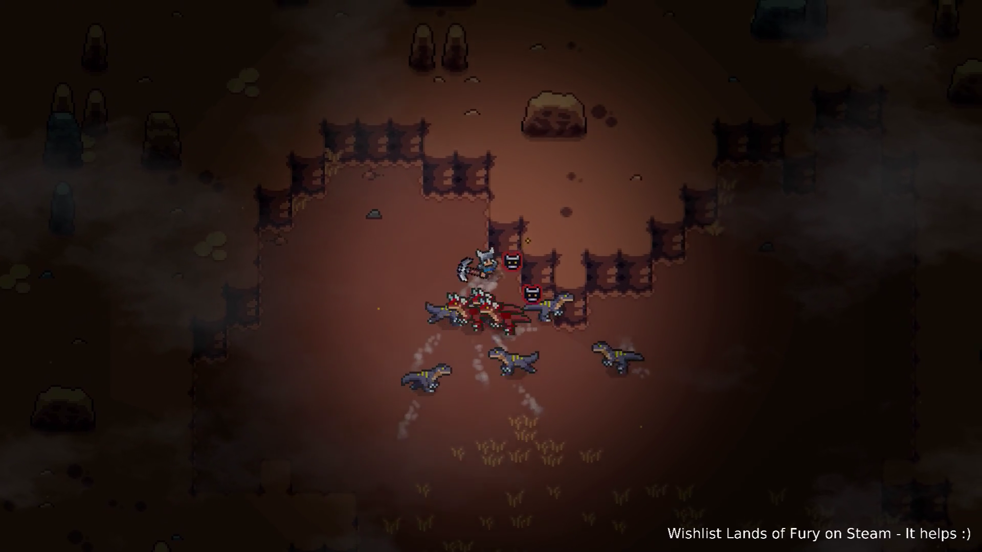
key("d")
key("s")
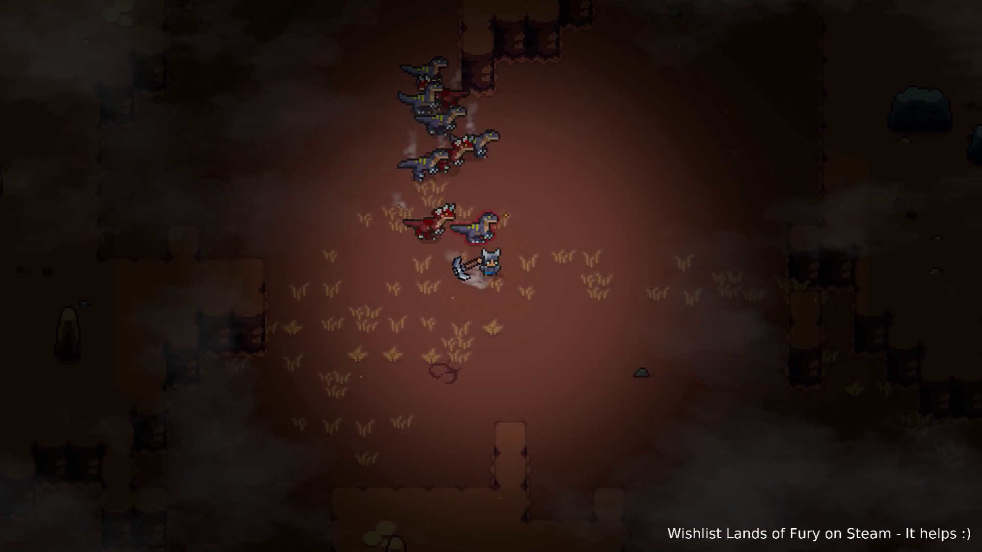
key("d")
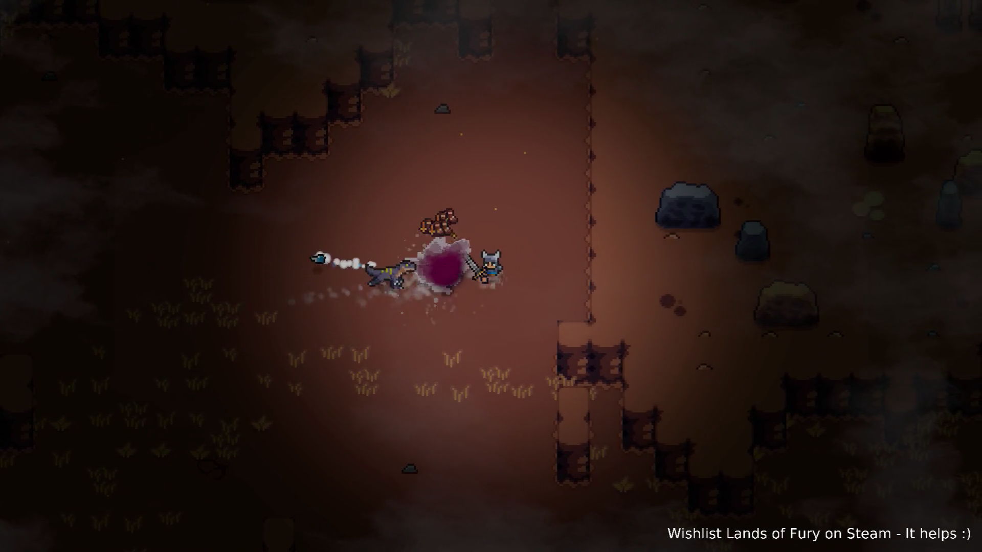
- Swing at raptors while circling south past the wall and back west
key("d")
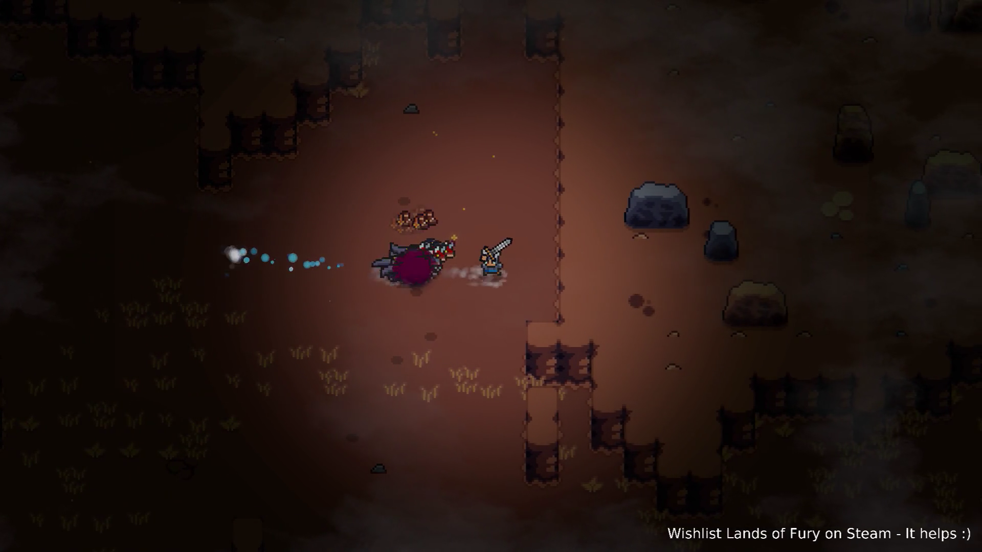
key("s")
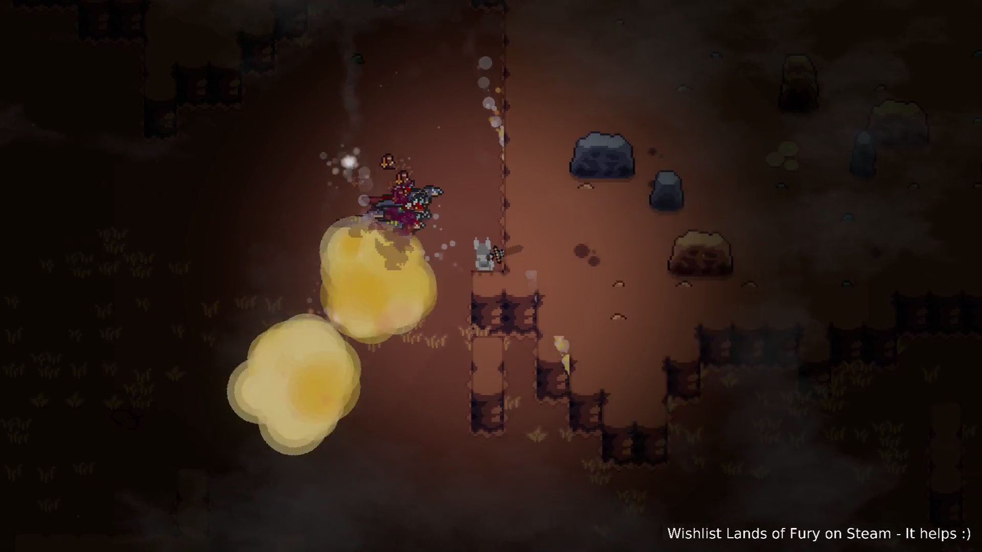
key("s")
key("a")
key("a")
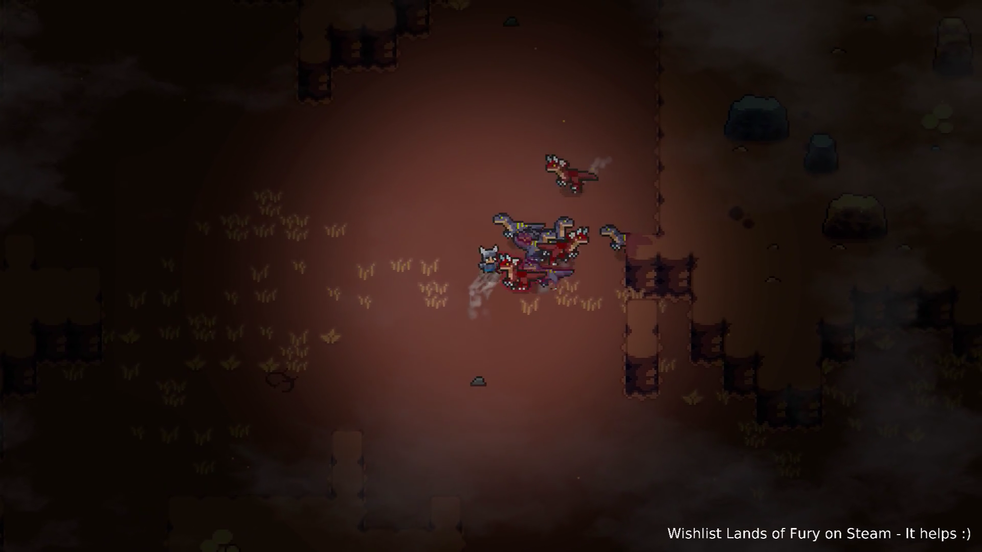
key("w")
key("a")
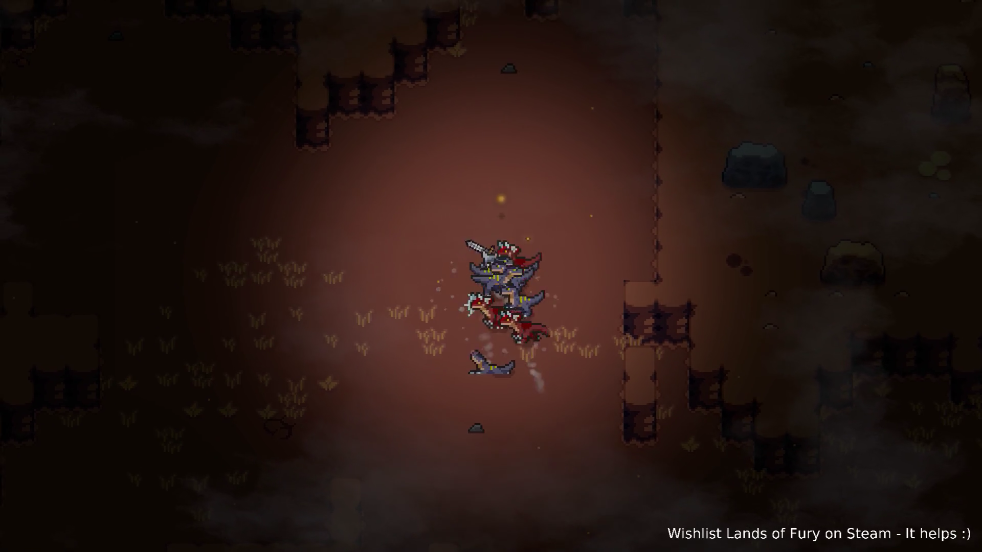
key("a")
key("a")
key("a")
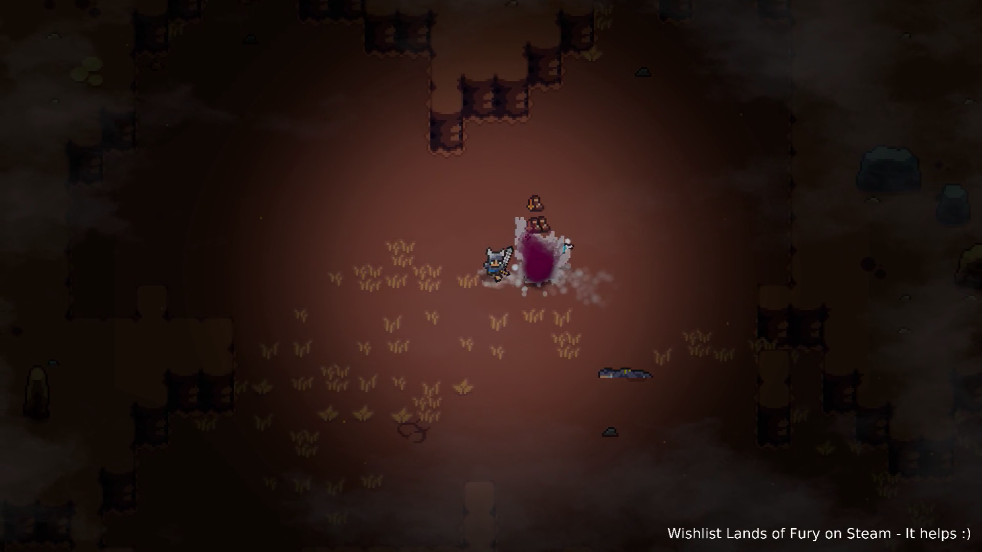
key("a")
- Fight the raptors northeast then south, dragging the survivors east
key("w")
key("d")
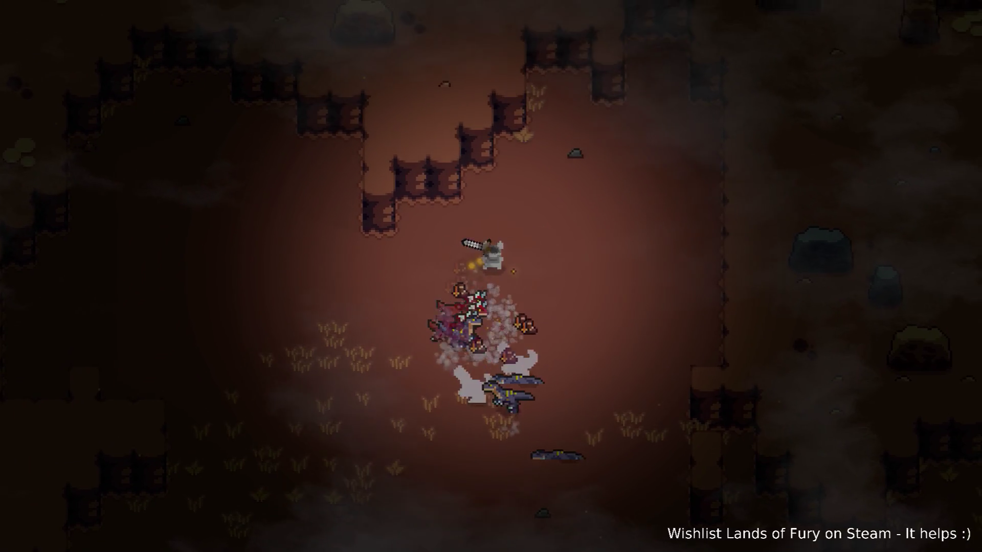
key("w")
key("s")
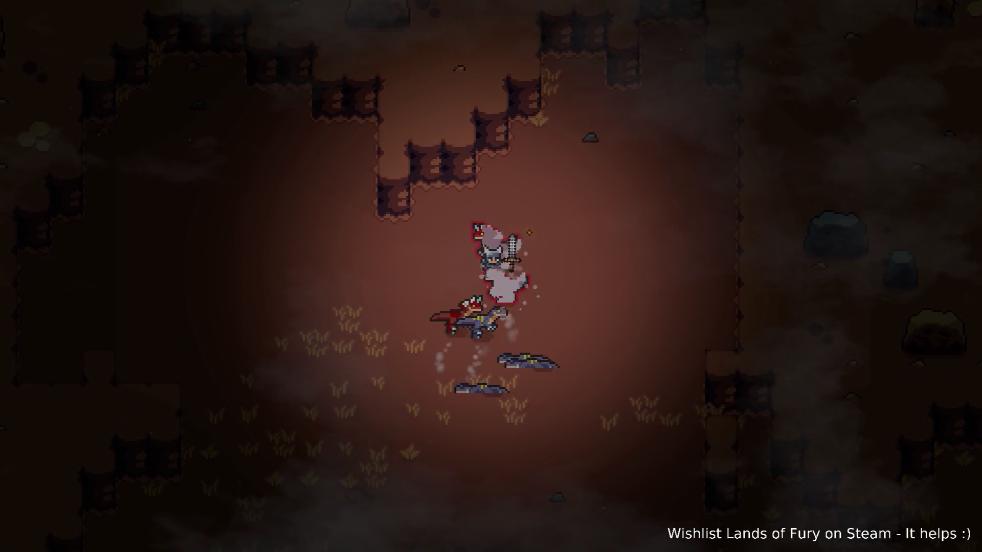
key("a")
key("a")
key("s")
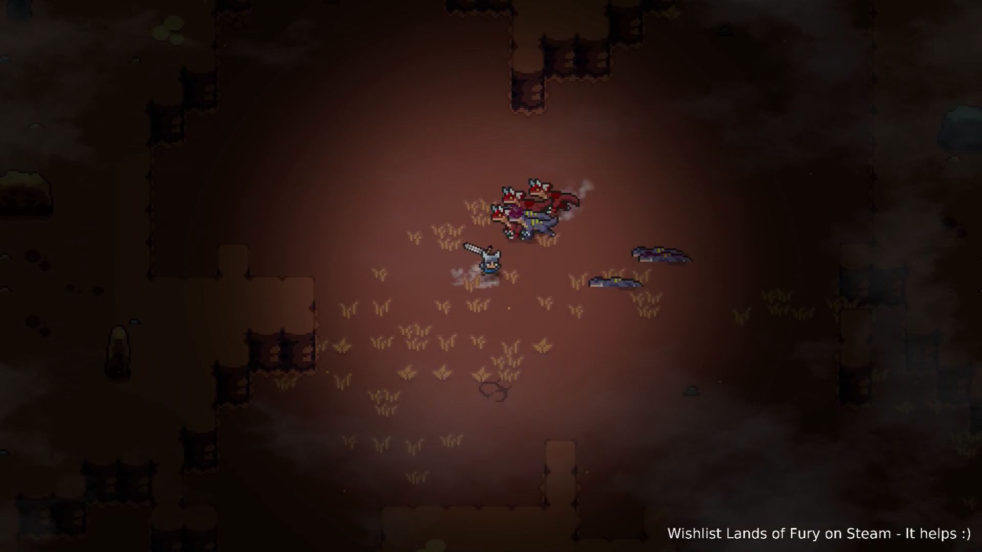
key("d")
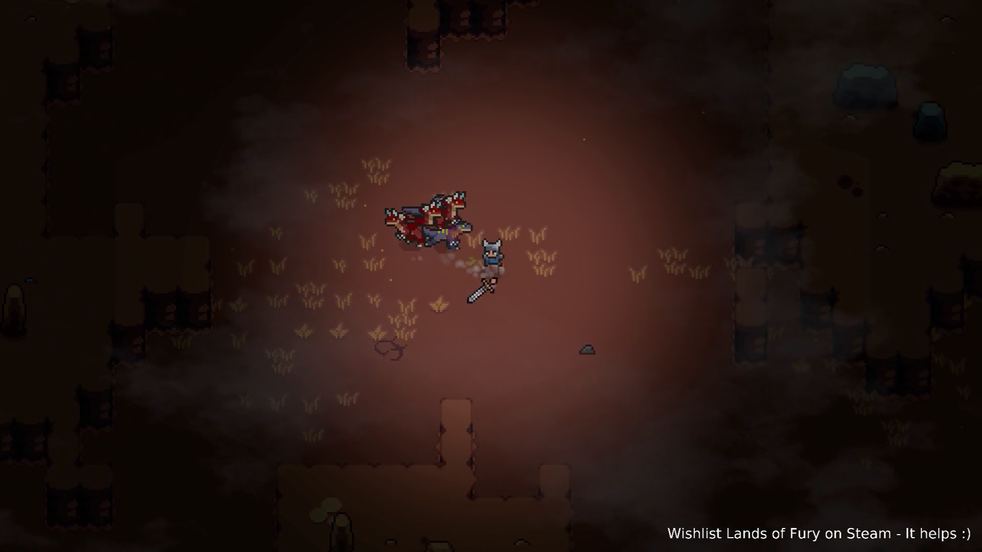
- Cut down the last raptors around the hero and reopen the developer console
key("w")
key("d")
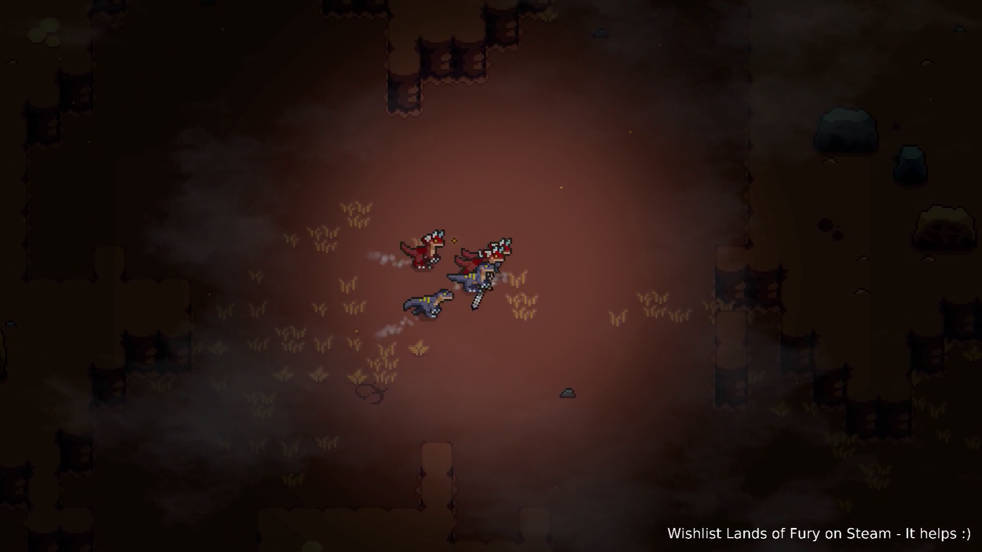
key("d")
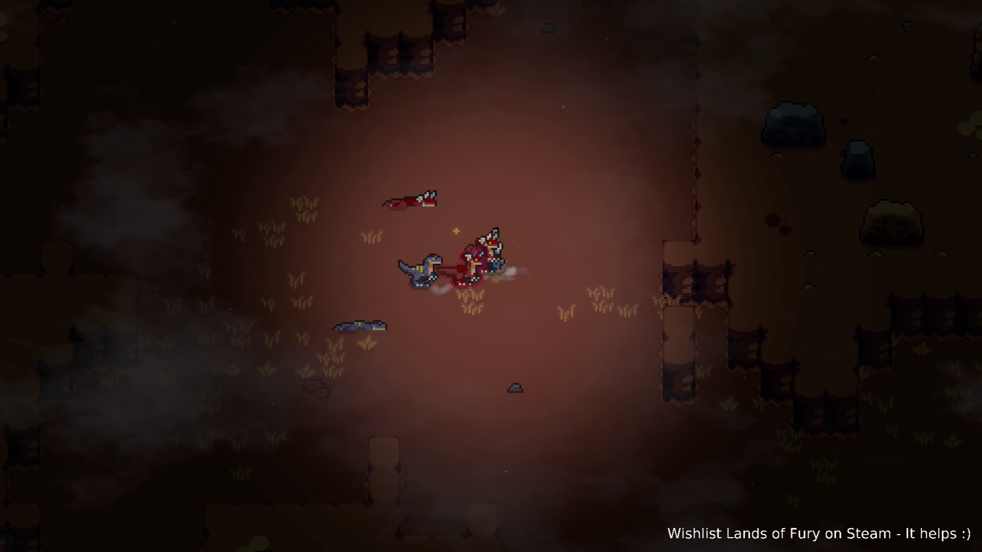
key("s")
key("a")
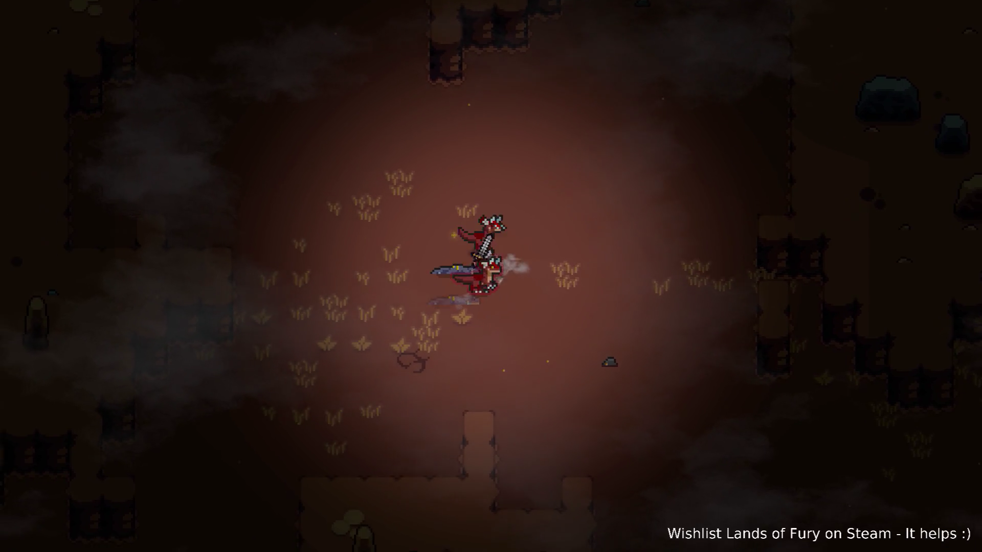
key("s")
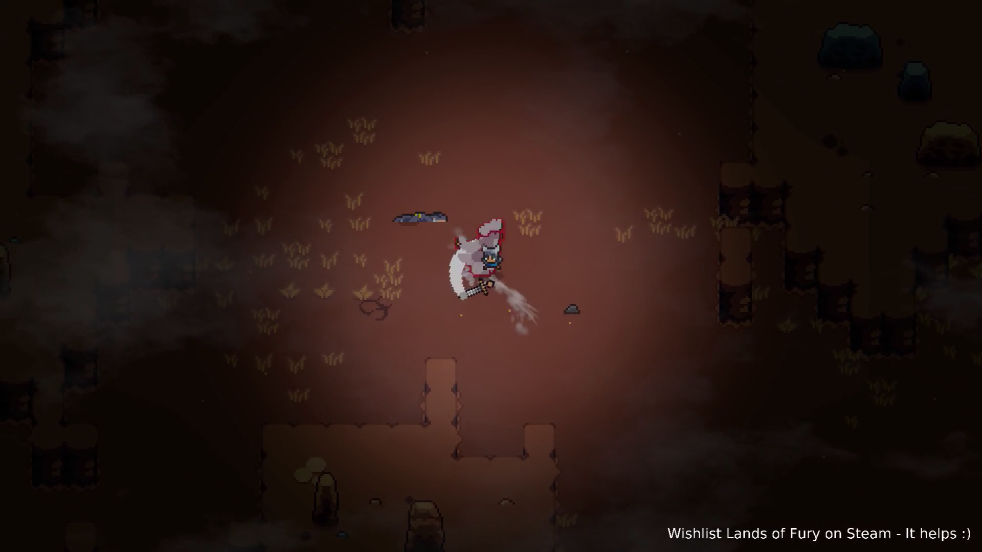
key("a")
key("w")
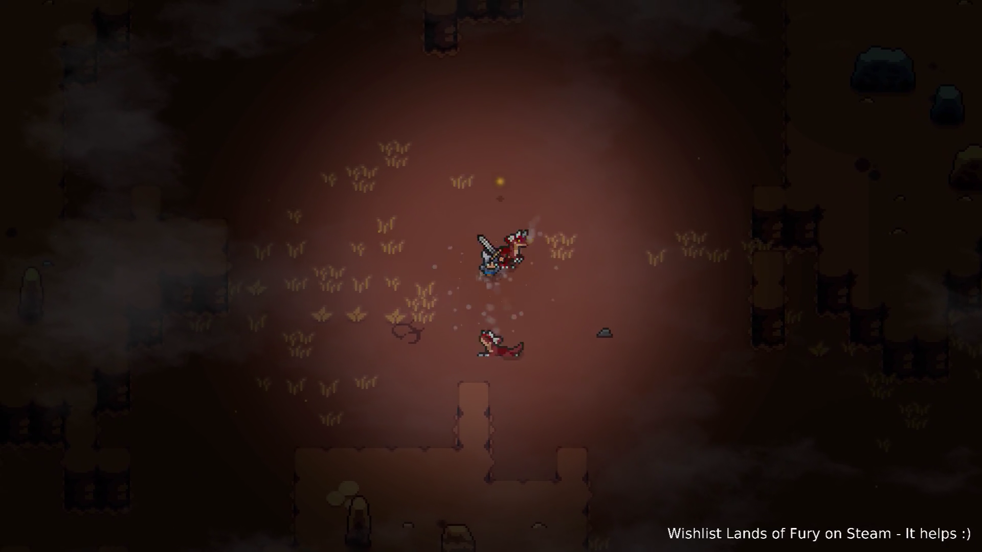
key("w")
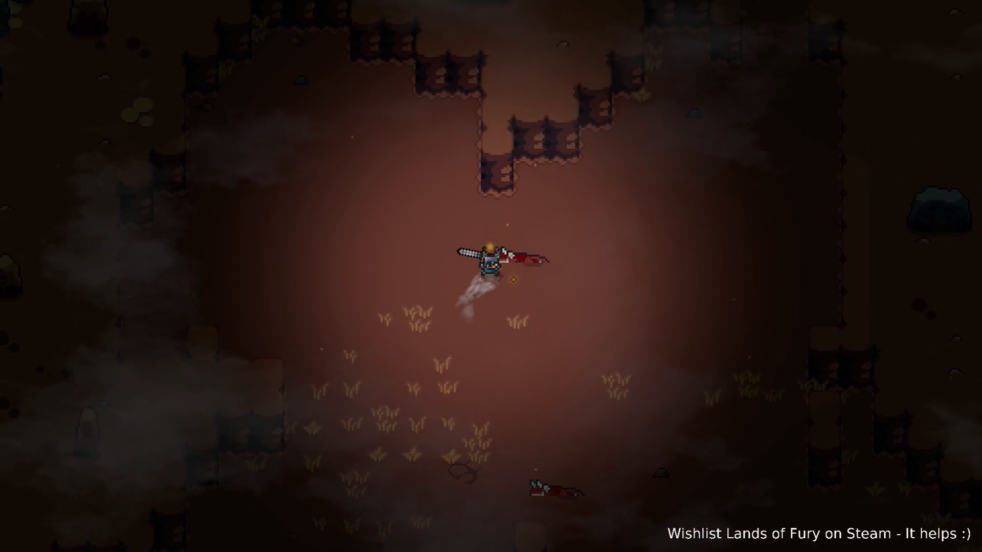
key("grave")
- Run Level.SpawnUnit(raptor,10,2,80,0) from the console and lead the hero down-right into the swarm
key("Up")
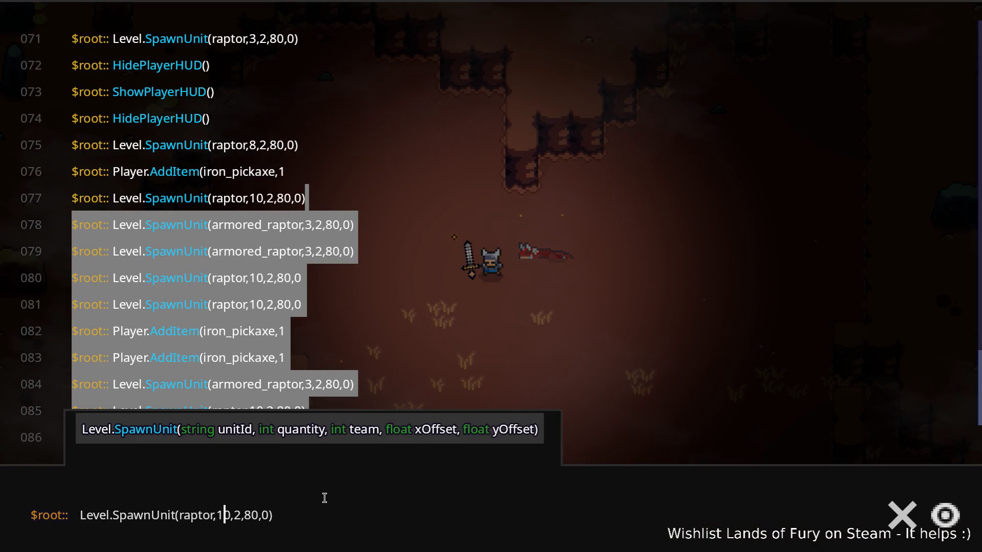
key("Return")
key("grave")
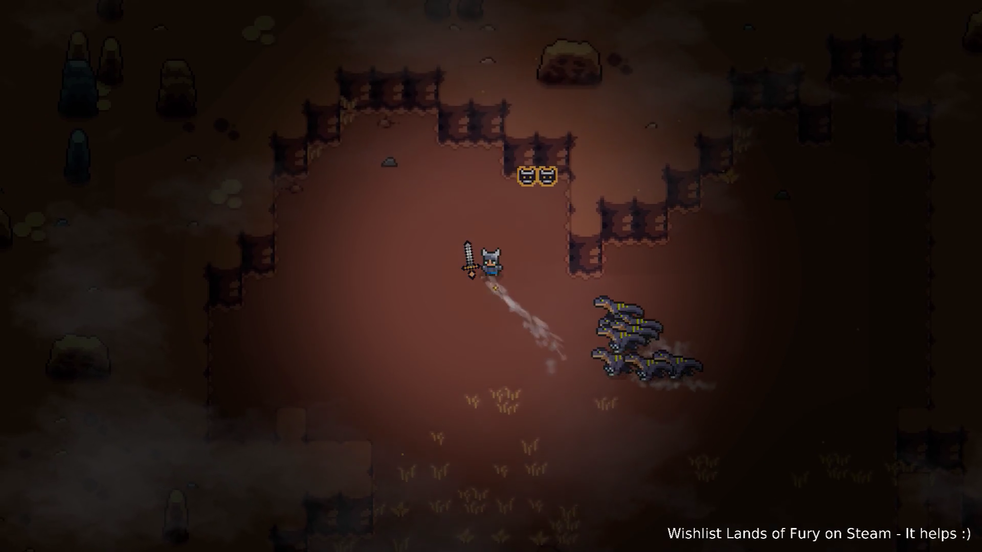
key("w")
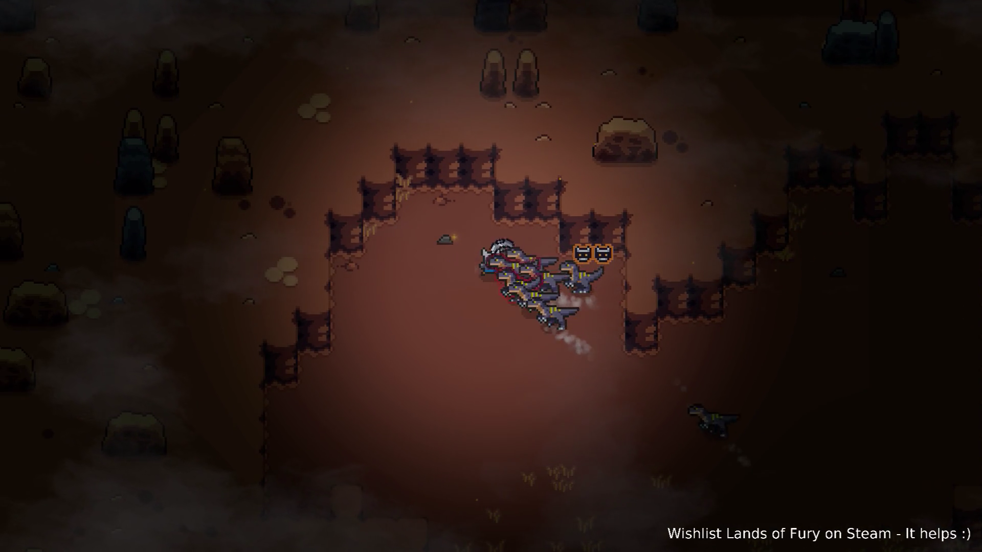
key("d")
key("s")
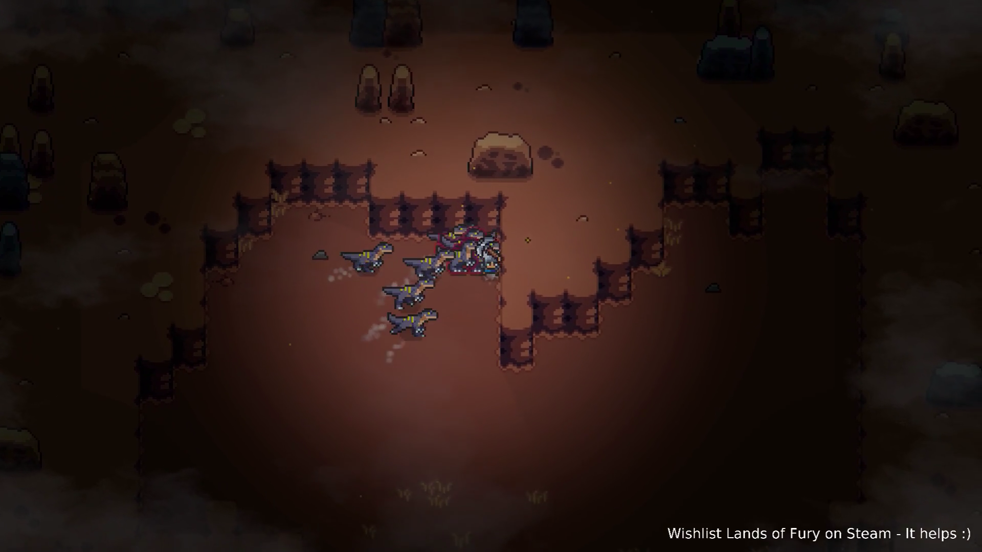
key("s")
key("d")
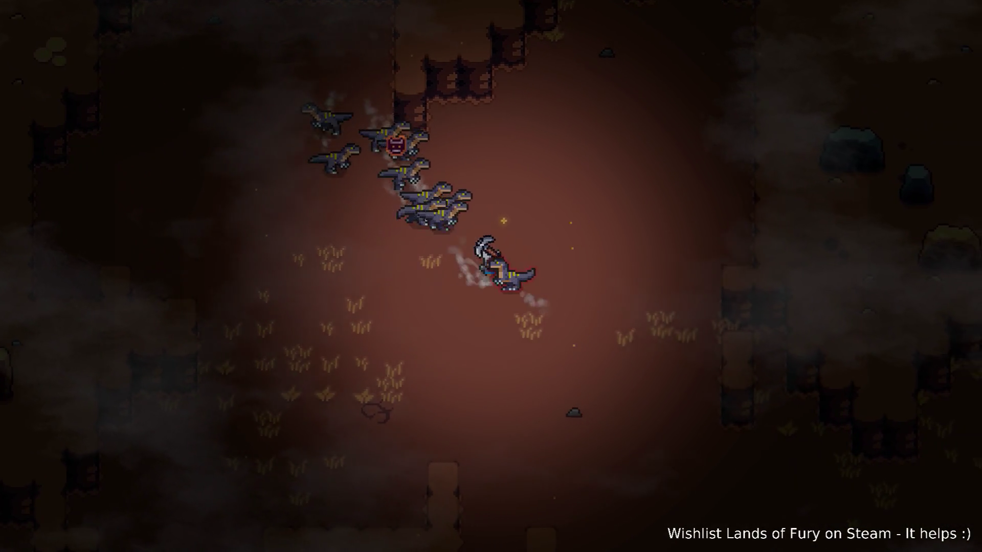
key("d")
key("s")
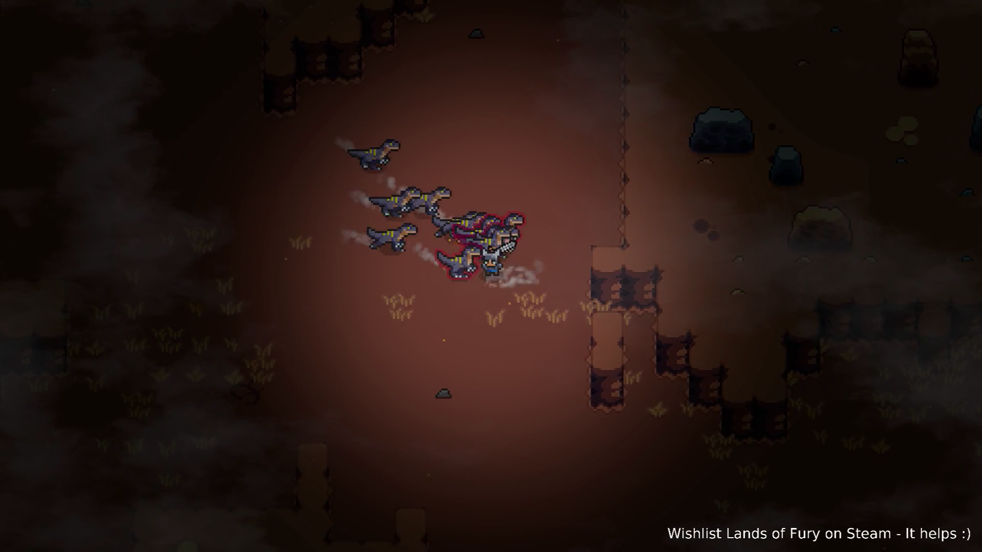
key("s")
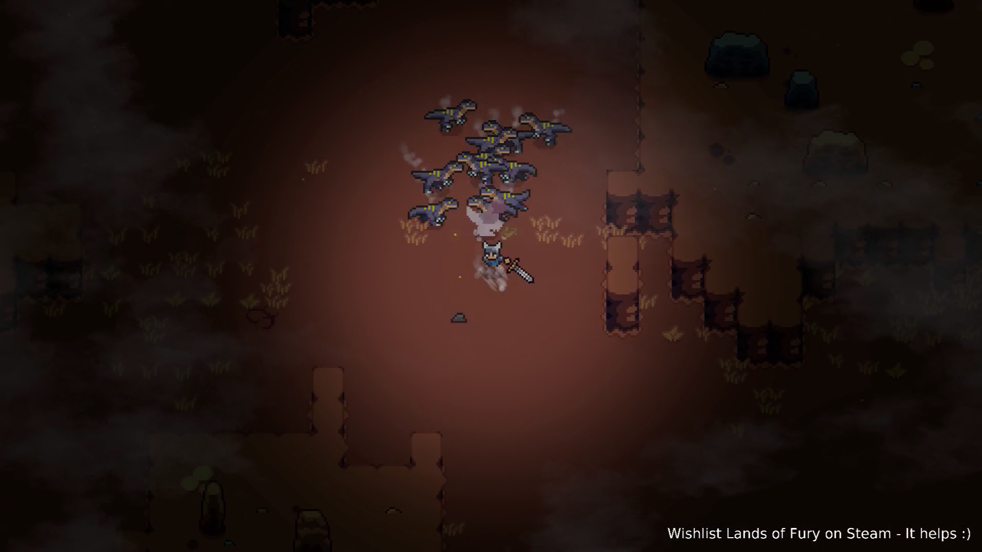
- Slash the raptor pack with the sword while weaving left and back through the cave
key("a")
key("w")
key("a")
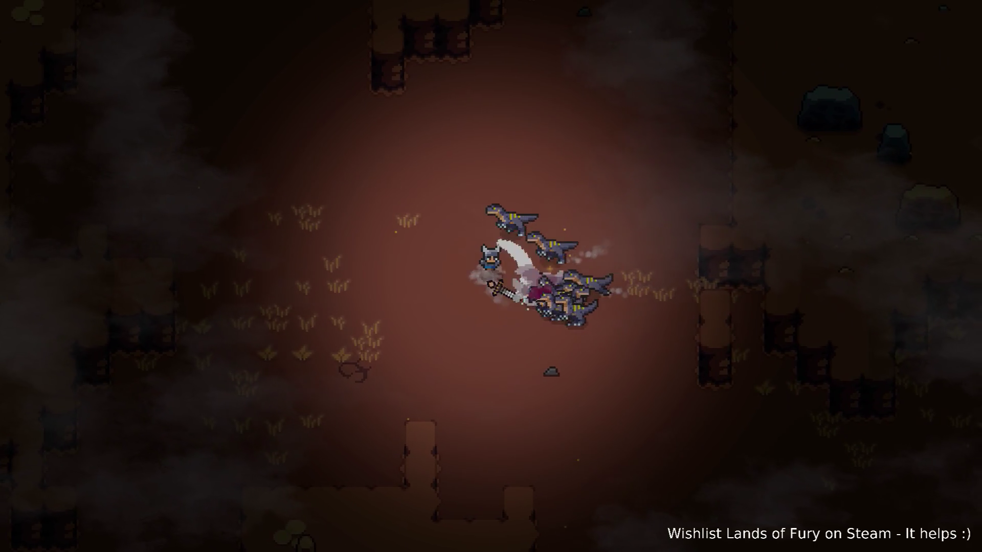
key("a")
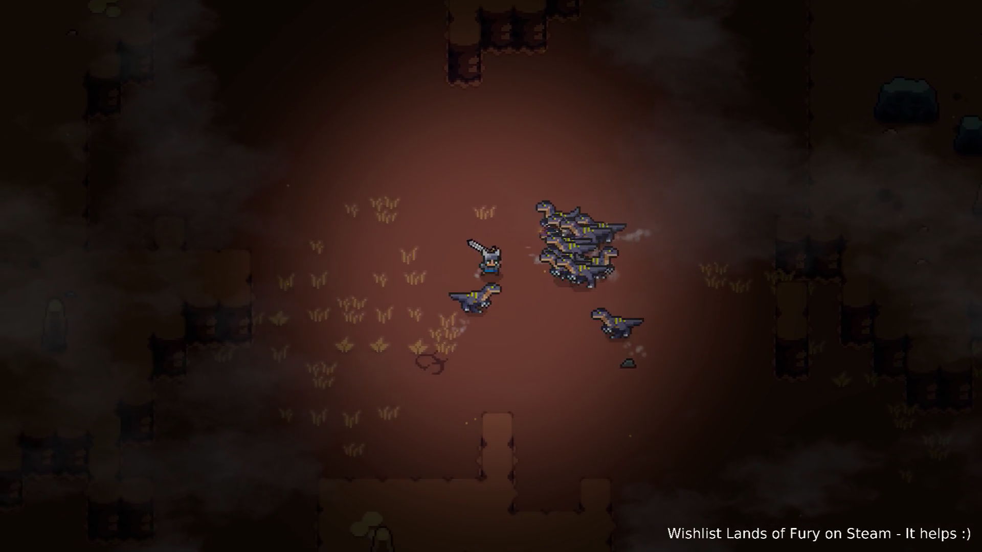
key("w")
key("a")
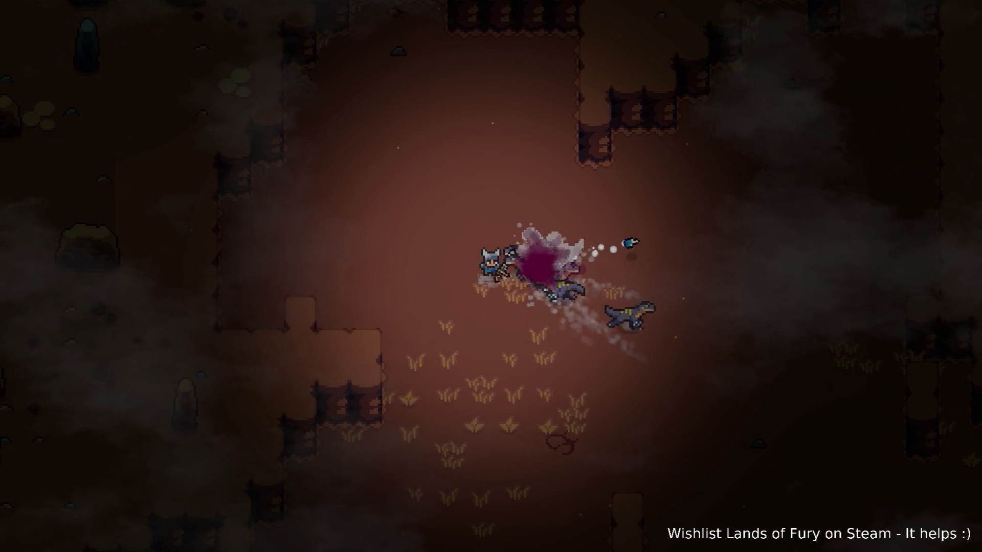
key("a")
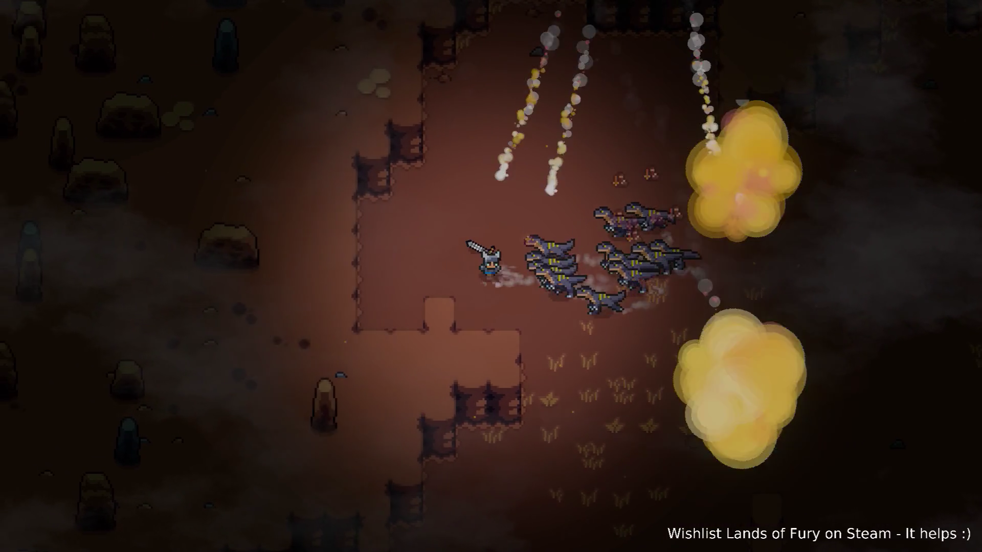
key("a")
key("s")
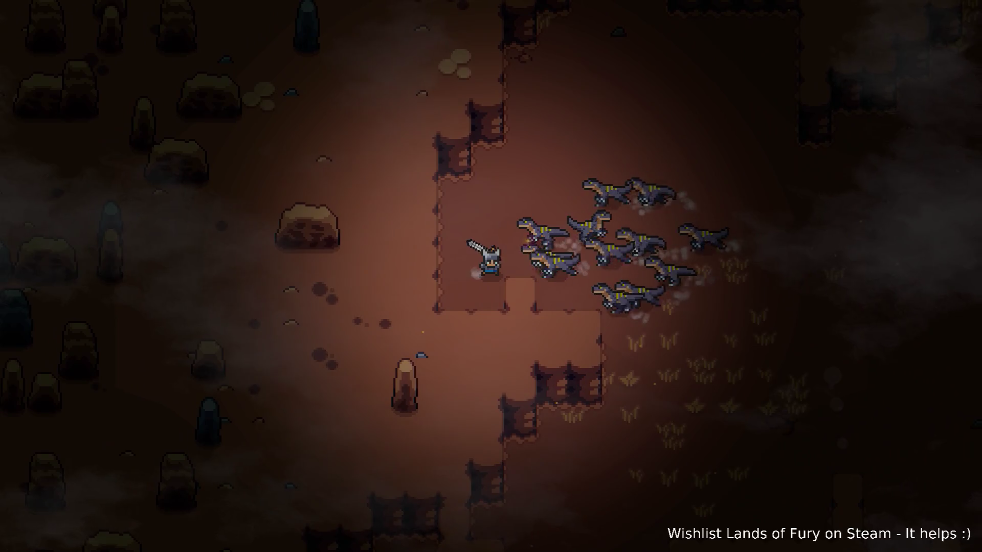
key("d")
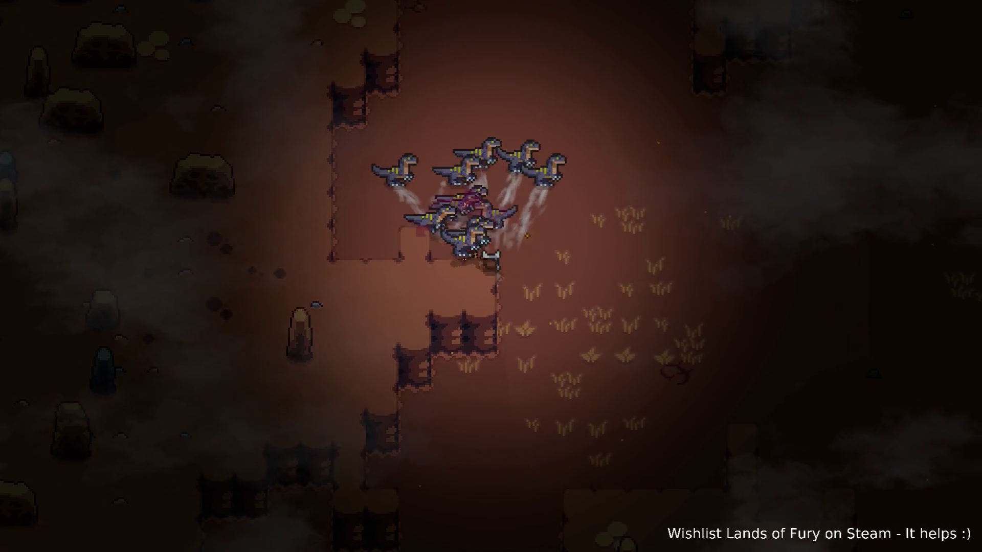
key("w")
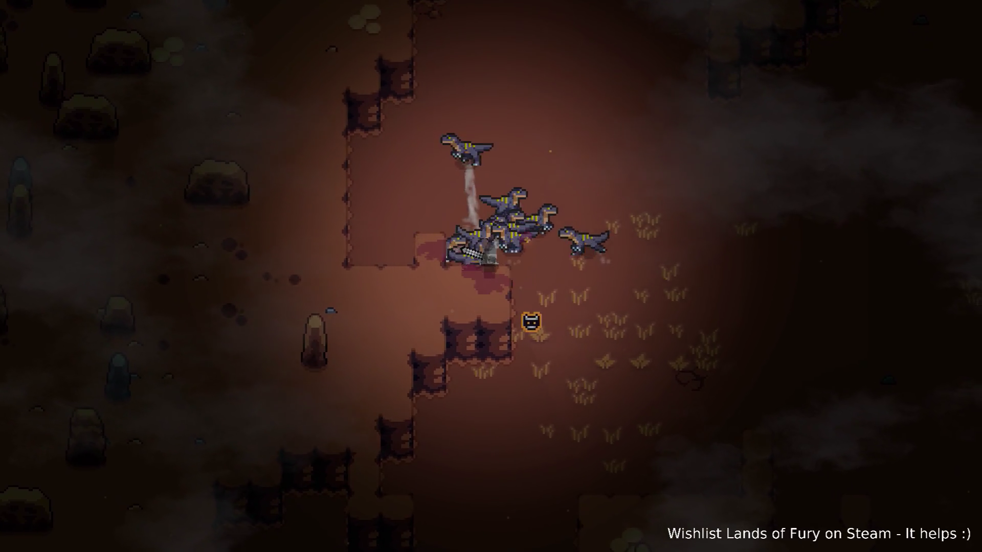
key("d")
- Rerun the ten-raptor spawn command, charge down into the horde and slash it, then pull back up-left
key("grave")
key("Up")
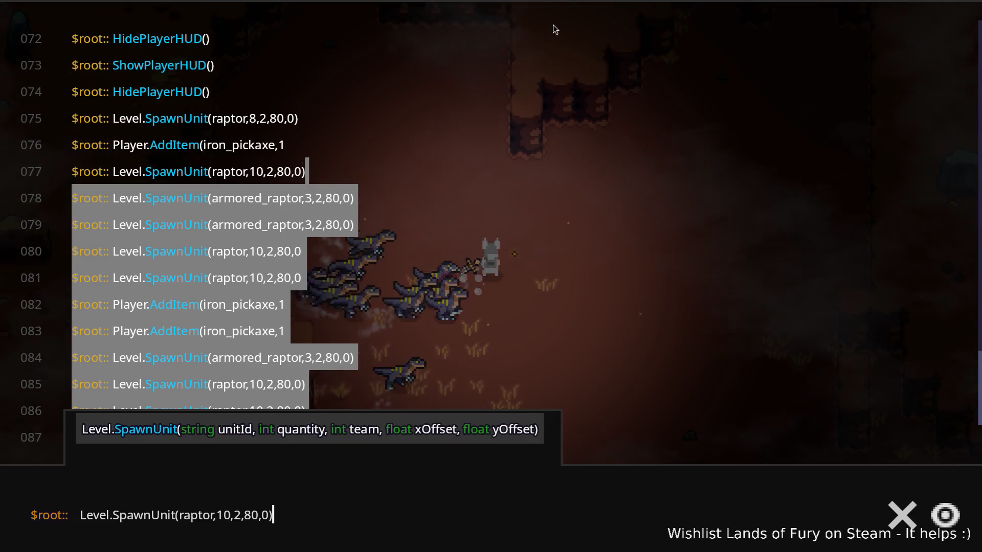
key("Return")
key("grave")
key("d")
key("s")
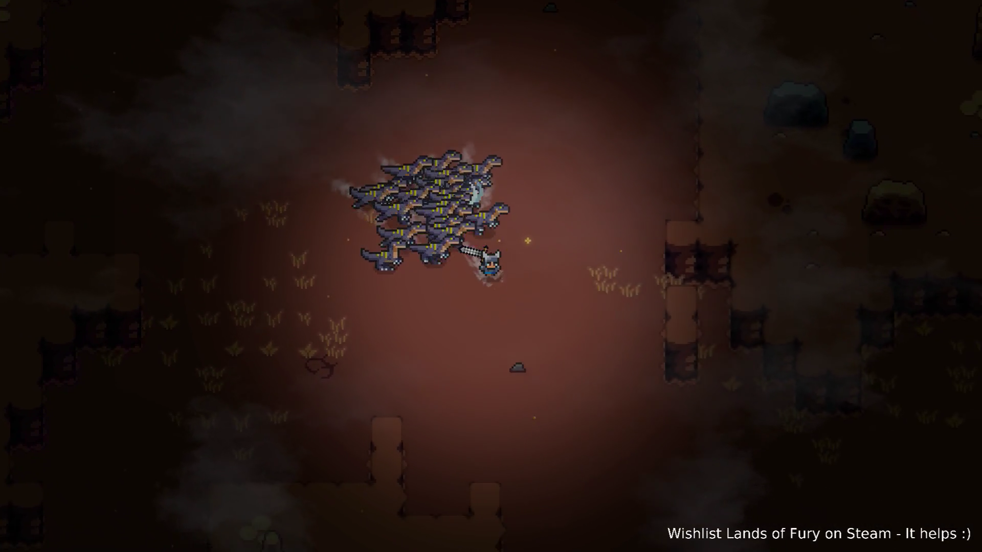
key("s")
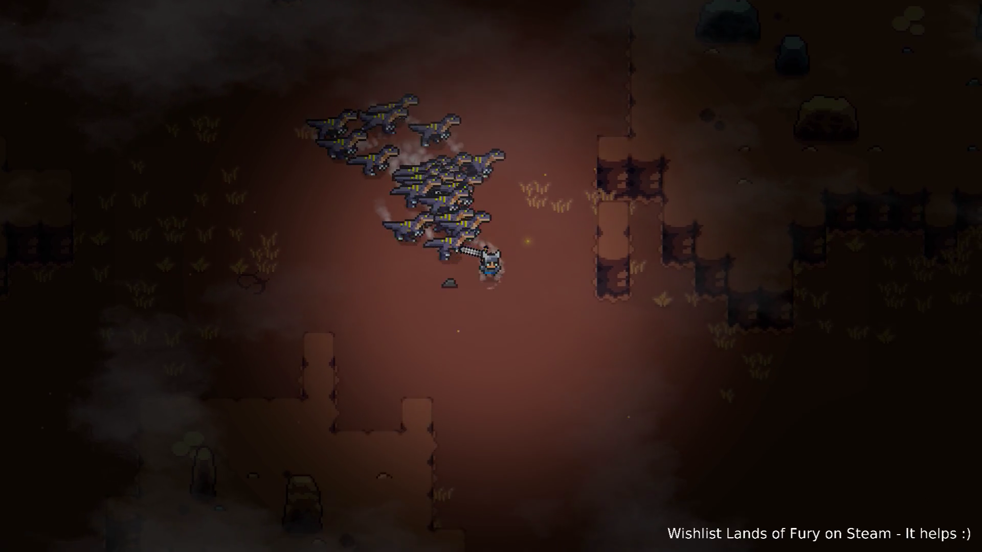
key("a")
key("a")
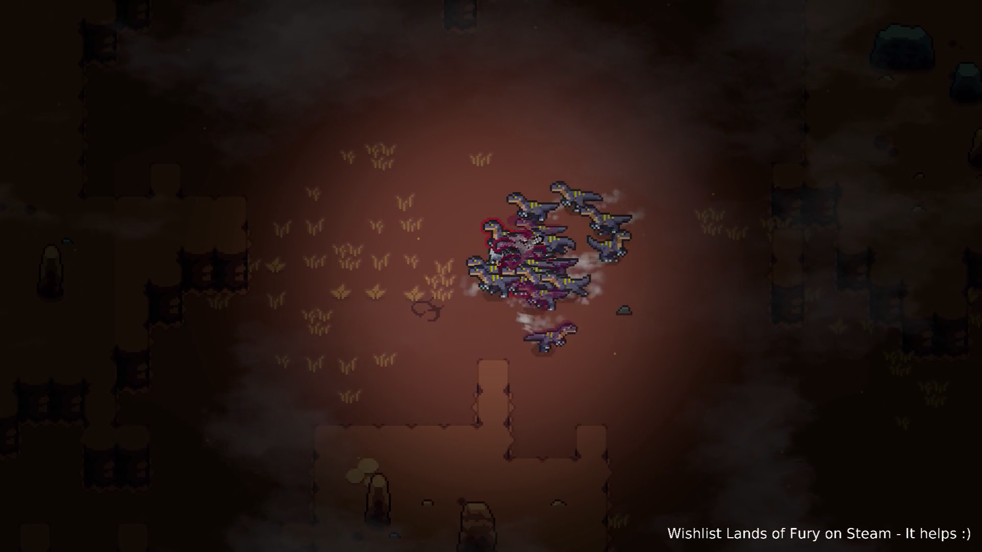
key("w")
key("a")
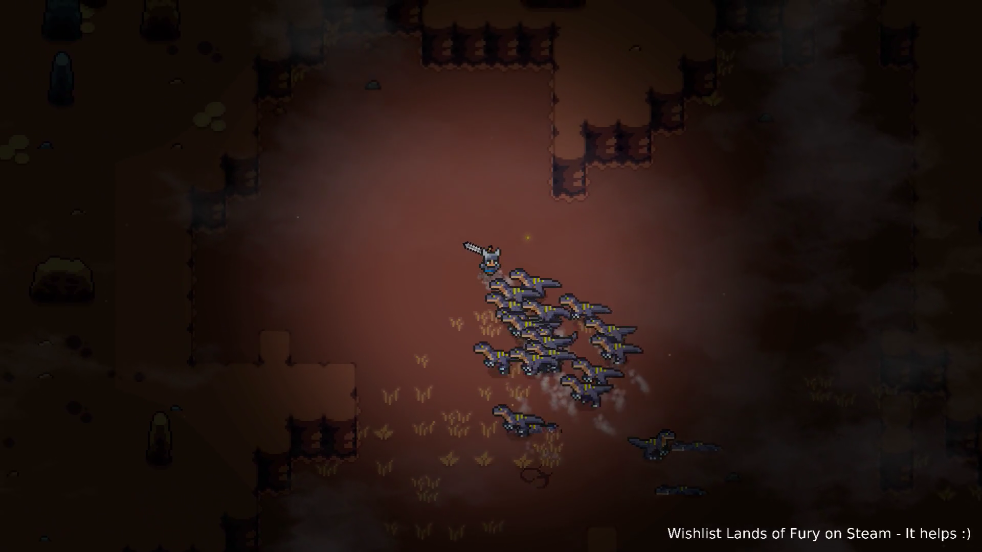
- Lead the raptors up through the cave, then swing back down-right with the sword drawn
key("w")
key("a")
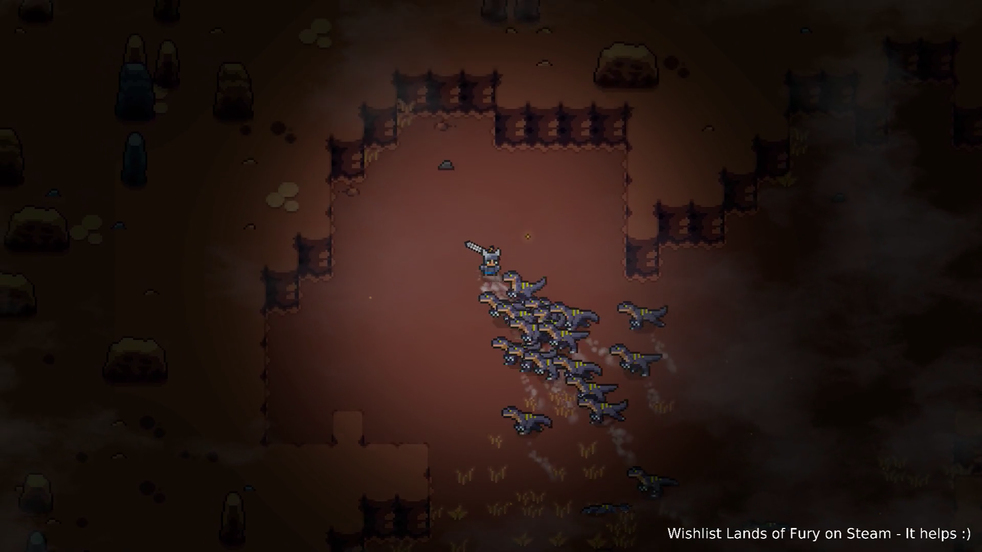
key("d")
key("w")
key("a")
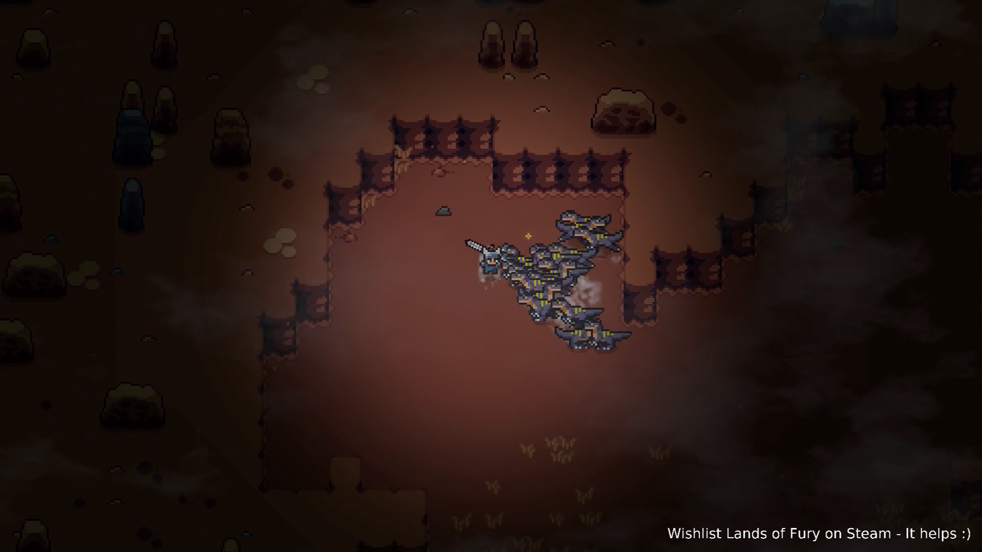
key("s")
key("d")
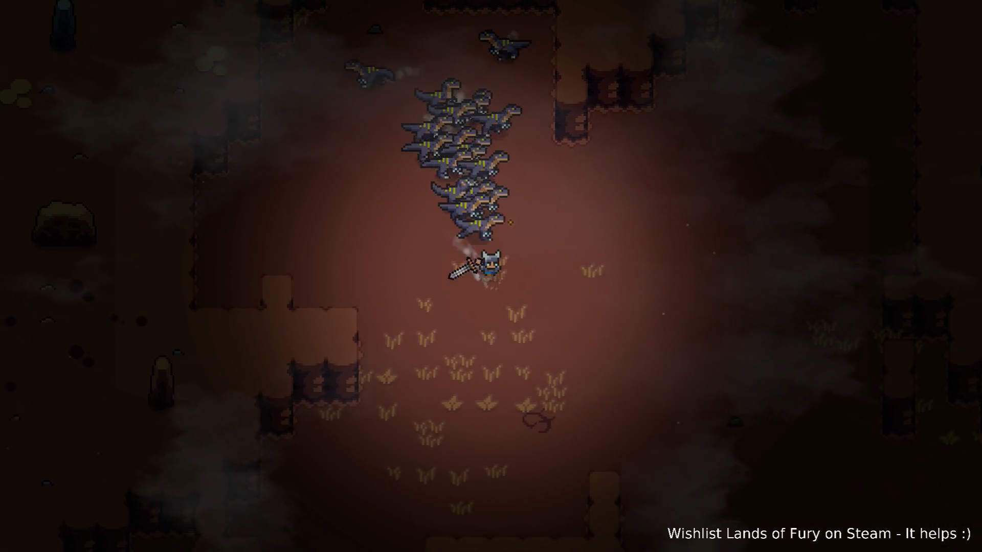
key("d")
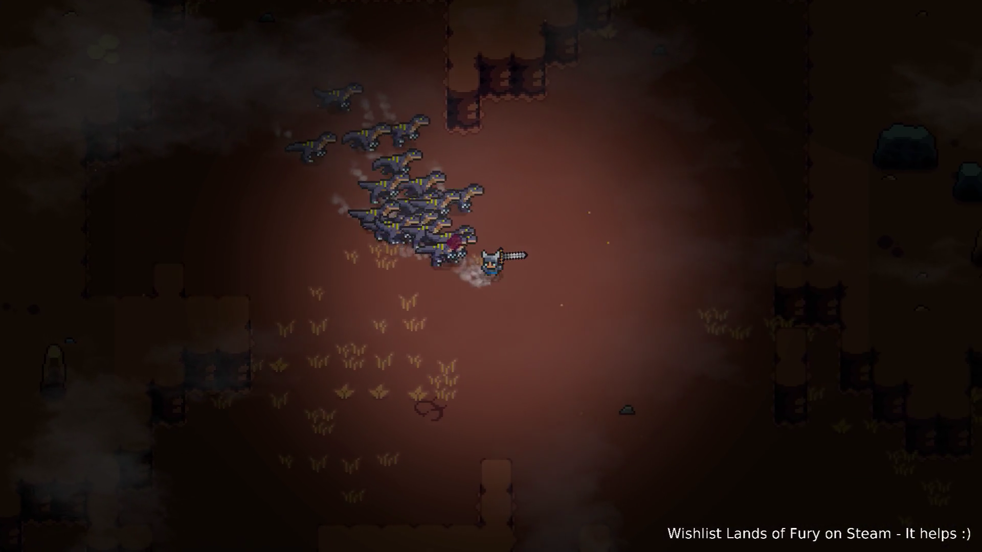
key("d")
key("s")
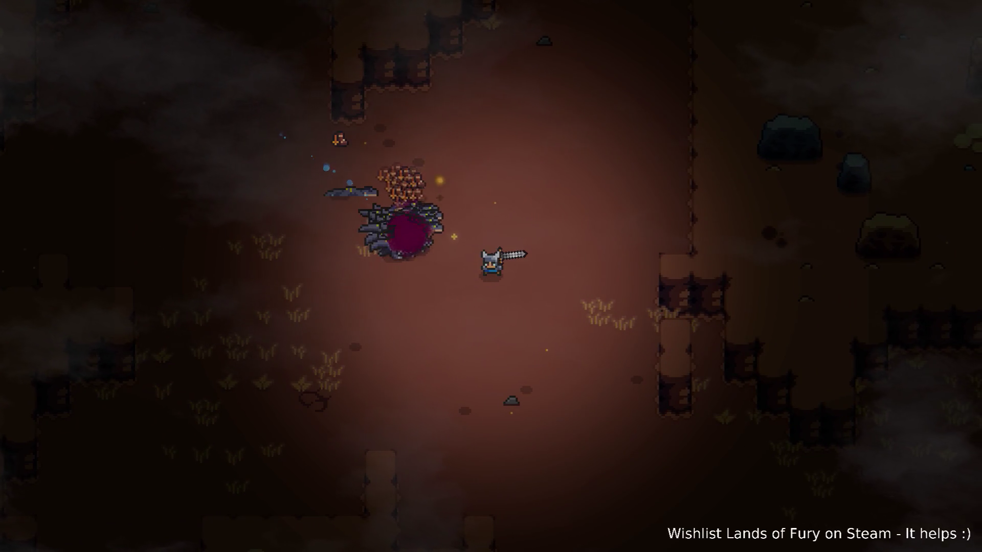
key("s")
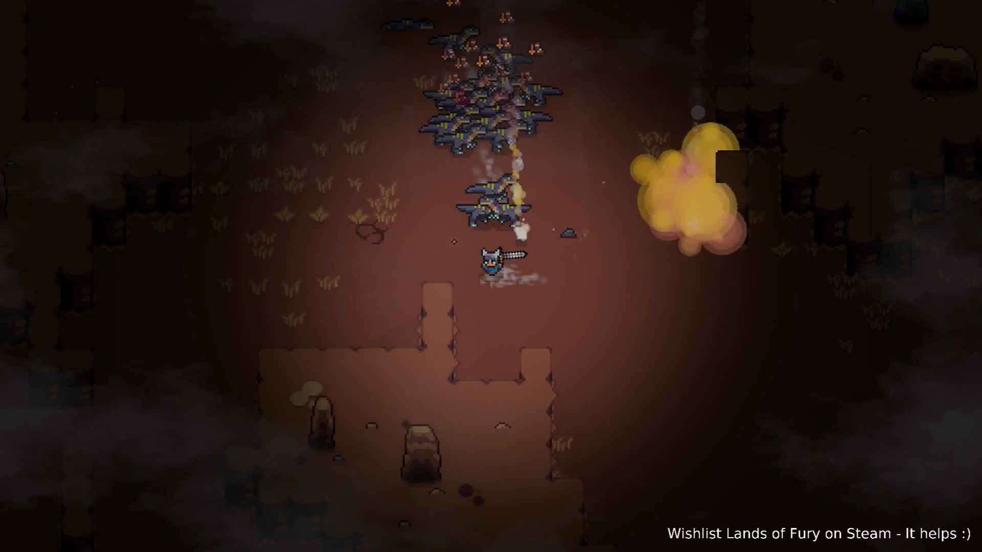
- Cut through the horde moving up-right, dash clear, then recall the spawn command in the console
key("a")
key("w")
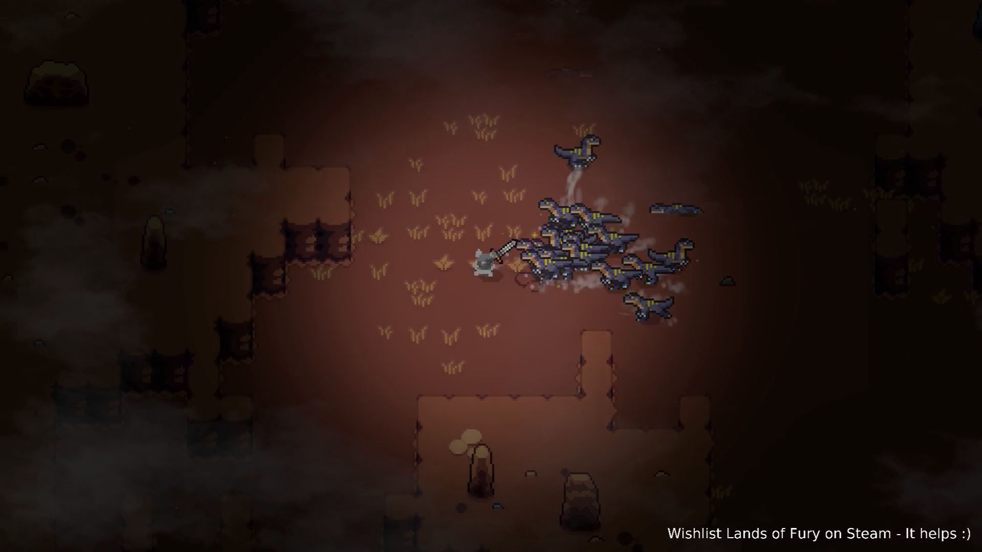
key("w")
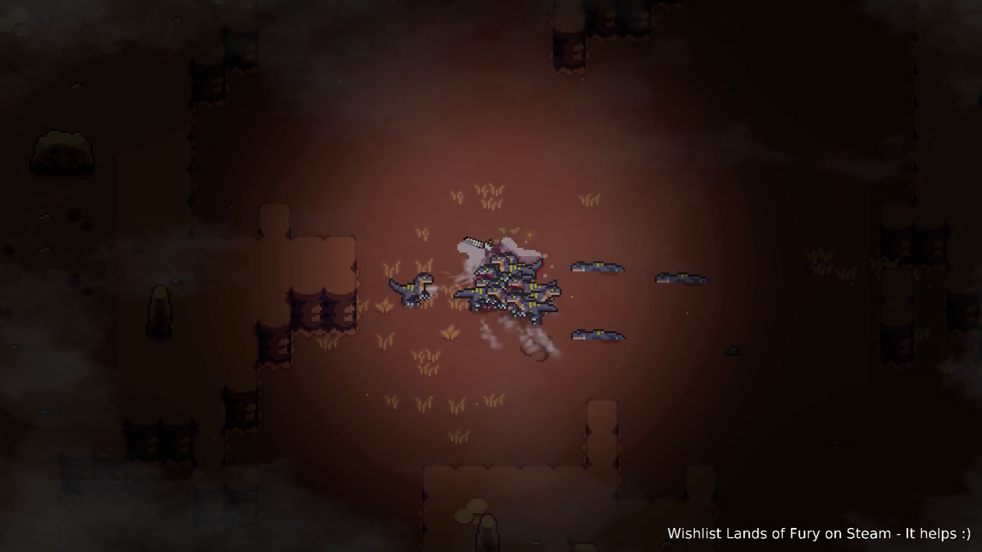
key("w")
key("d")
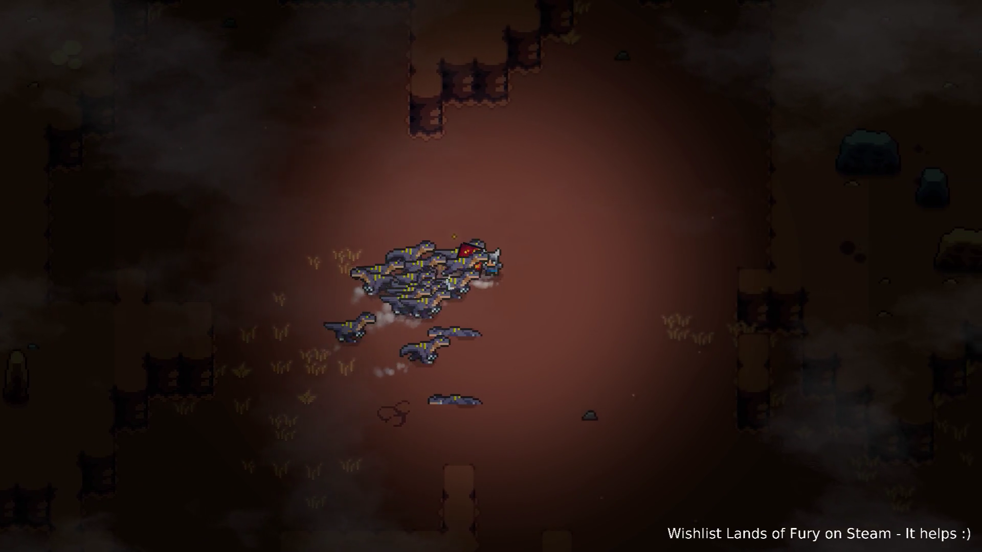
key("d")
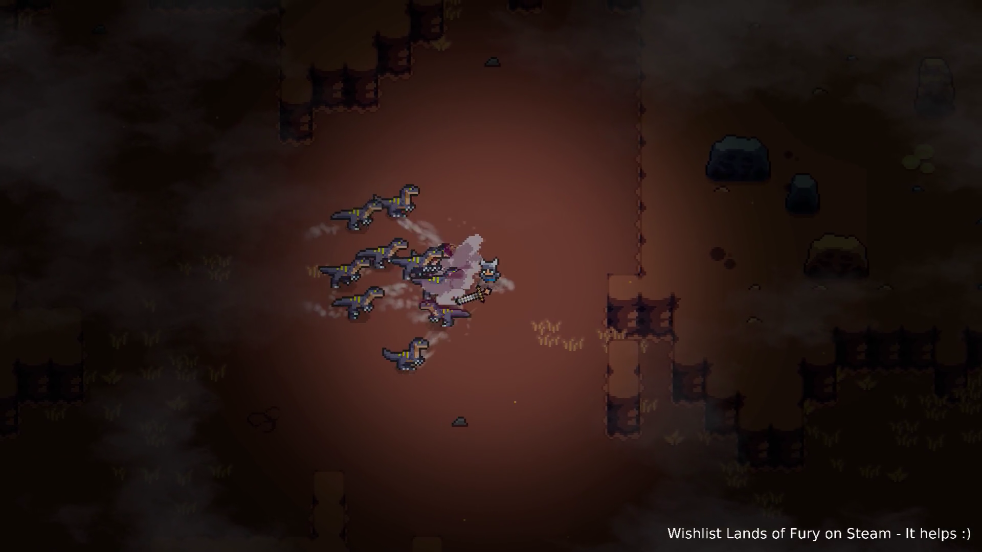
key("s")
key("space")
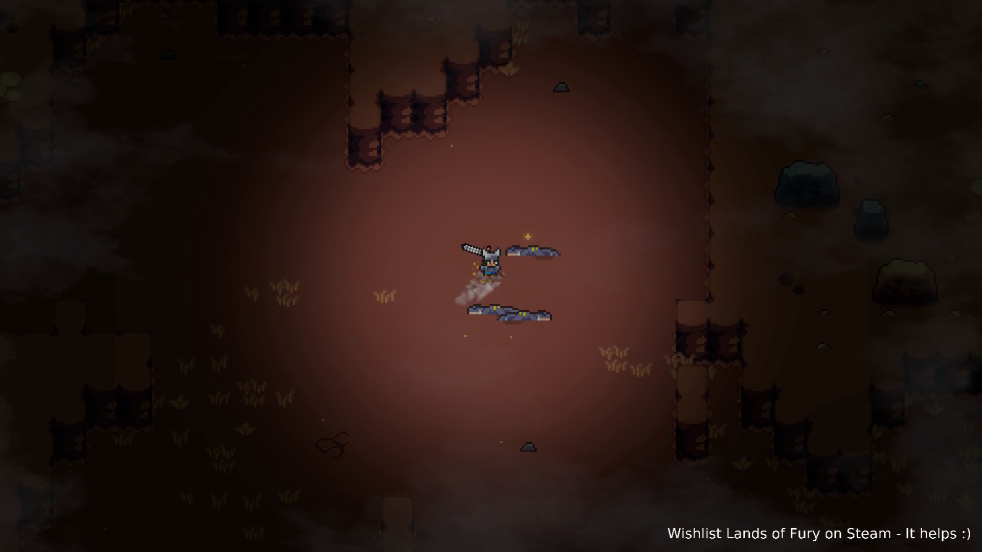
key("grave")
key("Up")
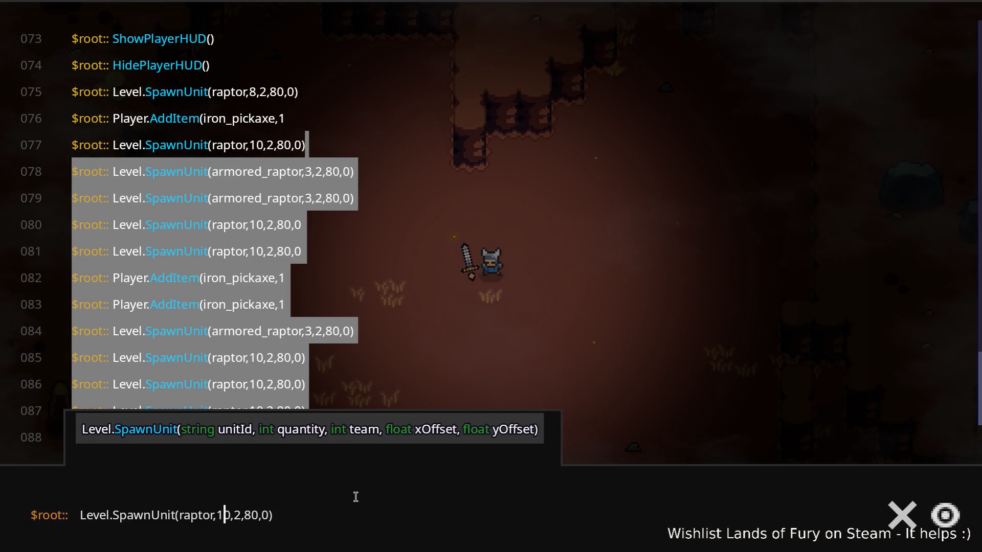
- Submit the recalled raptor spawn command and return to the fight
key("Return")
key("grave")
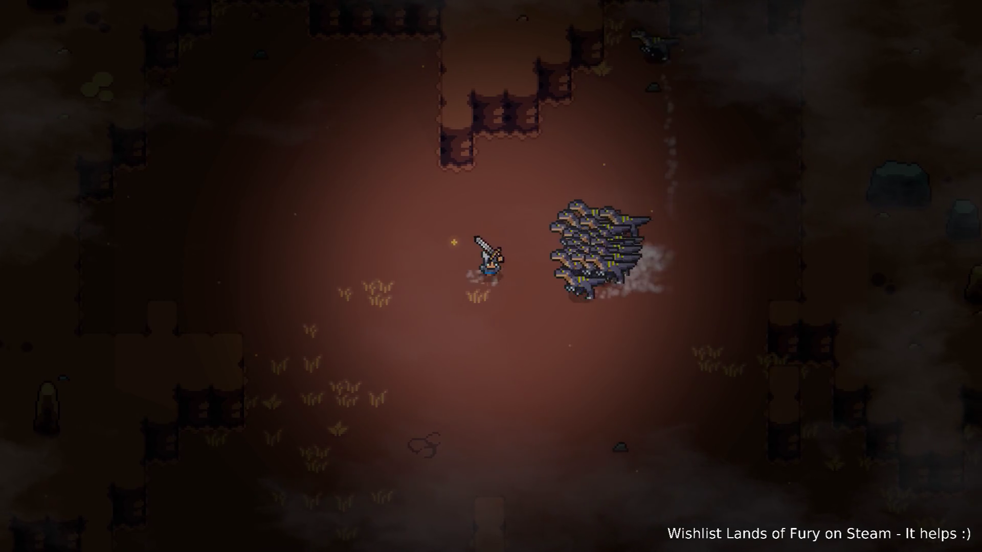
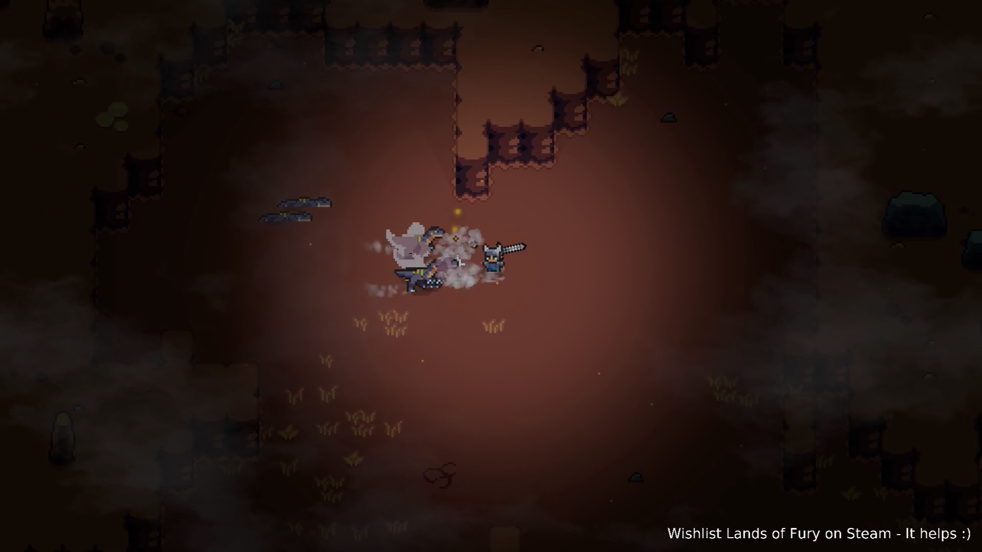
- Restart the run from the pause menu, returning the hero to The Glade campfire
key("Escape")
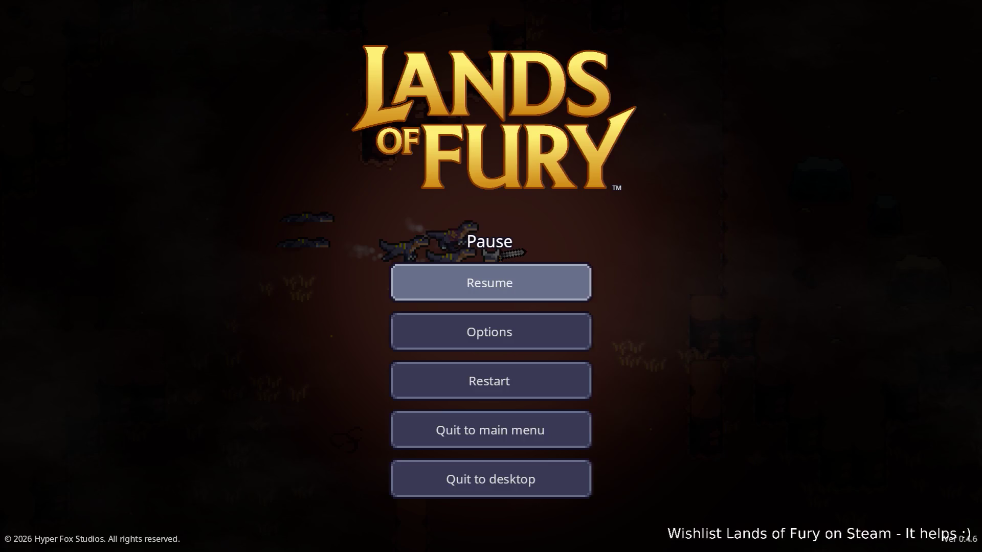
key("Down")
key("Down")
key("Return")
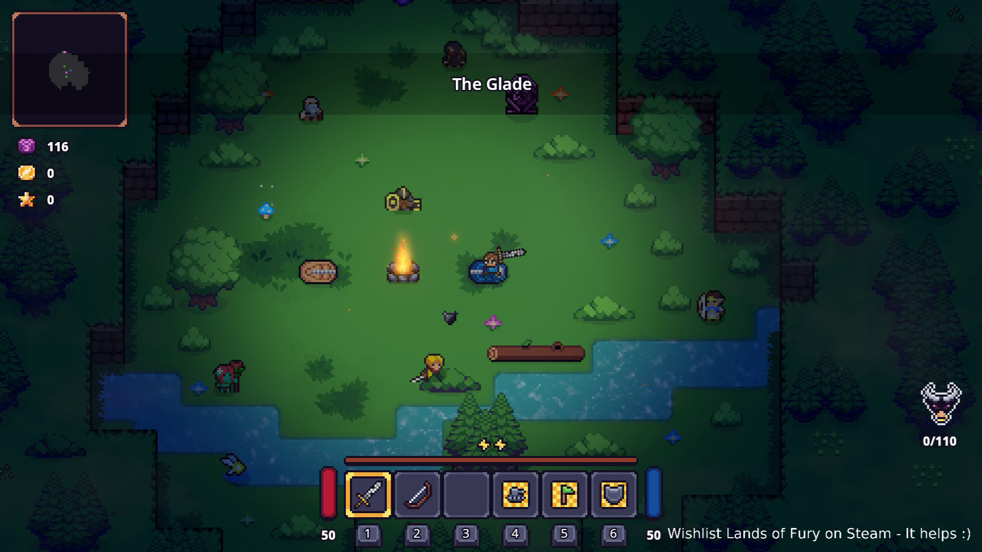
- Walk to Ana, talk to her and ask her to 'Follow me.' as a companion
key("s")
key("d")
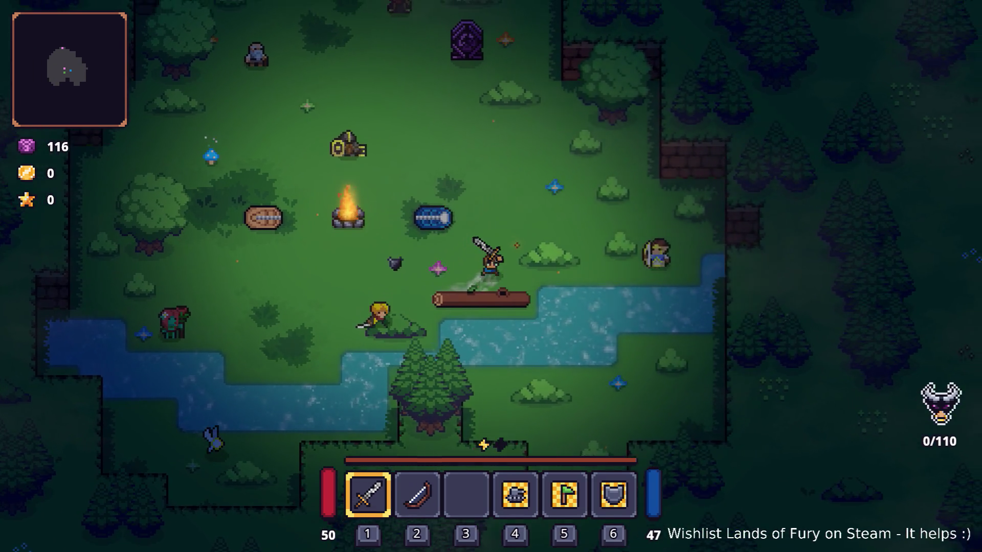
key("e")
key("e")
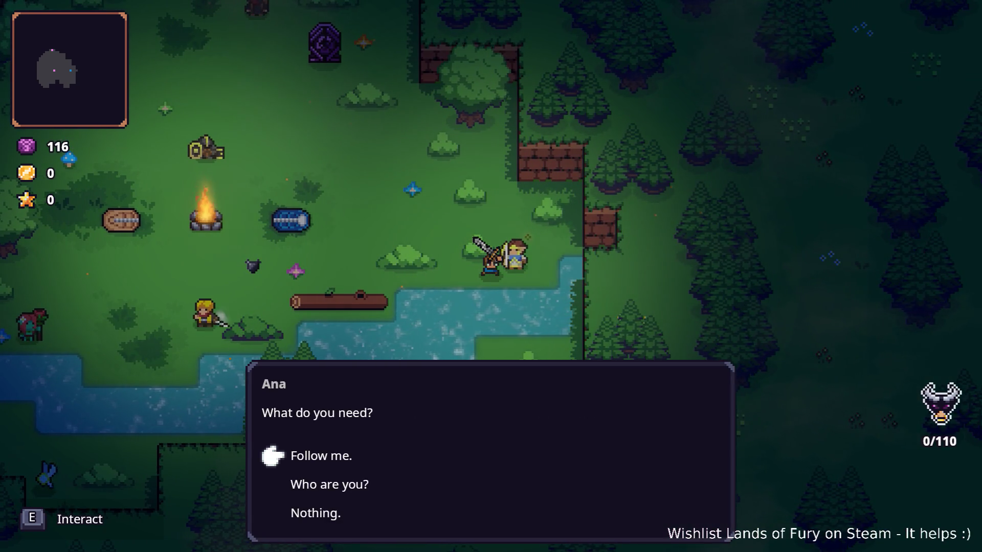
key("e")
key("w")
- Walk up to the purple portal pillar and travel through it to Elderglade Forest
key("a")
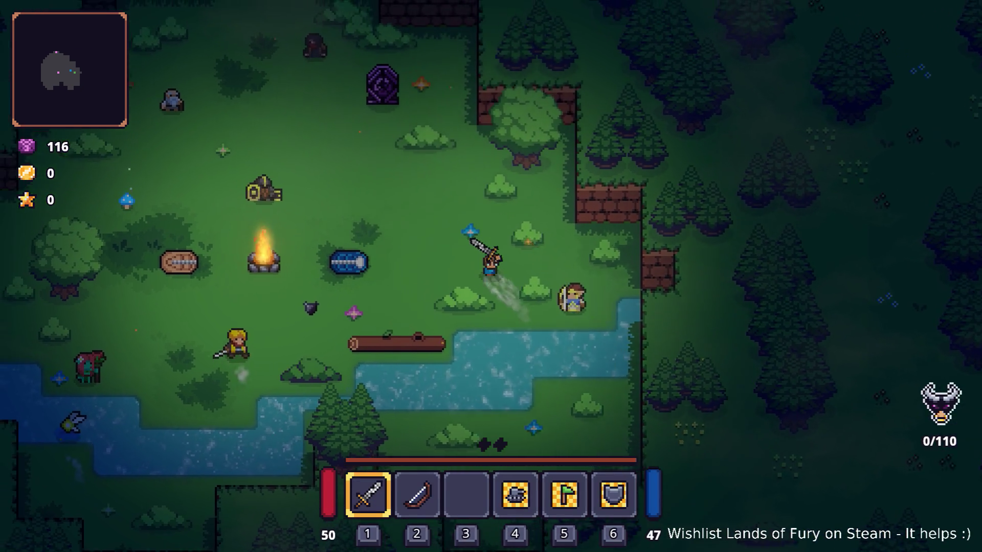
key("w")
key("a")
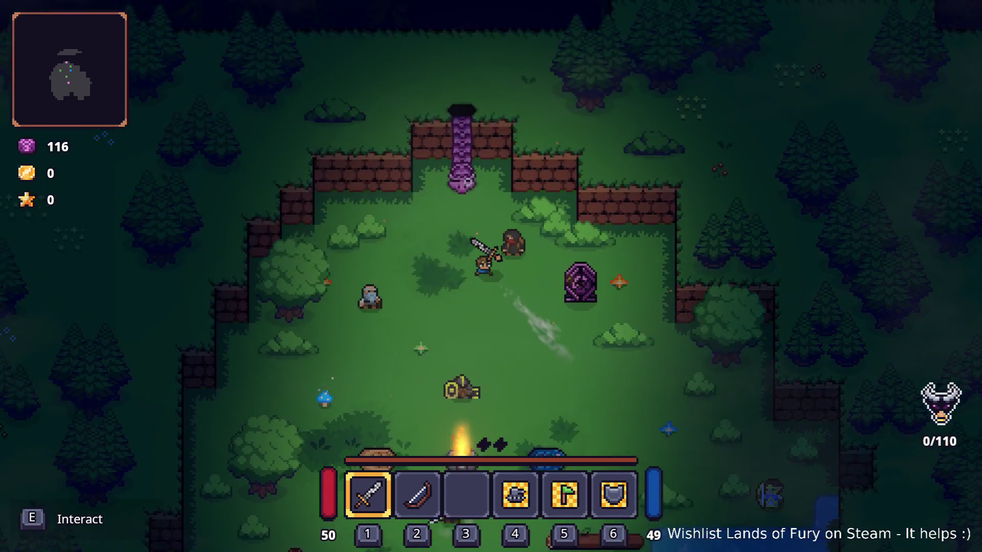
key("e")
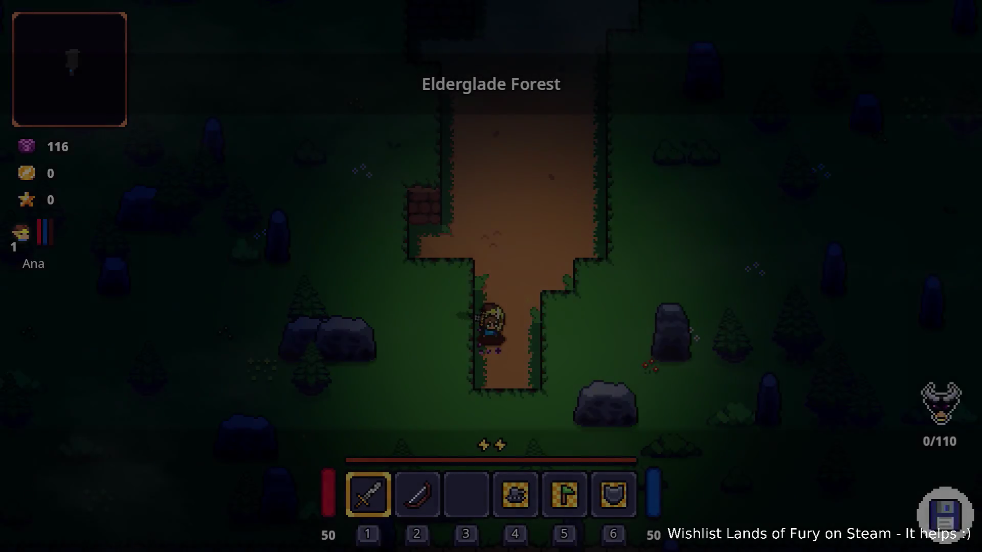
- Run Player.ToggleGodMode() in the developer console to make the hero invincible
key("grave")
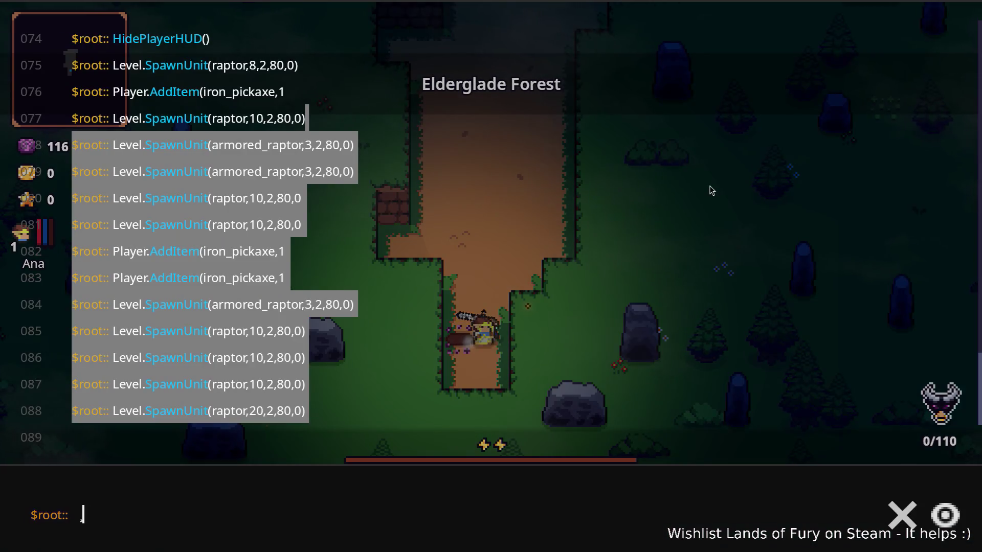
key("Up")
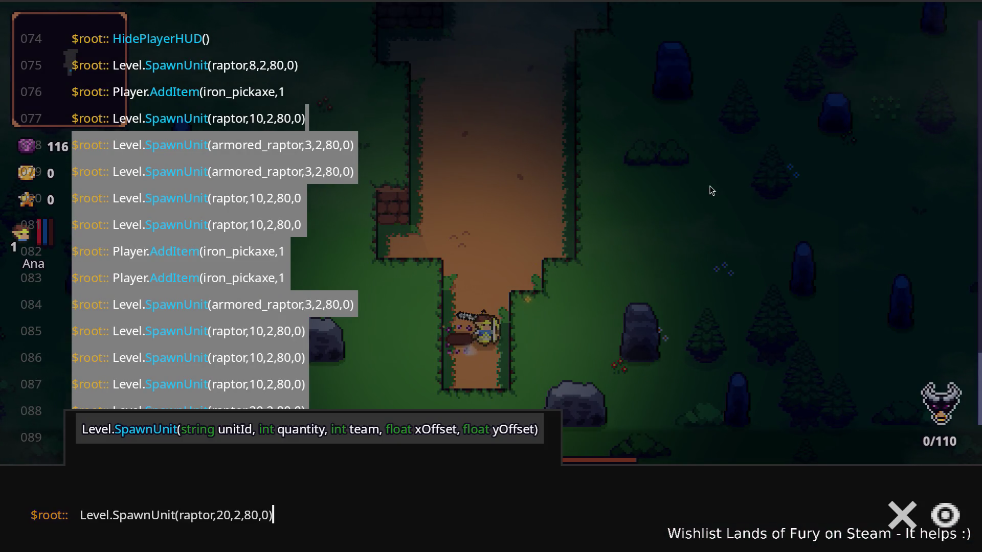
key("ctrl+a")
type("Player.")
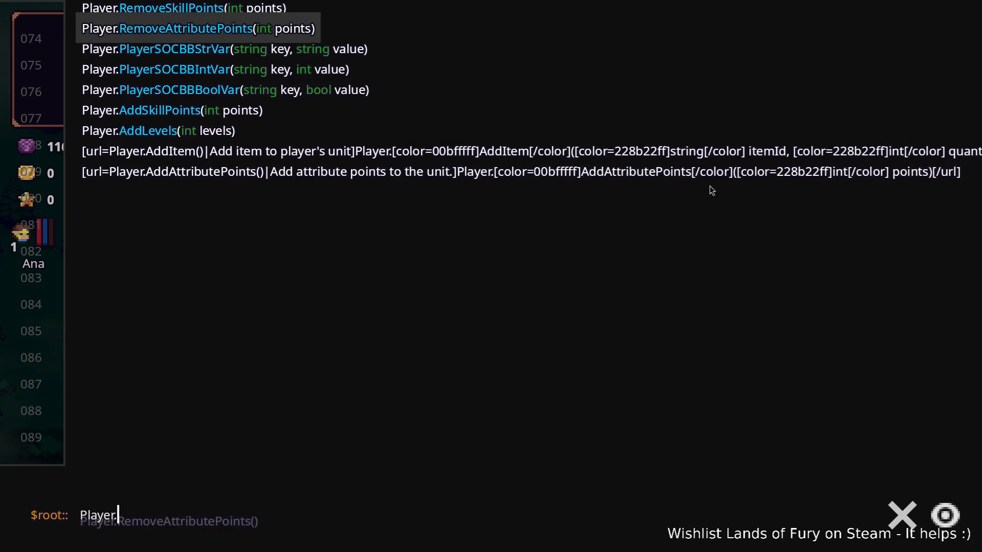
type("To")
key("Tab")
key("Return")
key("grave")
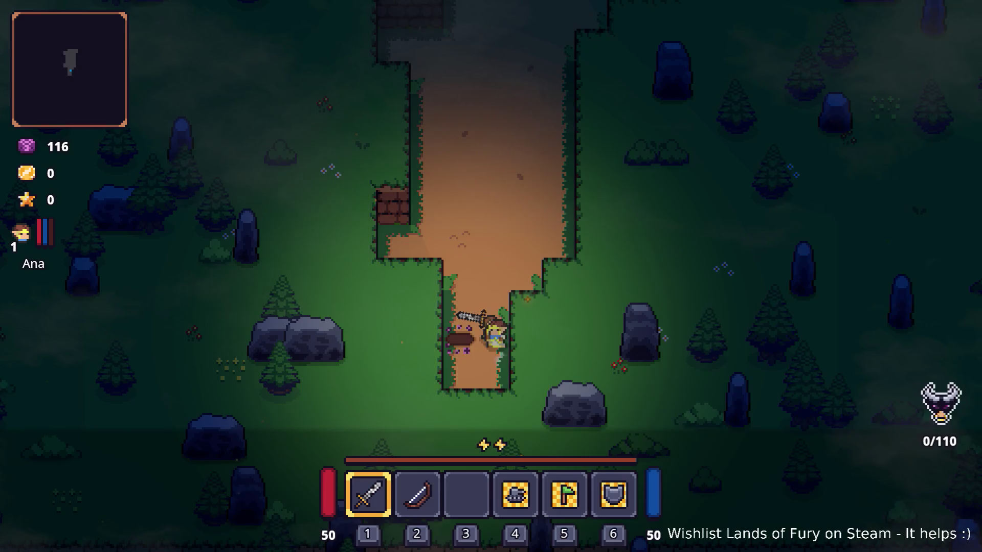
- Run Player.ToggleCompanionGodMode() in the console so Ana gets god mode too
key("grave")
key("Up")
key("ctrl+Left")
key("shift+End")
type("T")
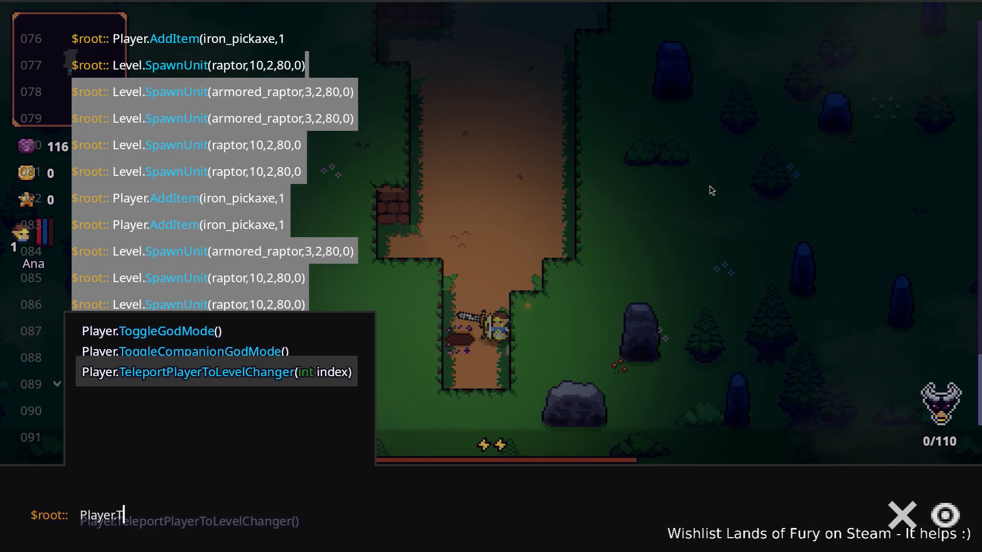
key("BackSpace")
type("co")
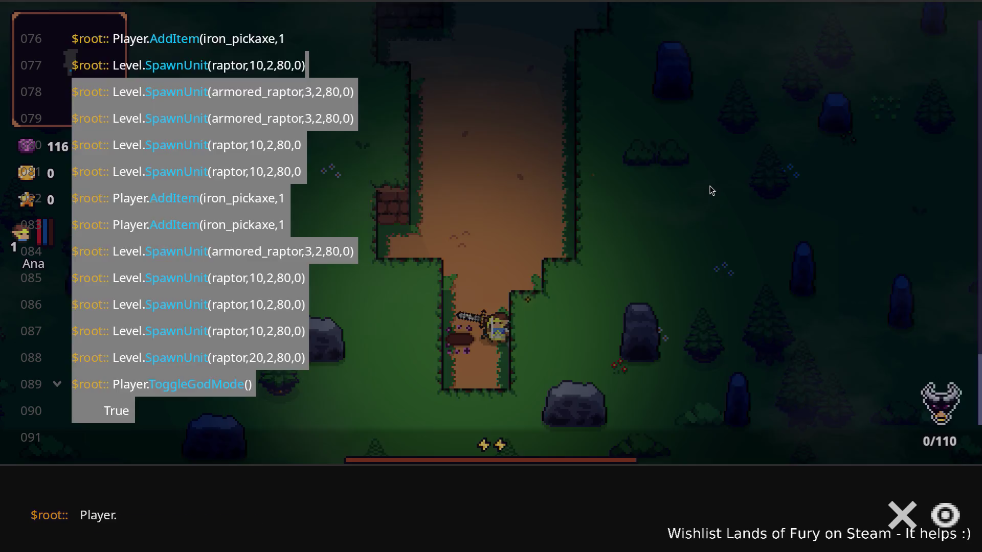
type("Topgg")
key("Down")
key("Return")
key("Return")
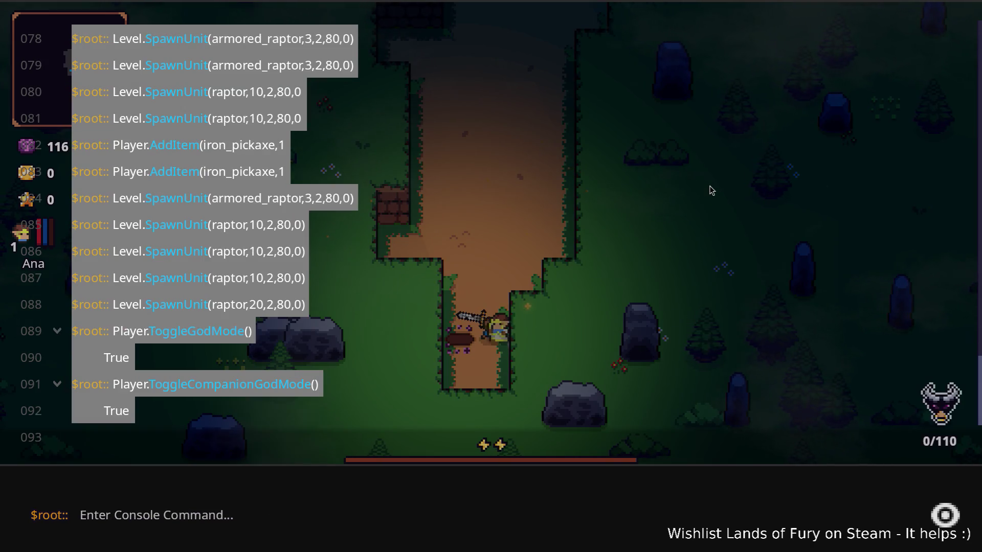
key("grave")
- Walk north up the path, then bring the console back with the last command selected
key("w")
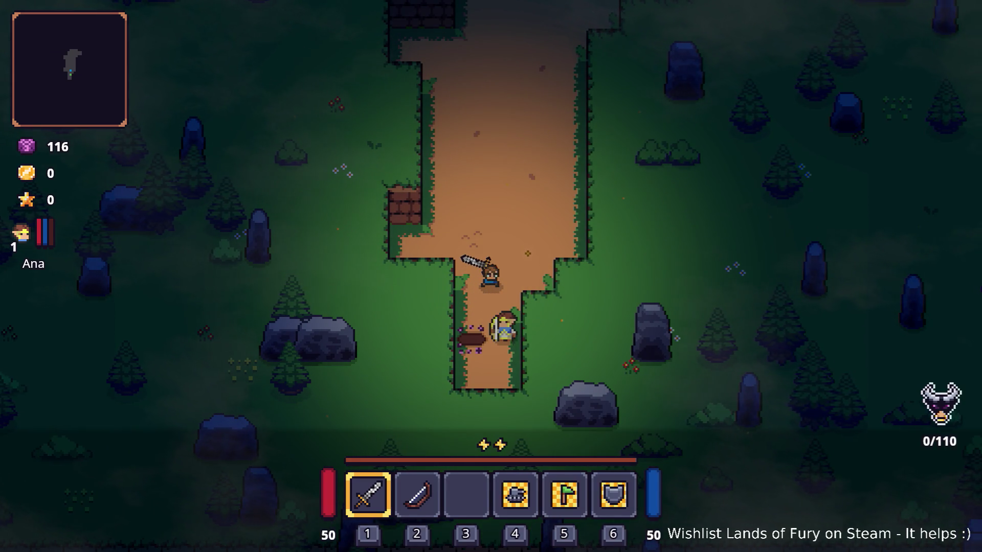
key("grave")
key("Up")
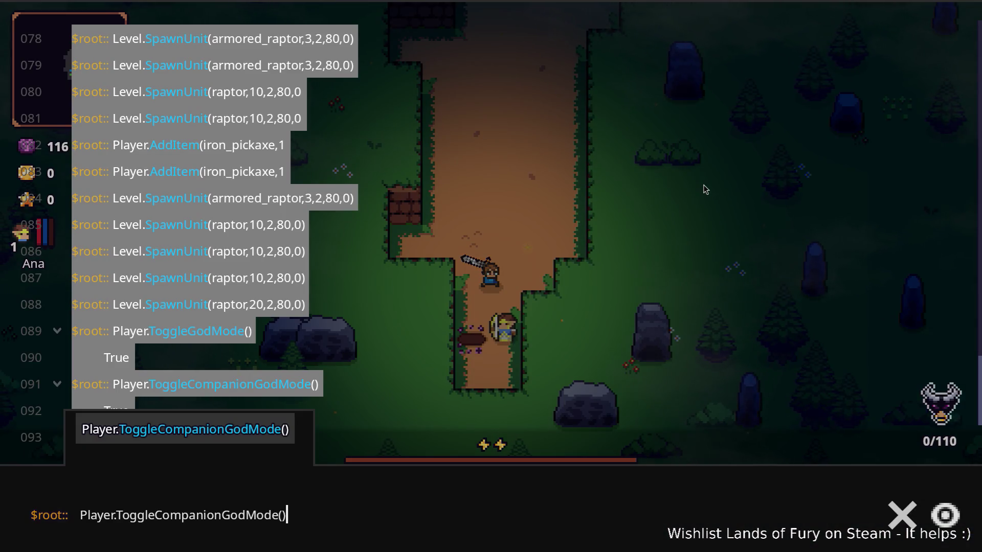
key("ctrl+a")
type("P")
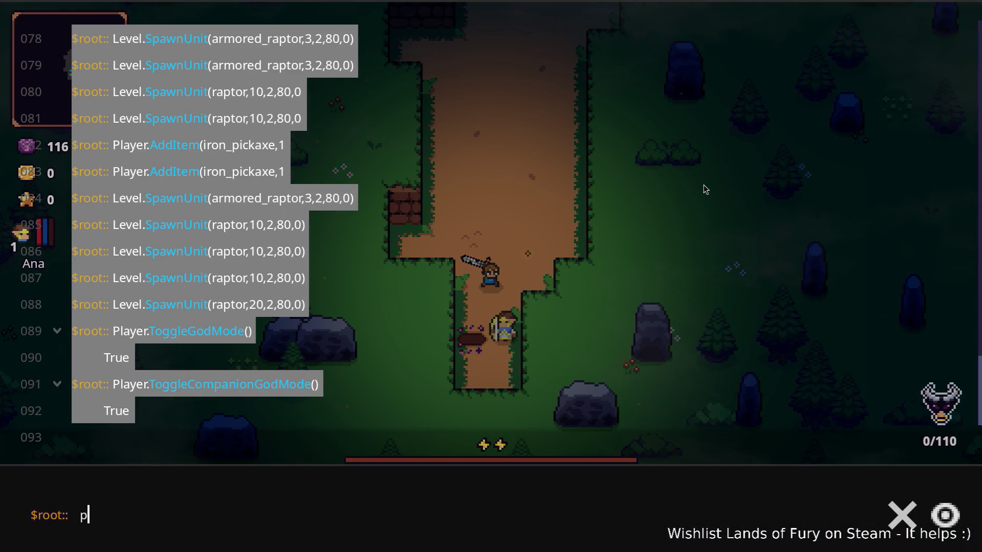
type("layer.AddItem(ice_breath_")
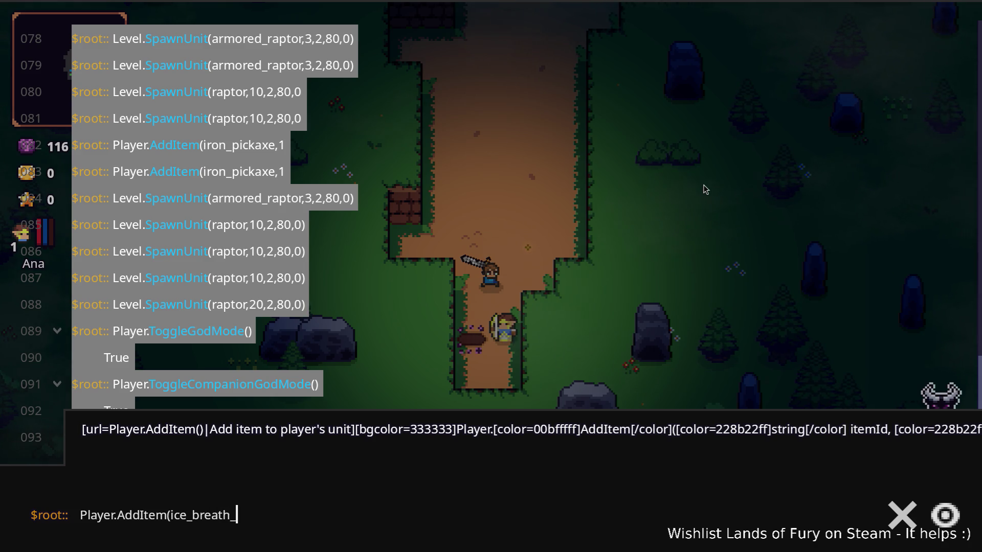
type(",1")
- Add ice_breath_rune and shrapnel_shot_rune to the hero with Player.AddItem
key("Return")
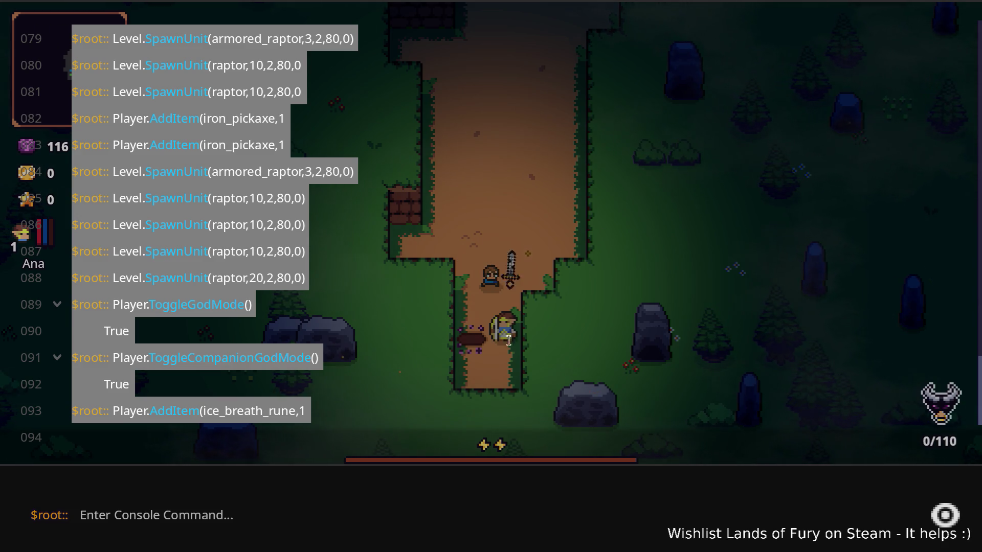
key("Up")
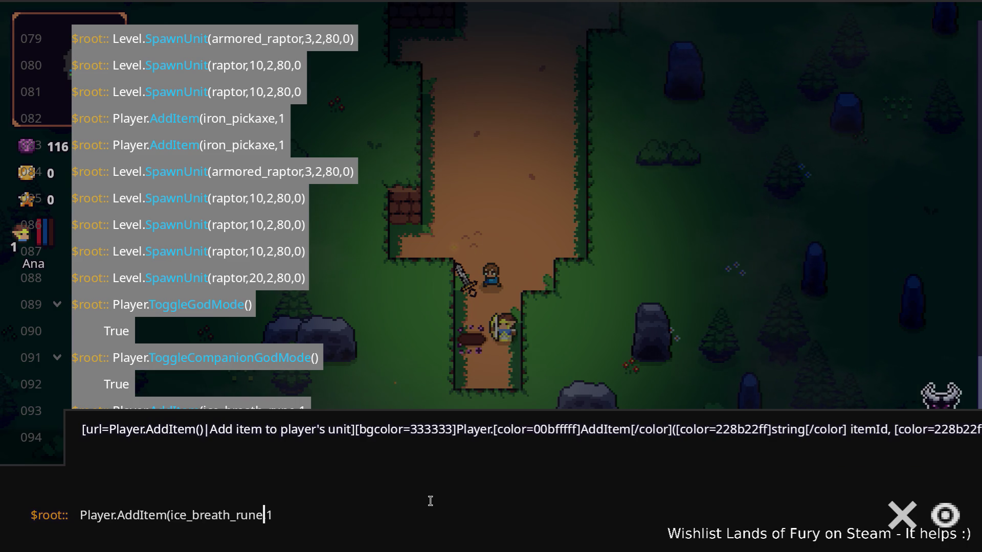
key("ctrl+shift+Left")
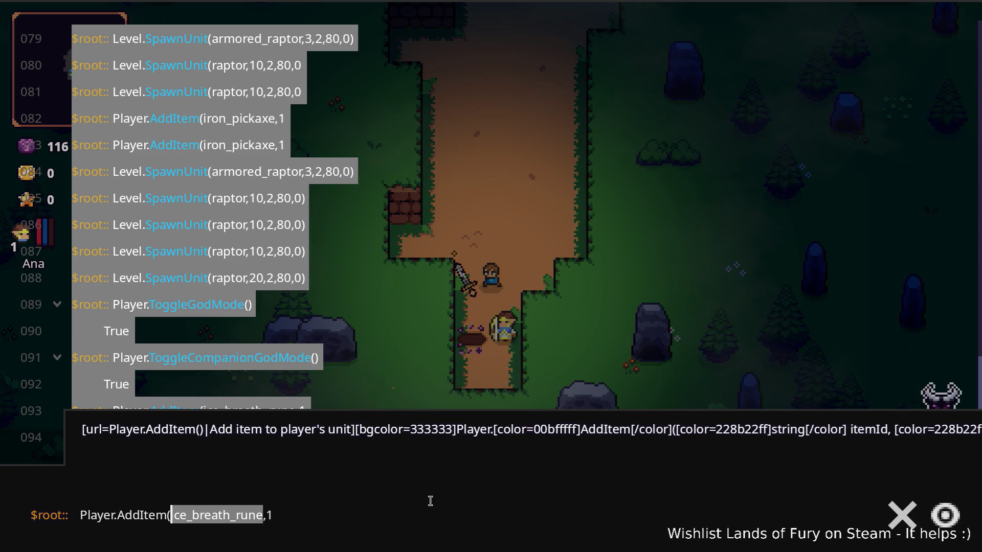
type("shrapnel")
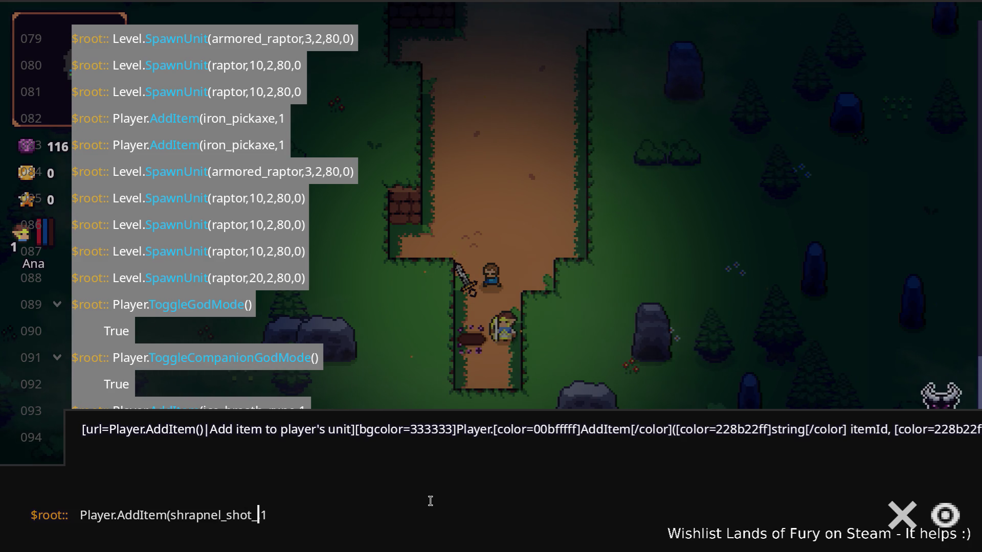
key("Return")
- Edit the recalled command to try adding a berserker_blast_rune
key("Up")
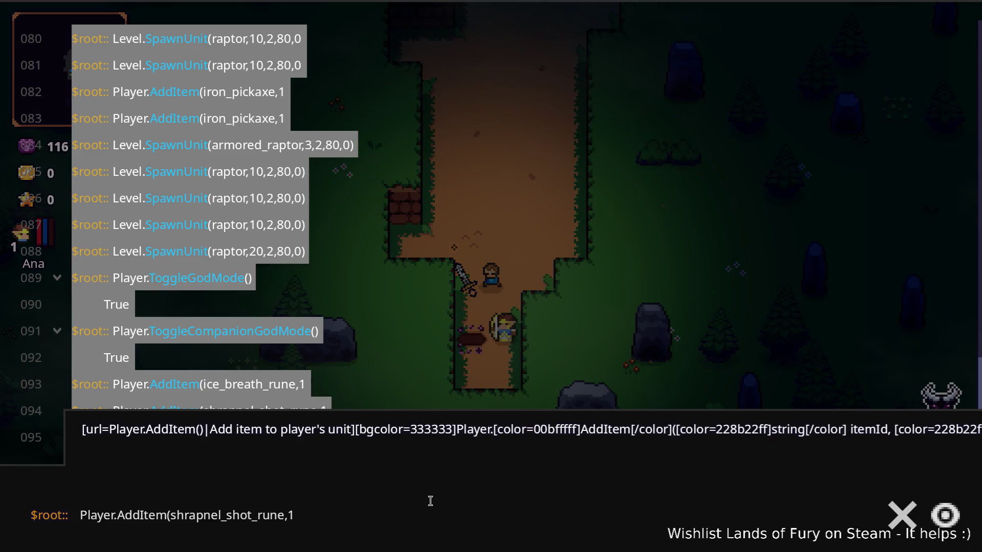
left_click(237, 515)
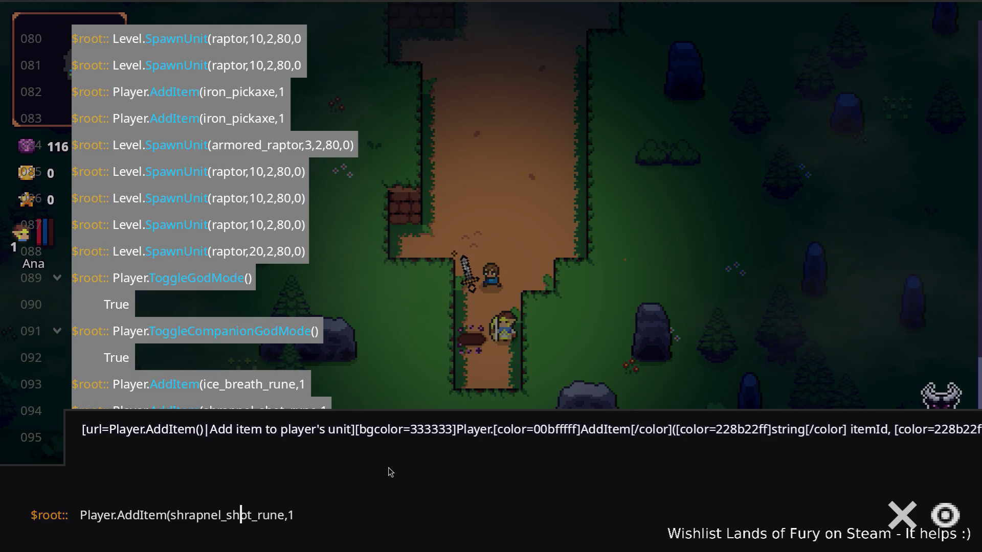
key("ctrl+Right")
key("ctrl+Left")
key("ctrl+Right")
key("ctrl+Right")
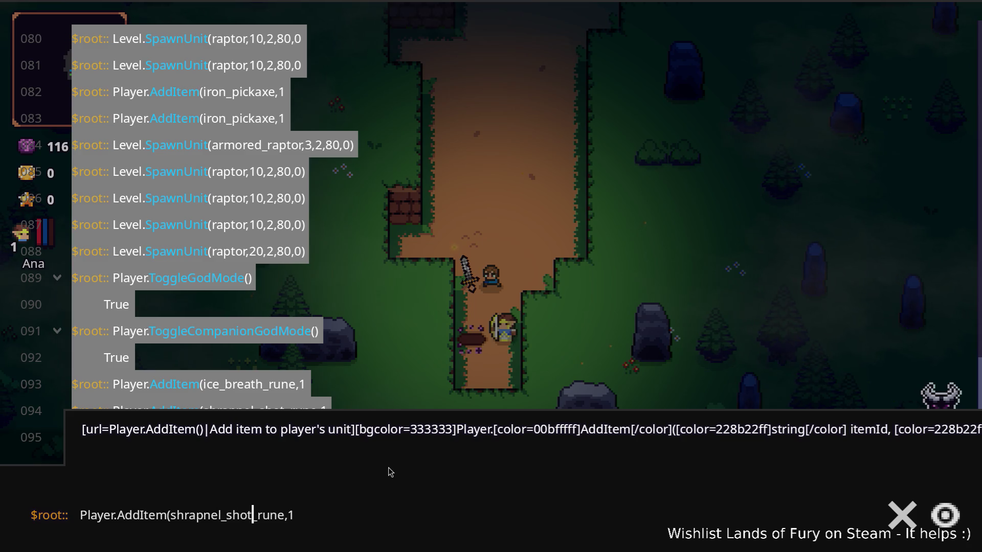
key("ctrl+shift+Left")
key("ctrl+shift+Left")
type("berserker")
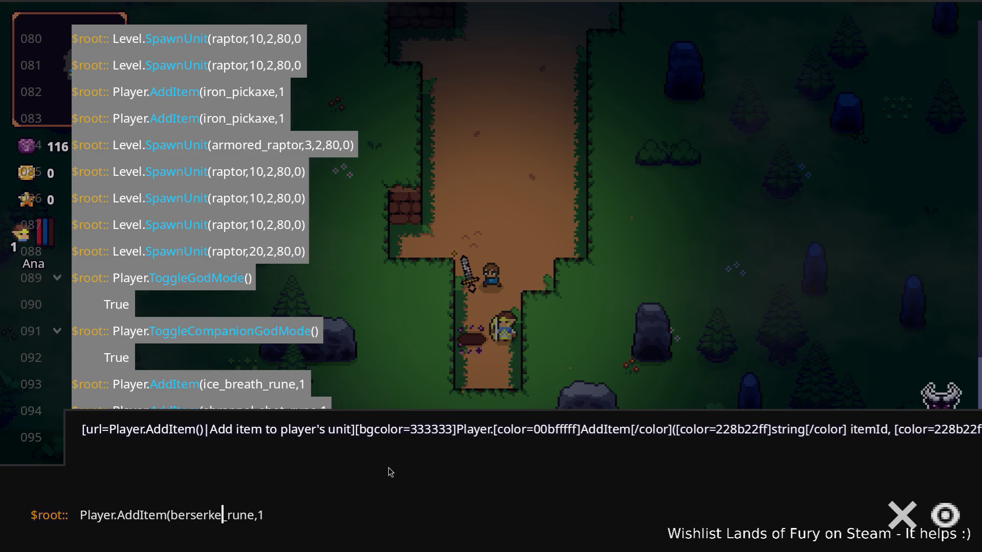
type("_blast")
key("Return")
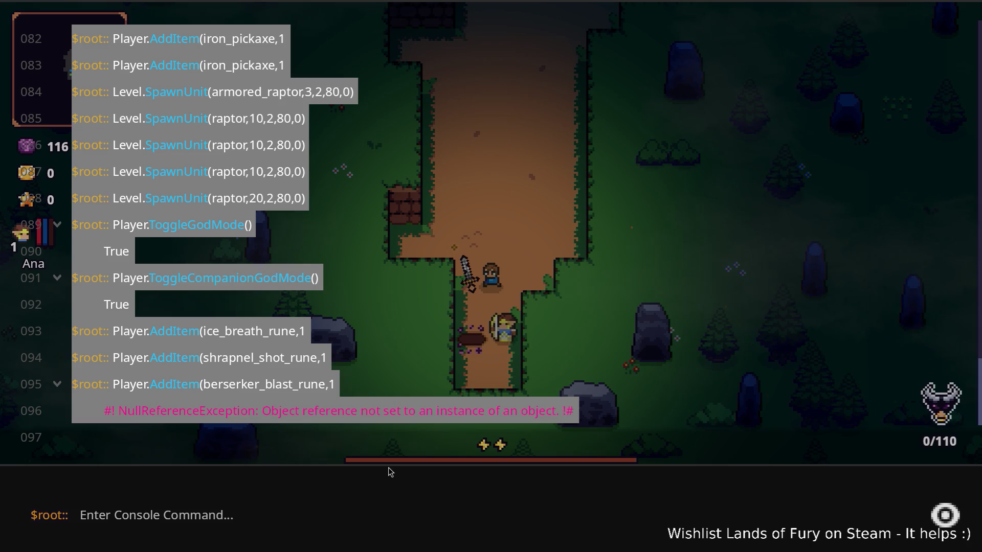
- Rerun the command as berserk_blast_rune, leave the console and bring up the inventory
key("Up")
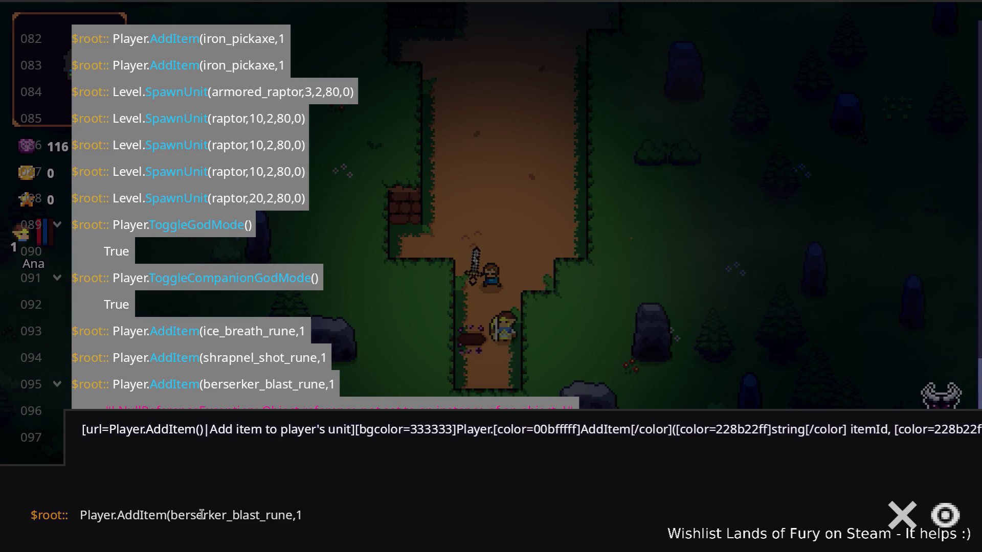
left_click(216, 515)
key("Return")
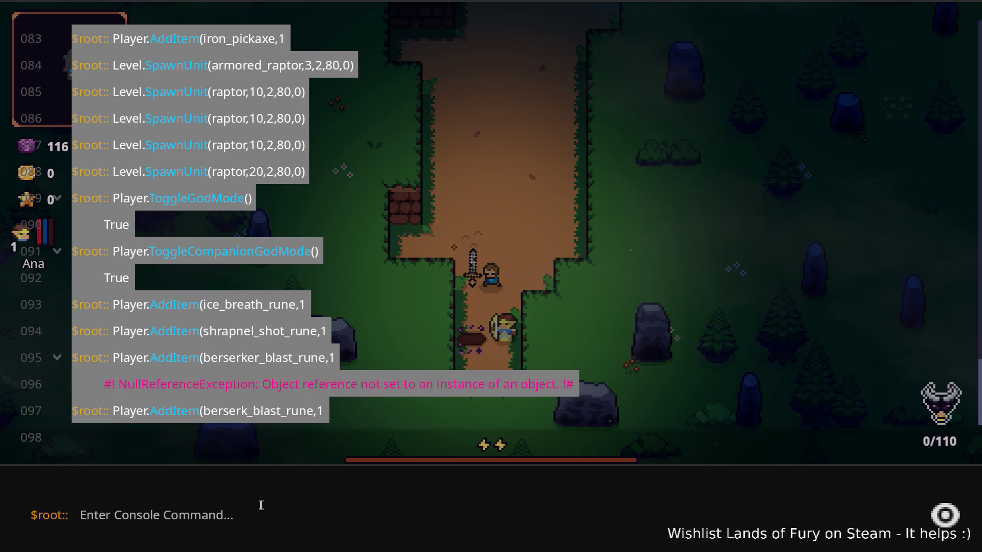
key("Escape")
key("i")
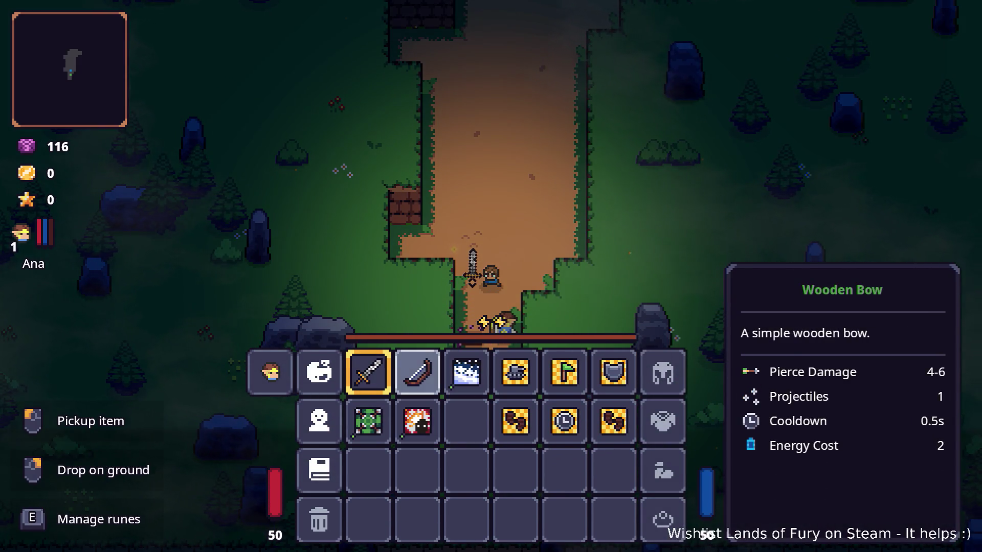
- Glance at the Wooden Bow, then run ShowPlayerHUD() in the console to restore the HUD
key("Left")
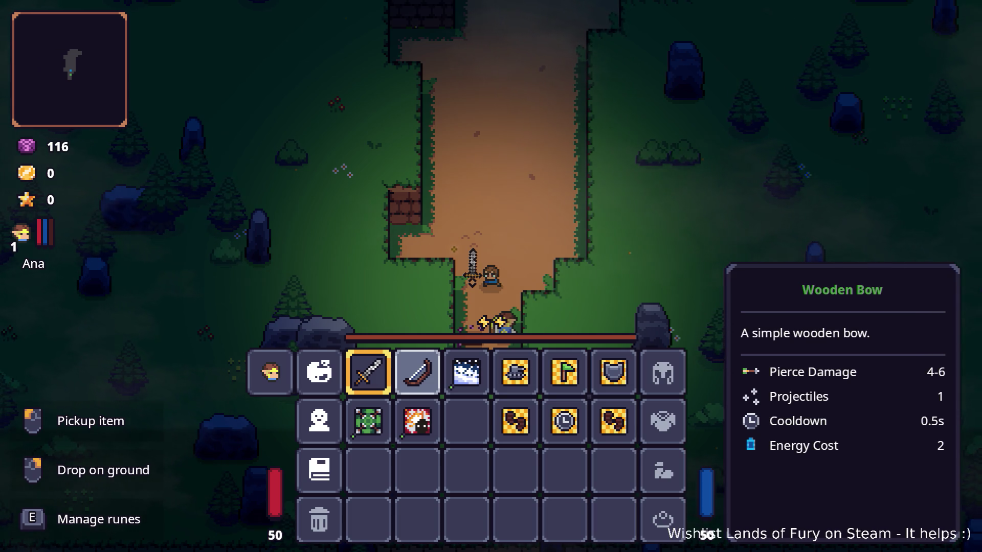
key("i")
key("grave")
type("S")
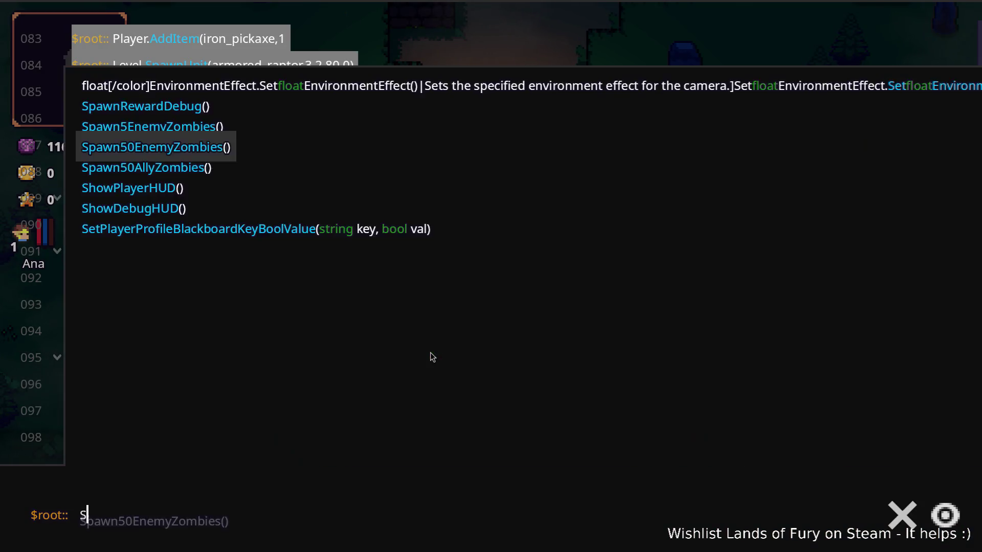
type("ho")
key("Up")
key("Return")
key("grave")
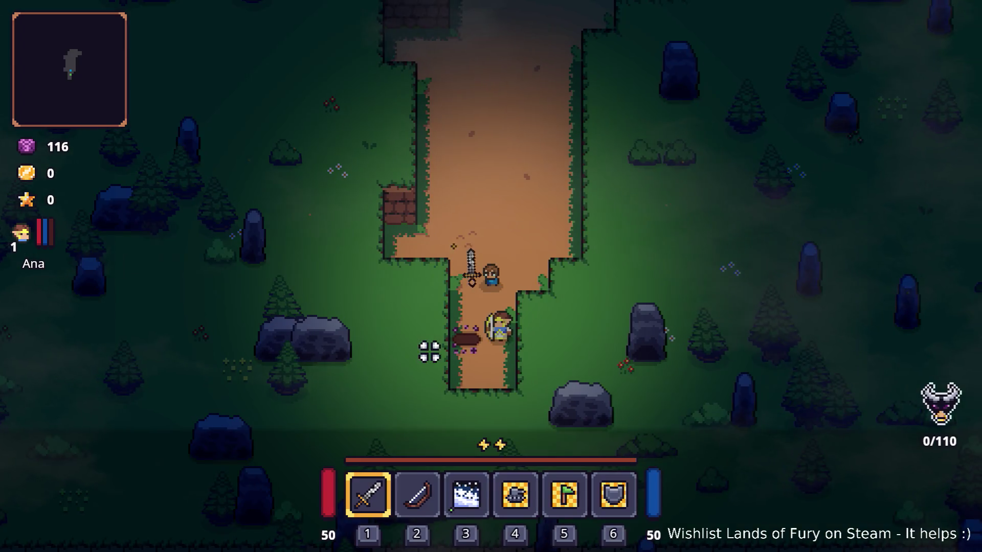
- Walk up the dirt path and run ShowPlayerHUD() a second time
key("w")
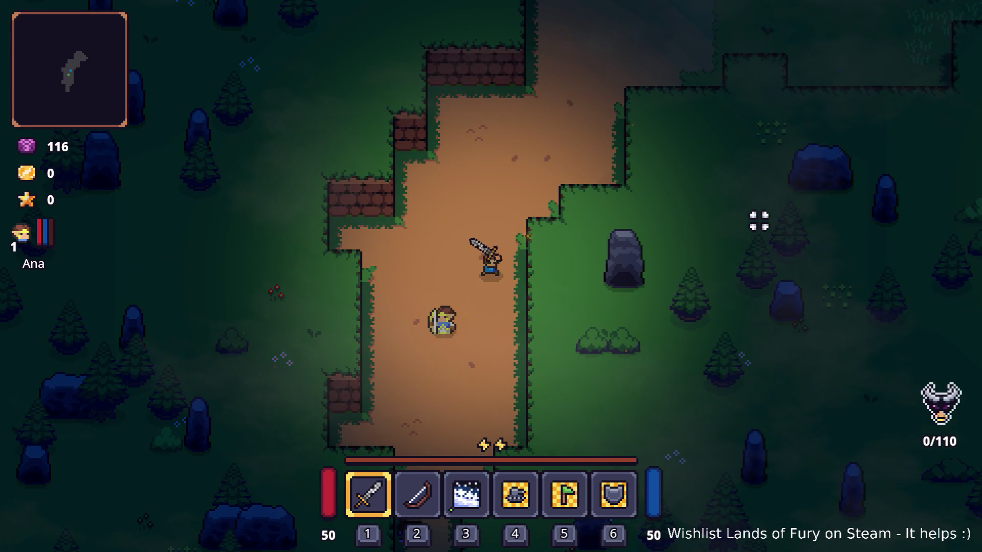
key("grave")
type("S")
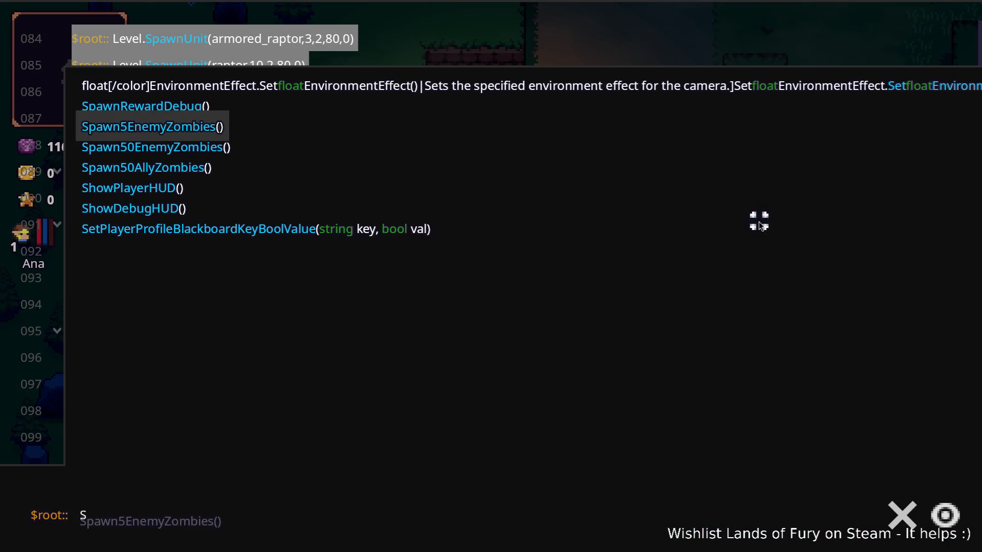
key("Down")
key("Down")
key("Down")
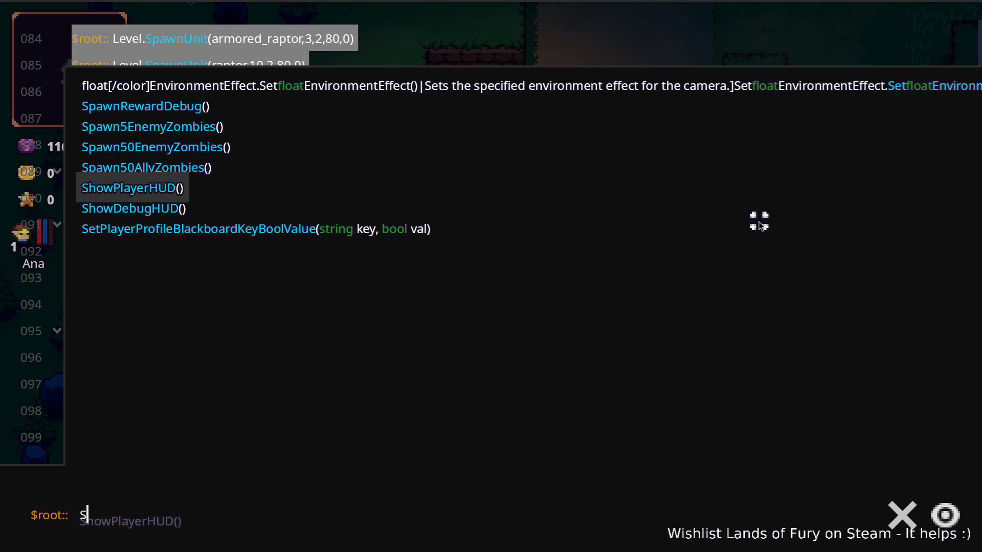
key("Return")
key("grave")
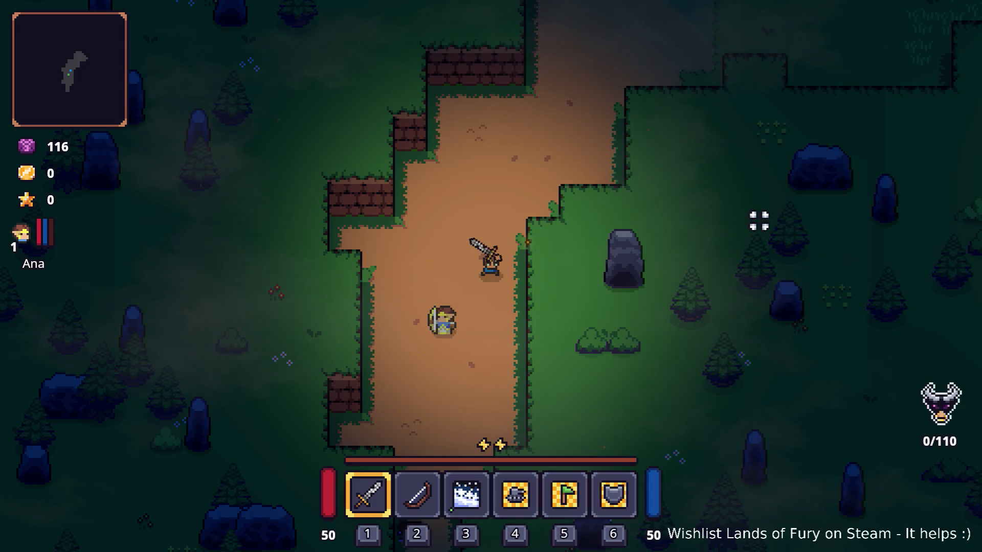
- Switch to hotbar item 3 and walk up-right along the path with a dash
key("w")
key("3")
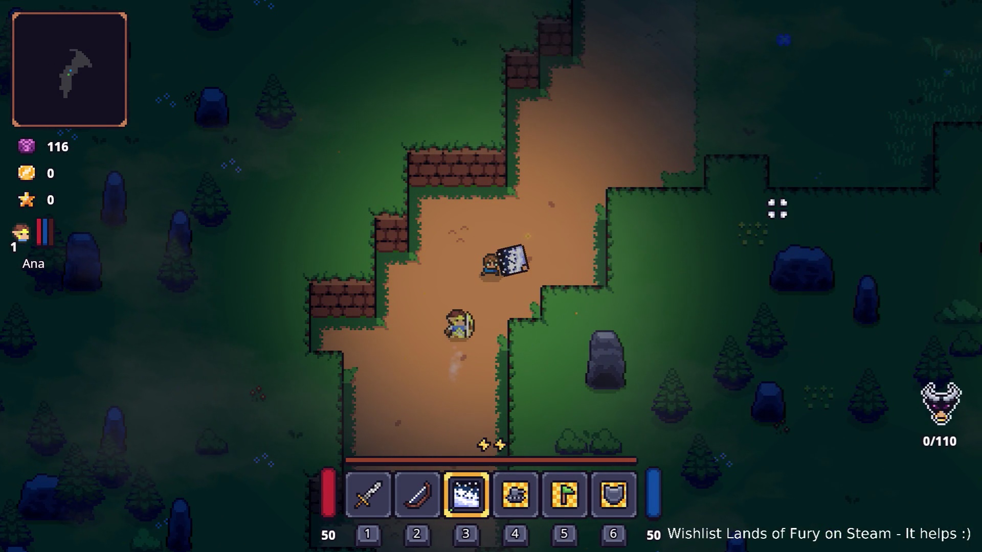
key("d")
scroll(763, 193, "up", 1)
scroll(762, 173, "up", 1)
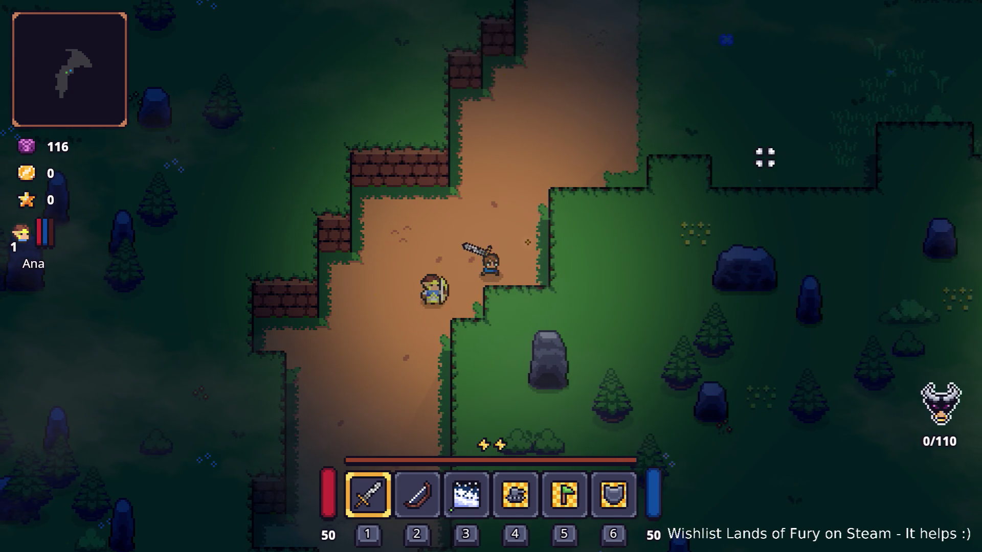
key("w")
key("d")
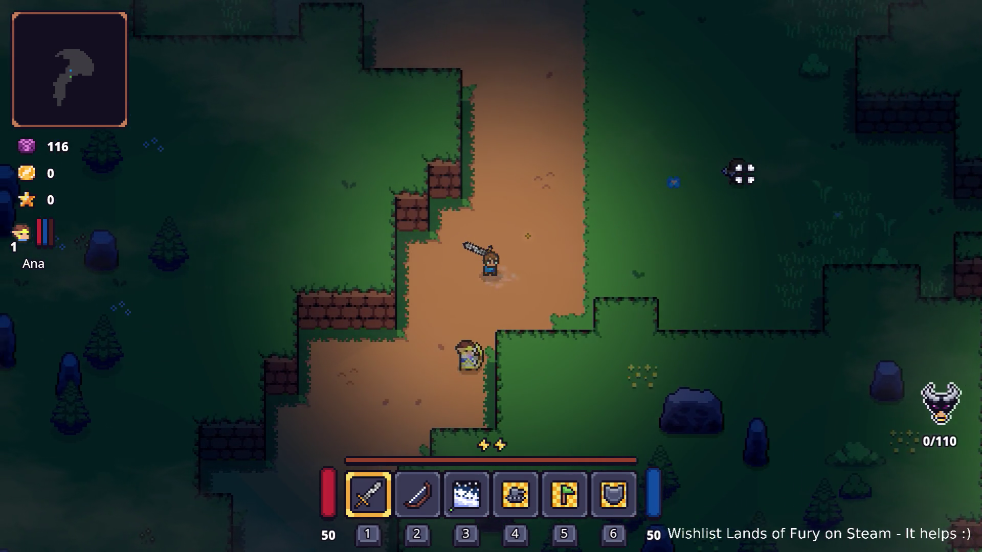
key("a")
key("space")
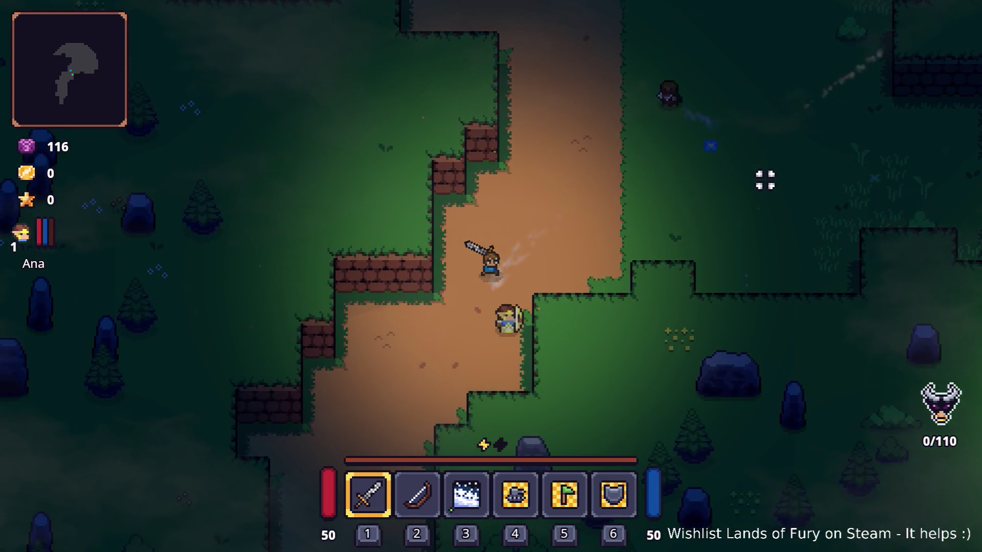
- Check the sword's rune slots in the inventory without changing them, then bring the console back
key("i")
middle_click(368, 374)
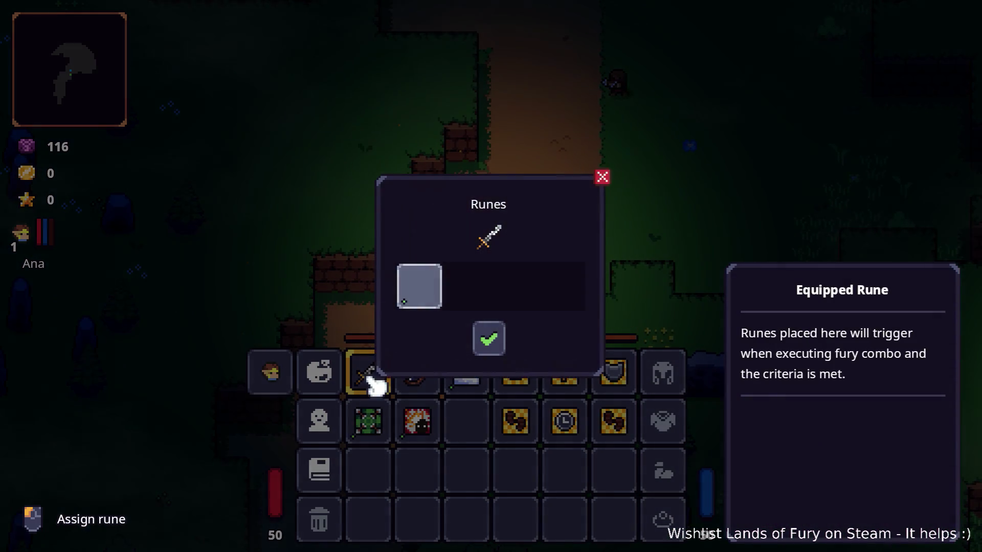
left_click(419, 285)
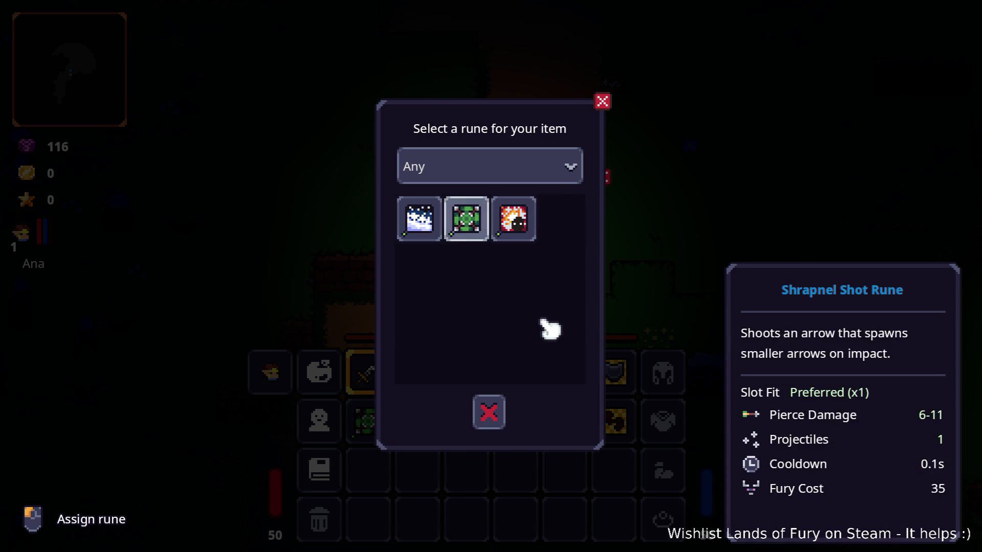
left_click(496, 407)
left_click(492, 343)
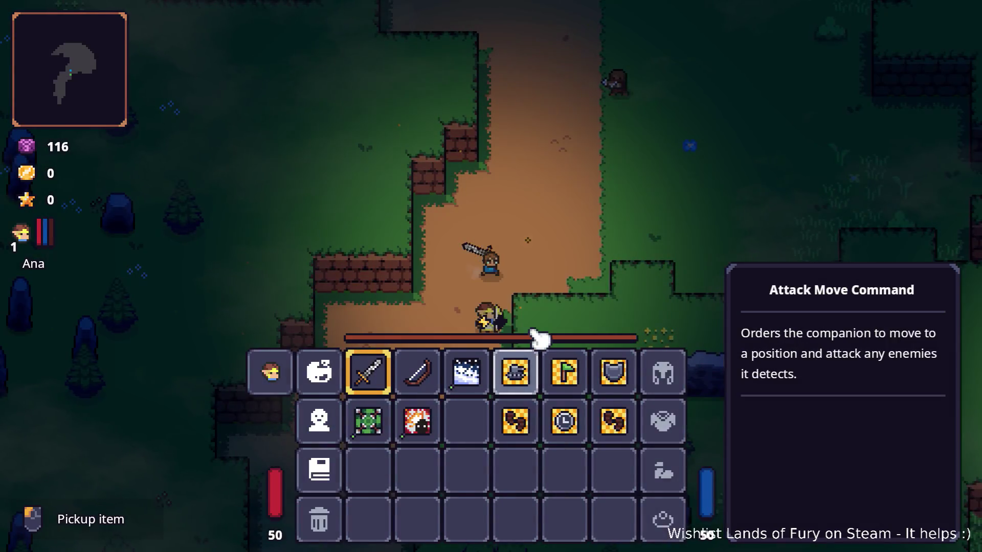
key("i")
key("grave")
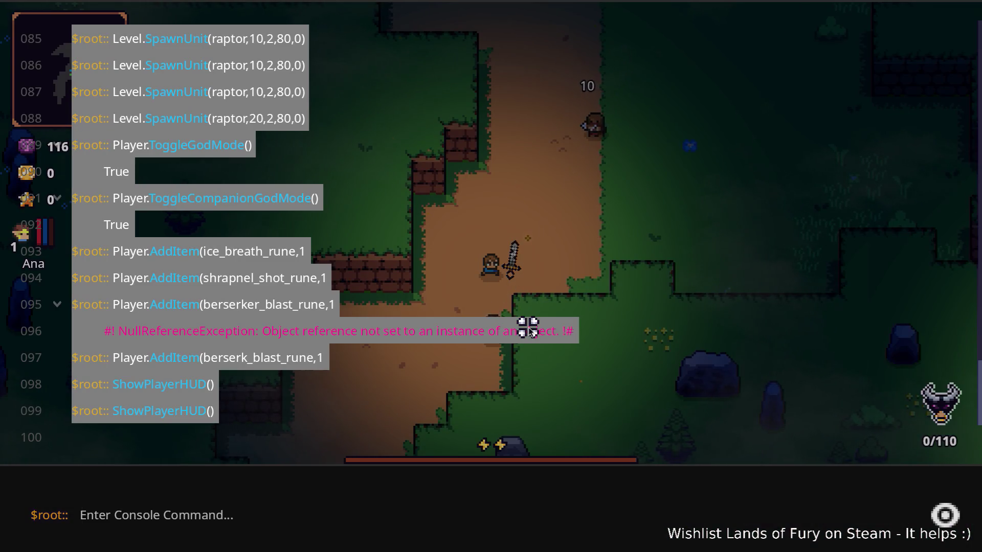
type("Play")
type("ddi")
- Run Player.AddItem(elven_mace,1) in the console to give the hero an elven mace
key("Tab")
type("(")
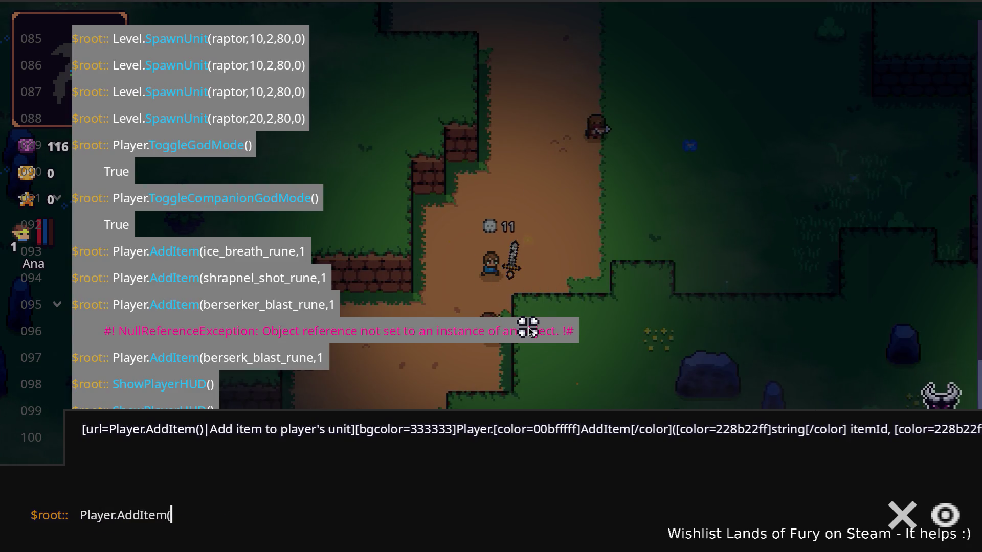
type("m")
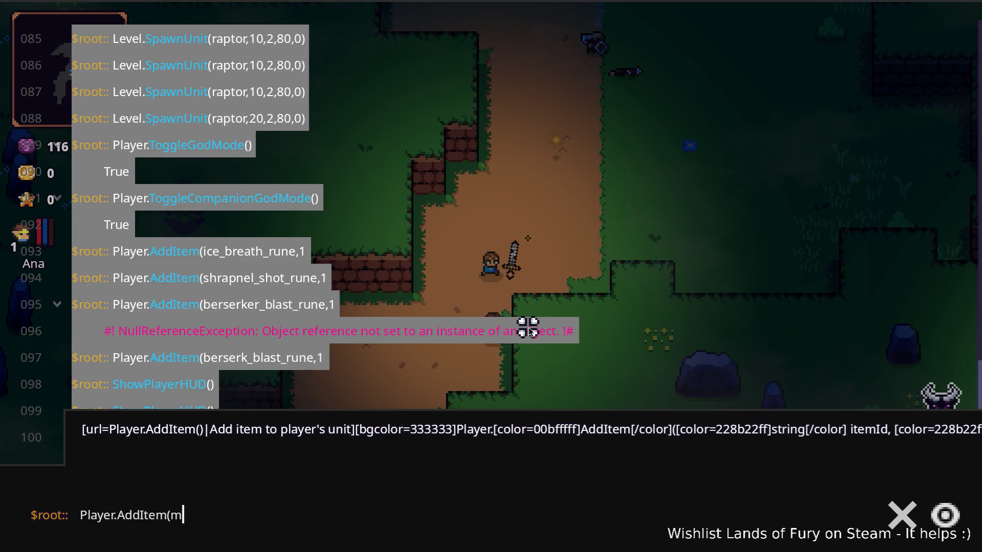
key("BackSpace")
type("elven_macv")
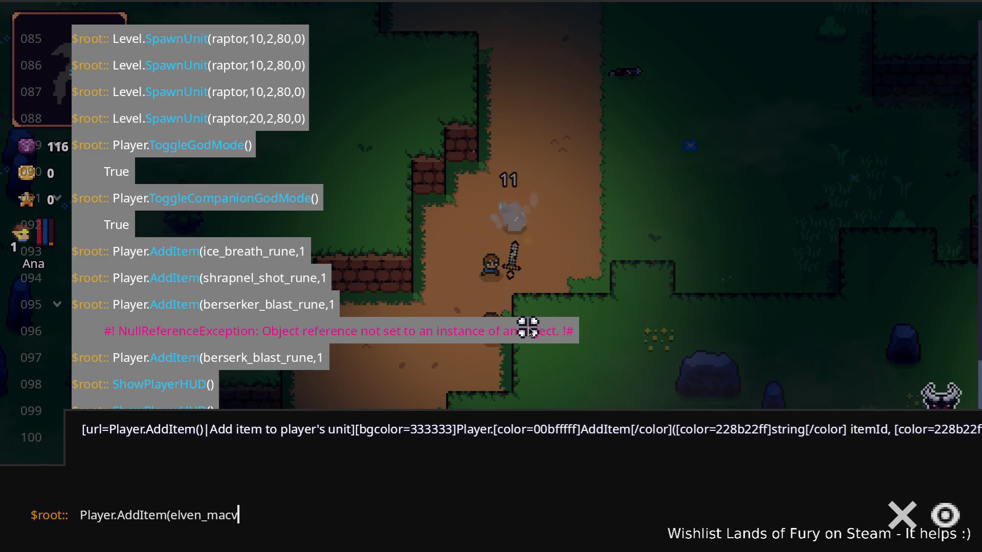
key("BackSpace")
type("e")
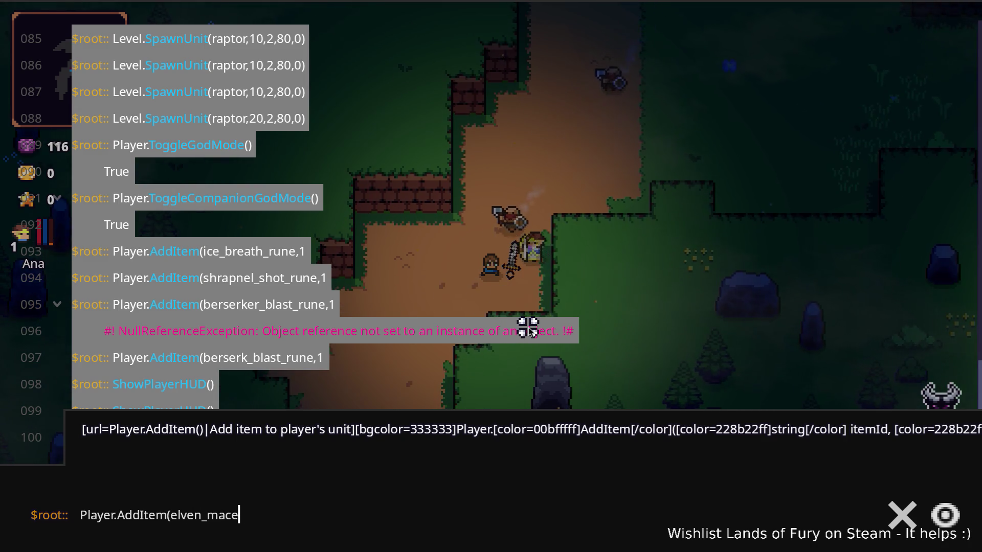
type(",1")
key("Return")
- Fit Ice Breath and Berserk Blast runes to the elven mace and resume play wielding it
key("Escape")
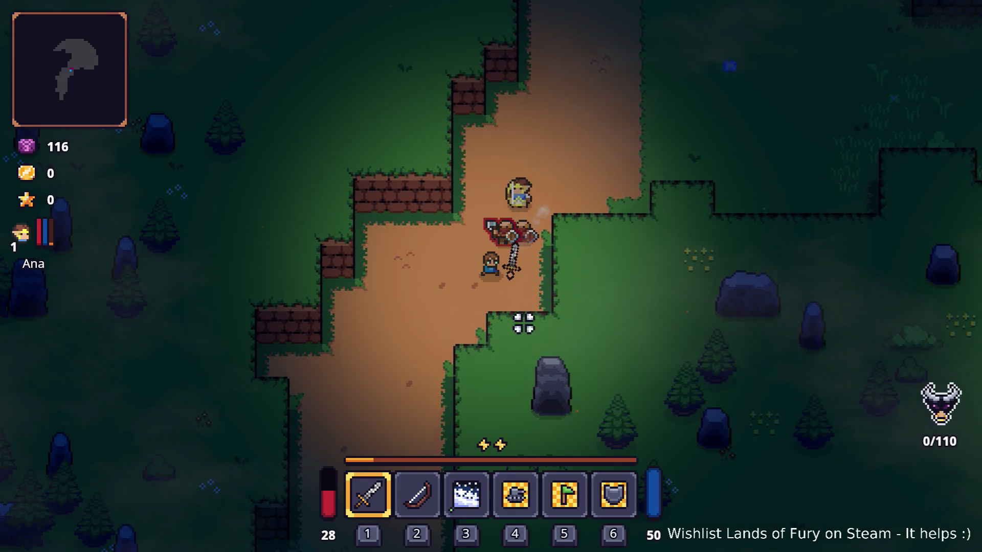
key("i")
key("e")
left_click(431, 298)
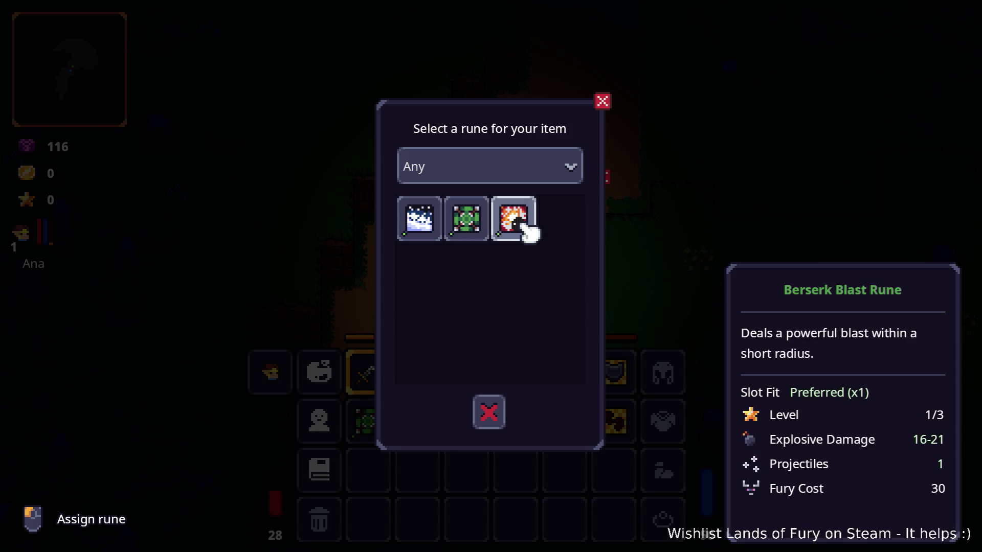
left_click(425, 225)
left_click(466, 285)
left_click(468, 233)
left_click(491, 339)
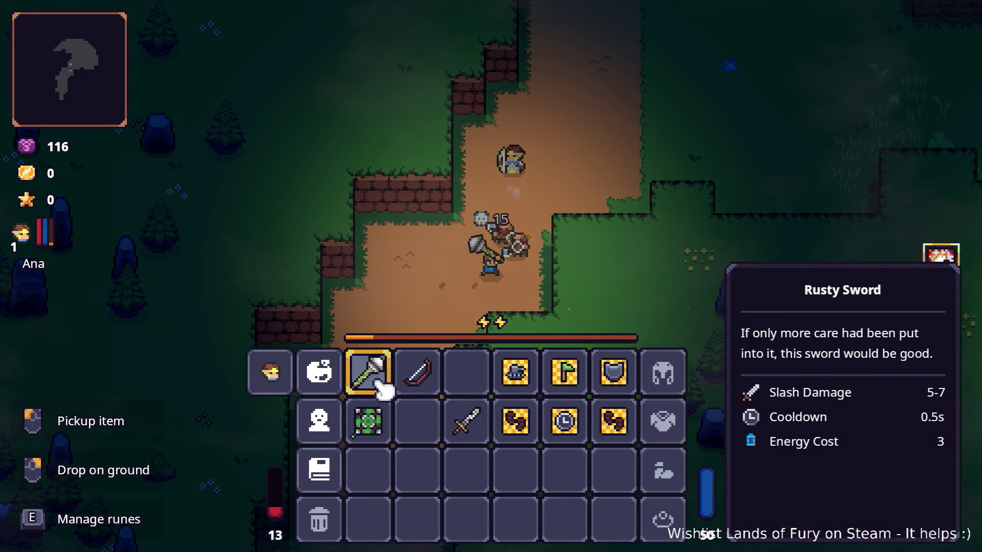
key("Tab")
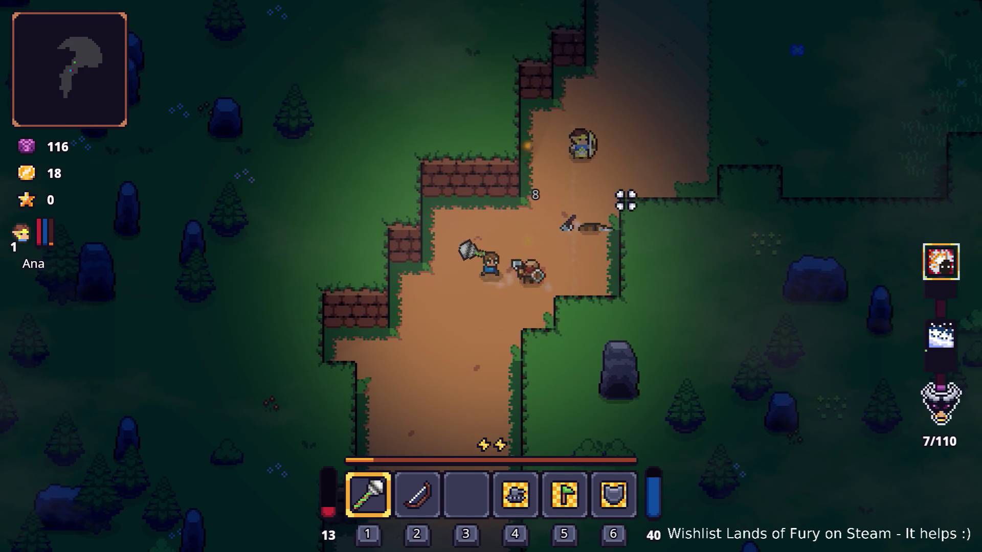
- Strike the boar, then walk right past the brick ledges down to the campfire
left_click(597, 269)
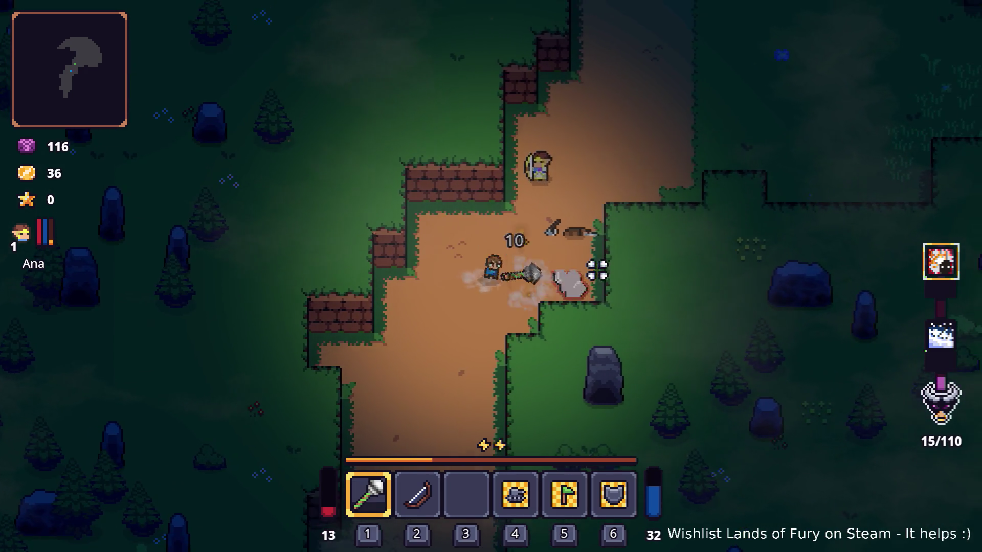
key("w")
key("d")
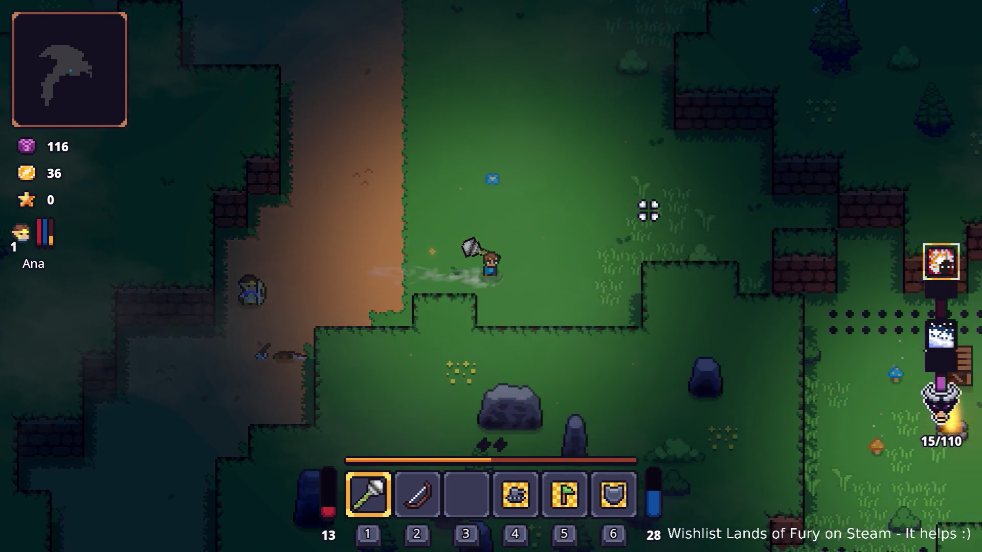
key("d")
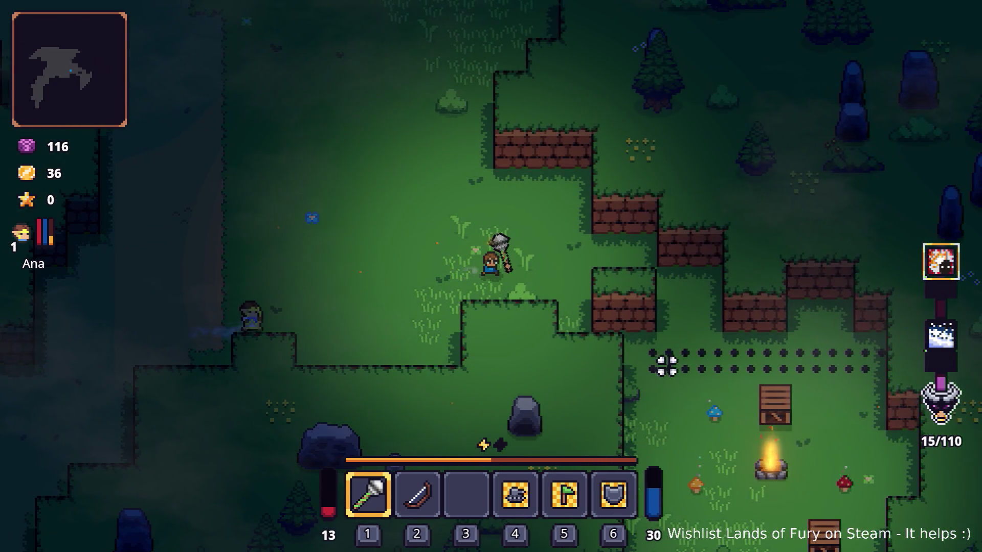
key("d")
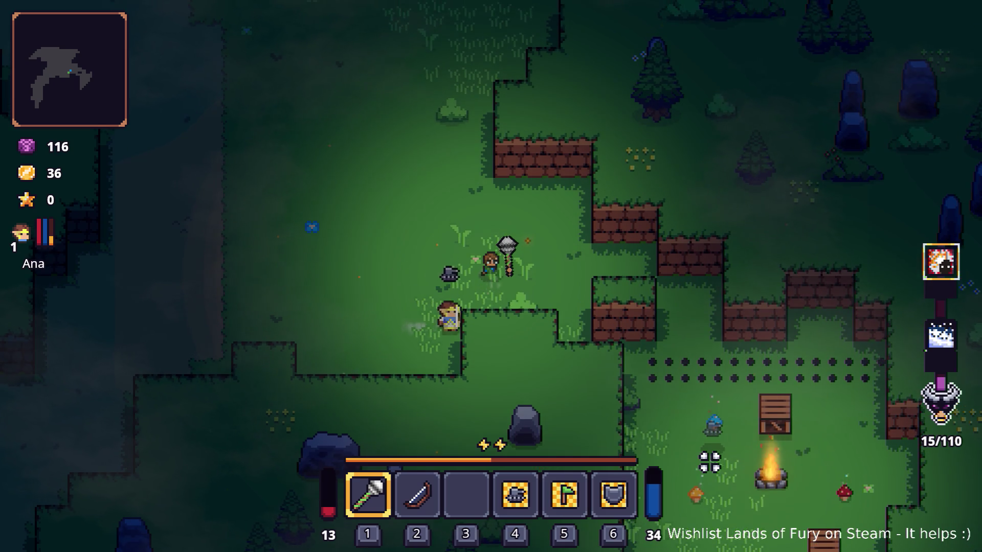
key("d")
key("s")
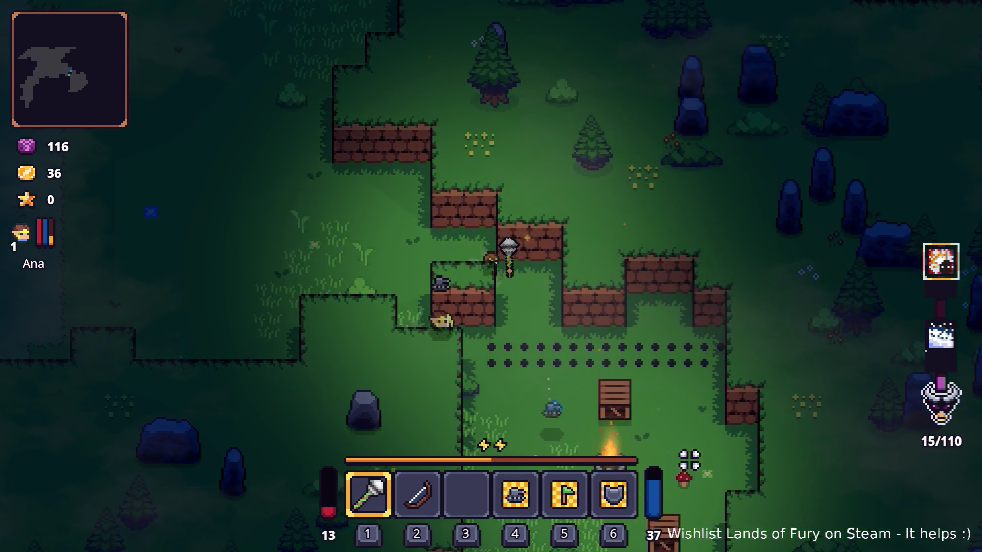
key("s")
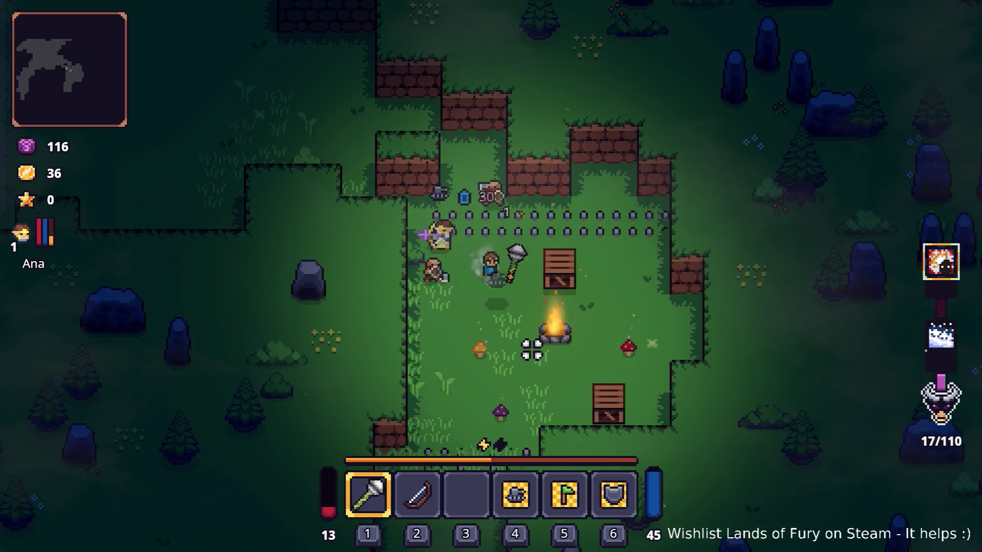
- Fight the enemies near the campfire with the mace, dashing down-right through them
left_click(342, 183)
key("a")
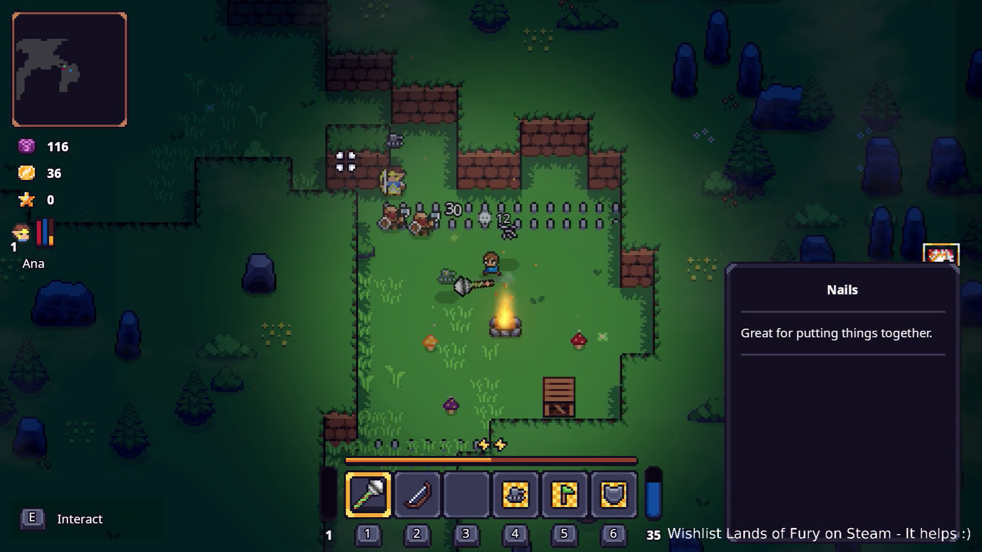
left_click(354, 165)
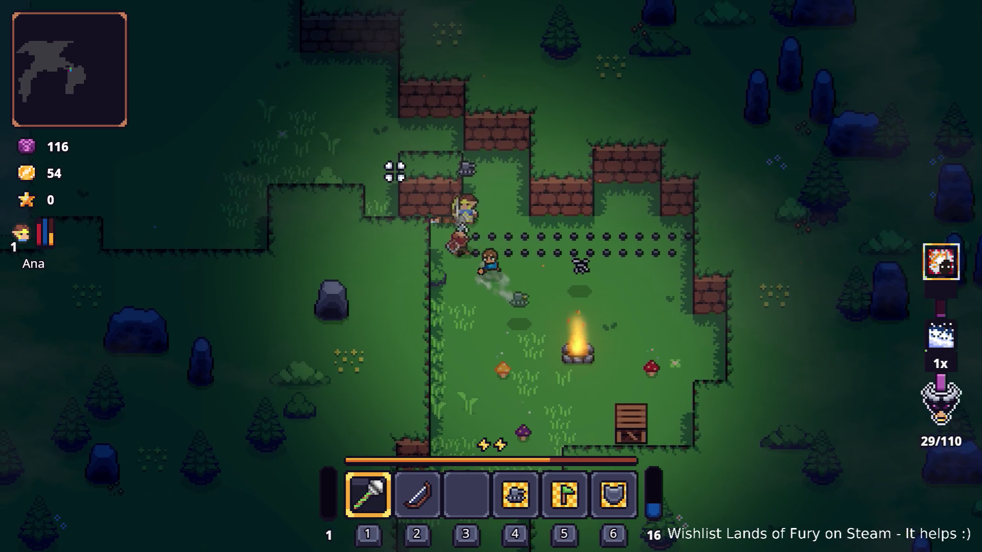
key("s")
key("d")
left_click(664, 346)
key("s")
key("d")
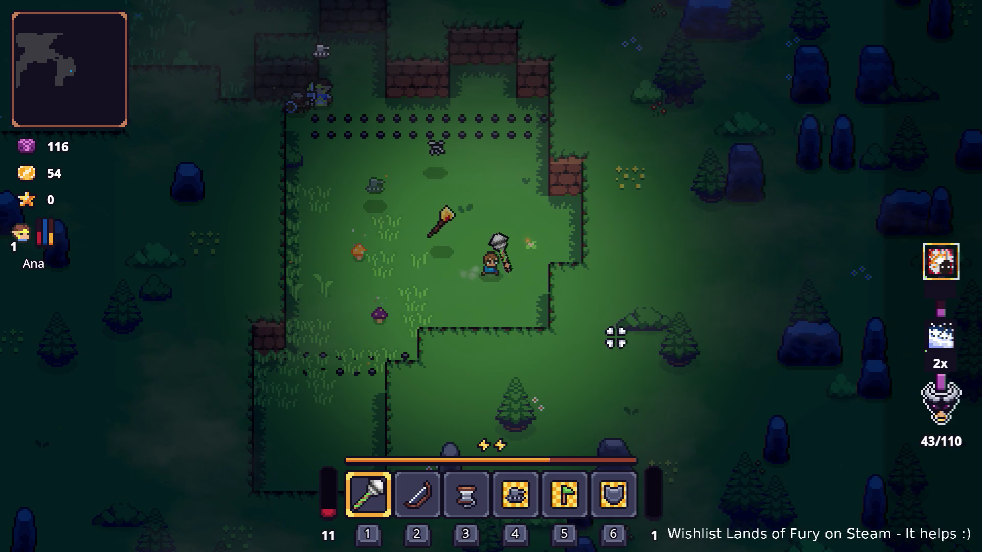
- Swing at the anvil, mine the brick wall for gold and walk up-left away from it
key("a")
left_click(495, 355)
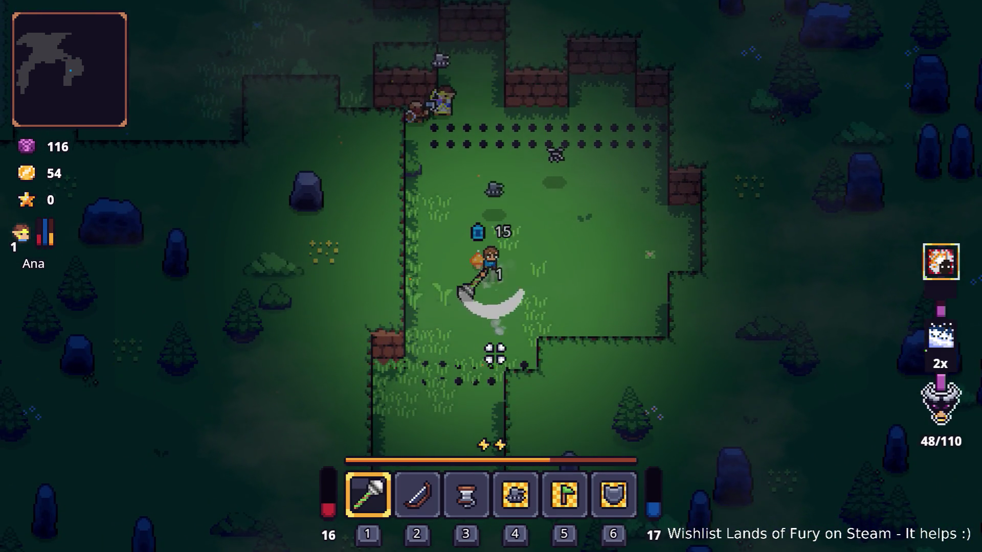
key("w")
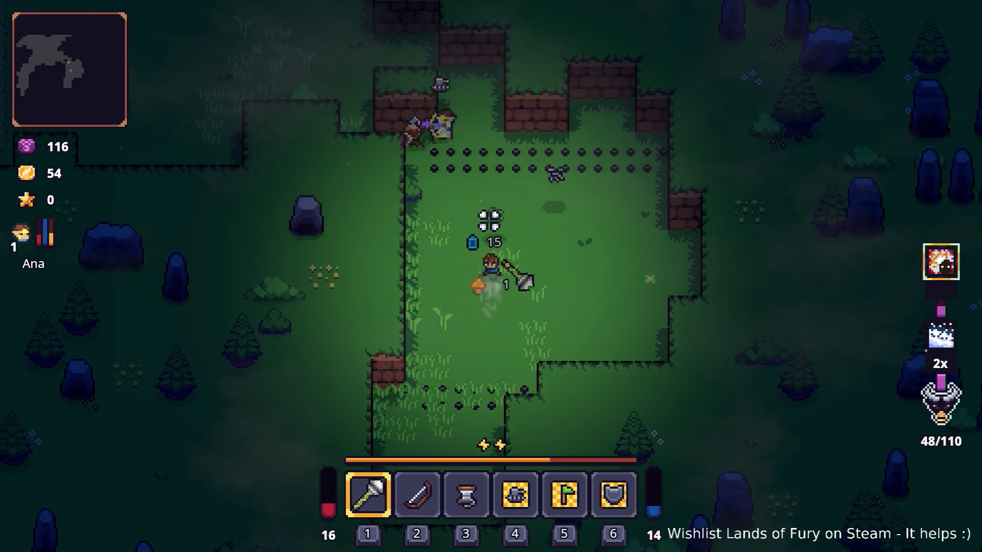
key("a")
left_click(639, 227)
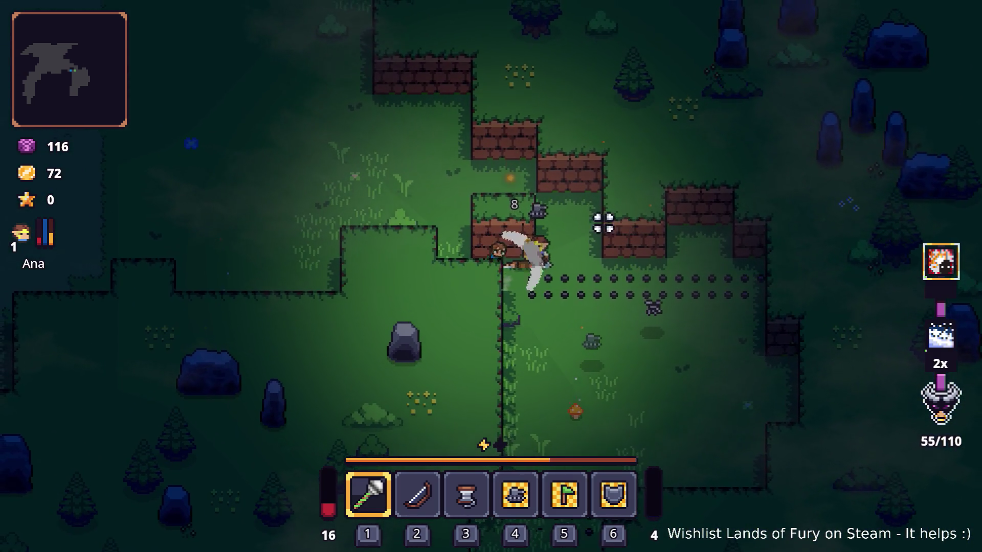
key("w")
key("a")
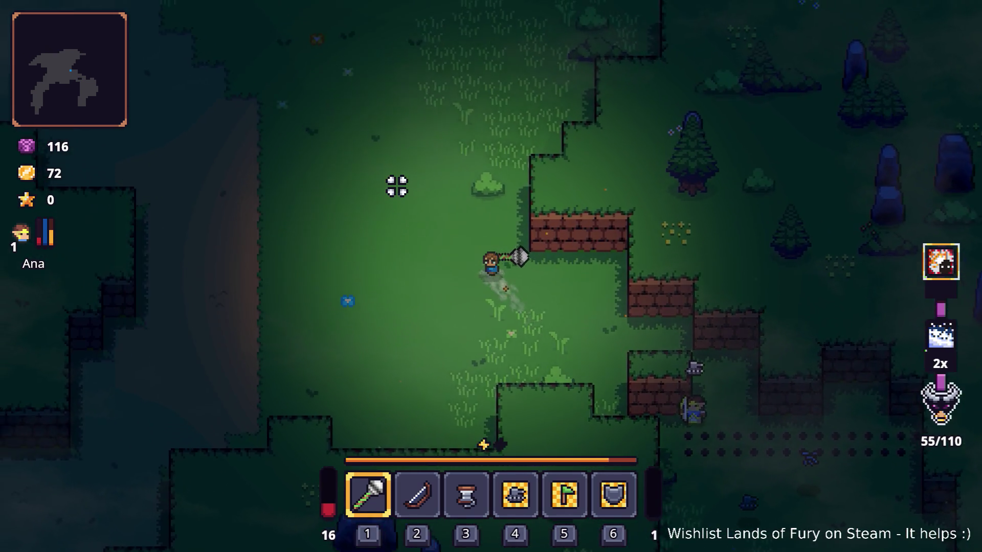
- Walk into the meadow and chop down the tree, uncovering a Hive
key("w")
key("a")
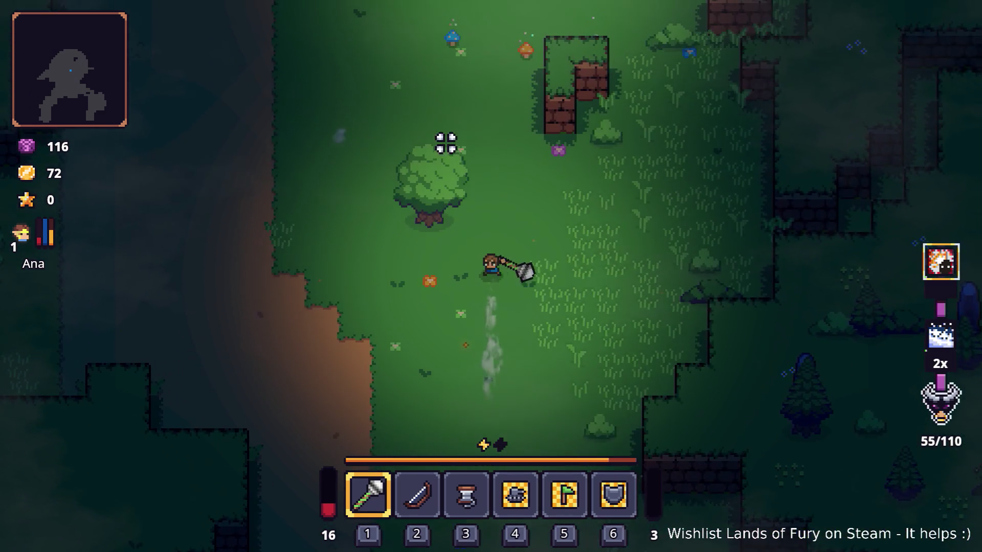
key("w")
key("a")
left_click(446, 143)
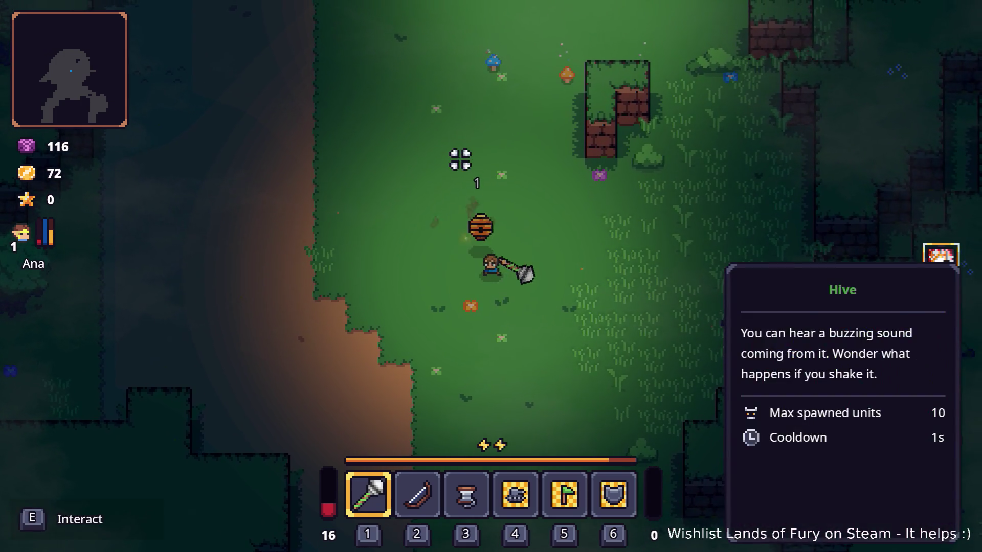
key("d")
key("w")
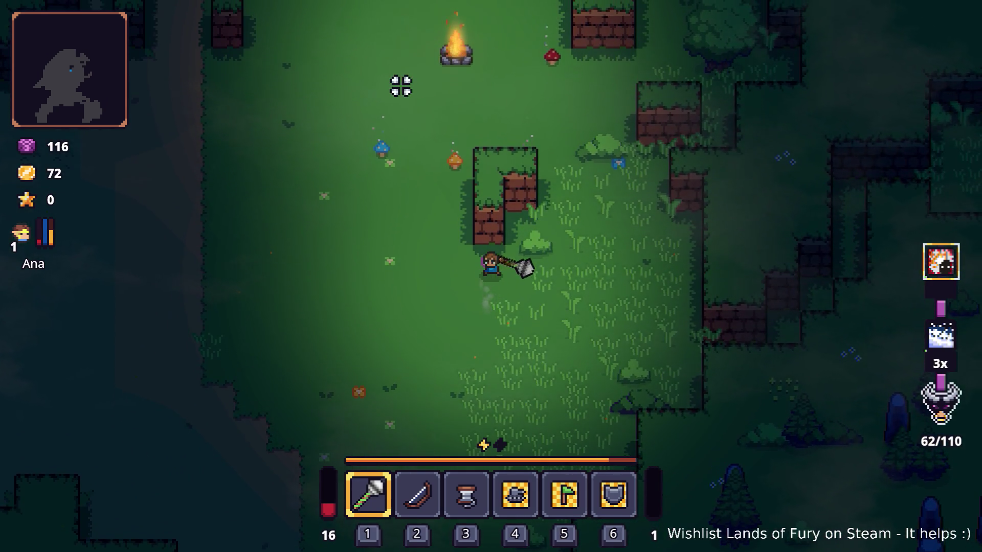
- Walk through the meadow and around the campfire
key("s")
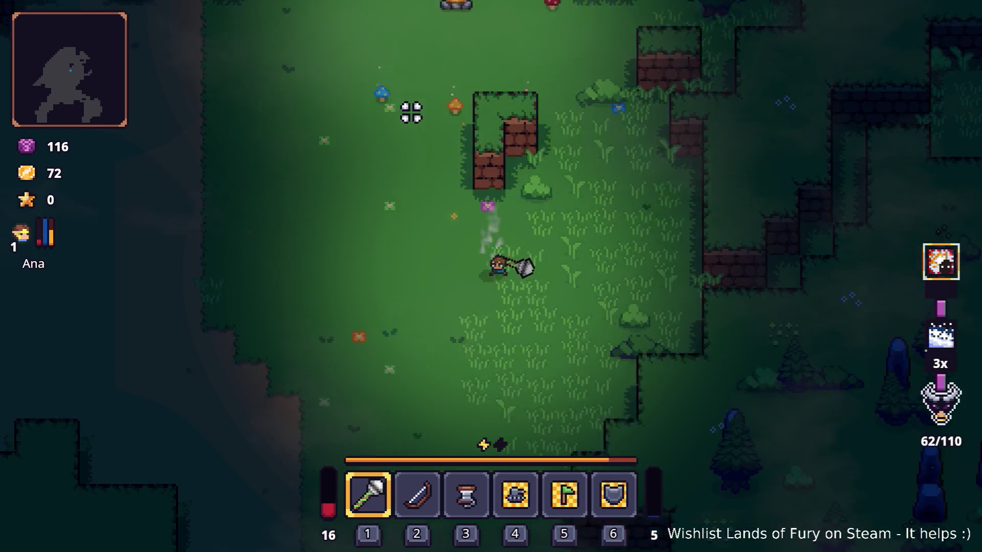
key("w")
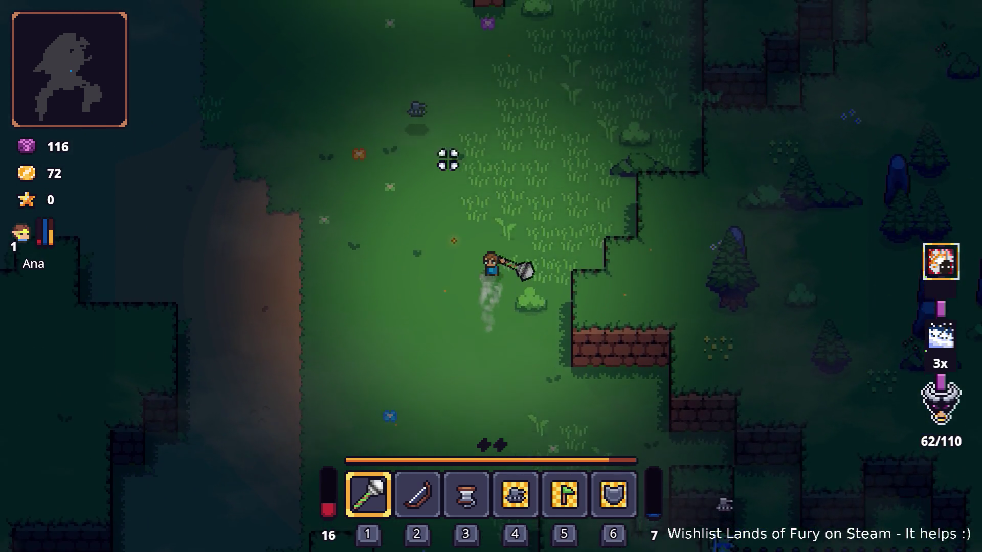
key("w")
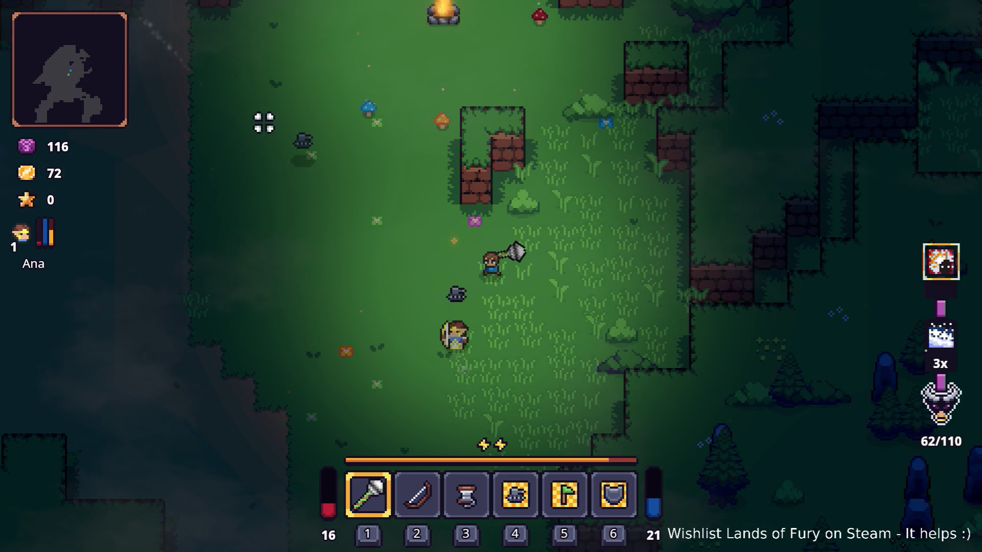
key("w")
key("a")
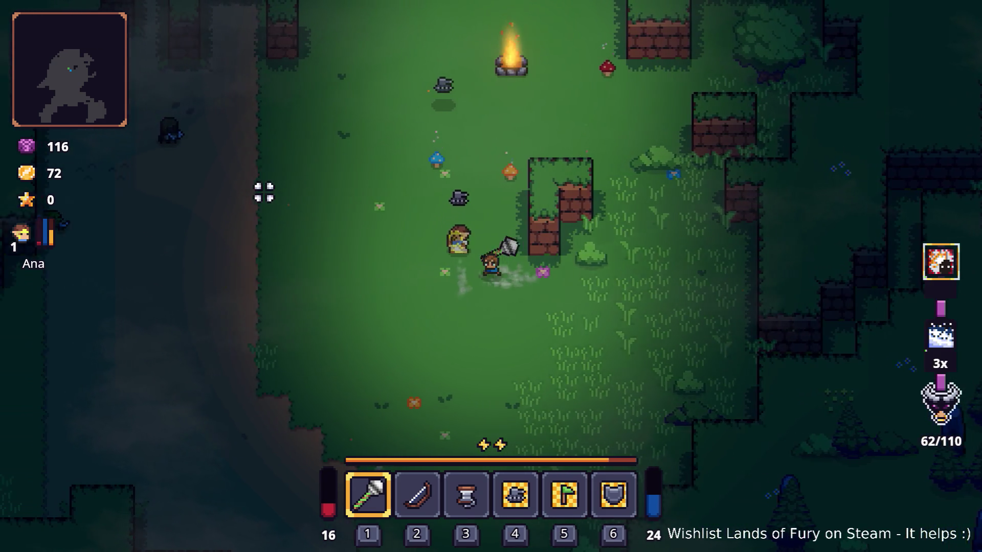
key("w")
key("d")
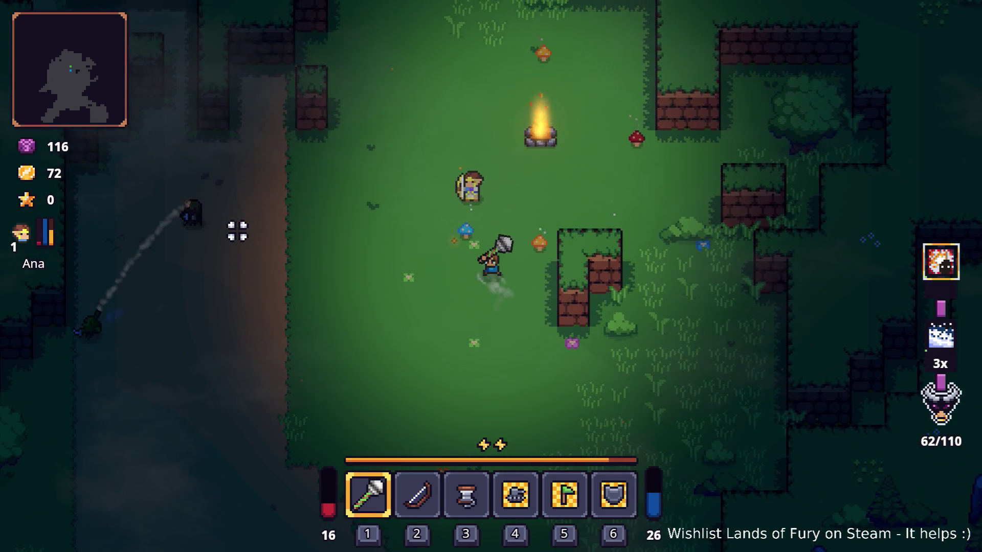
- Head left onto the dirt path and attack the enemy there until Max levels up
key("a")
key("s")
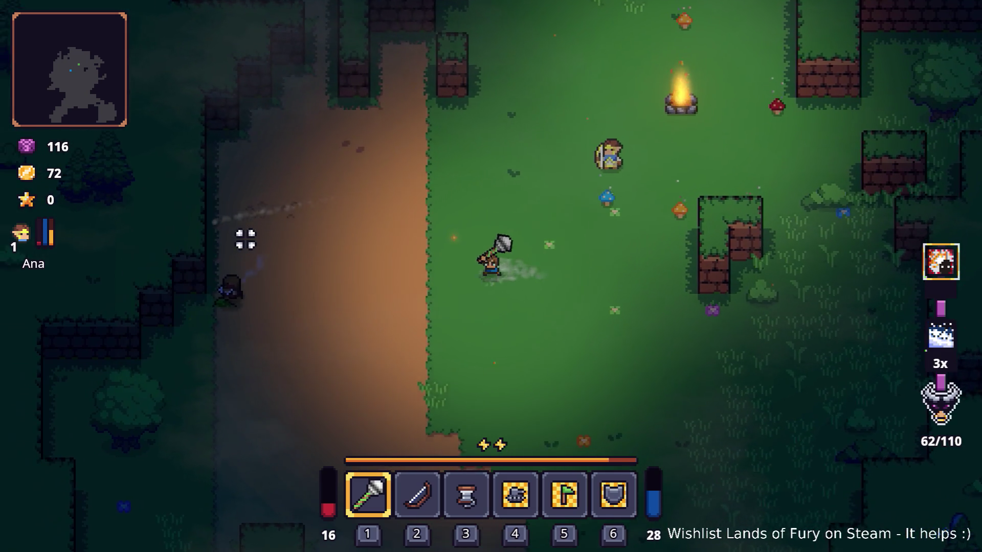
key("a")
key("s")
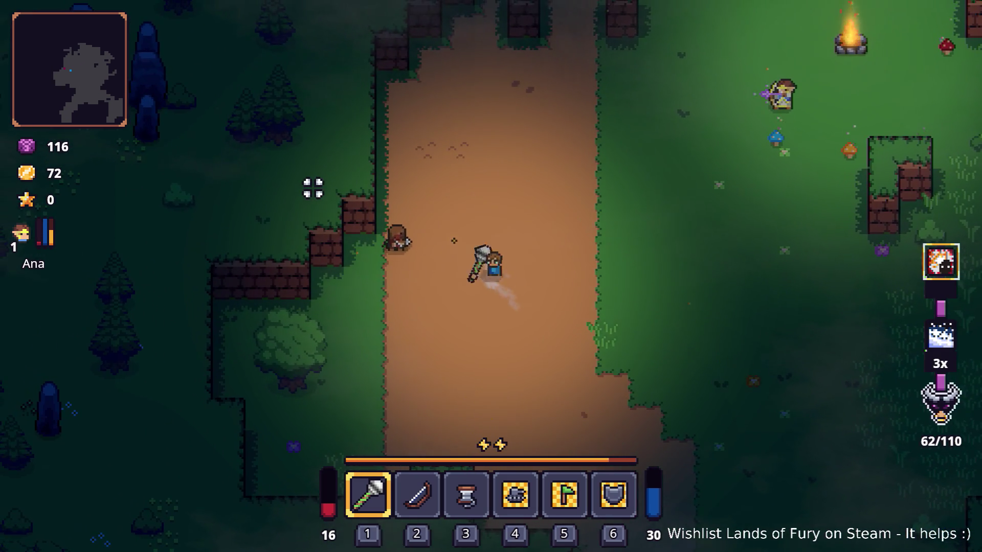
key("a")
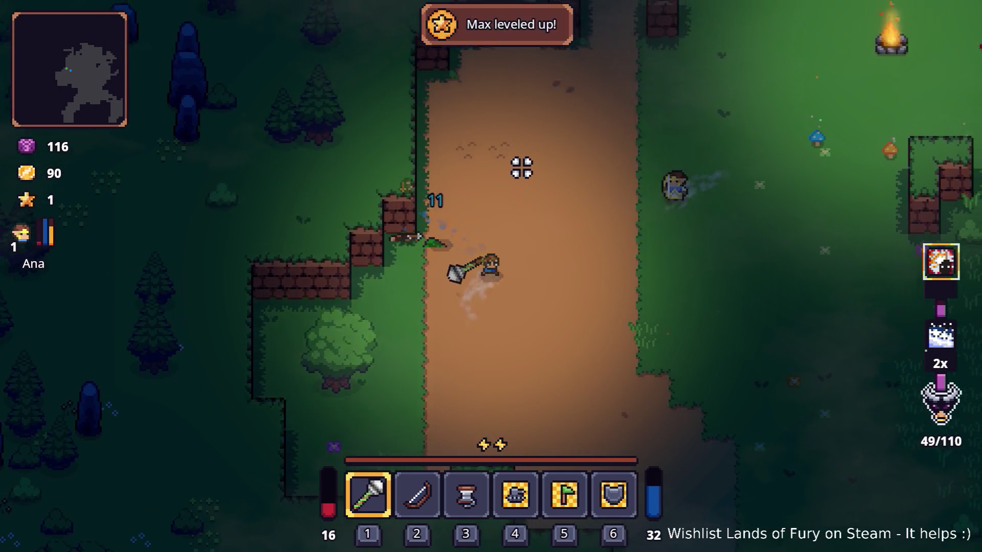
- Finish the enemy, leave the clearing up-left and mine the standing stone for crafting stone
key("w")
key("d")
key("d")
key("w")
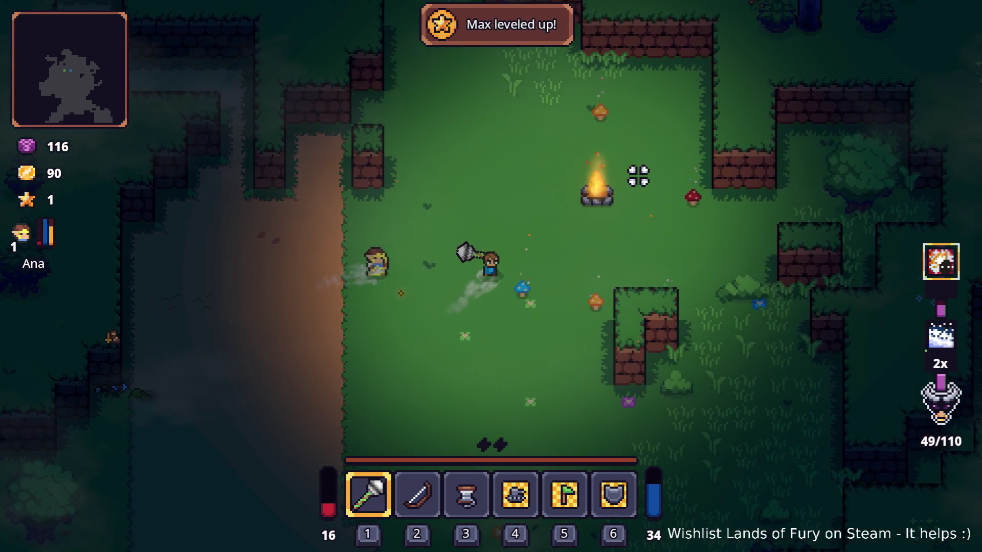
key("w")
key("a")
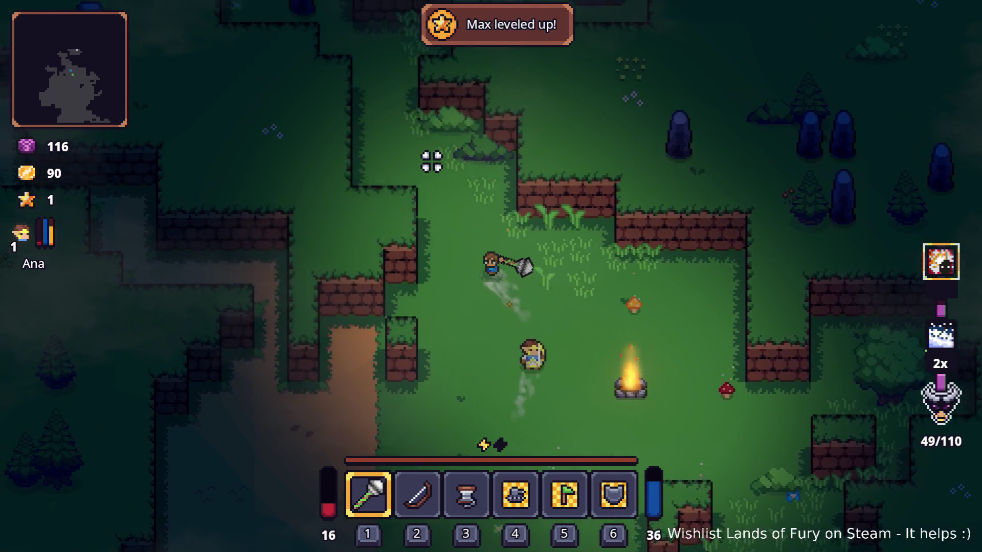
key("w")
key("a")
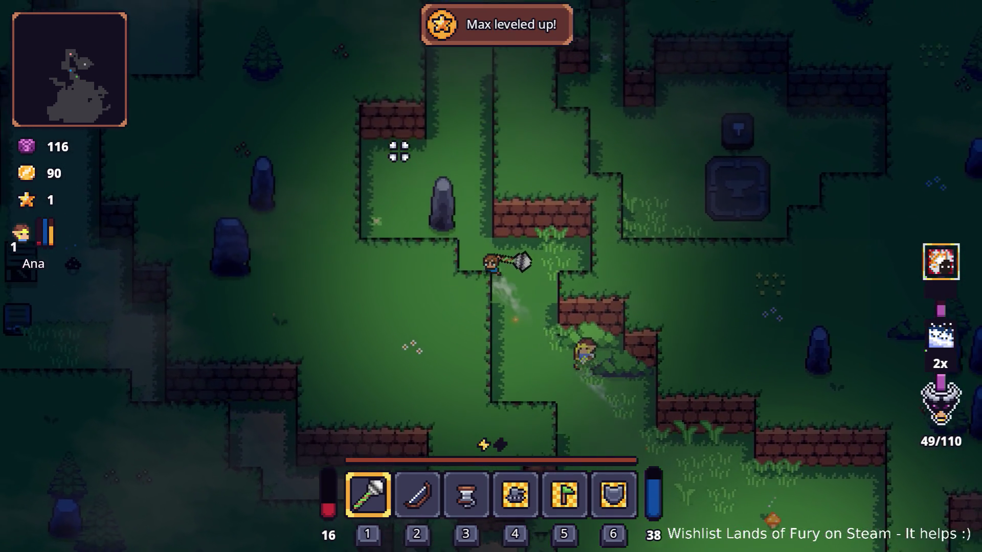
left_click(399, 151)
- Walk up-right onto the anvil pad and bring up the inventory to review the items
key("w")
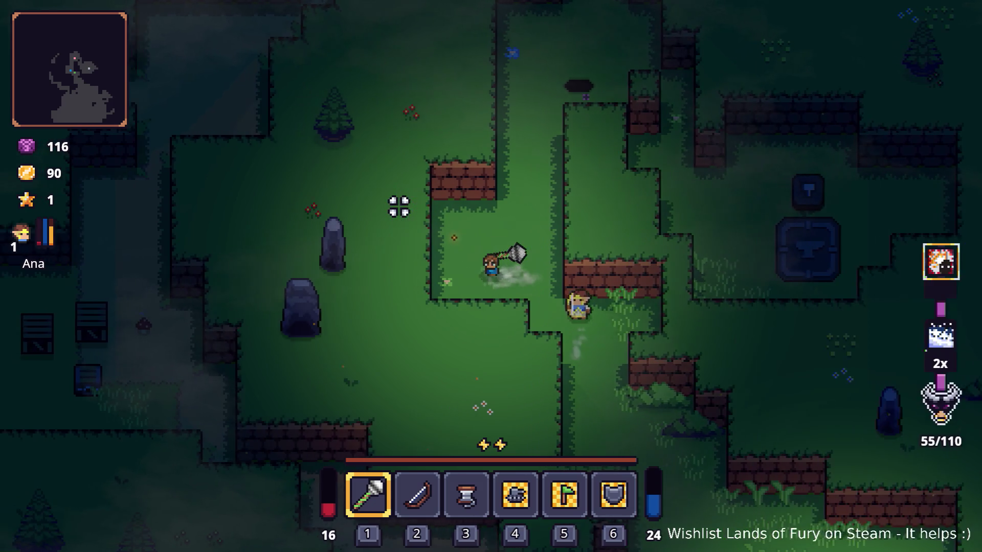
key("w")
key("d")
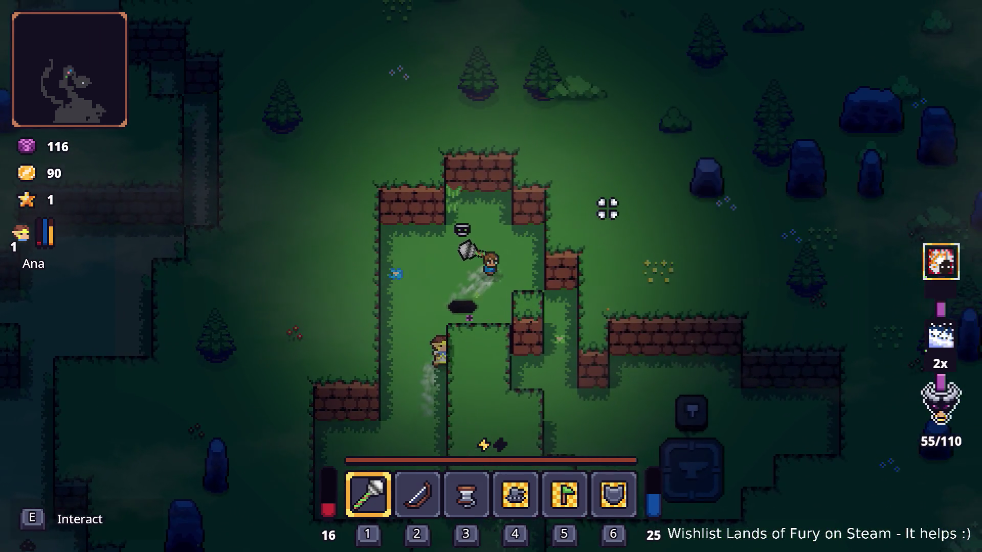
key("s")
key("d")
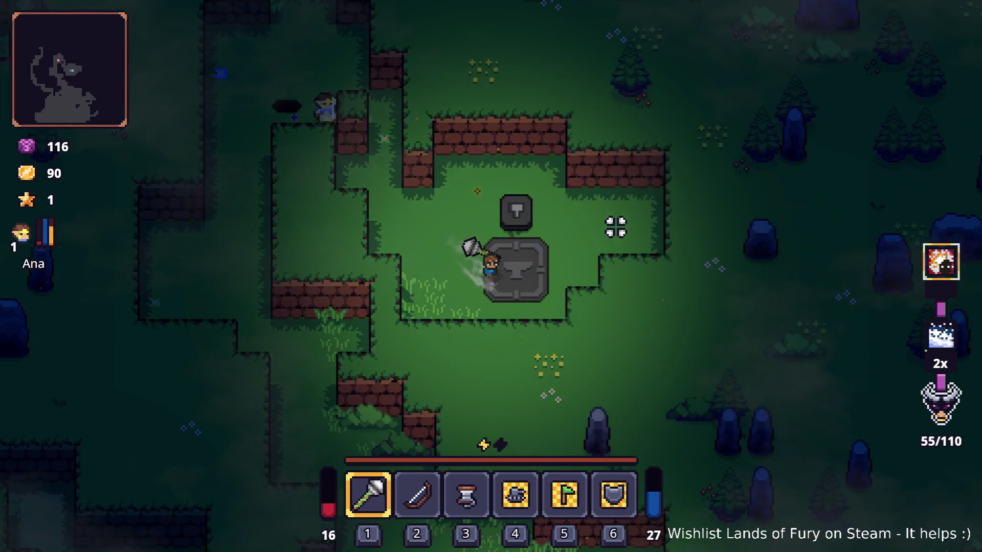
key("i")
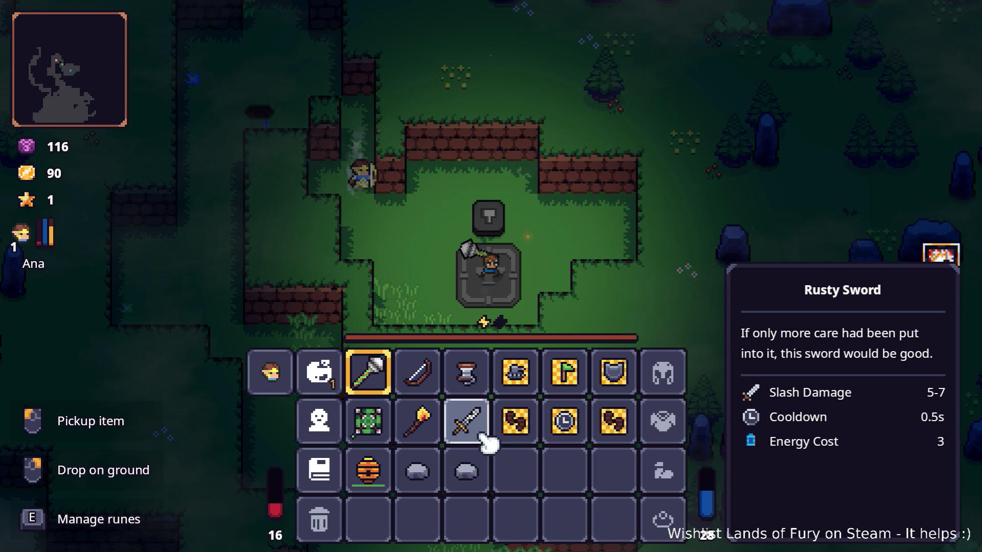
- Leave the inventory and walk from the anvil down past the campfire
key("i")
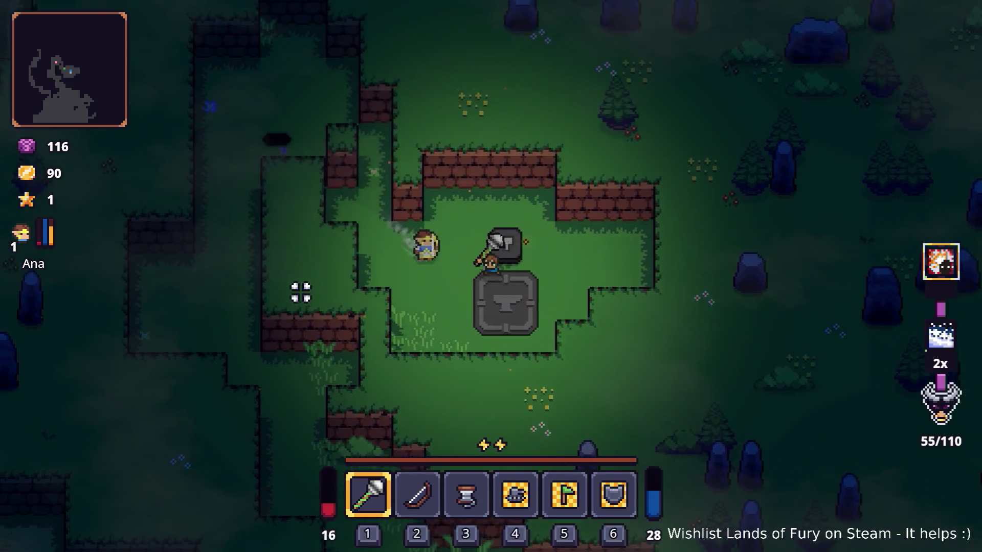
key("w")
key("a")
key("w")
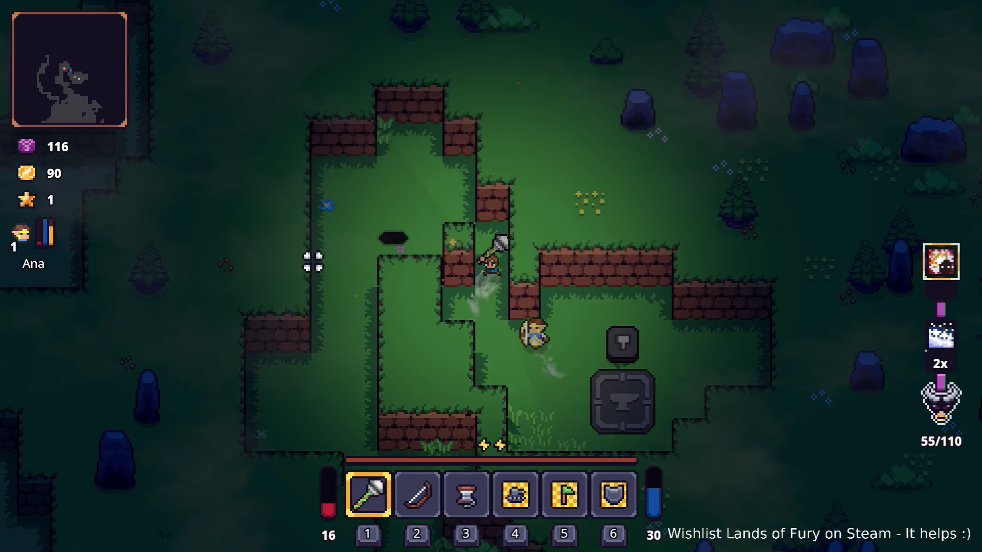
key("a")
key("s")
key("s")
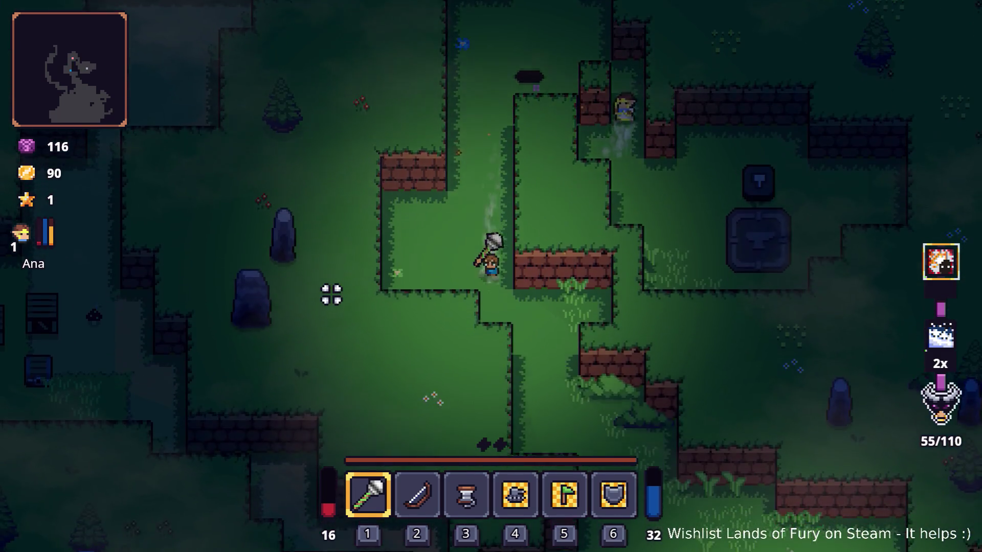
key("d")
key("s")
key("d")
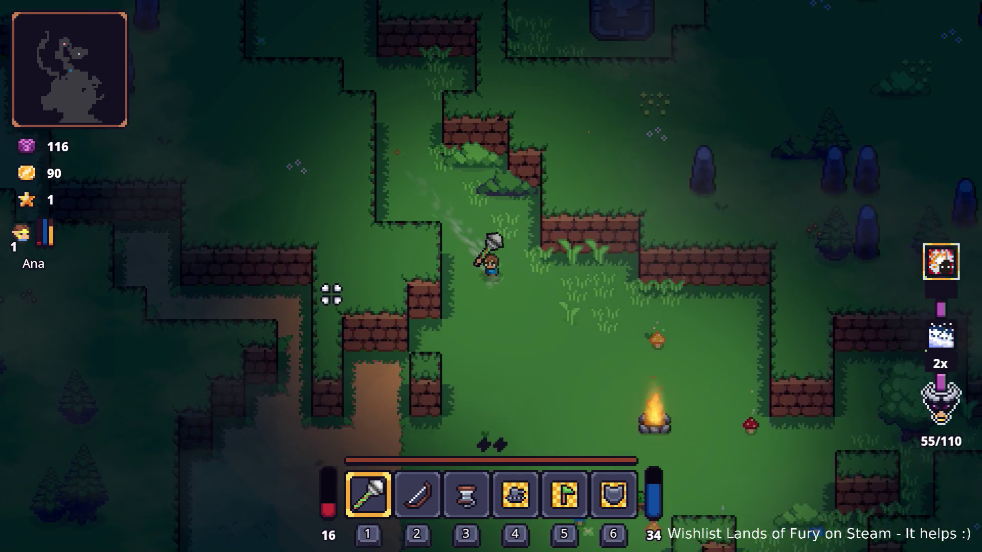
key("d")
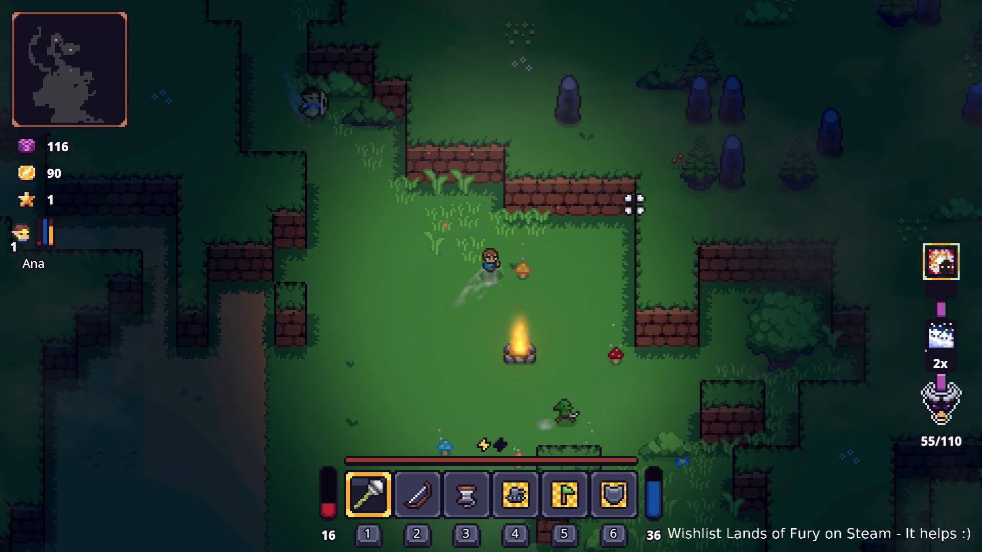
key("s")
- Chop the tree for an apple, then follow the ridge and hit the enemy
left_click(635, 221)
key("d")
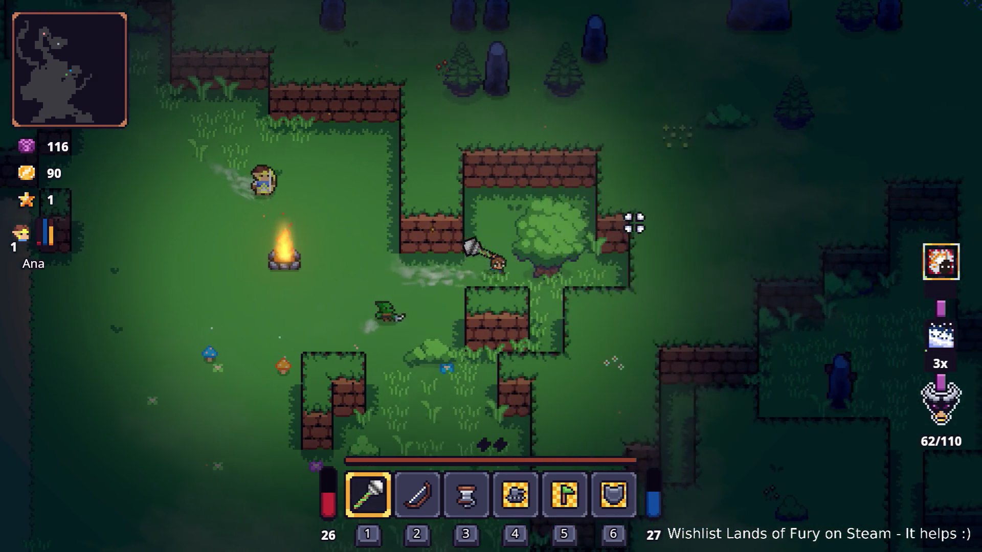
left_click(626, 212)
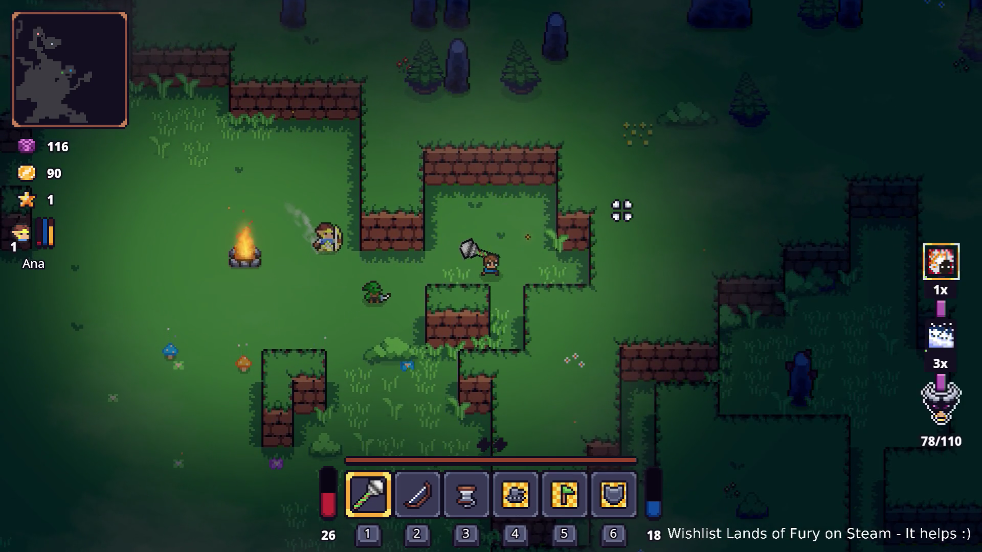
key("s")
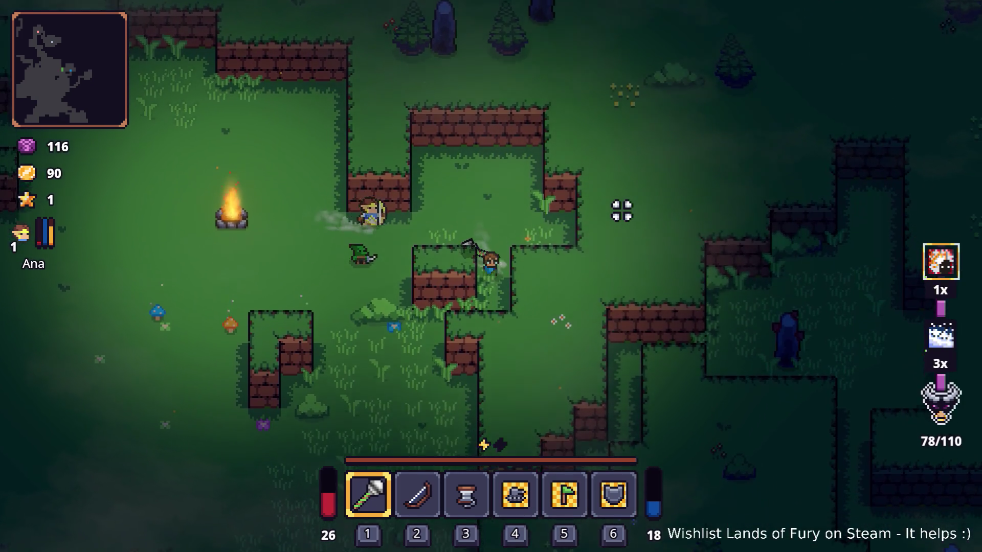
key("a")
key("d")
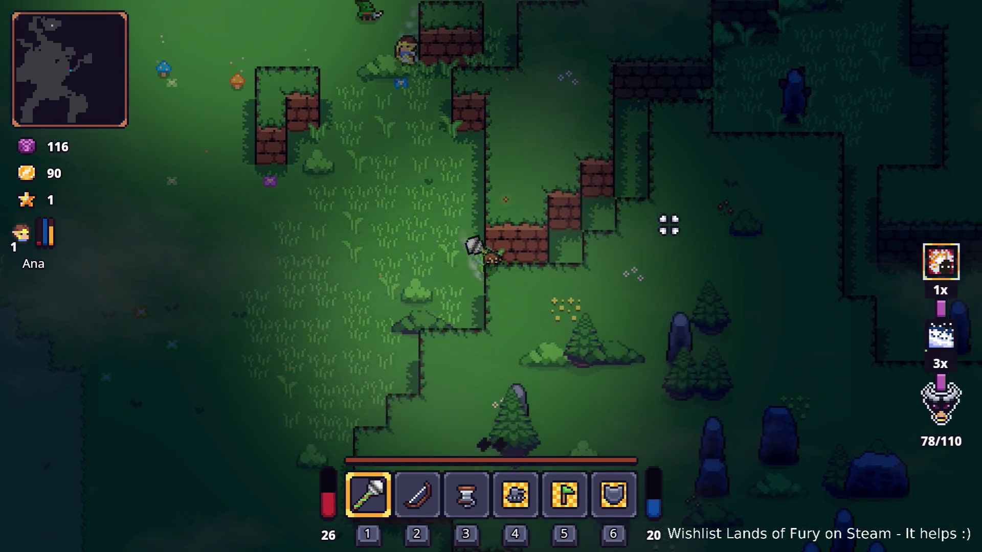
key("w")
key("w")
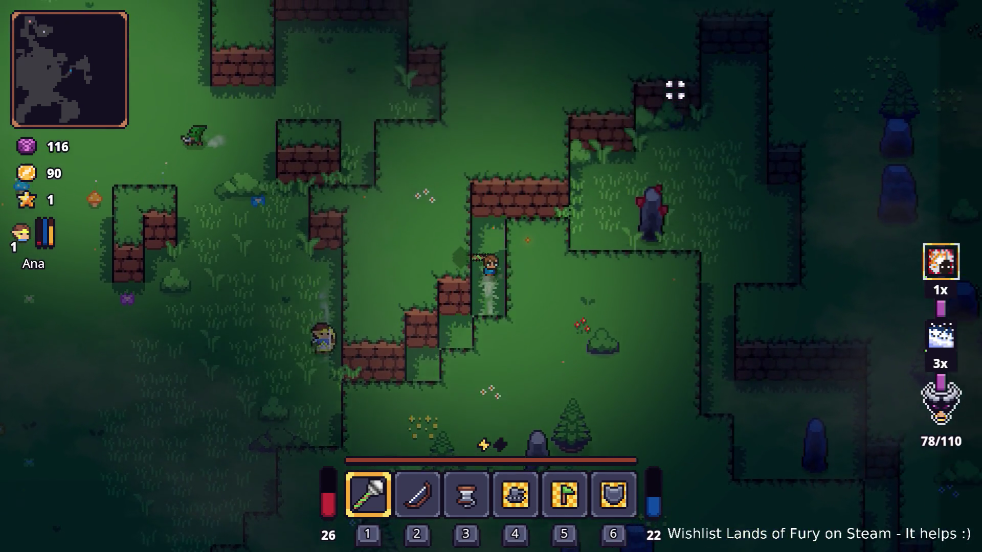
key("d")
left_click(785, 190)
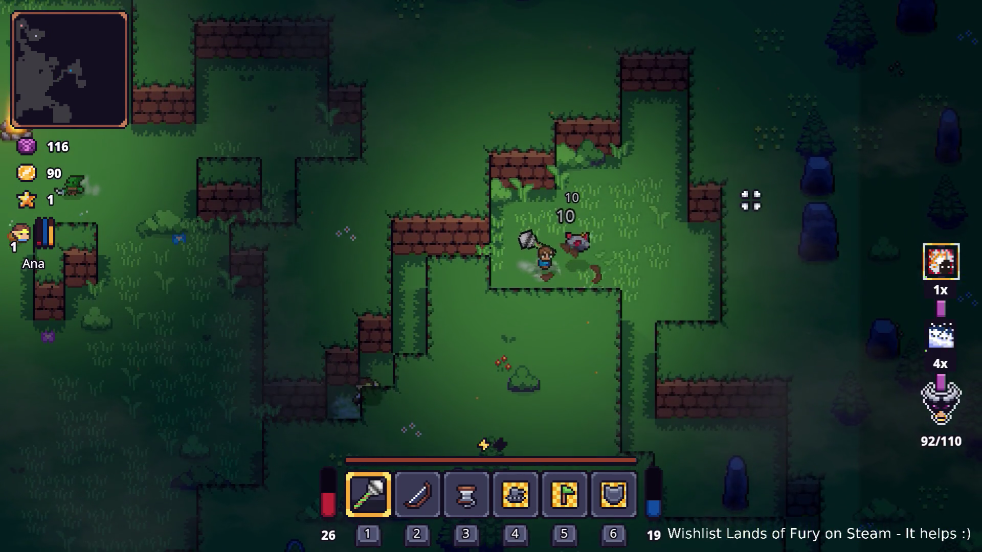
- Mine the standing stone past the enemy, then head back up-left
key("d")
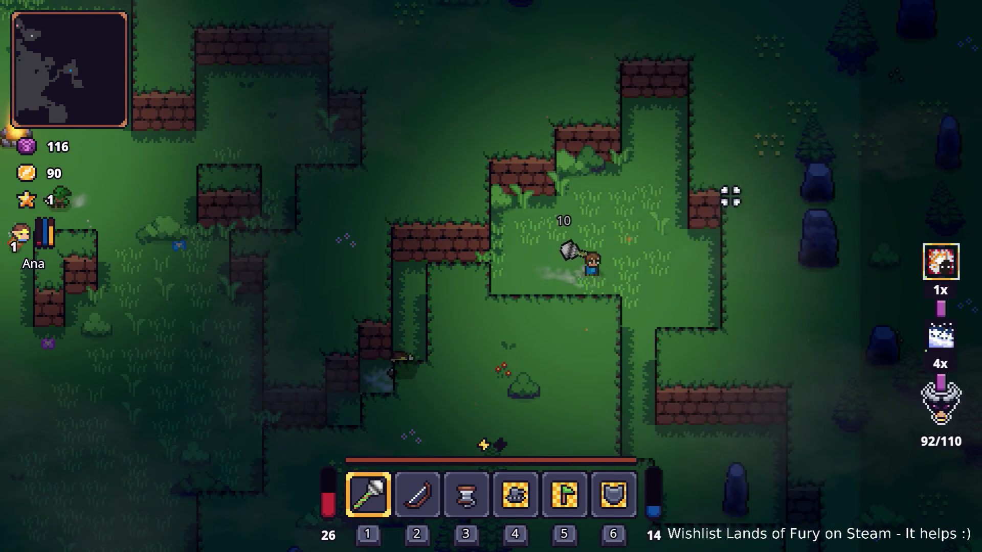
key("s")
key("d")
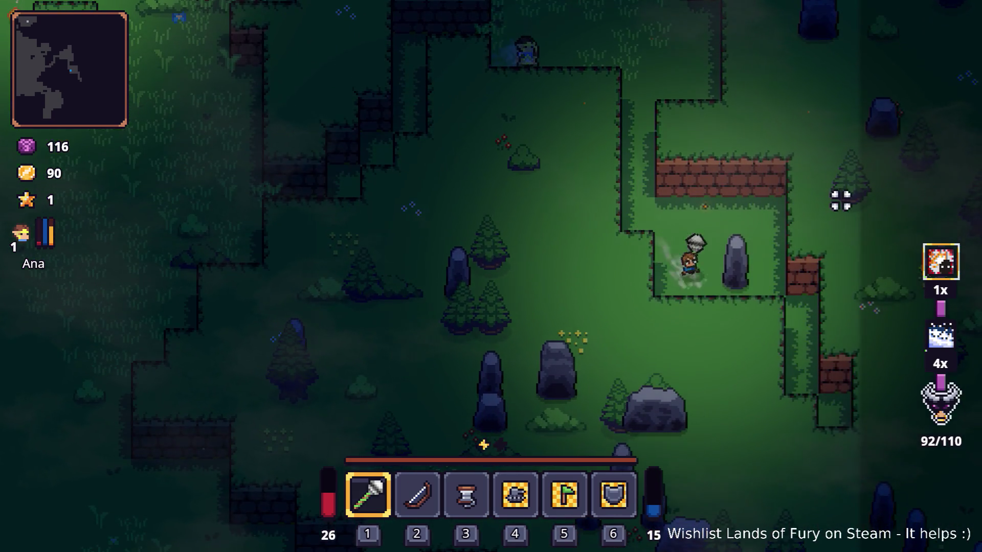
left_click(840, 199)
key("w")
key("a")
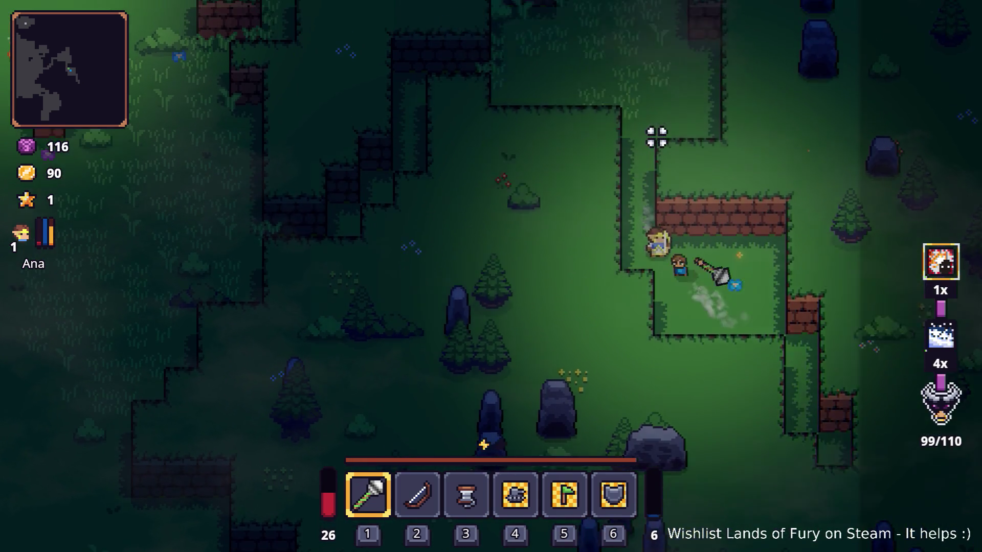
key("w")
key("a")
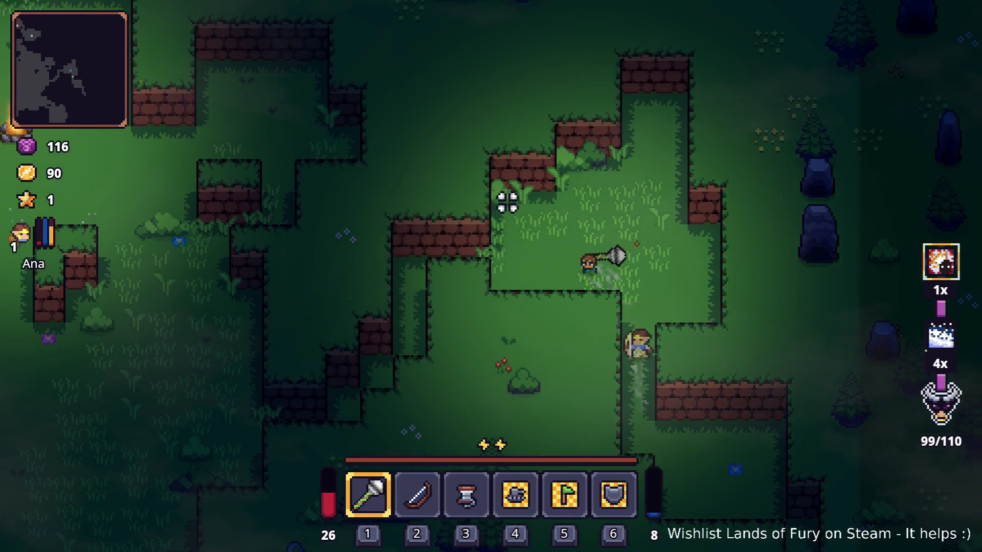
key("a")
key("s")
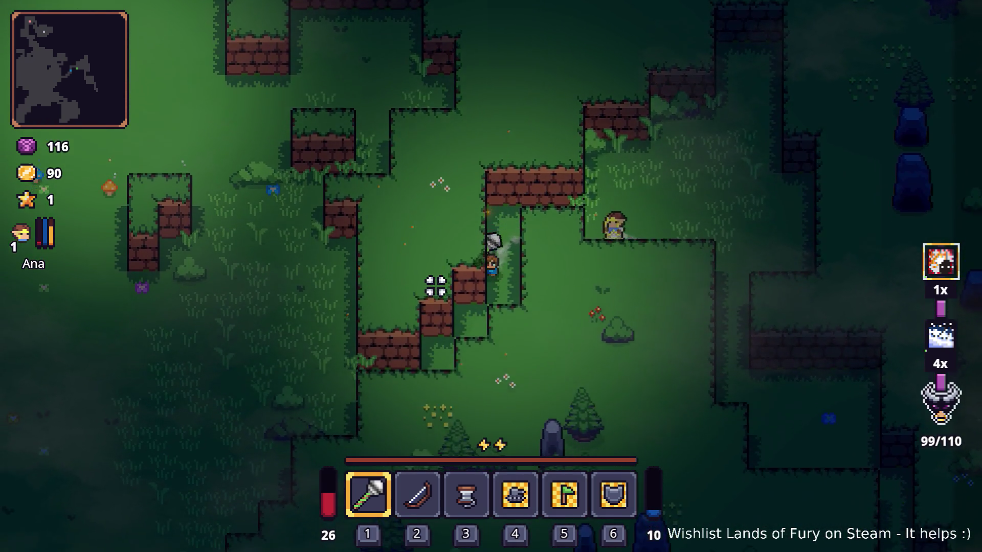
- Return to the campfire clearing, striking the nearby enemy, and bring up the inventory
key("a")
key("s")
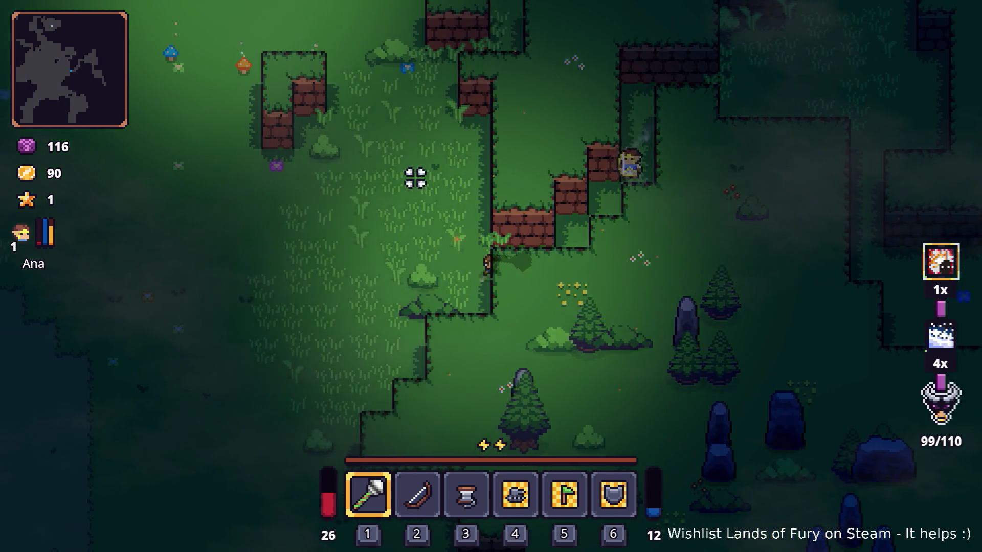
key("a")
key("w")
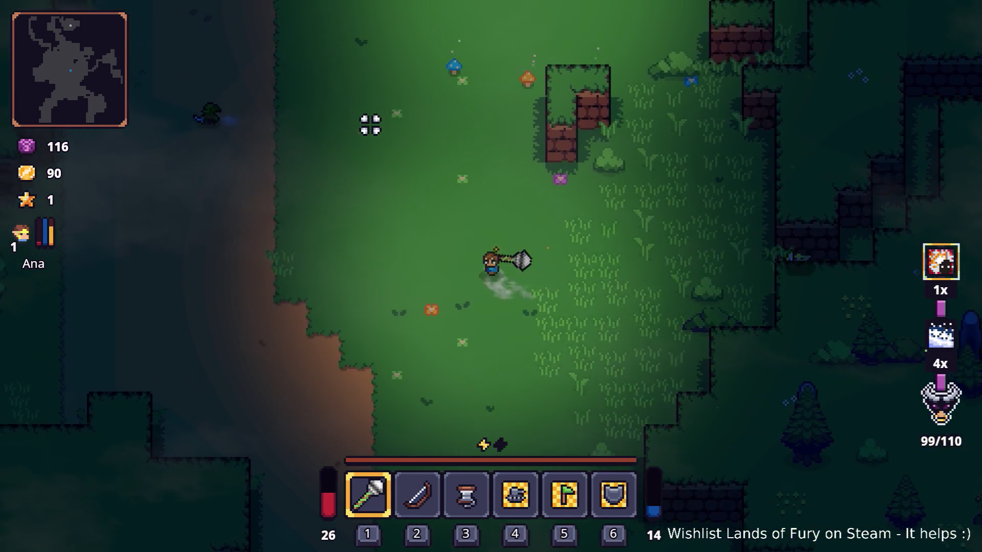
key("a")
key("w")
left_click(572, 194)
key("a")
key("w")
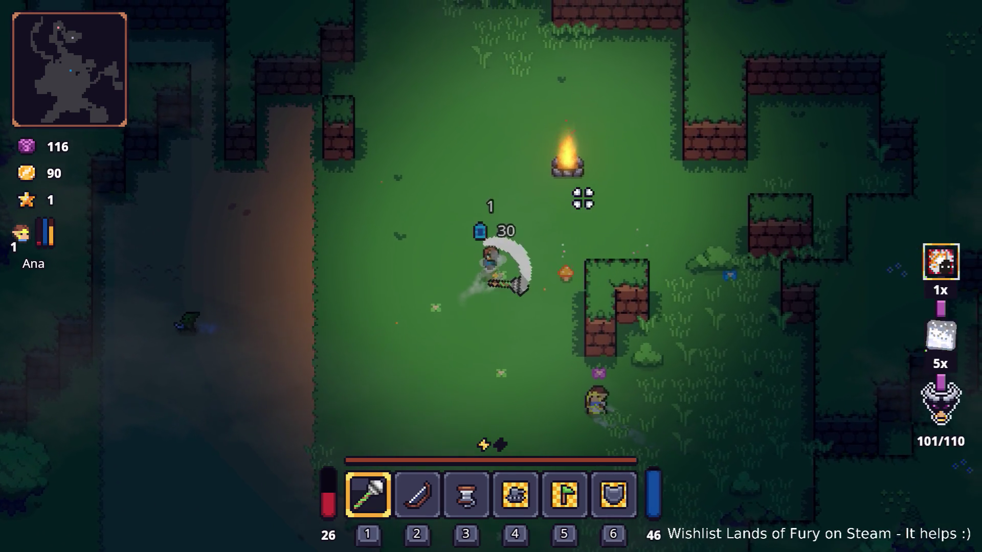
key("w")
key("d")
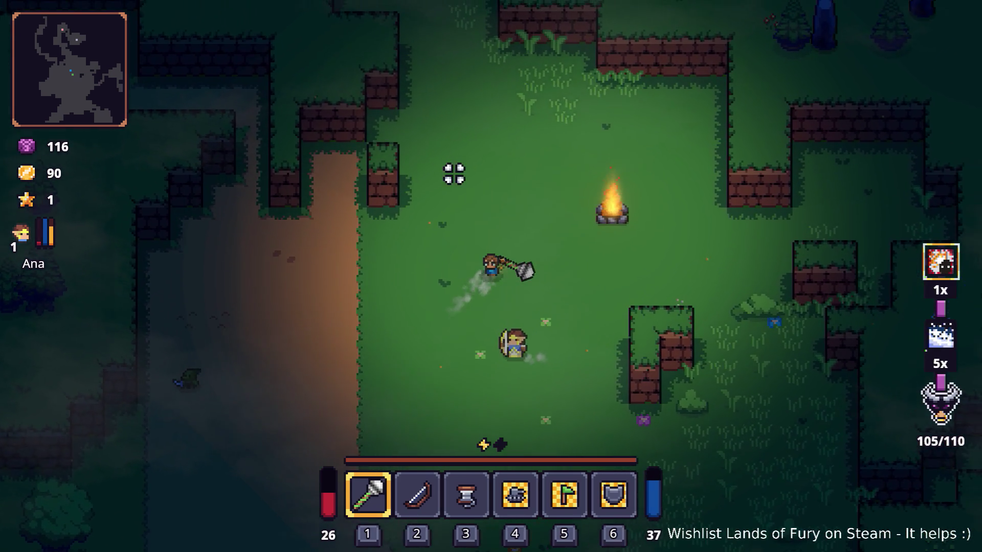
key("i")
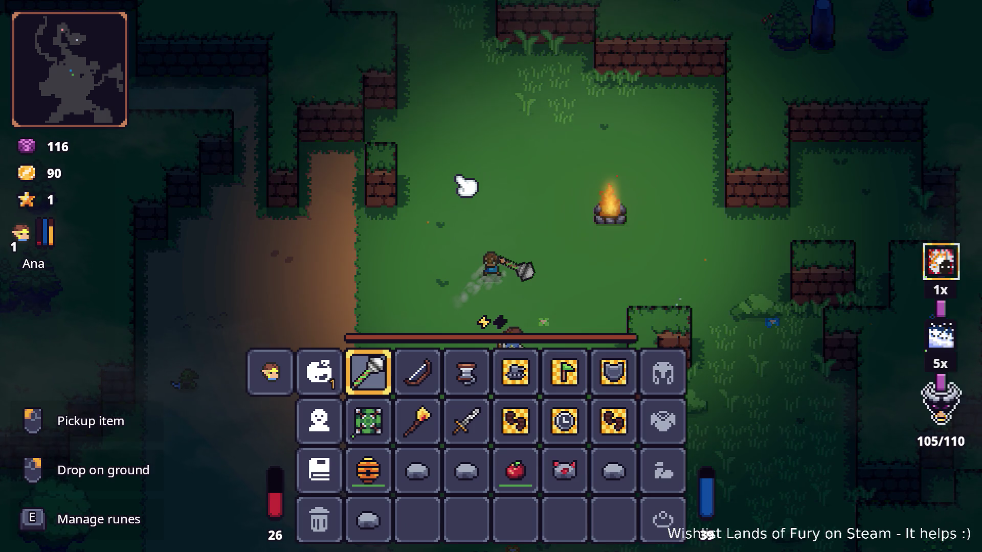
- Walk up and around onto the anvil and view the inventory there
key("i")
key("w")
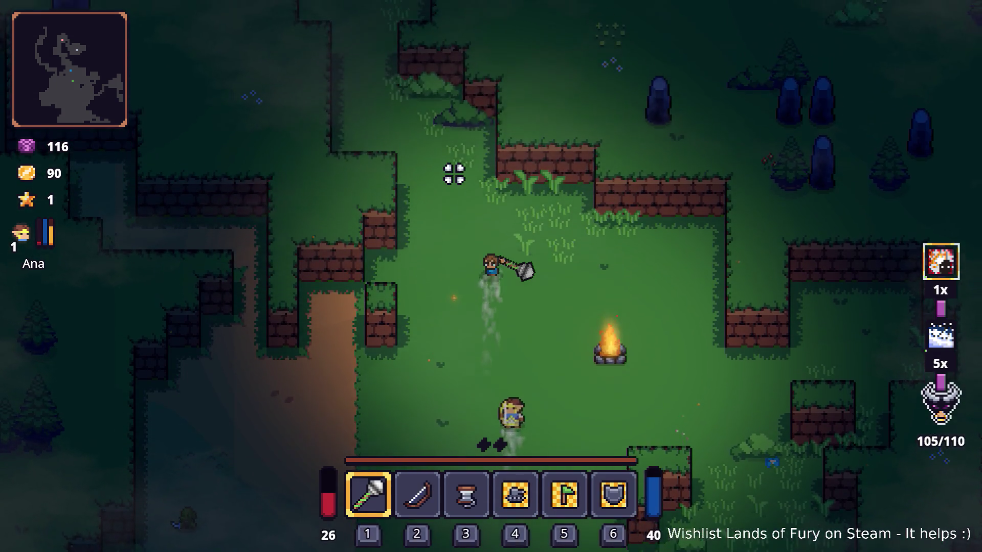
key("a")
key("w")
key("a")
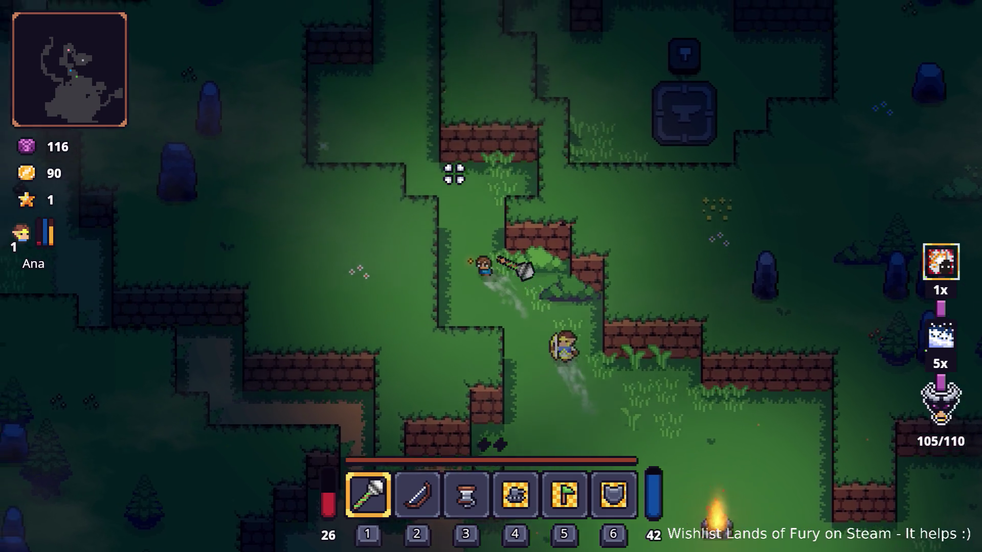
key("w")
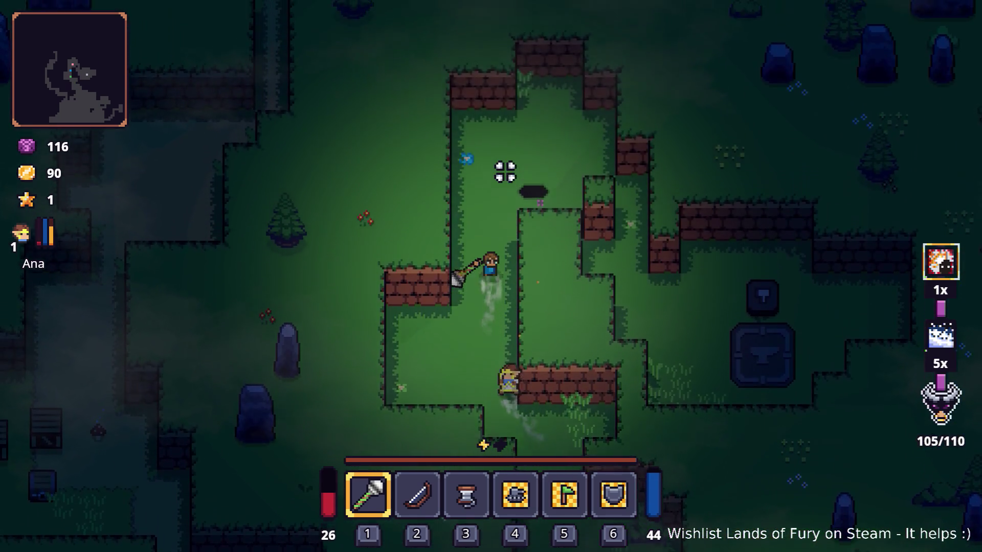
key("d")
key("d")
key("s")
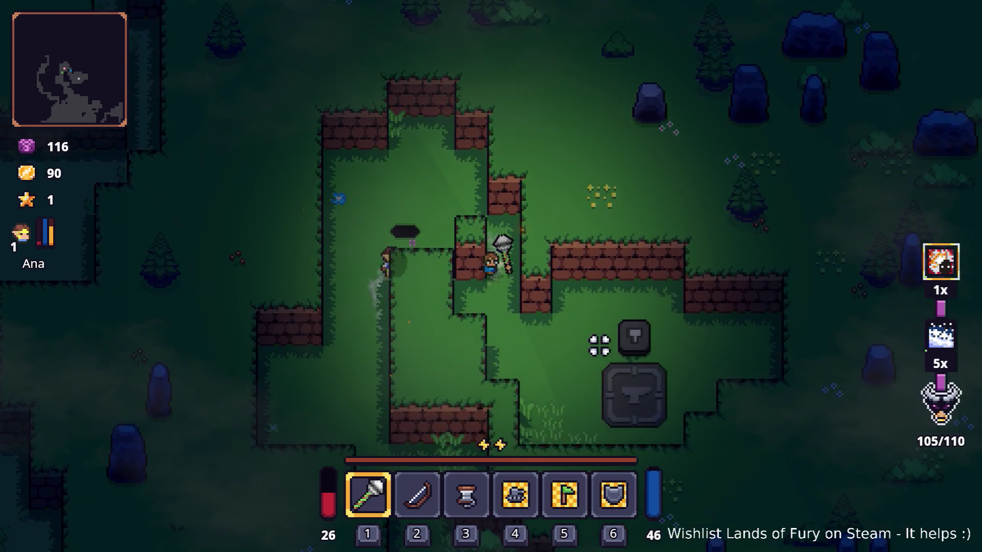
key("d")
key("s")
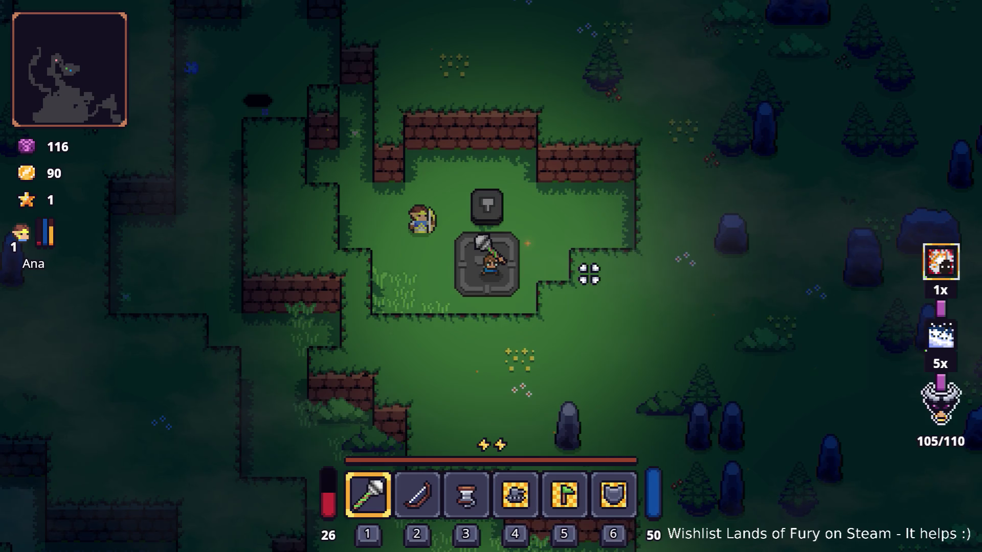
key("i")
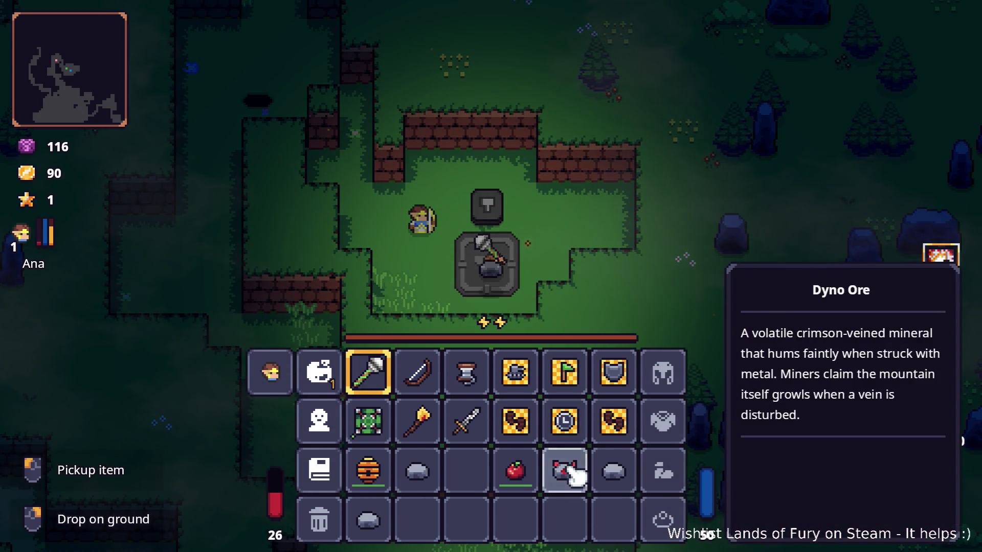
- Step off the anvil, rechecking the inventory for the item and companion command details
key("i")
key("w")
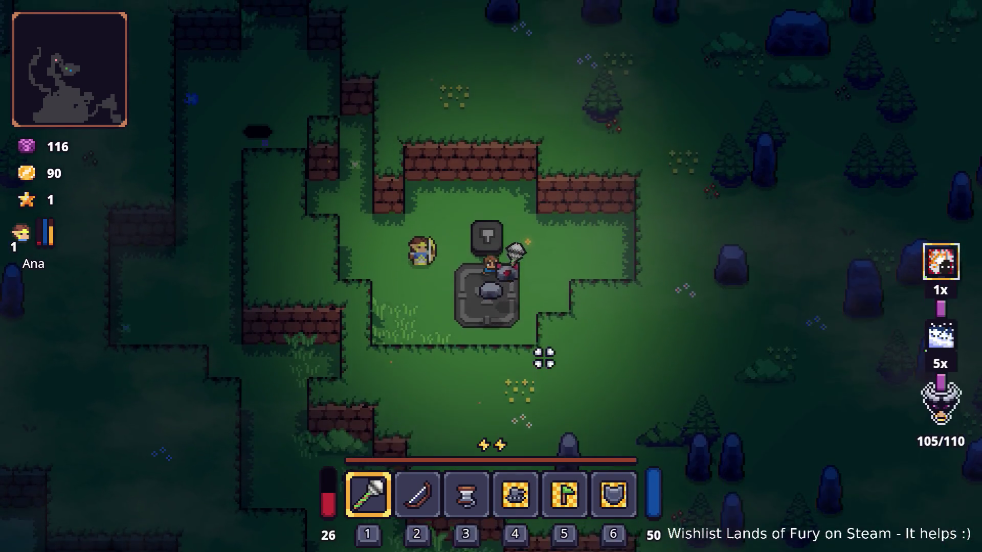
key("i")
key("i")
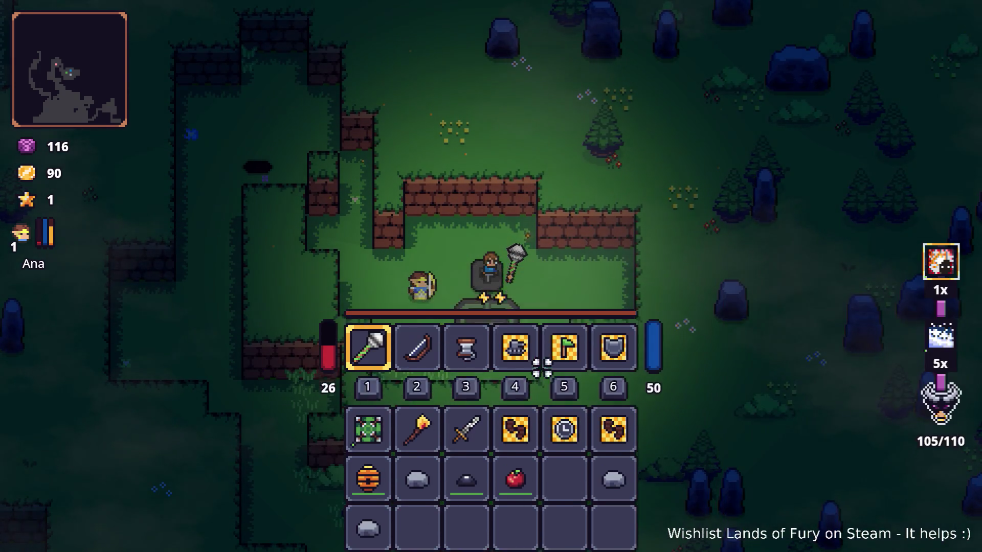
key("a")
key("w")
key("a")
key("i")
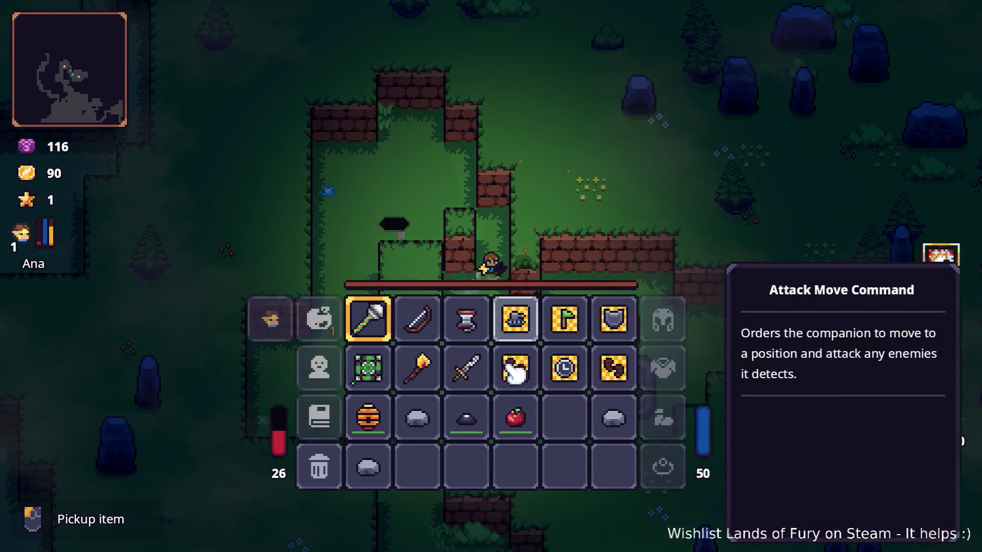
key("i")
- Leave the anvil and wander down toward the campfire, then up the dirt path
key("w")
key("a")
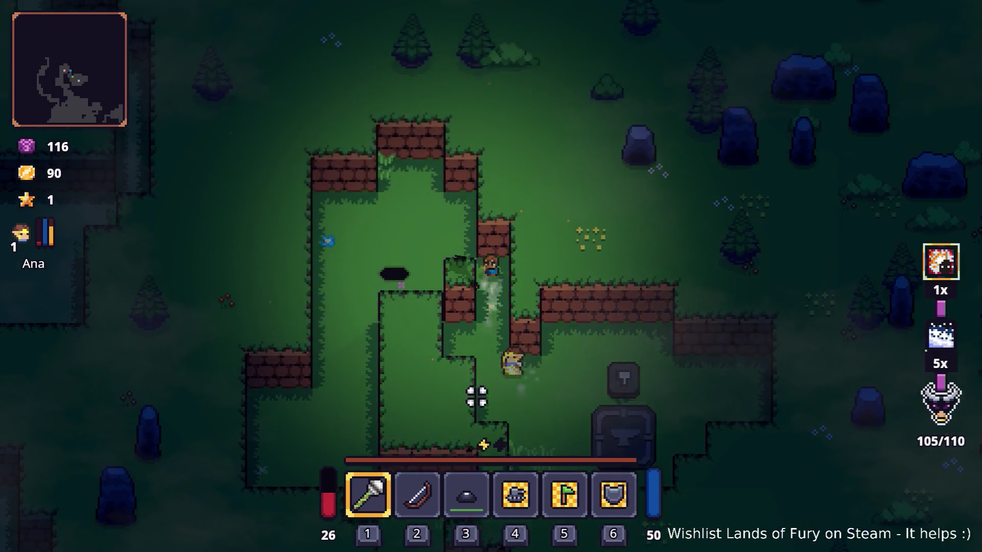
key("s")
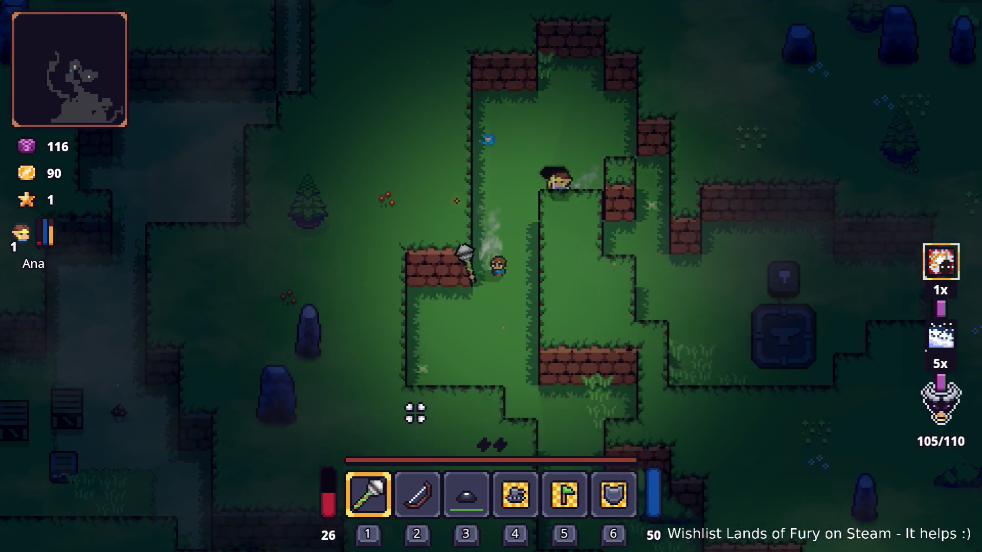
key("s")
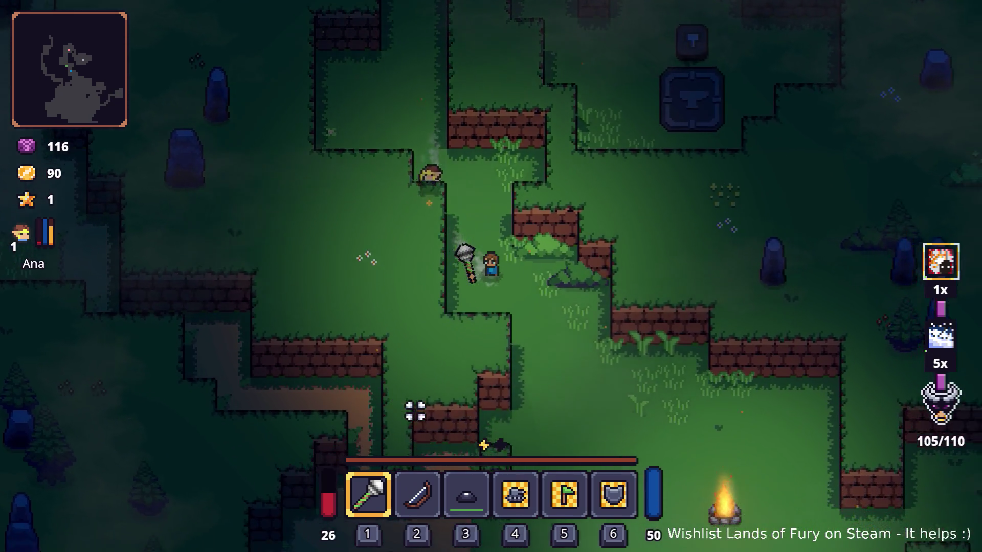
key("s")
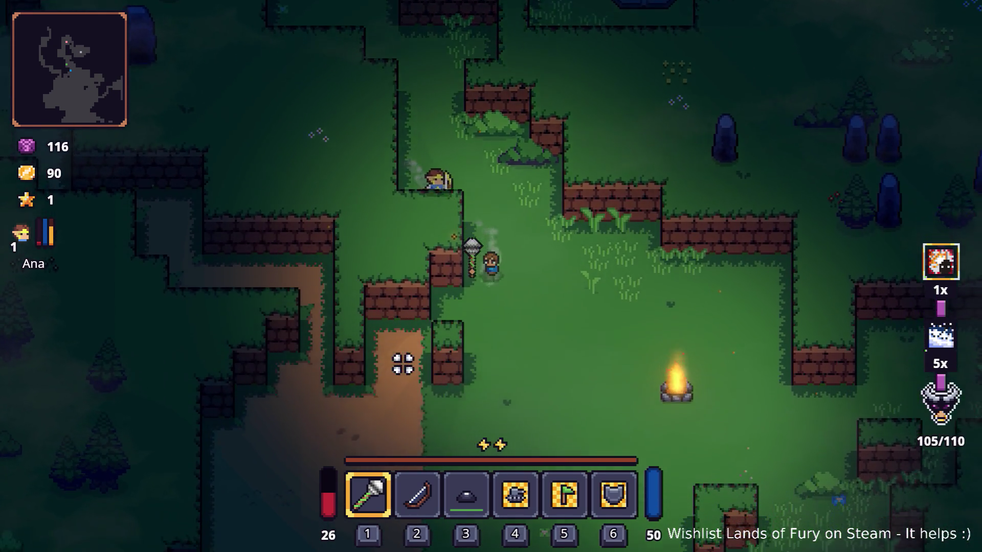
key("a")
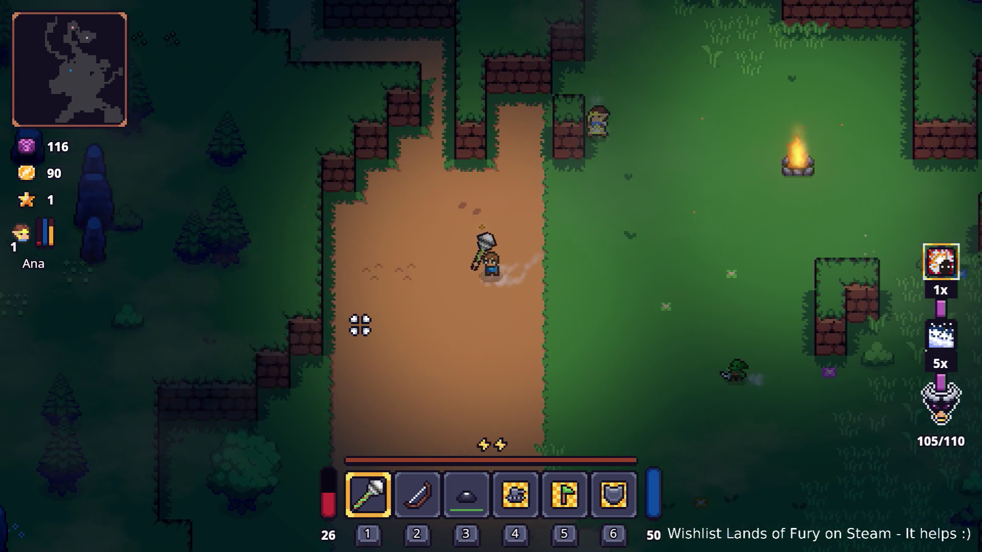
key("w")
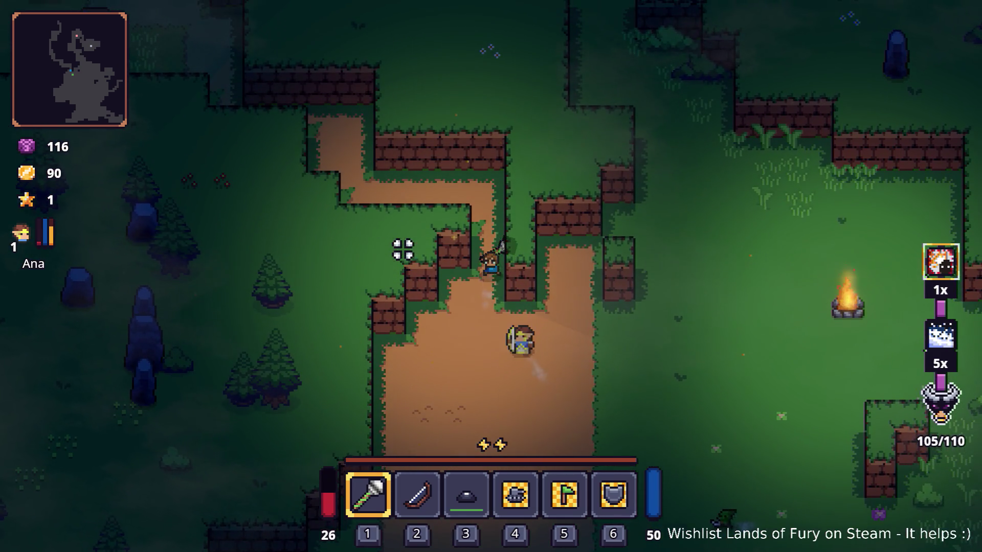
key("a")
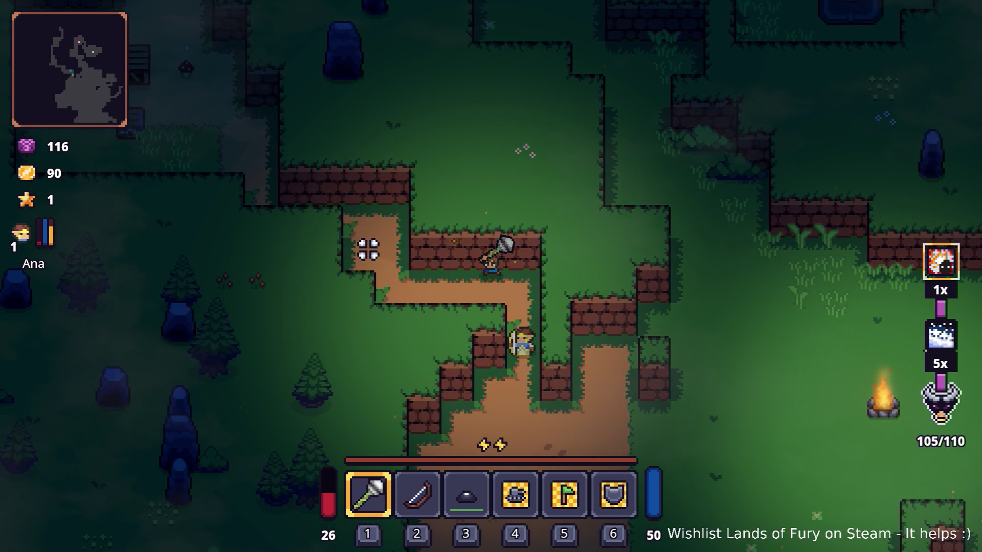
key("a")
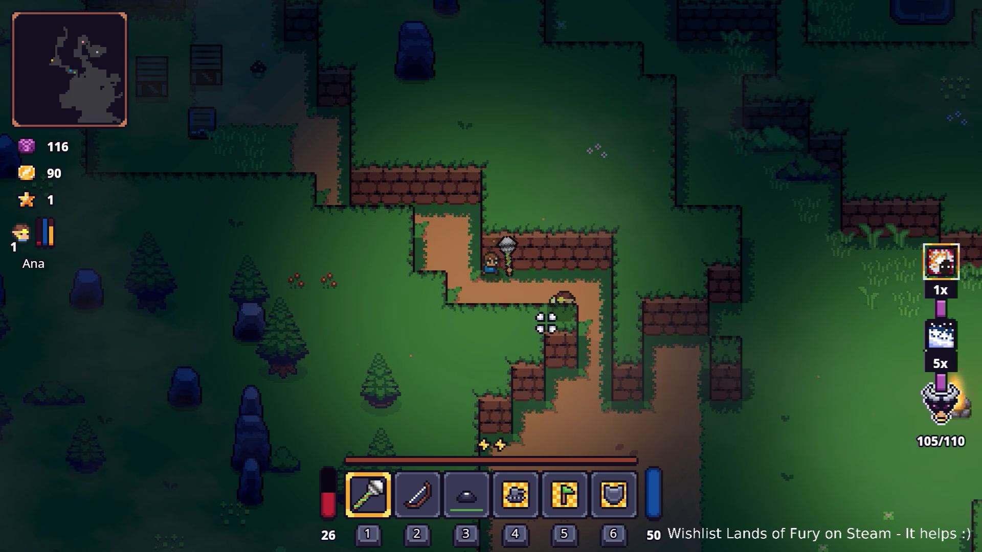
- Follow the path down-right and back up toward the goblin
key("s")
key("d")
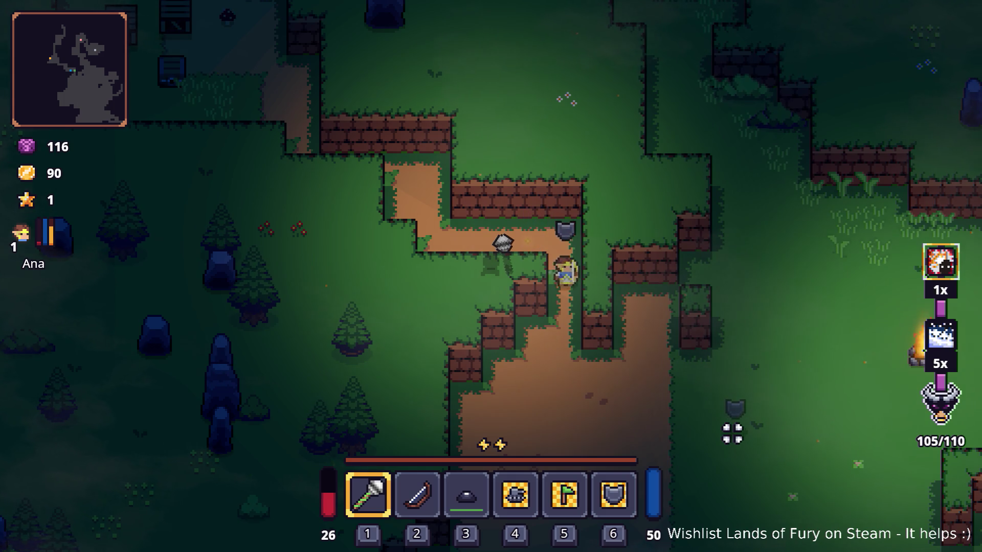
key("s")
key("d")
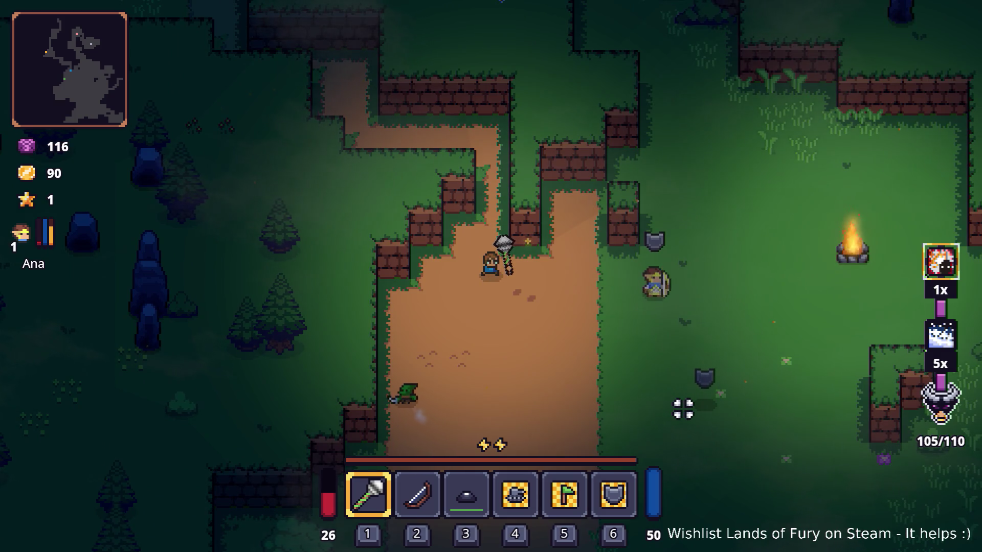
key("w")
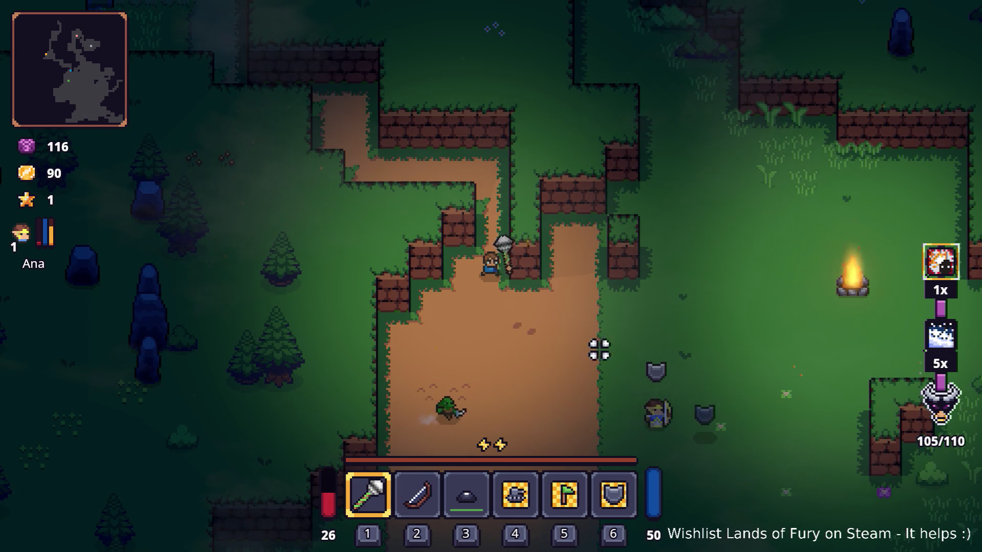
key("w")
key("a")
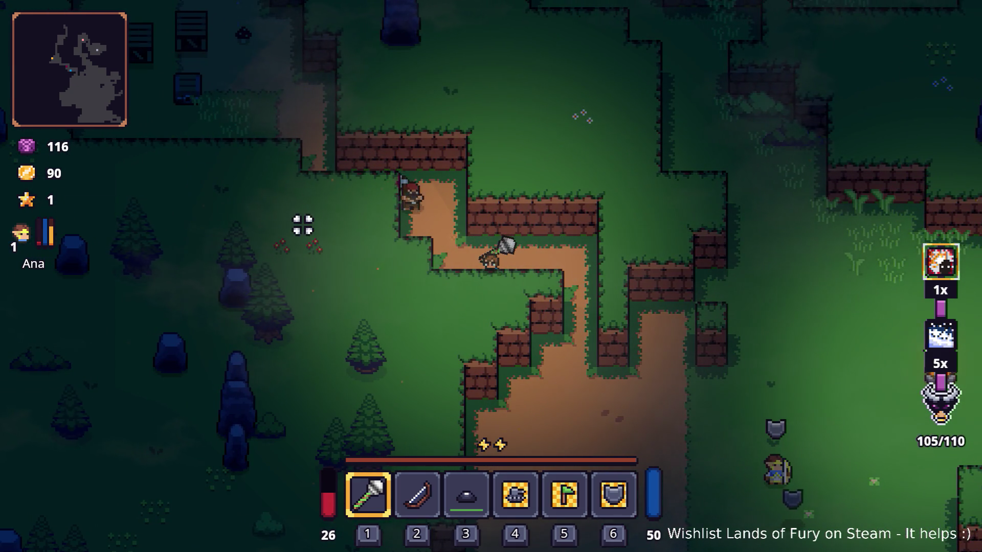
key("d")
key("s")
key("s")
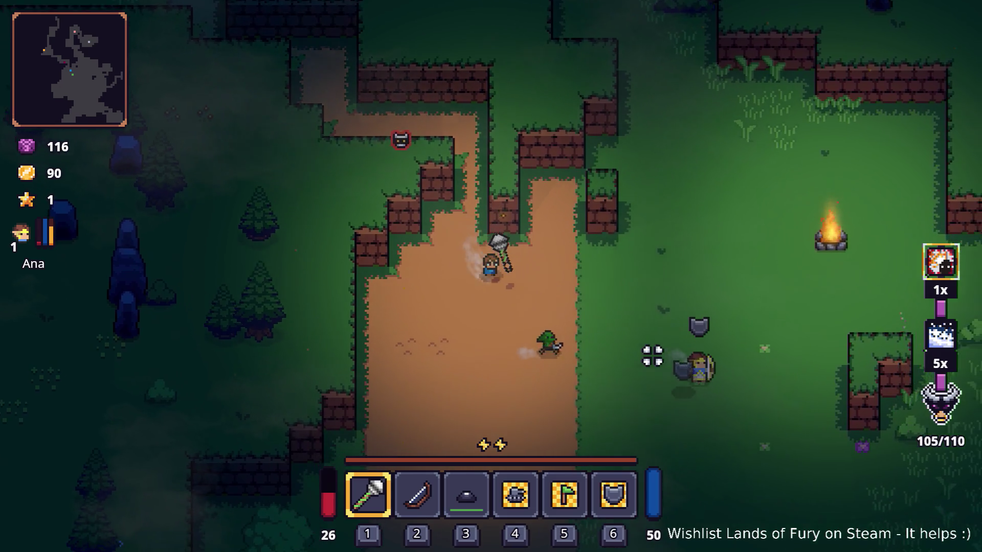
key("d")
key("d")
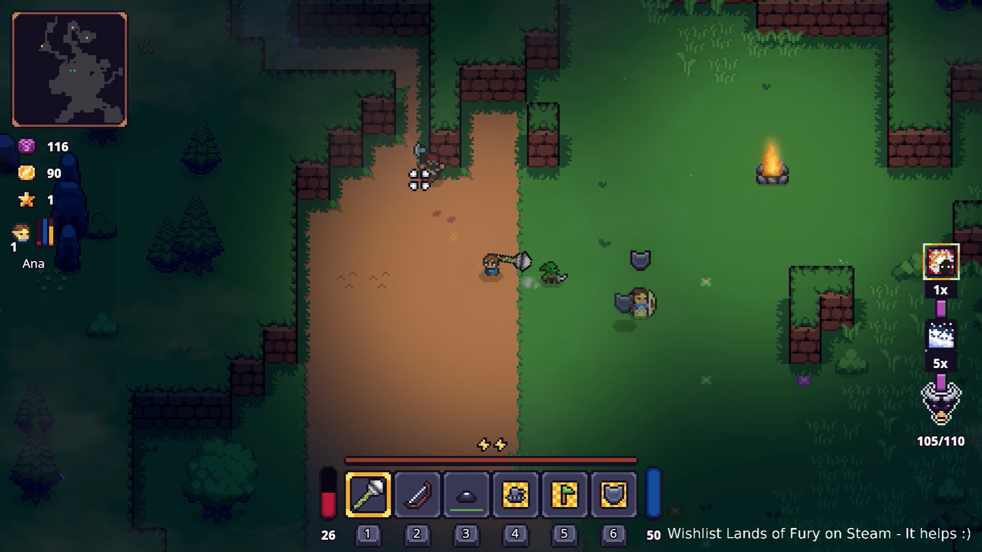
- Strike the goblin twice with the hammer and collect its gold
key("a")
key("w")
key("a")
left_click(490, 138)
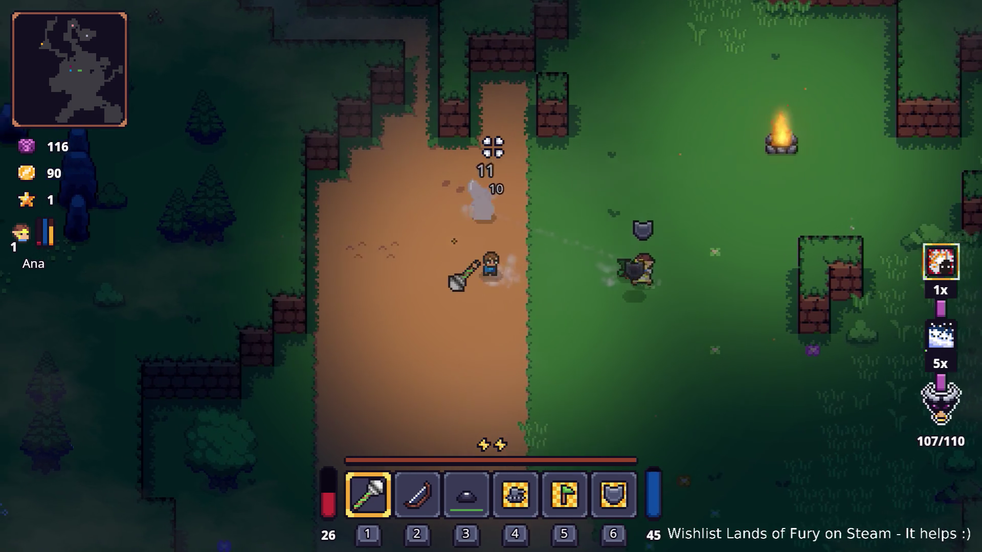
key("w")
left_click(581, 213)
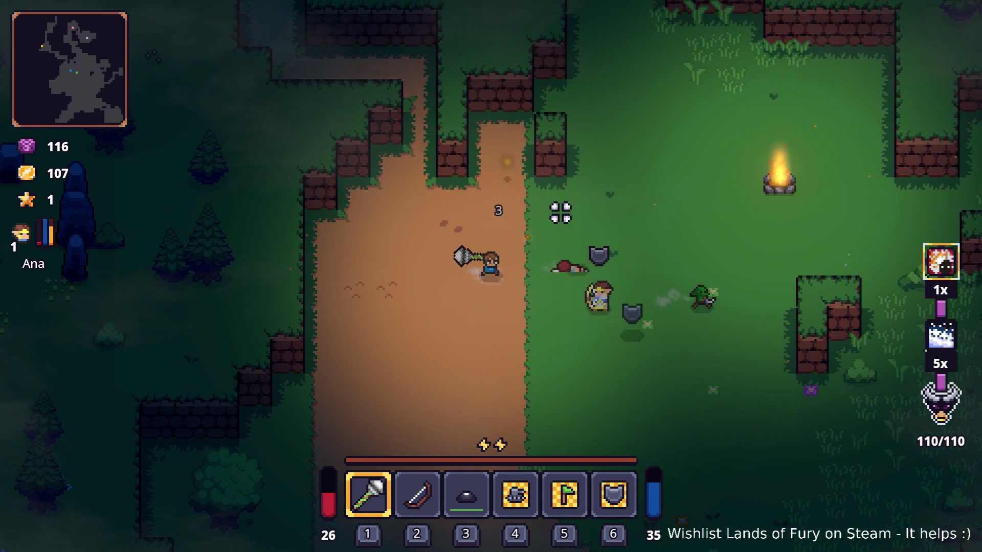
key("w")
key("a")
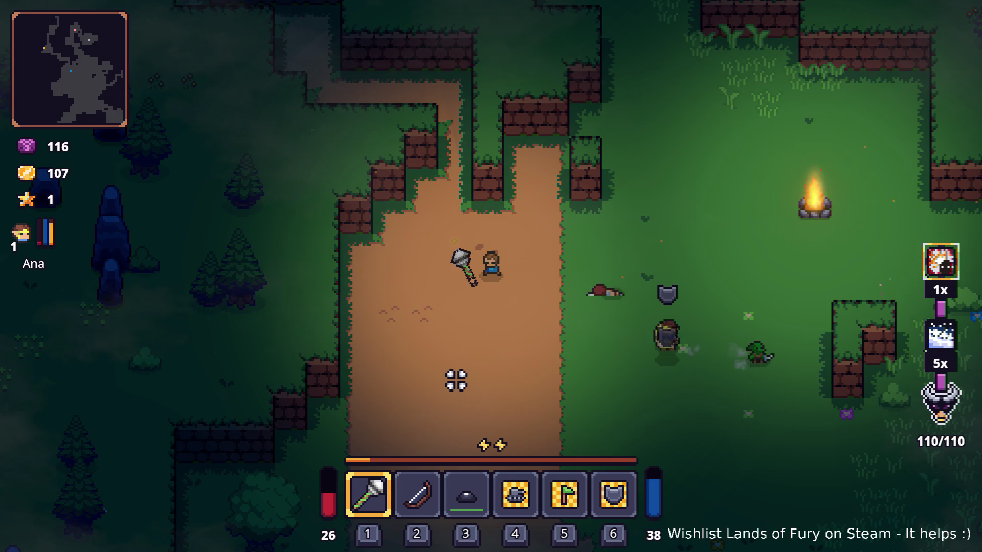
- Walk up toward the crates, switch to hotbar slot 2 and head back down toward the viking
key("w")
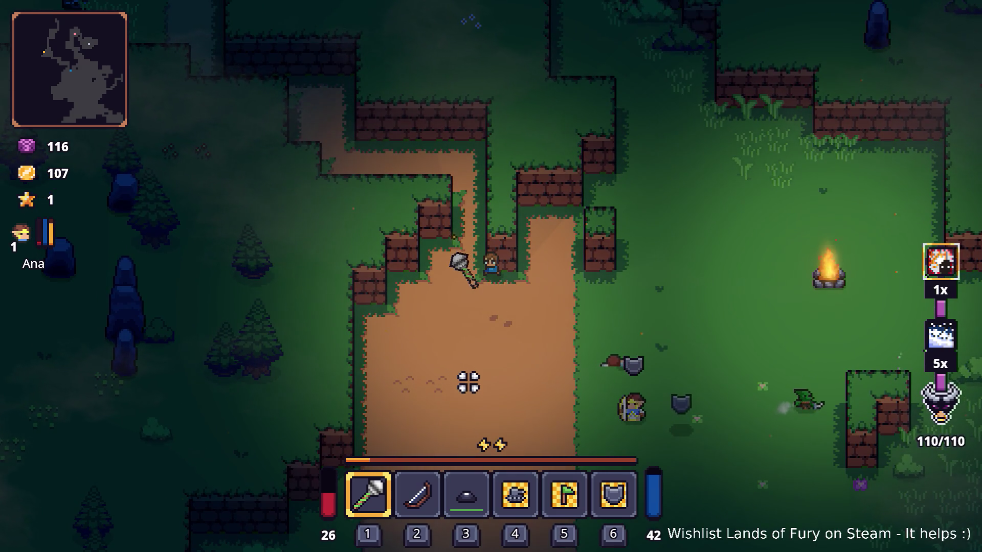
key("w")
key("a")
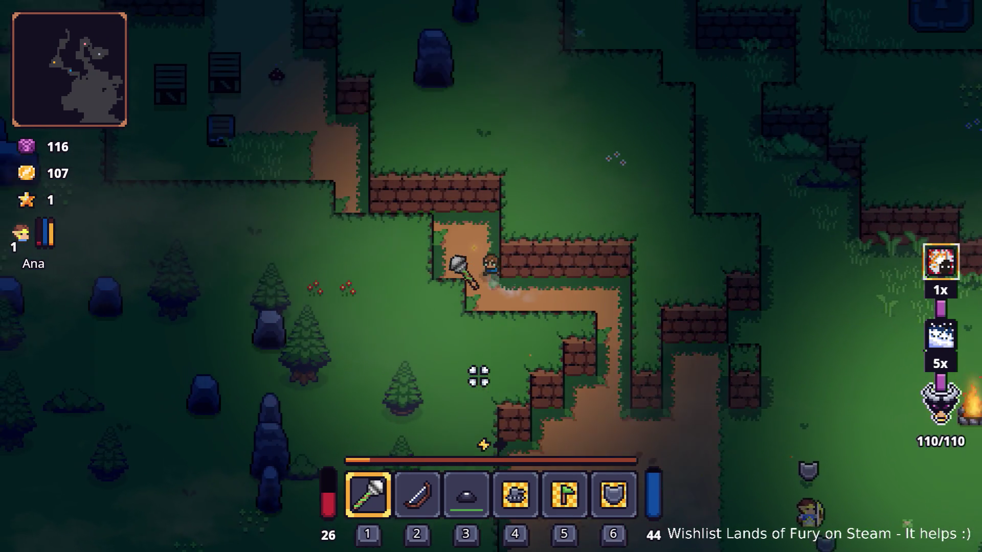
key("w")
key("a")
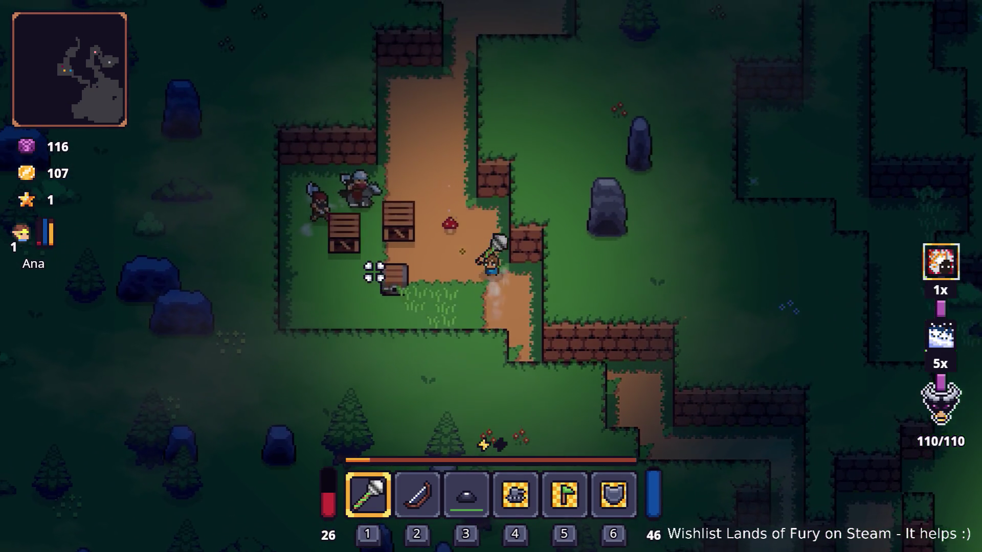
key("s")
key("d")
key("2")
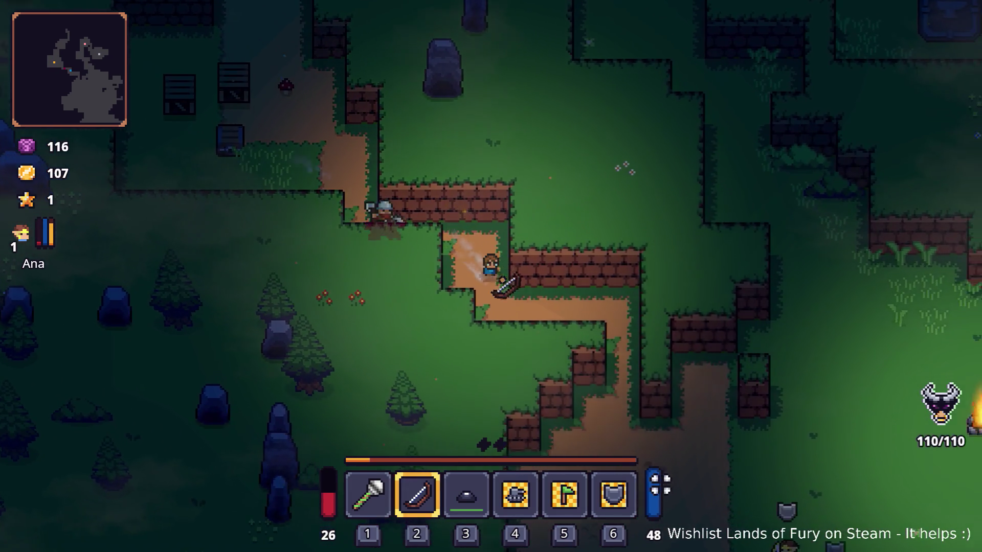
key("s")
key("d")
- Switch back to slot 1 and fight the axe-wielding viking on the path
key("s")
key("d")
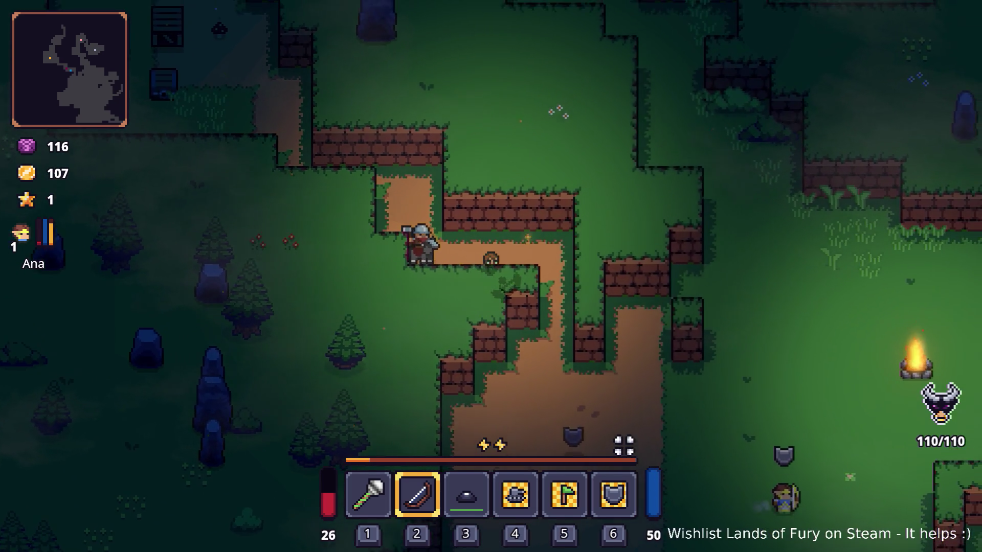
key("1")
key("s")
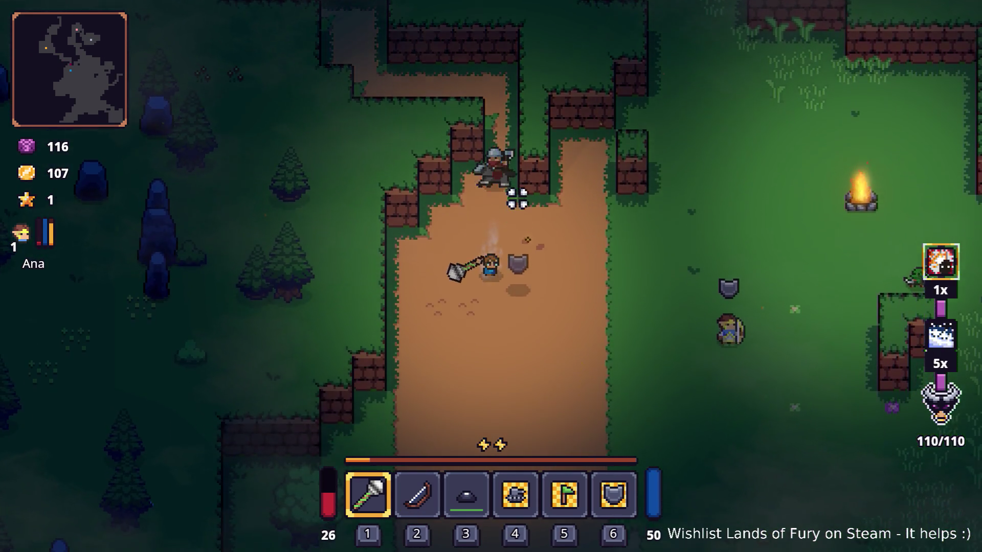
key("a")
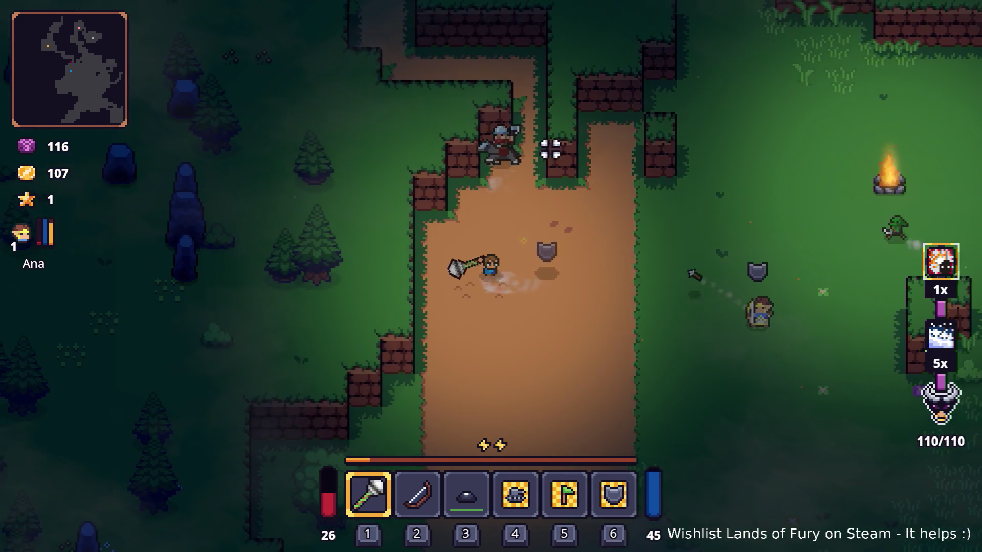
key("w")
key("d")
left_click(512, 165)
key("d")
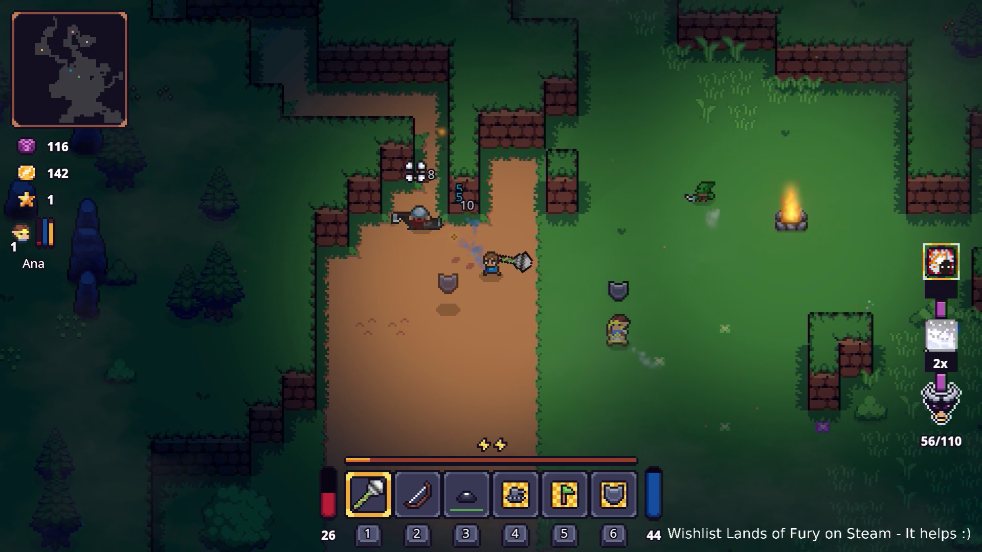
- Head north through the dirt corridor and kill the enemy beside the chest
key("a")
key("w")
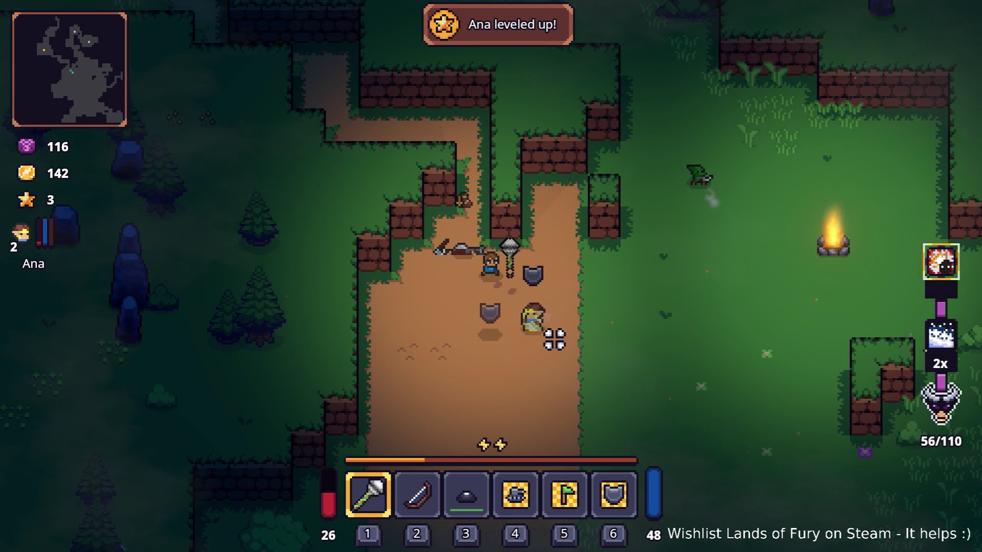
key("w")
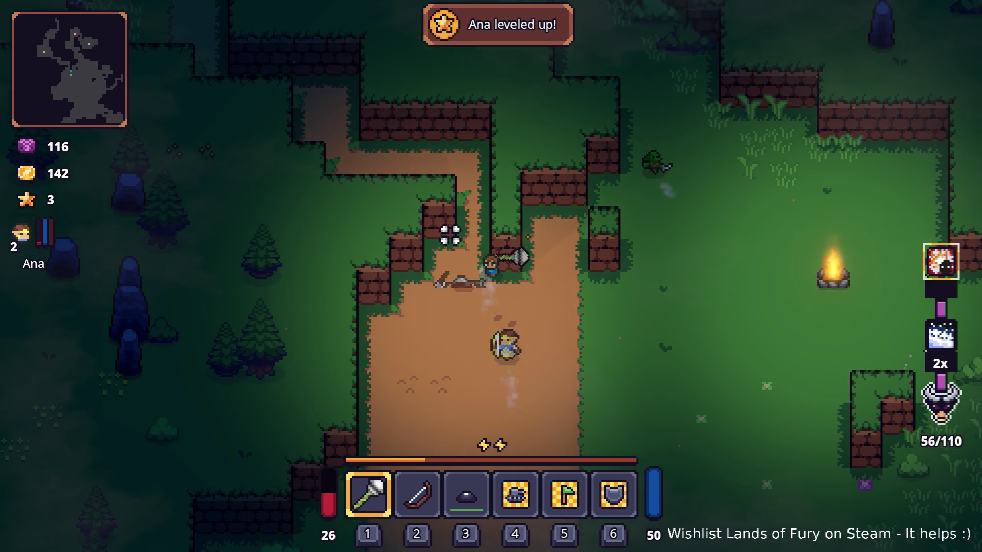
key("a")
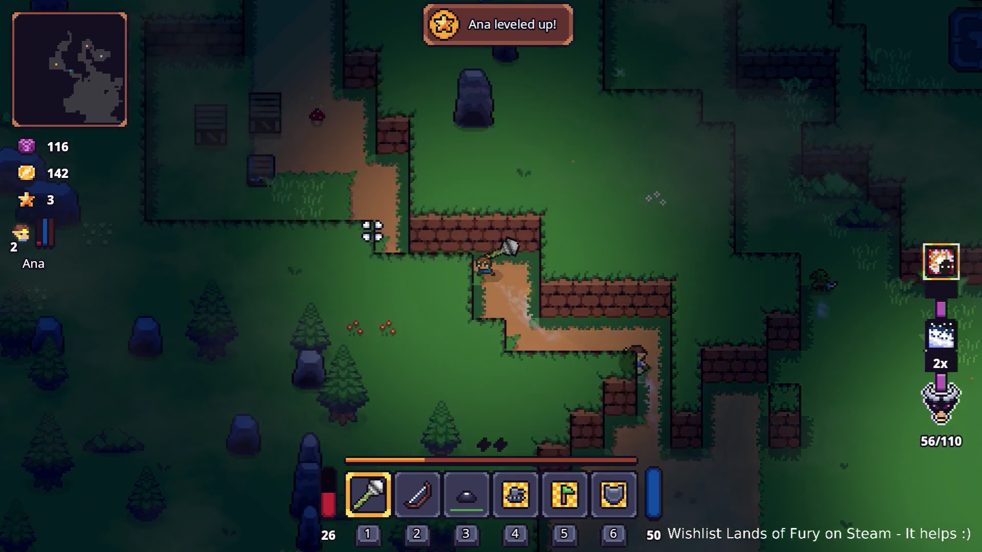
key("w")
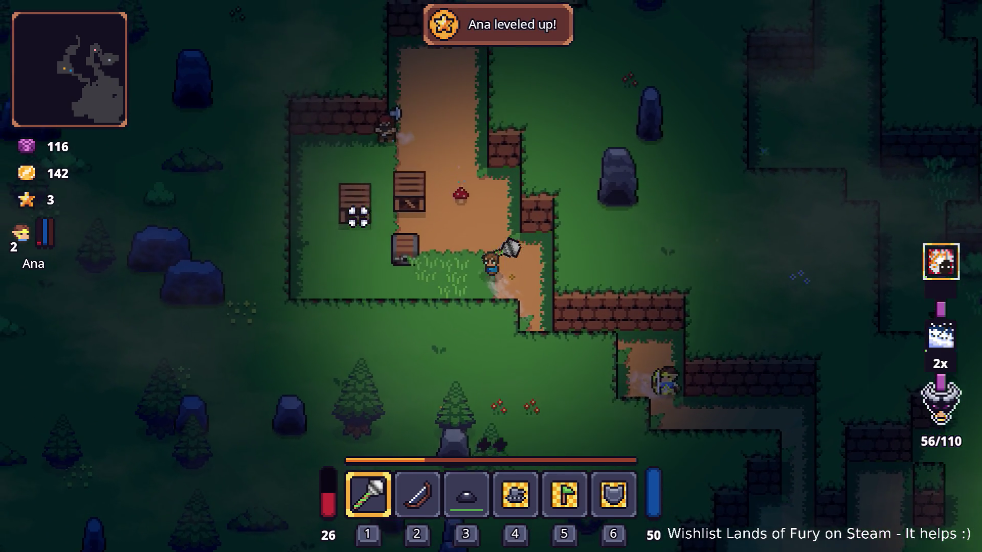
key("w")
key("a")
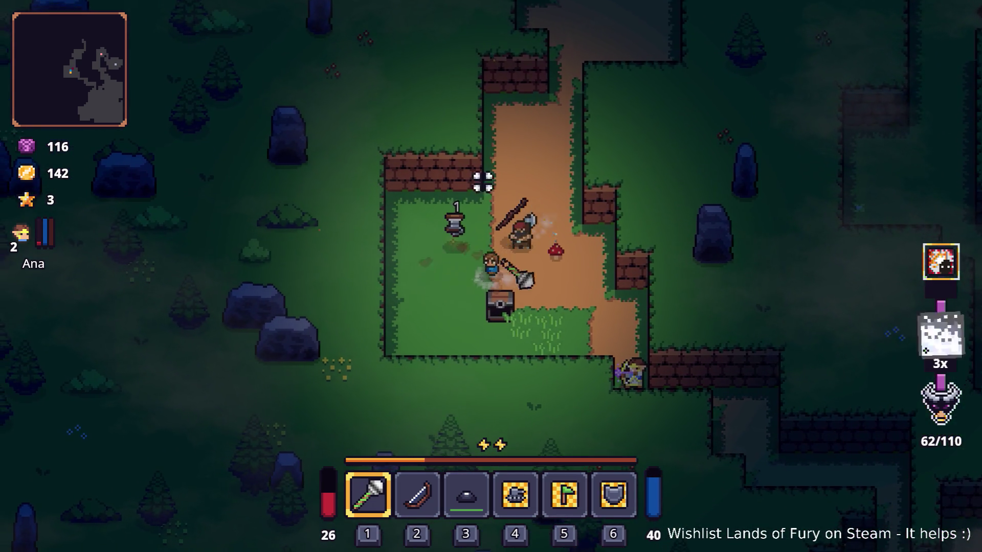
key("w")
key("d")
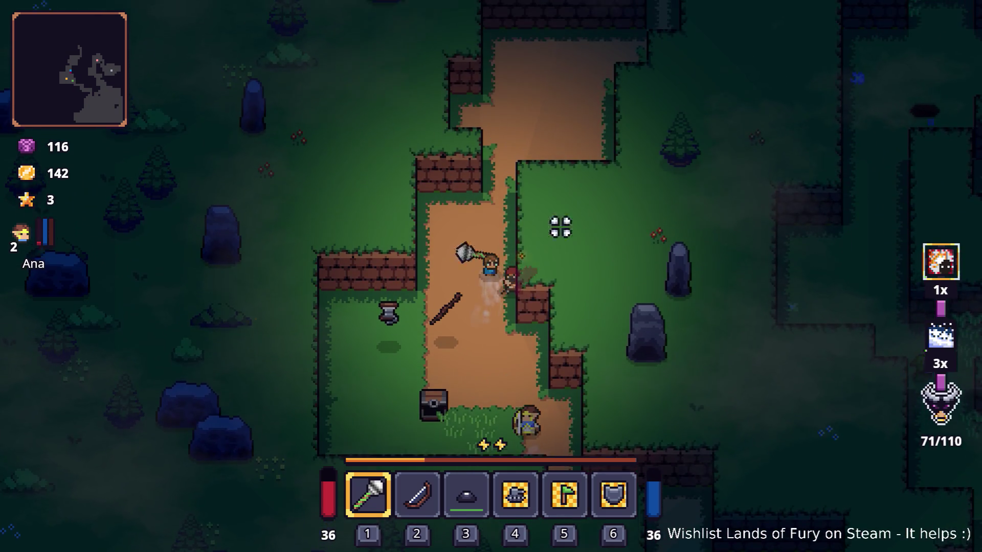
left_click(552, 299)
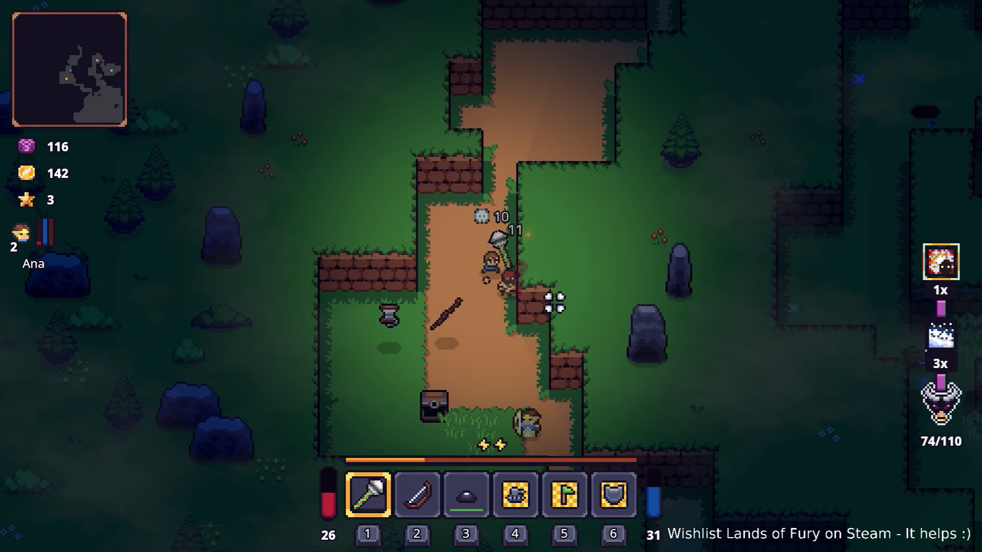
key("w")
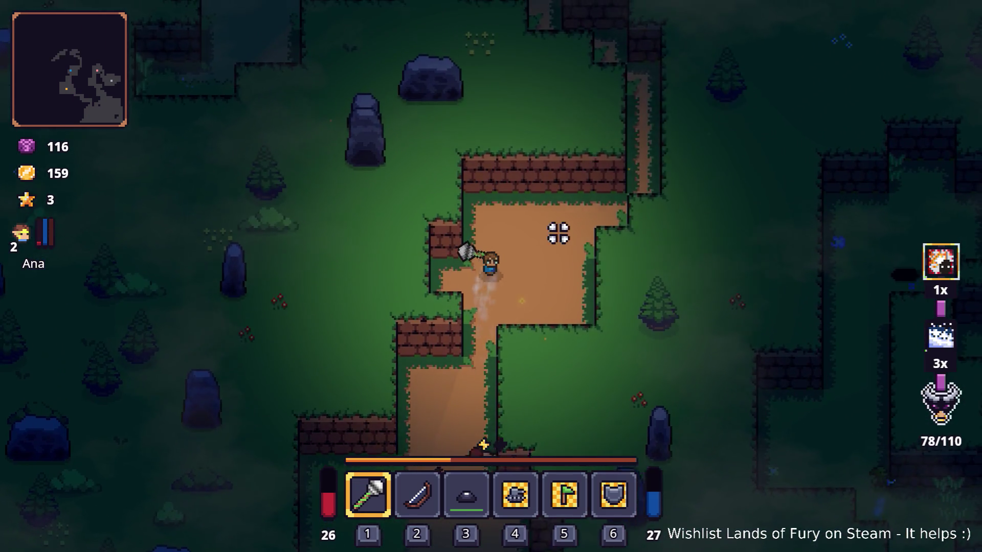
- Explore the narrow path north-east, then west and south into the dirt area
key("w")
key("d")
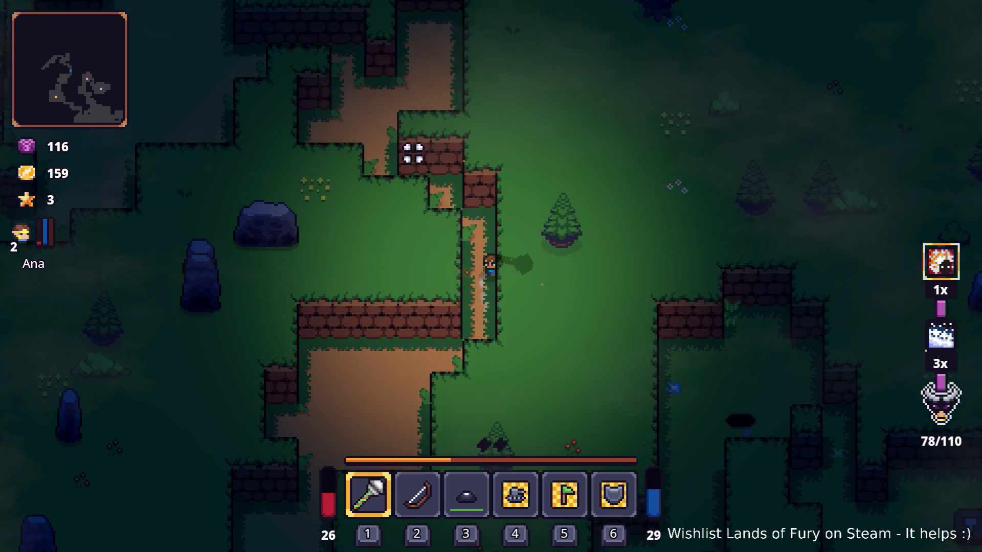
key("w")
key("a")
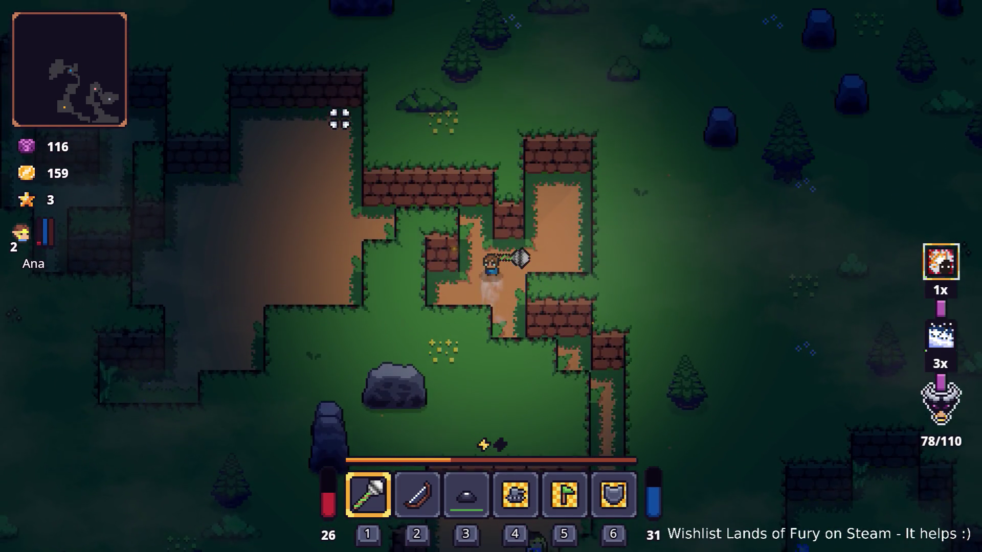
key("a")
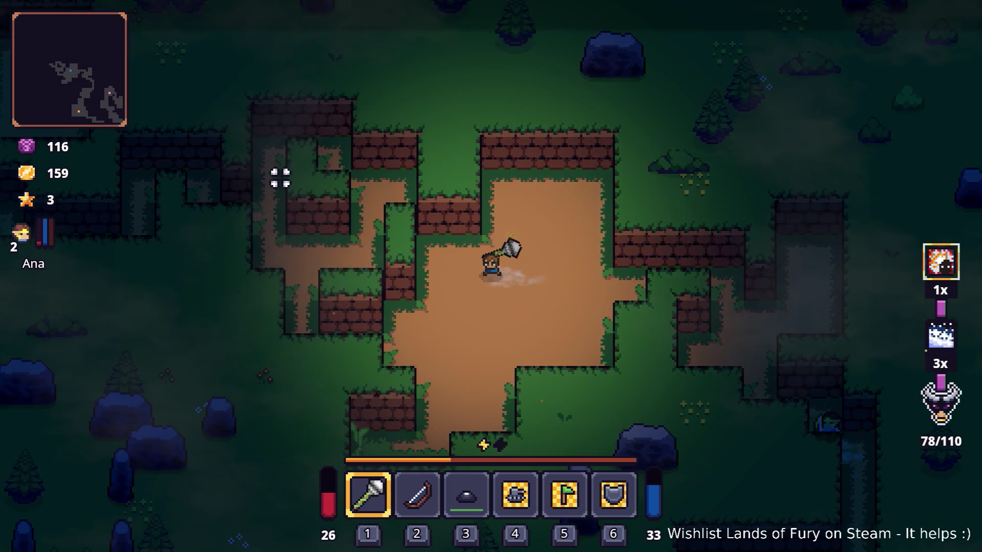
key("a")
key("s")
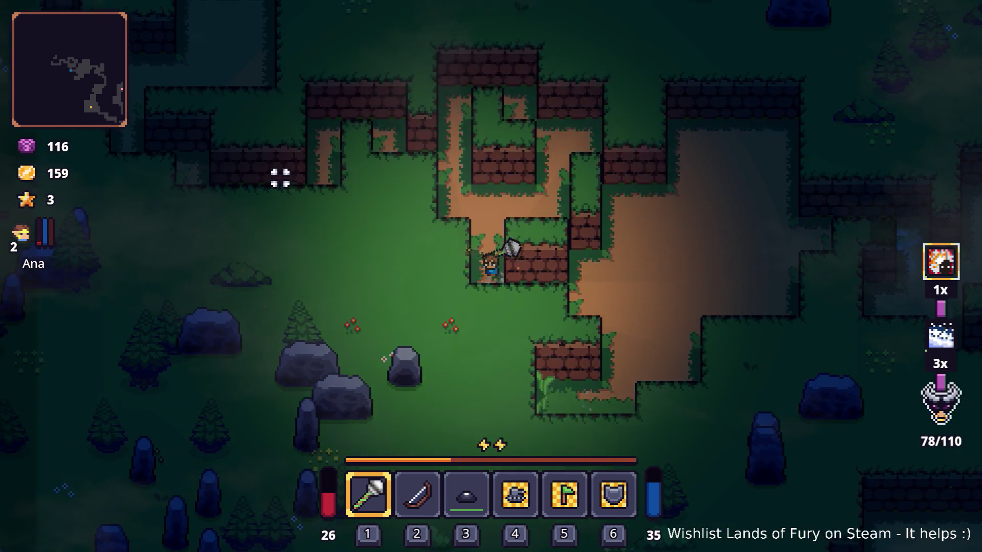
key("w")
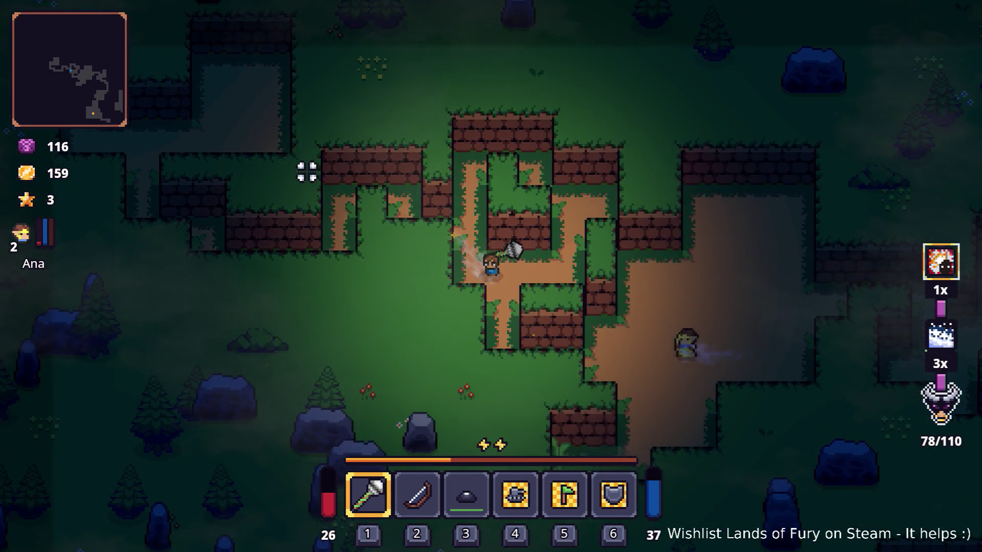
key("s")
key("d")
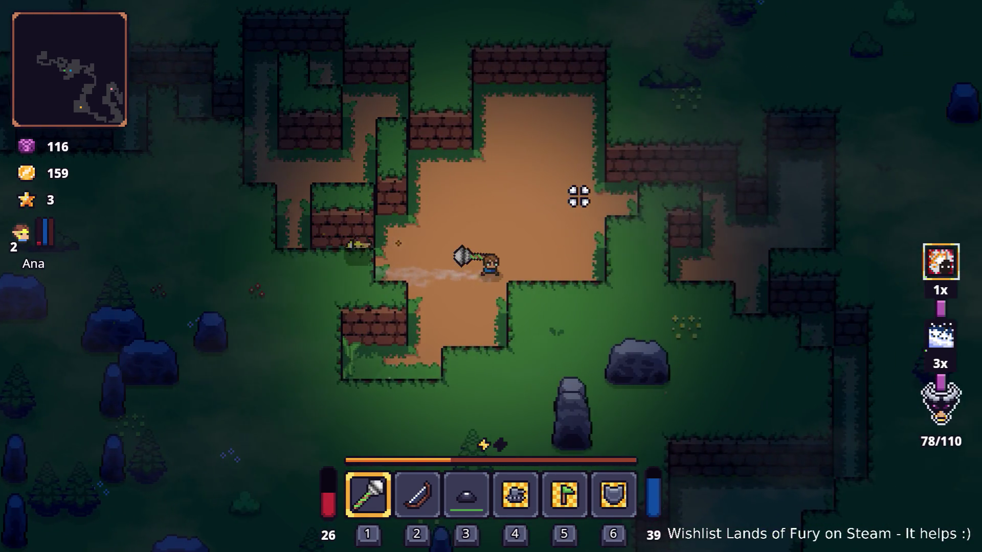
- Roam the brick-walled dirt corridors to the east and south
key("d")
key("w")
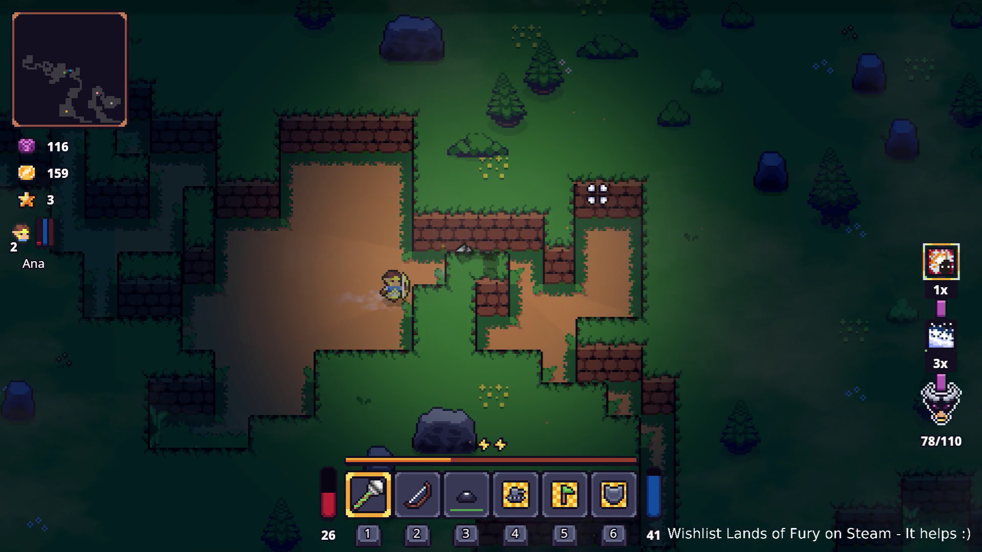
key("d")
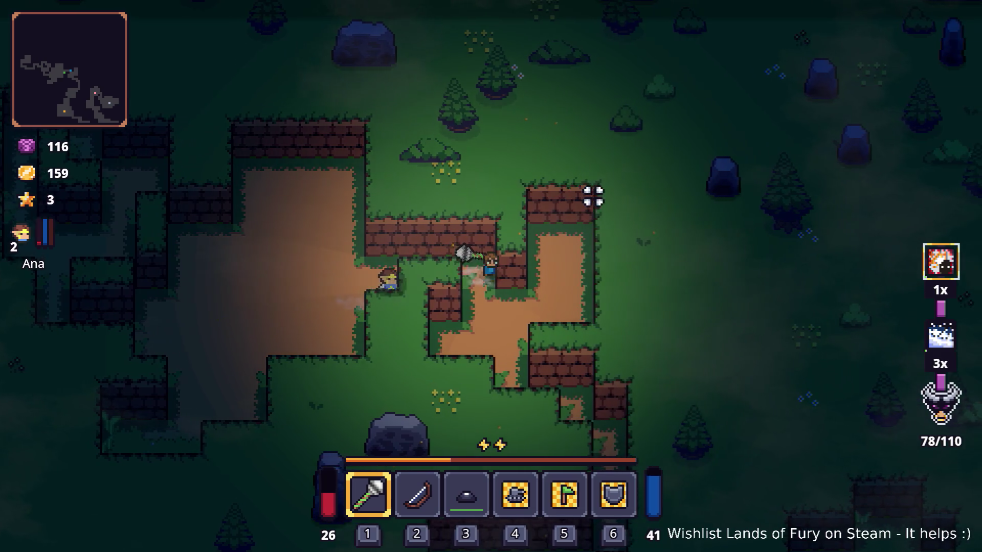
key("s")
key("w")
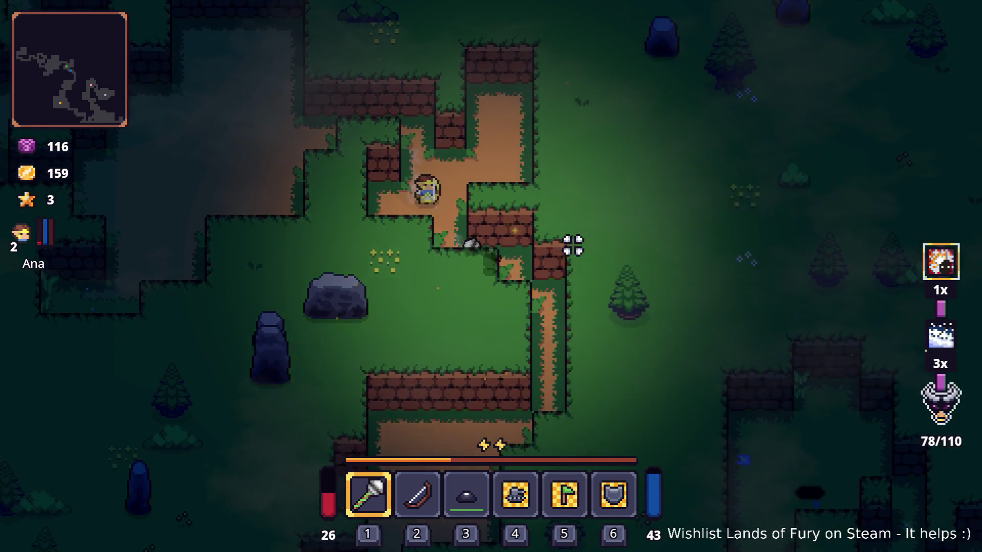
key("d")
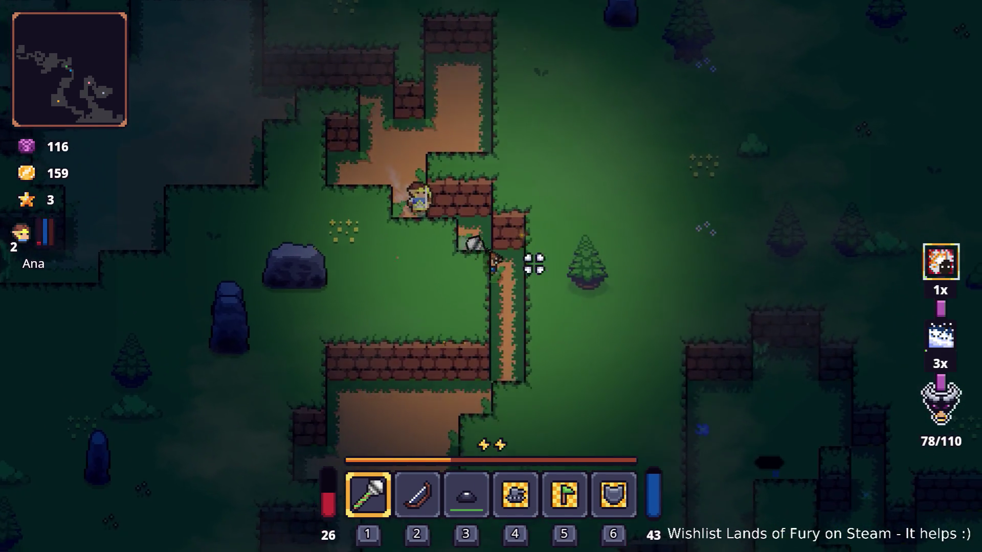
key("s")
key("a")
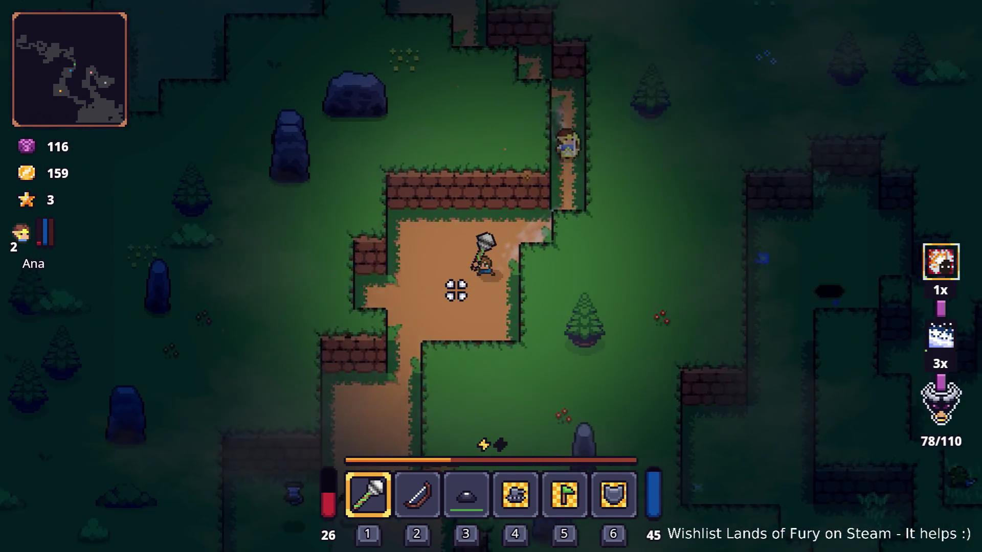
- Walk south-east down the dirt corridor past the chest and campfire onto the grass
key("s")
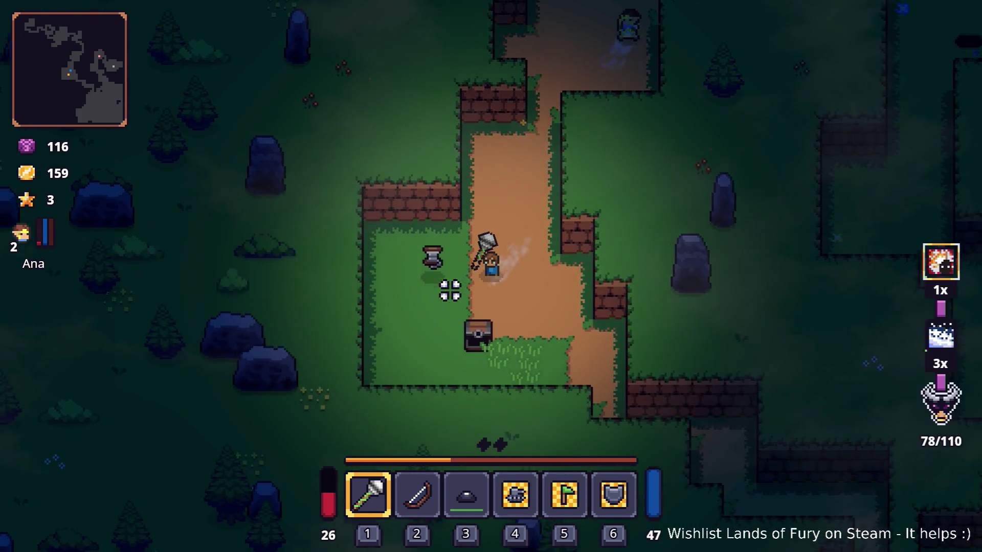
key("a")
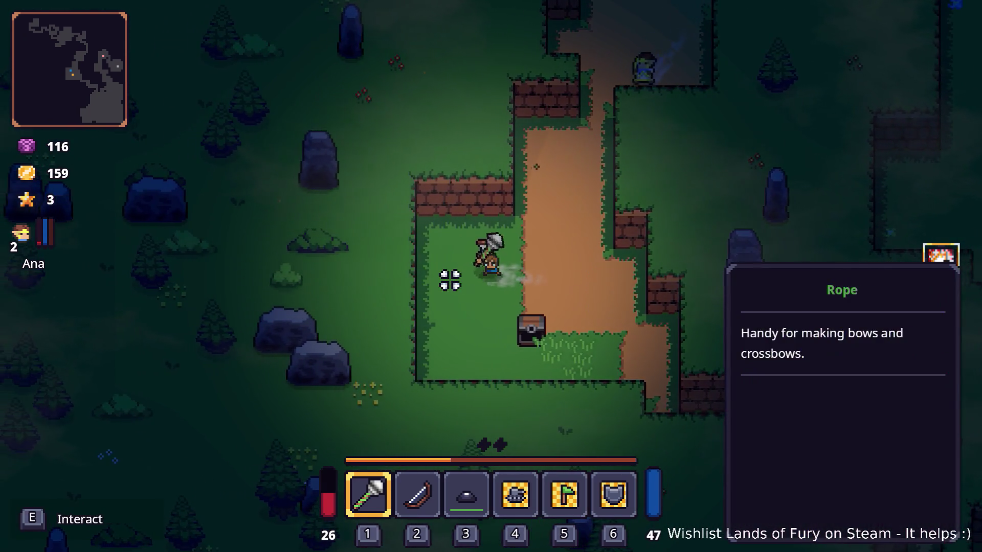
key("s")
key("d")
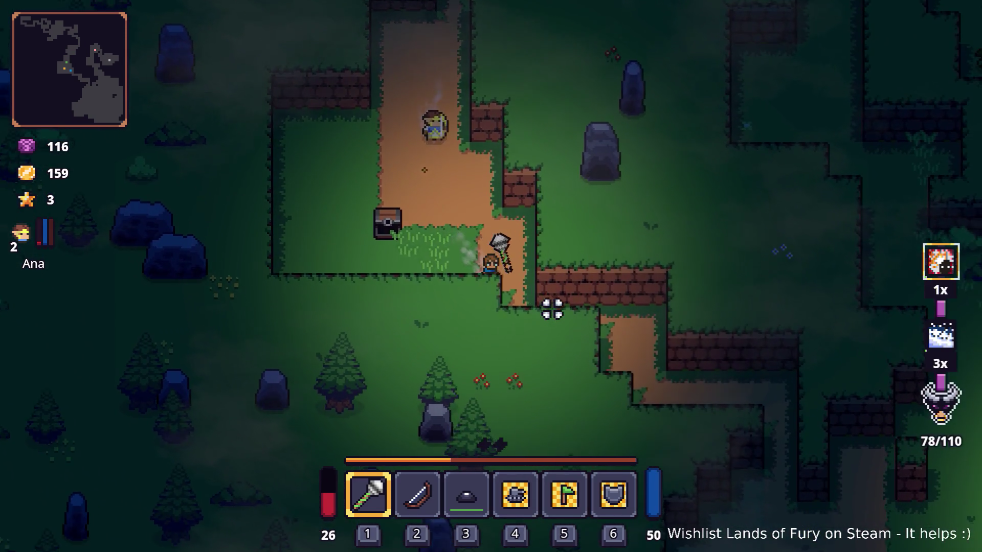
key("d")
key("s")
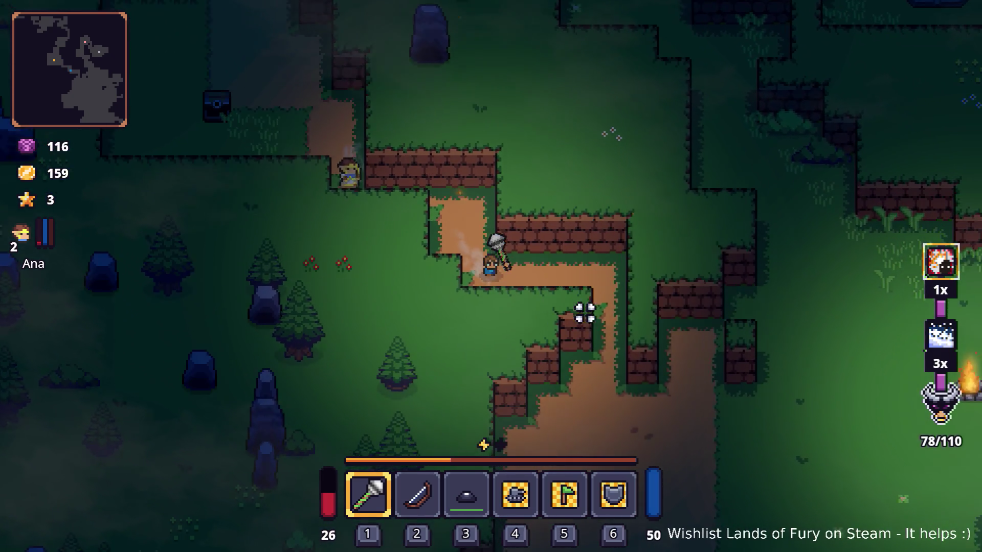
key("d")
key("s")
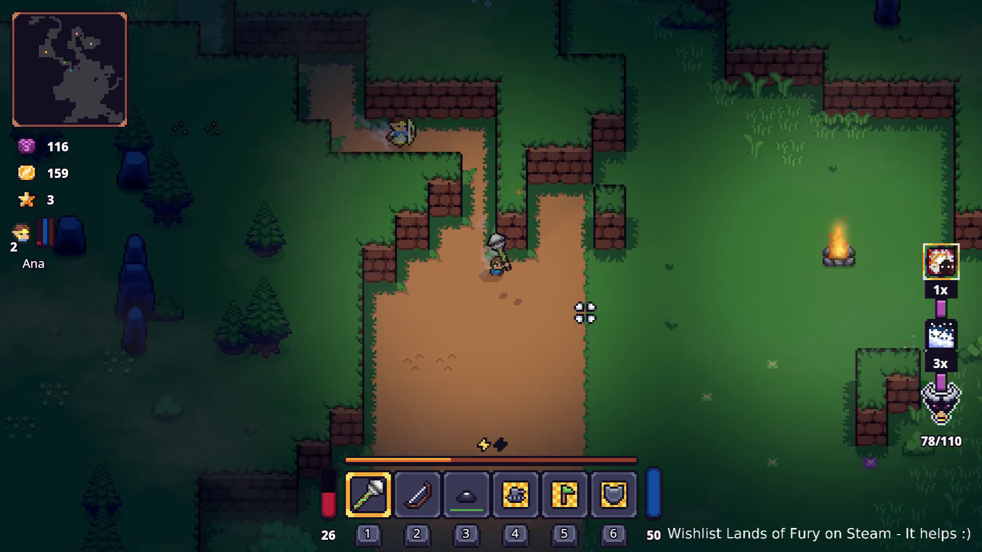
key("s")
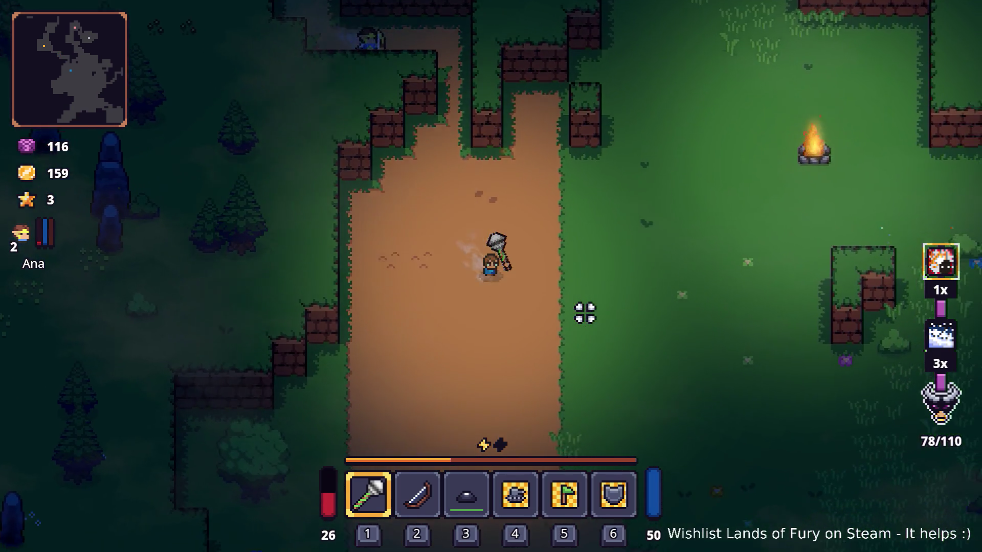
key("d")
key("s")
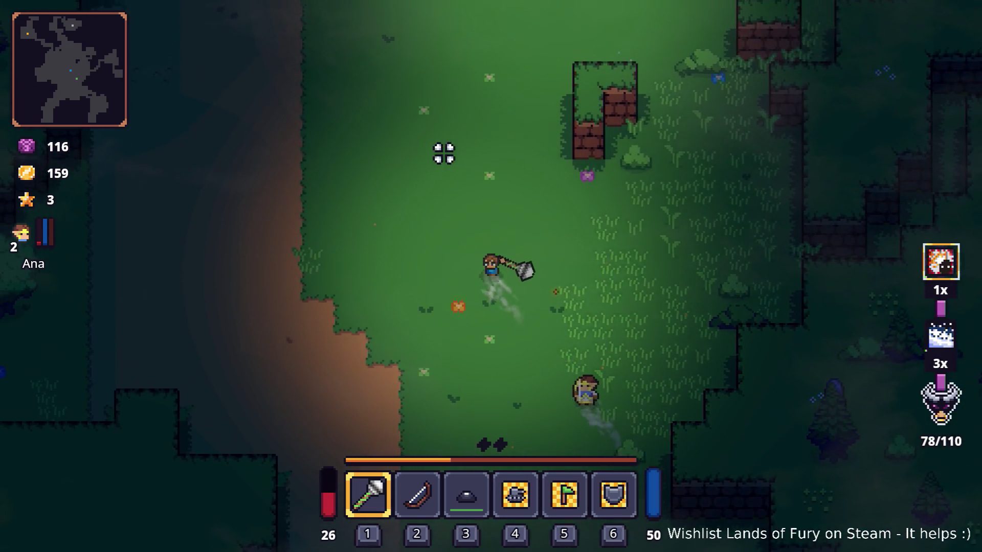
key("d")
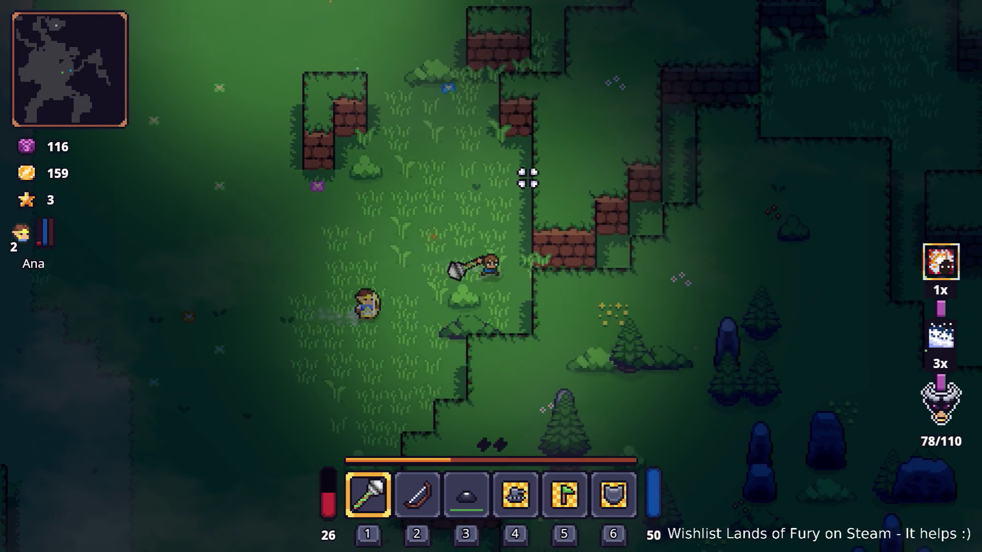
- Skirt the walls west and south through the forest, briefly cycling weapons and swinging once
key("w")
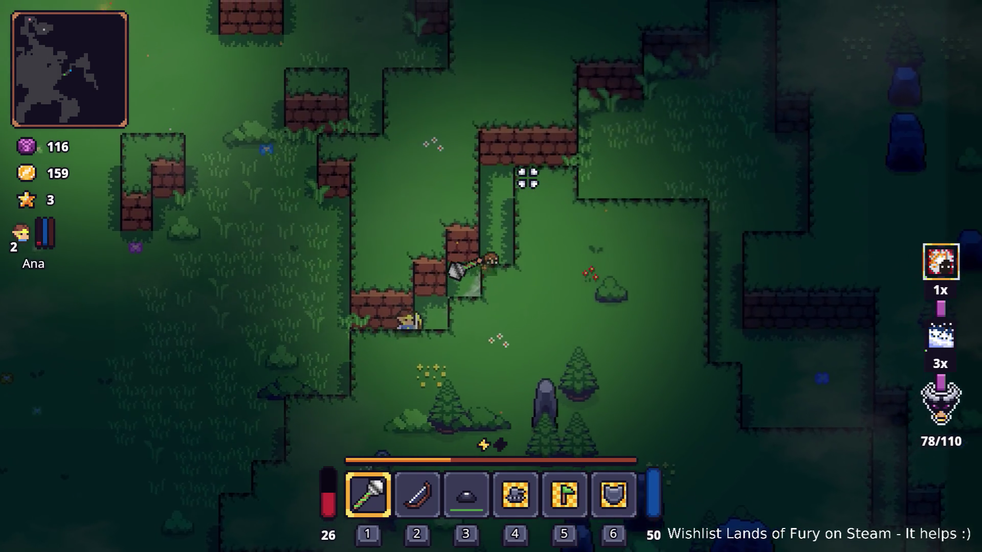
key("a")
key("s")
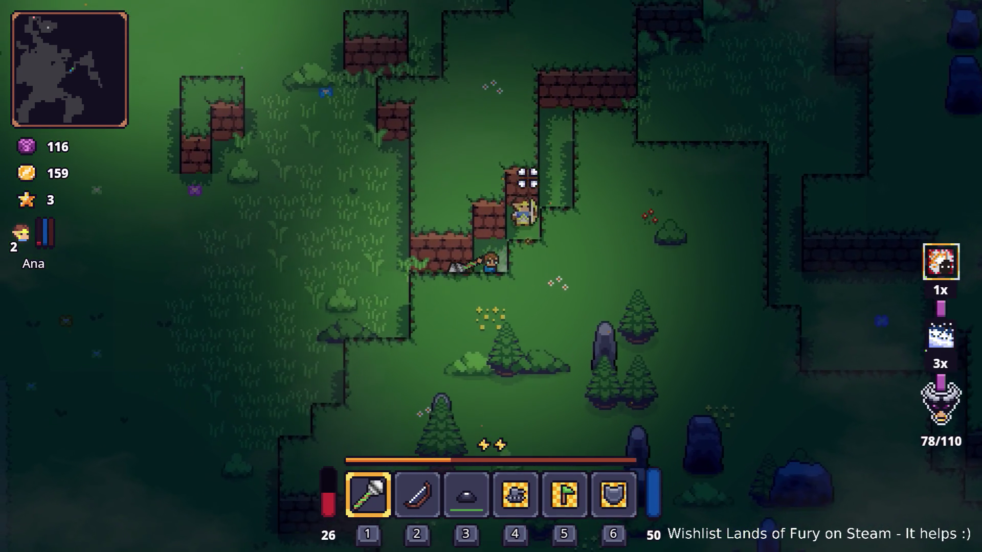
key("a")
key("w")
key("2")
key("1")
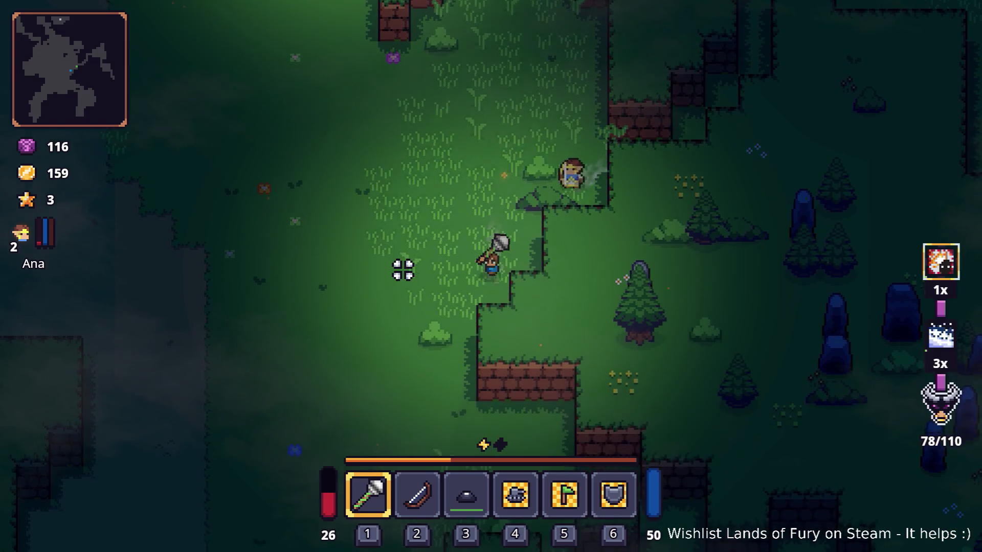
key("s")
key("d")
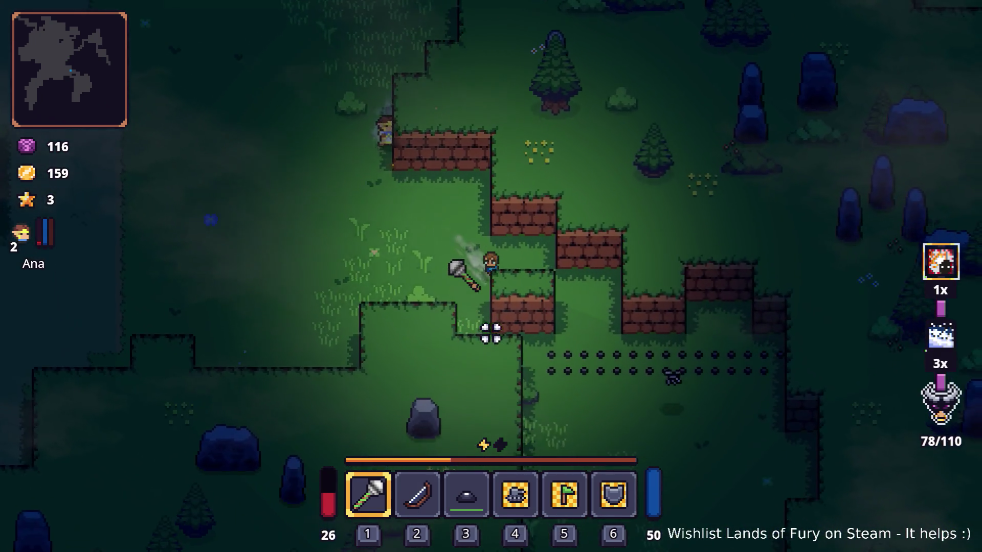
key("s")
key("d")
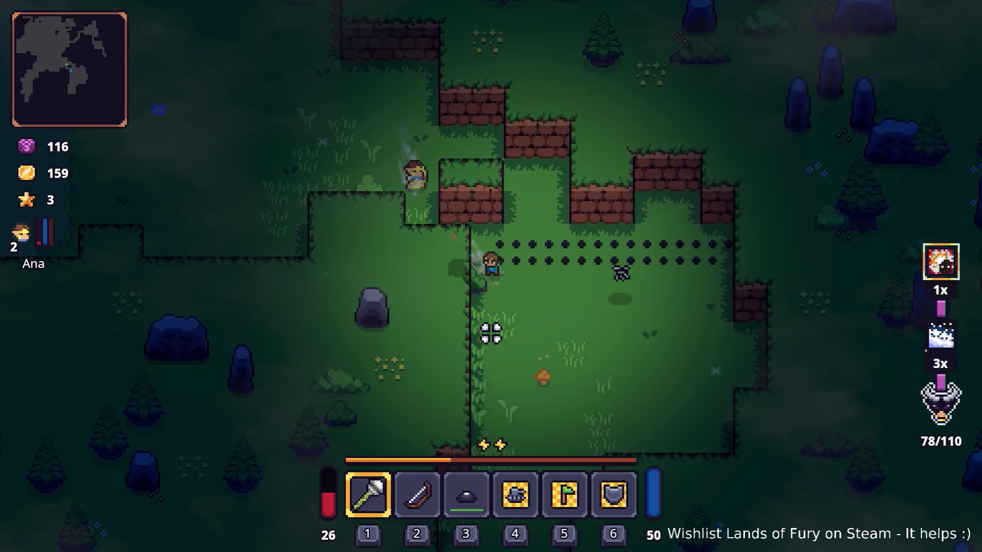
key("s")
left_click(491, 332)
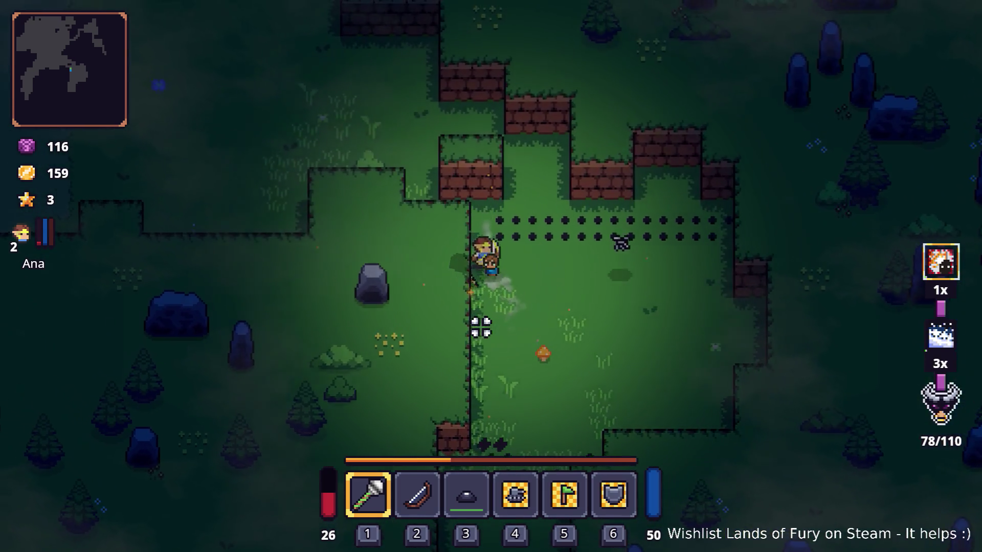
- Head north past the campfire to the entrance and enter the Lesser Didra Cavern
key("w")
key("a")
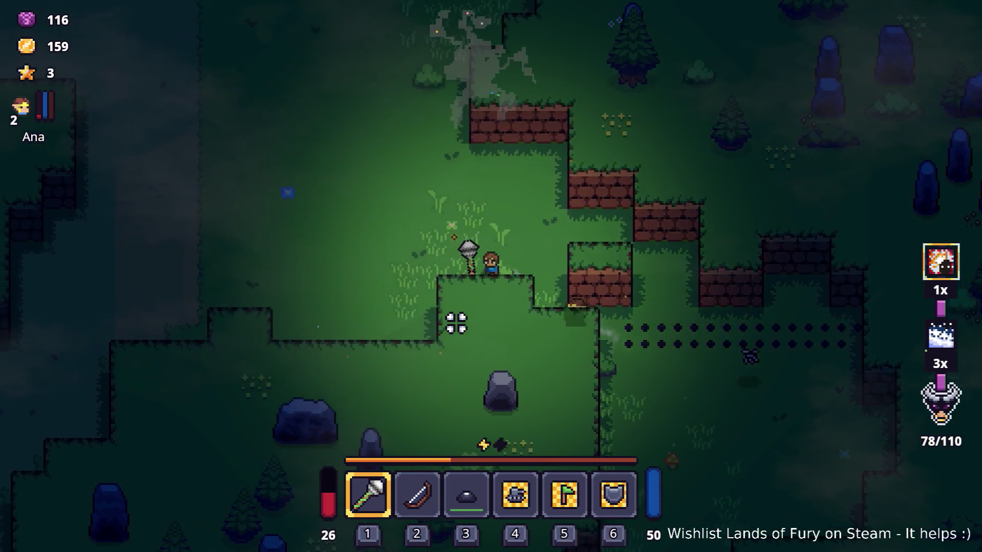
key("a")
key("w")
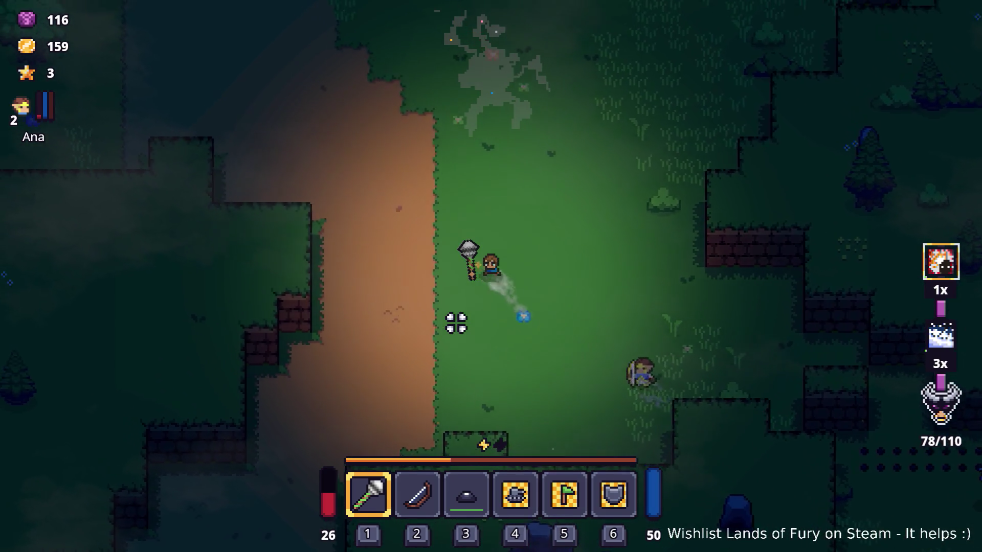
key("s")
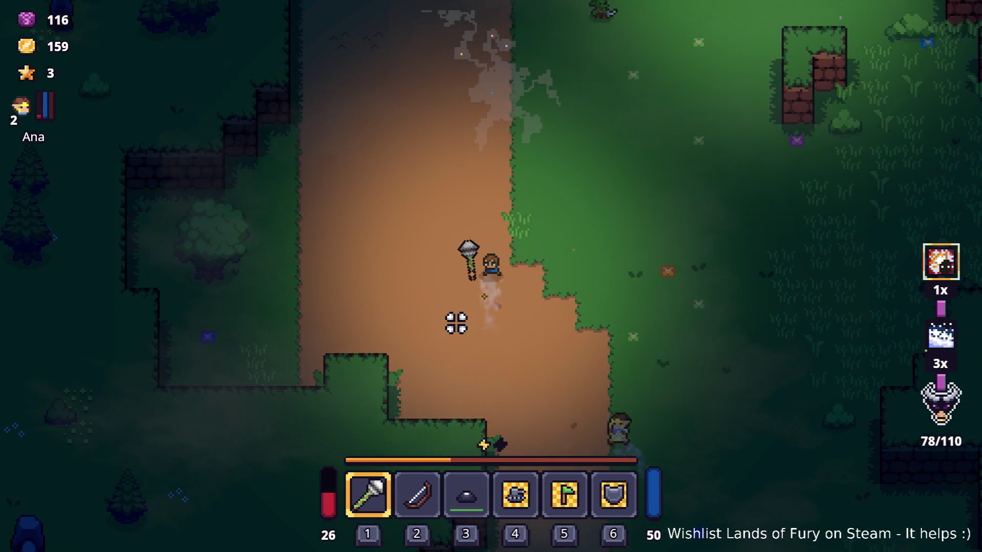
key("w")
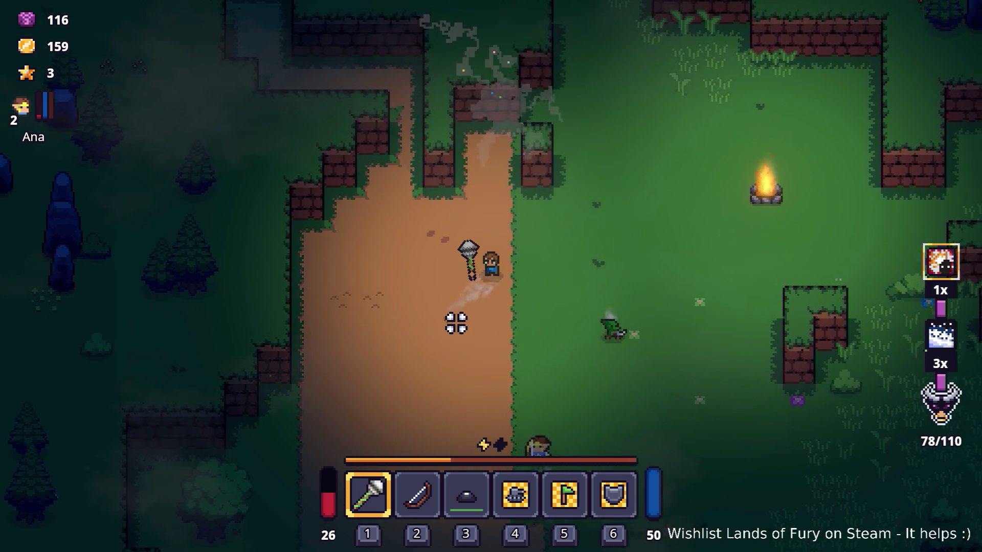
key("w")
key("d")
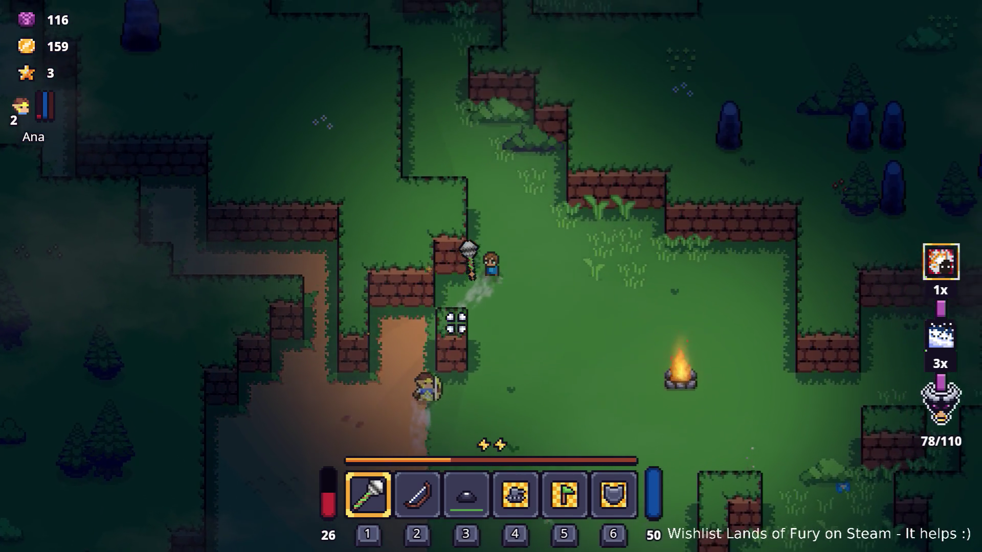
key("w")
key("m")
key("a")
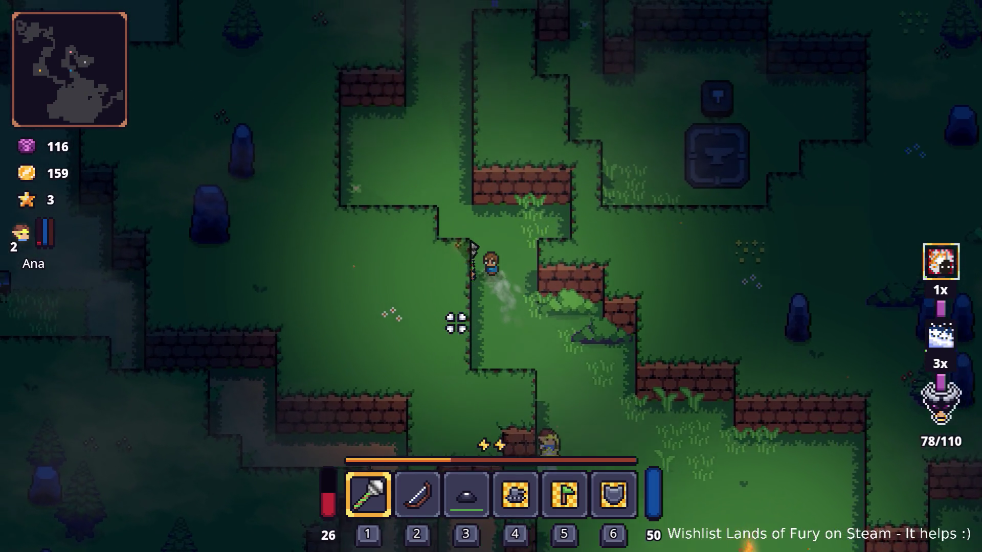
key("w")
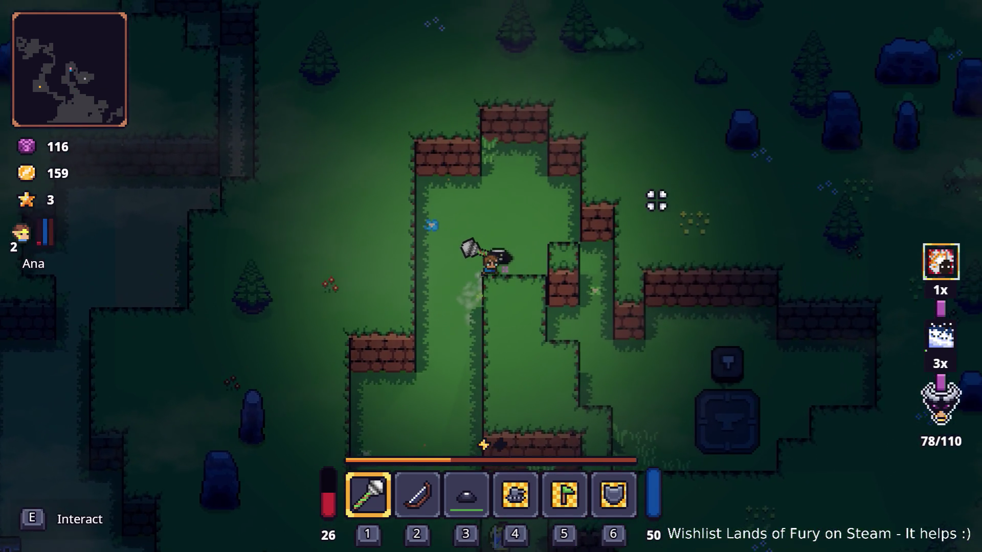
key("e")
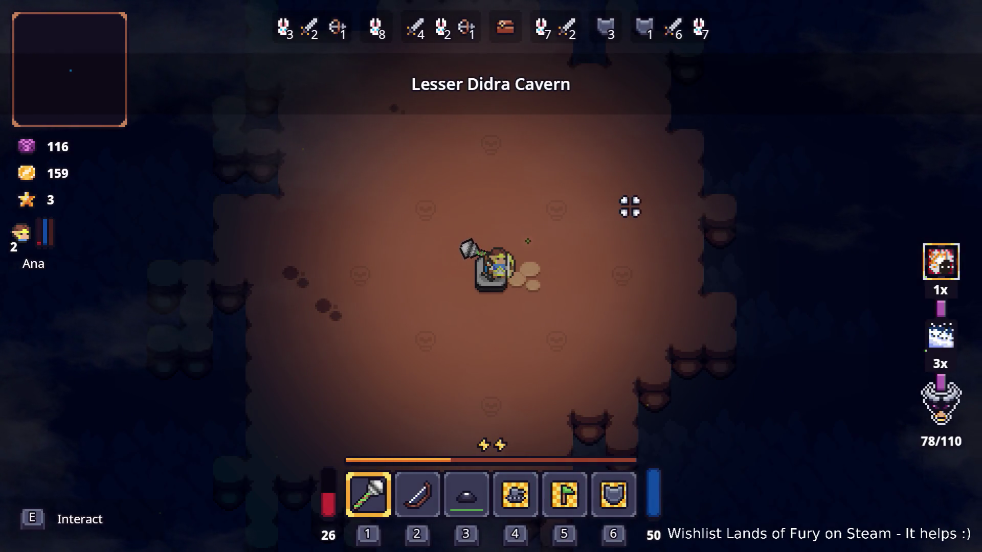
- Cross the cavern from the entrance stone and step onto the wave-start stone block
key("w")
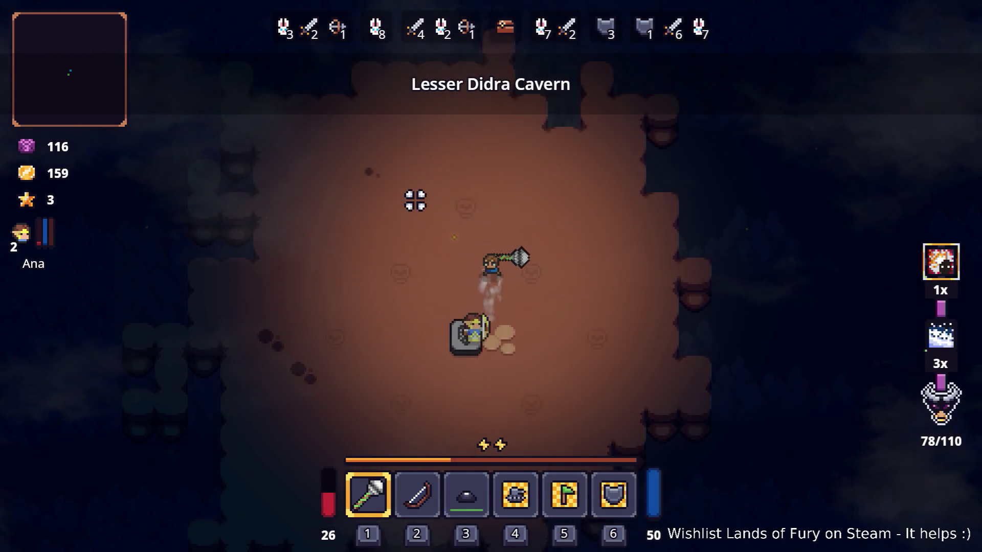
key("s")
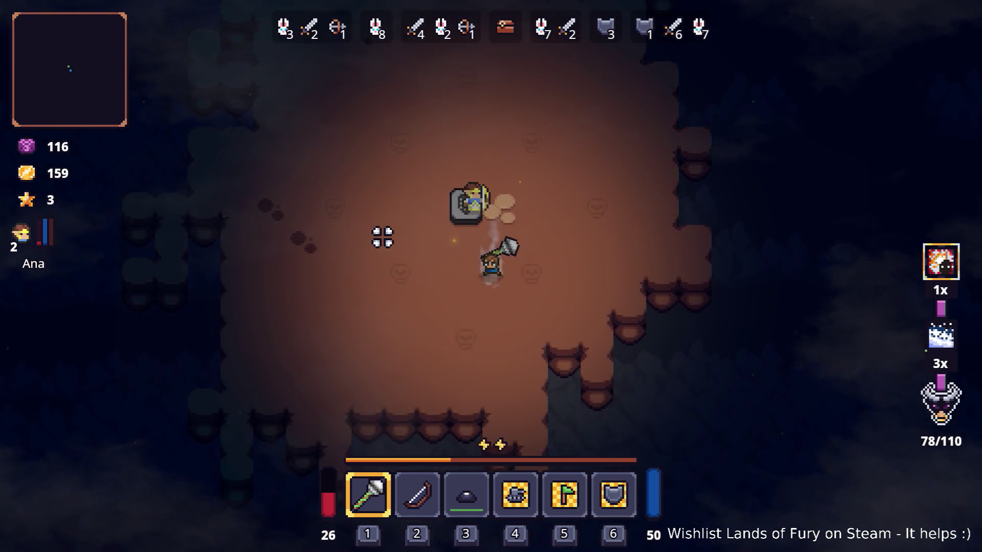
key("w")
key("a")
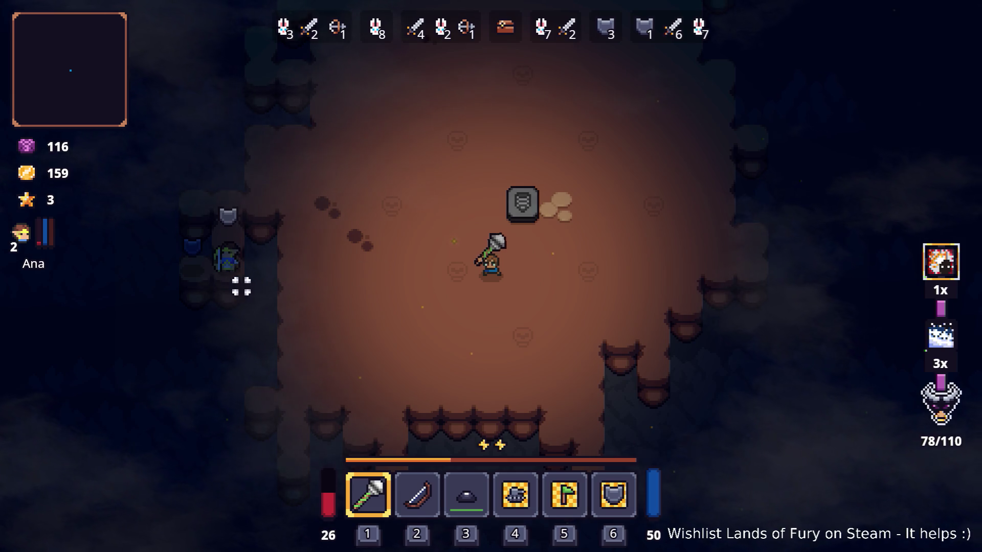
key("a")
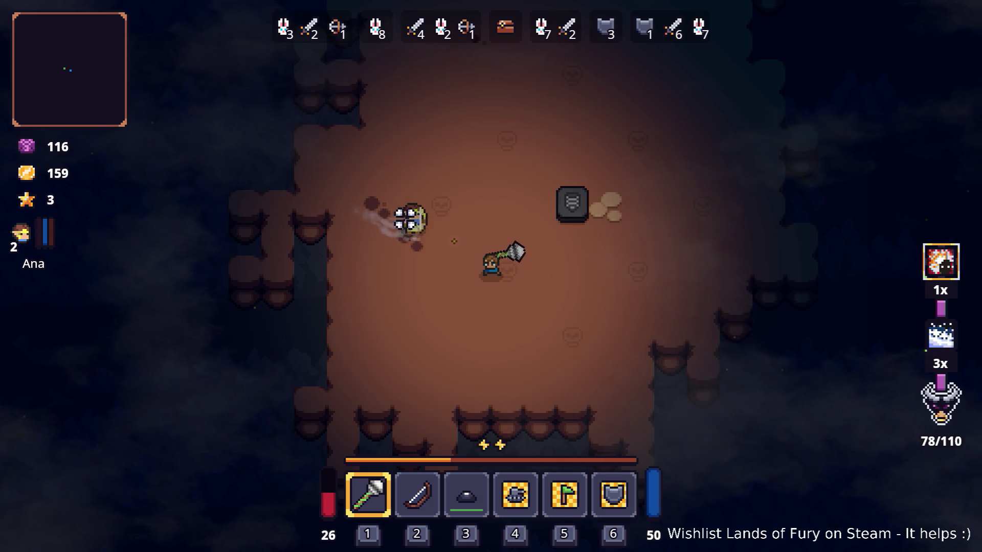
key("w")
key("d")
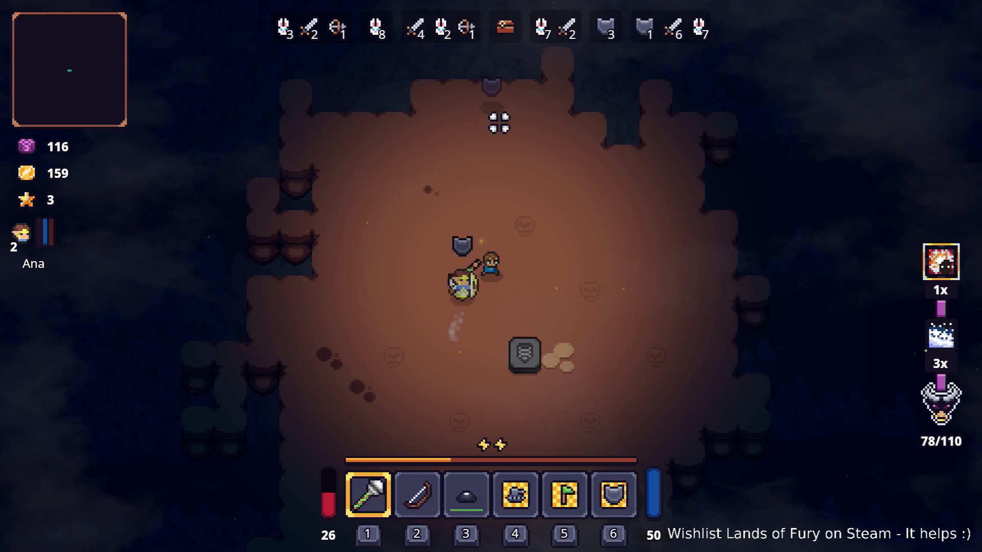
key("s")
key("d")
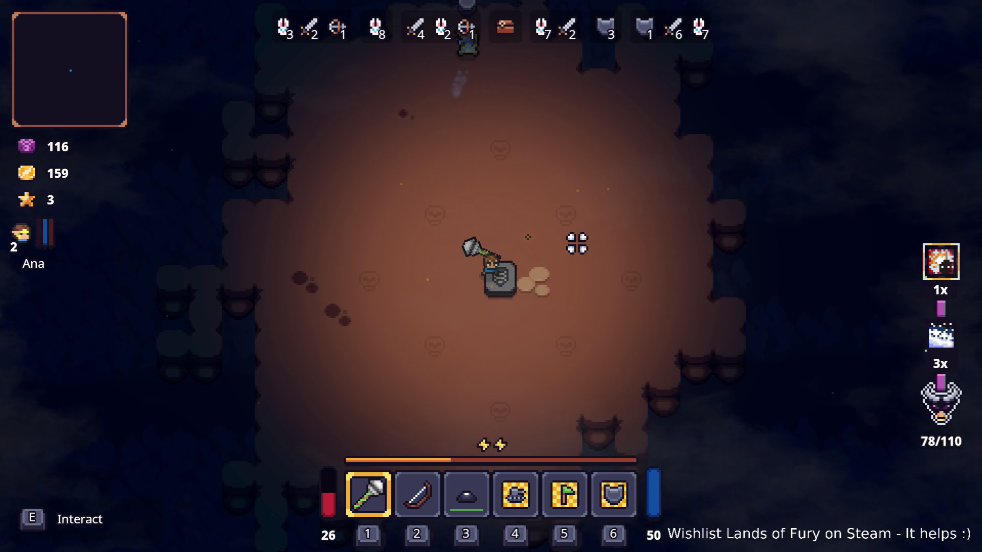
- Start wave 1, place the third hotbar item on the ground and switch back to the main weapon
key("e")
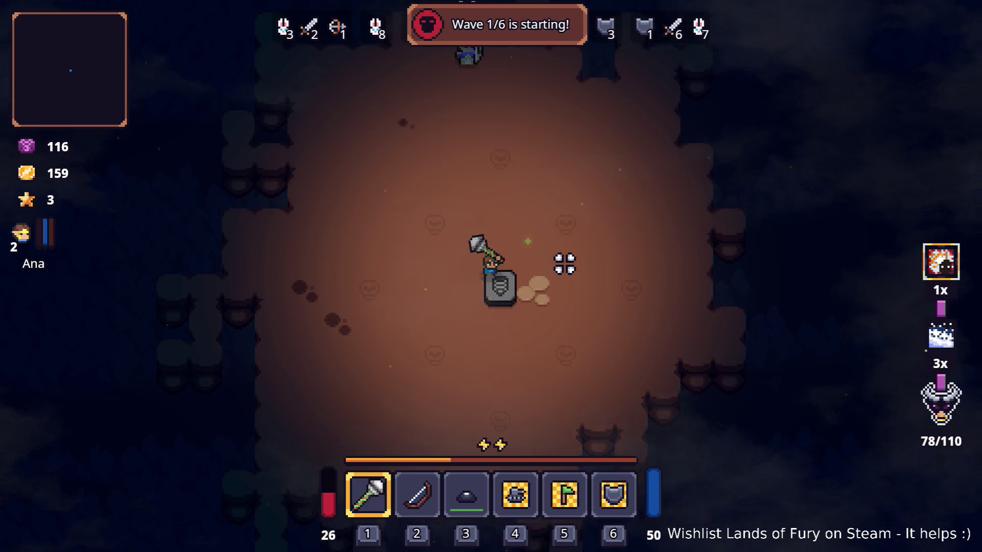
key("3")
key("w")
key("a")
key("a")
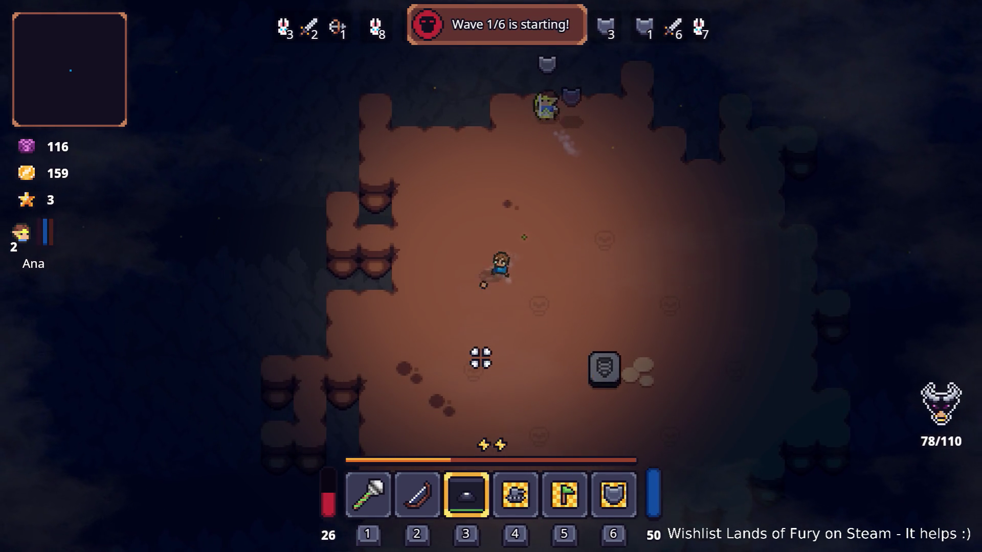
left_click(498, 341)
key("s")
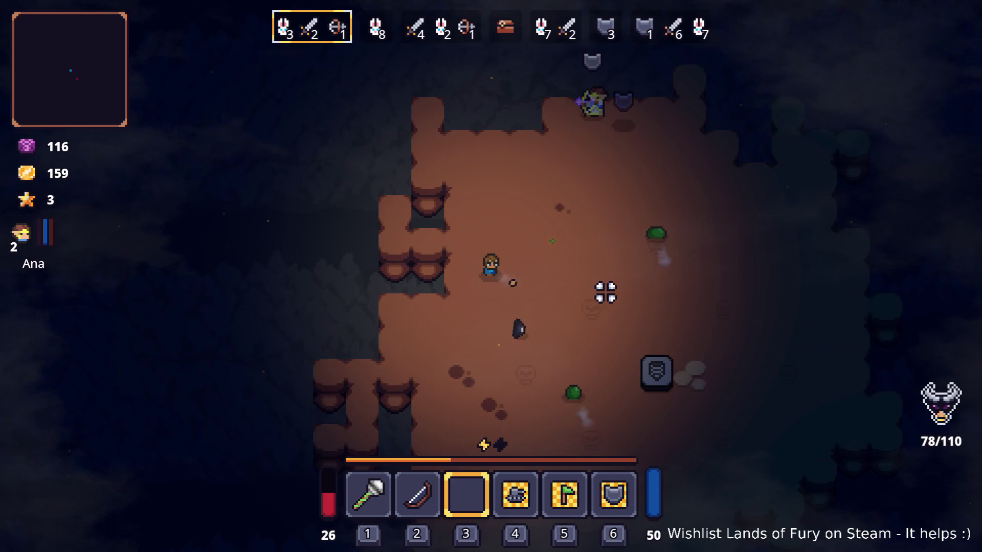
key("1")
- Kill the first approaching wave 1 enemies with mace swings, grabbing the leaf
key("d")
key("w")
left_click(570, 260)
key("w")
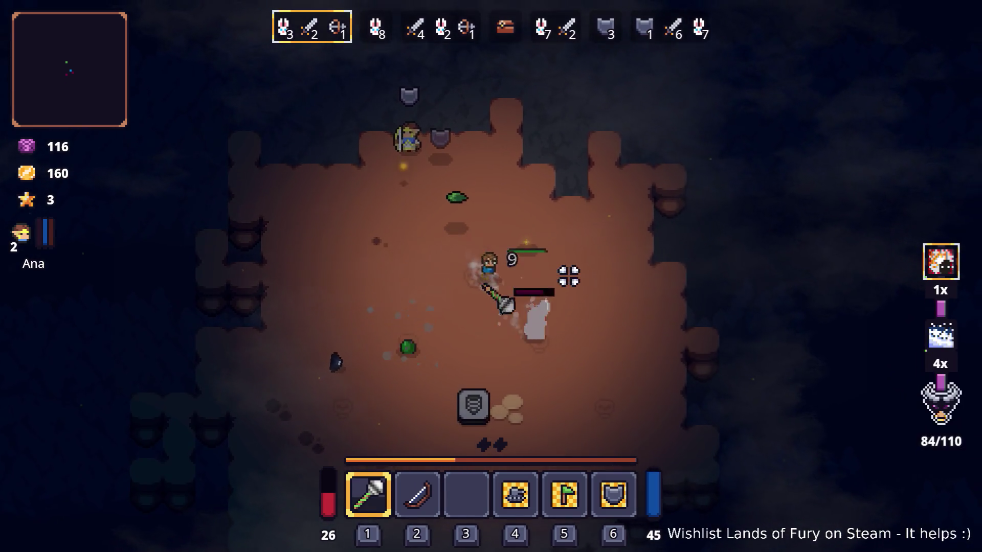
left_click(574, 281)
left_click(457, 197)
key("s")
left_click(559, 313)
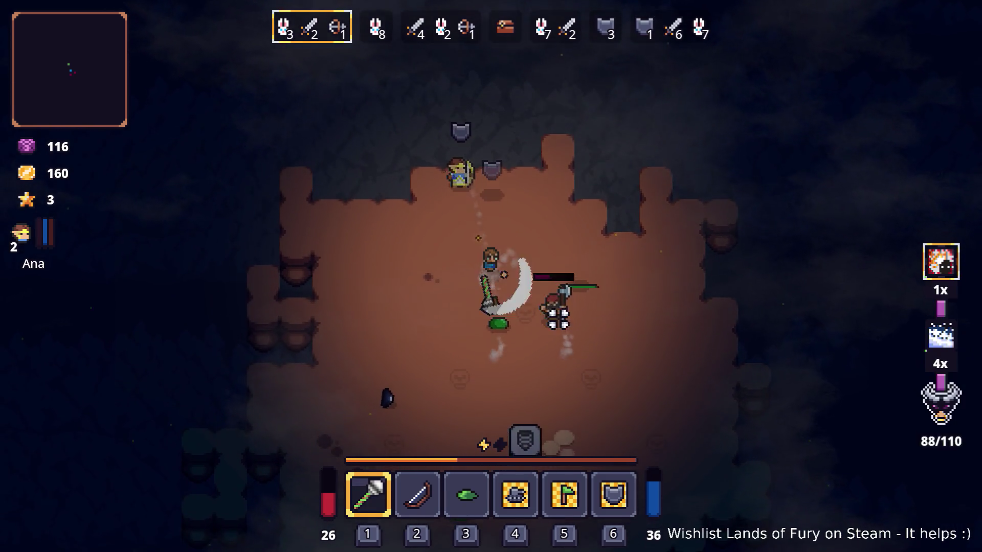
left_click(586, 259)
left_click(532, 281)
- Chase down and kill the next enemy to finish wave 1
key("s")
left_click(487, 233)
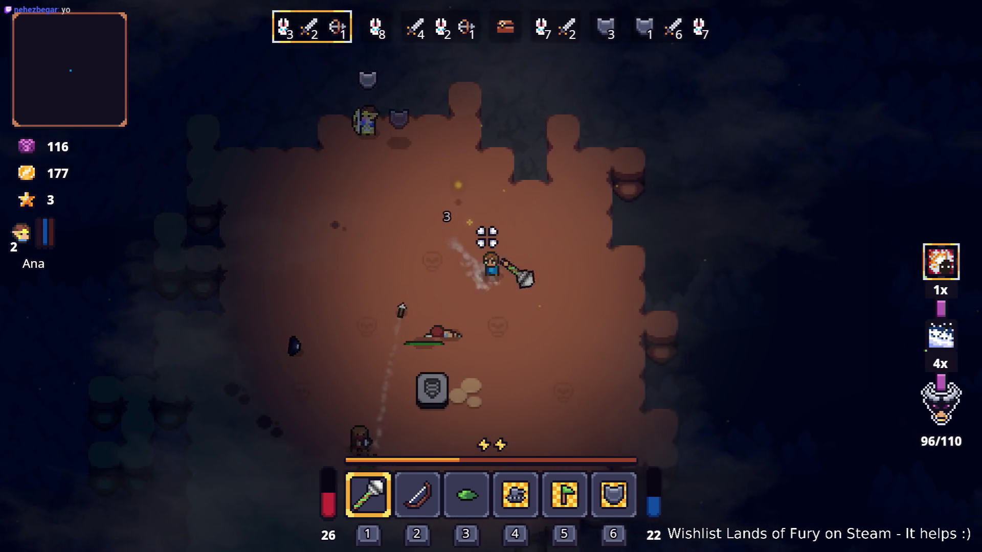
left_click(413, 227)
key("w")
left_click(423, 207)
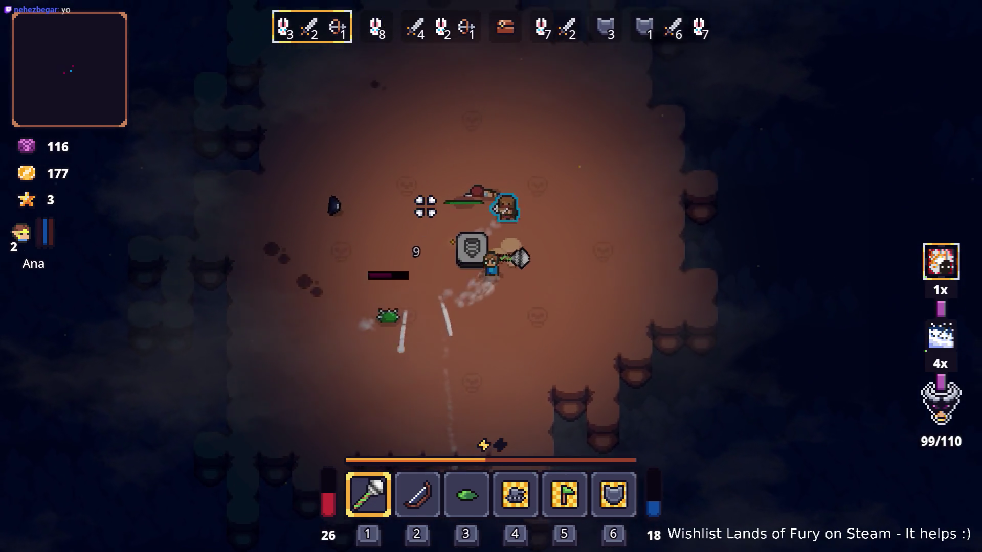
left_click(431, 195)
left_click(422, 217)
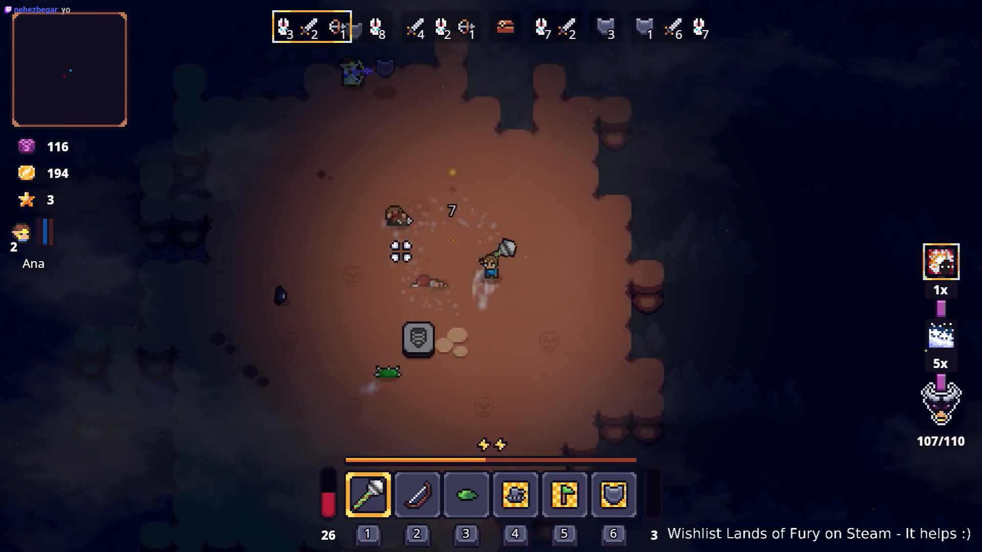
key("d")
- Circle the cavern to reach the wave 2 slimes
key("a")
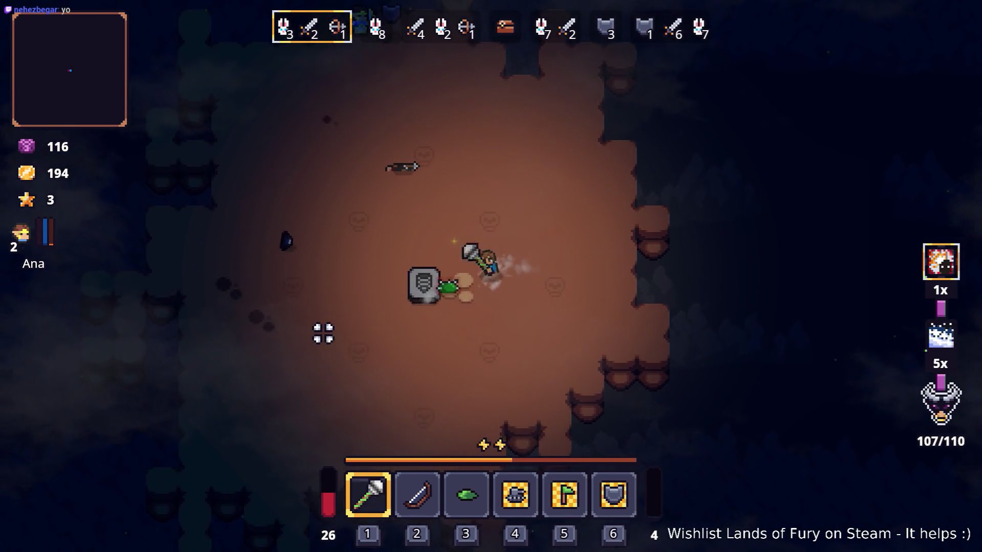
key("a")
key("a")
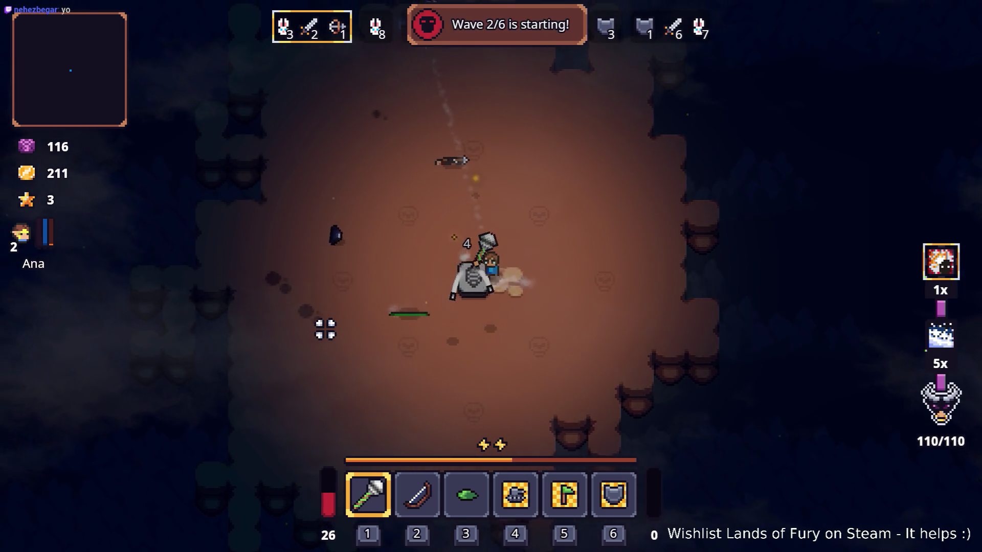
key("w")
key("d")
key("d")
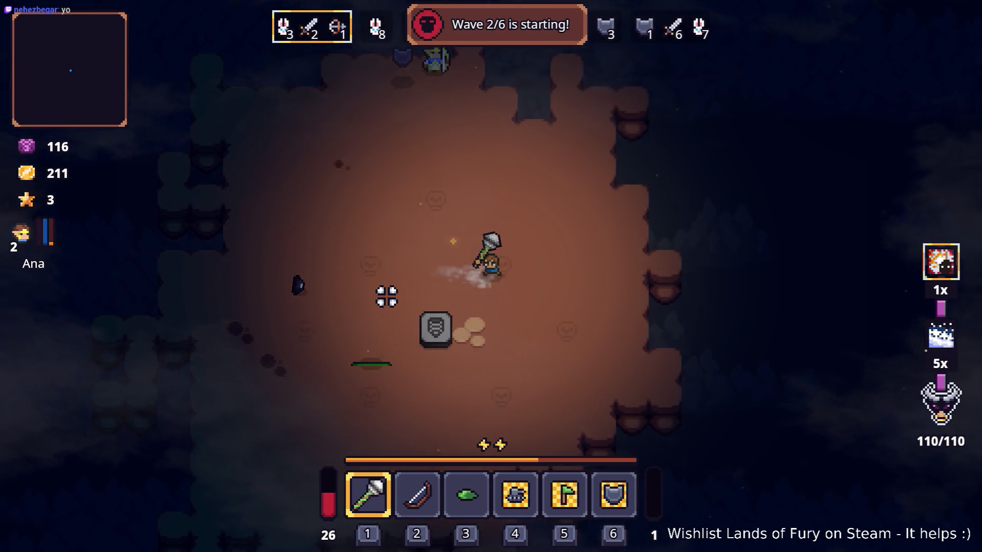
key("s")
key("a")
key("s")
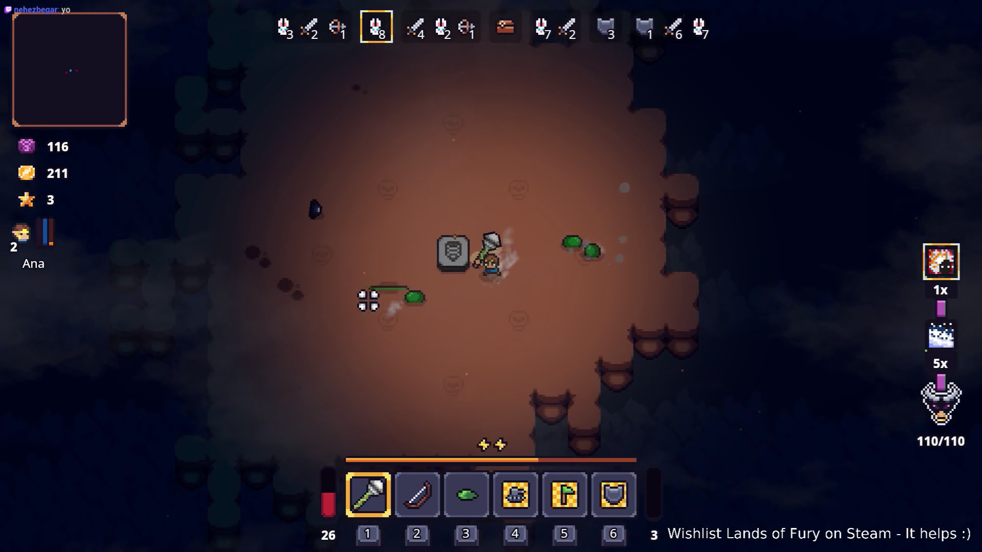
- Kill the wave 2 slimes with the mace, raising gold to 218
key("d")
left_click(636, 184)
key("d")
left_click(444, 313)
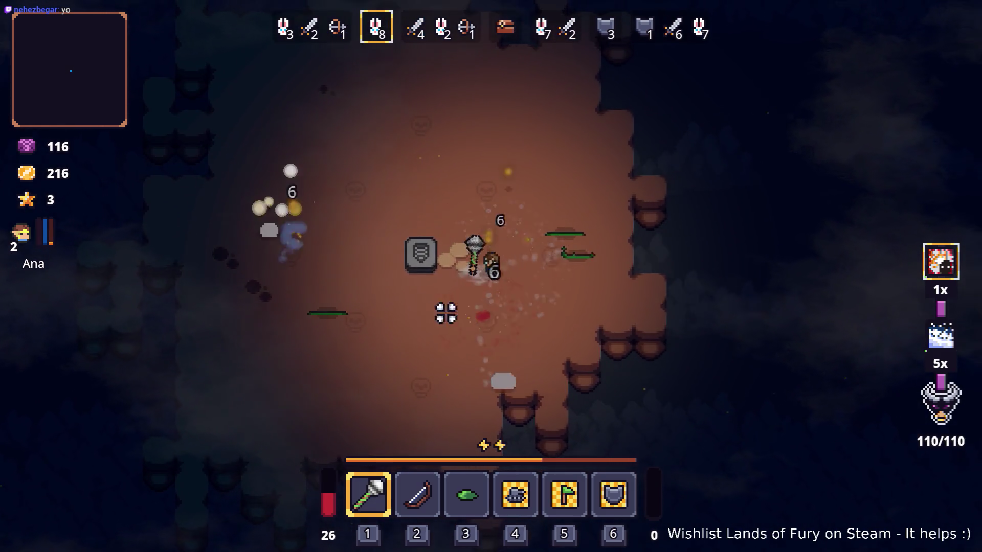
key("w")
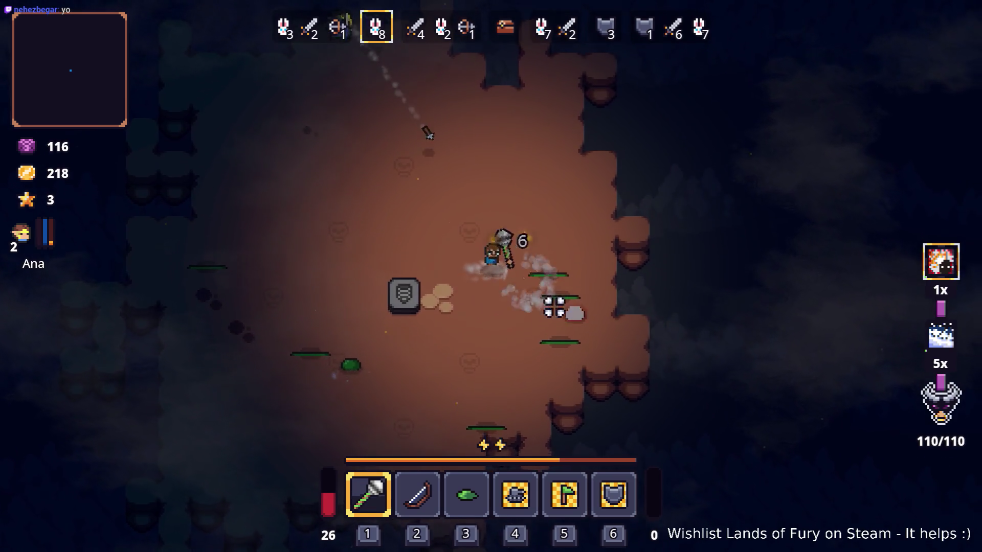
key("s")
key("a")
left_click(346, 283)
- Approach the wave 3 enemies and land a first mace strike
key("w")
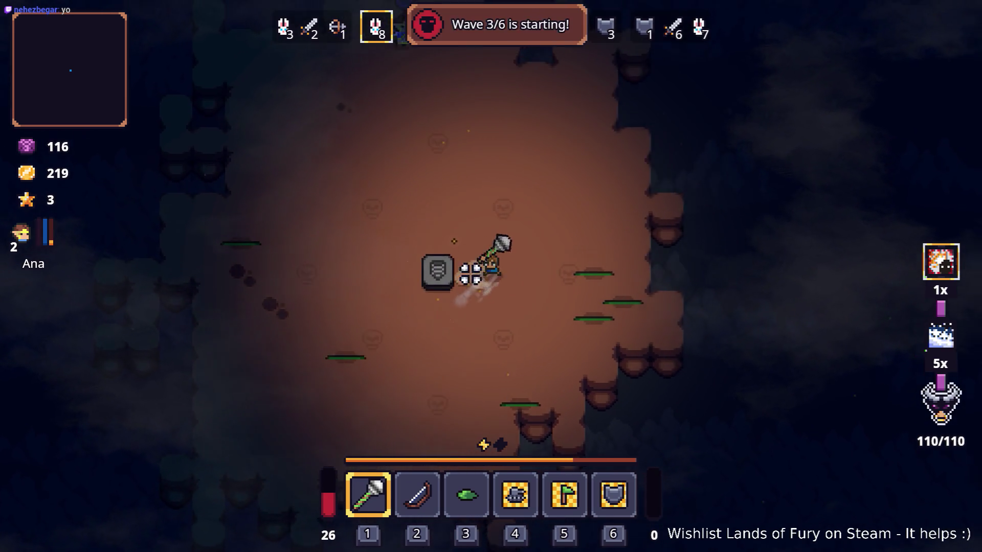
key("s")
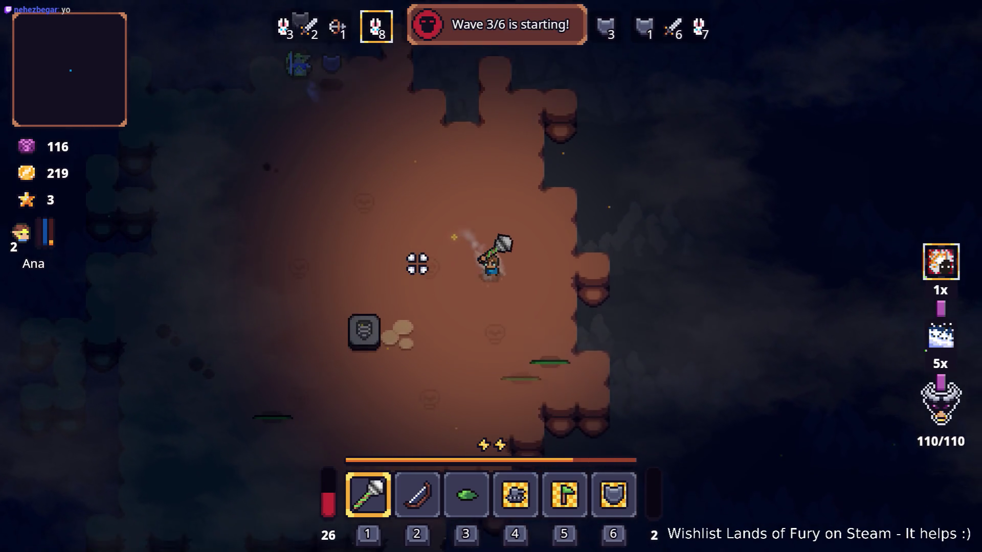
key("a")
key("w")
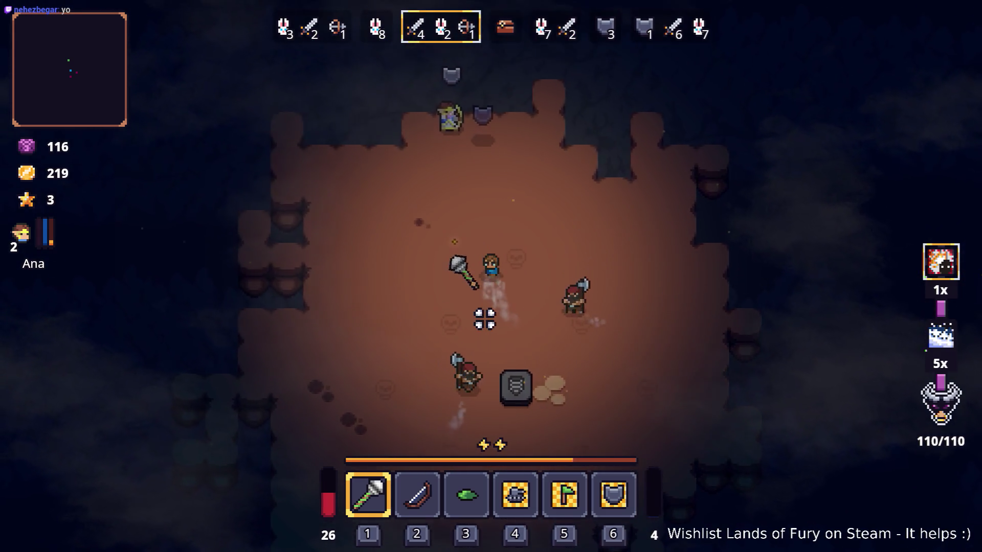
key("d")
left_click(497, 320)
- Kite around the cavern to keep away from the pursuing enemies
key("s")
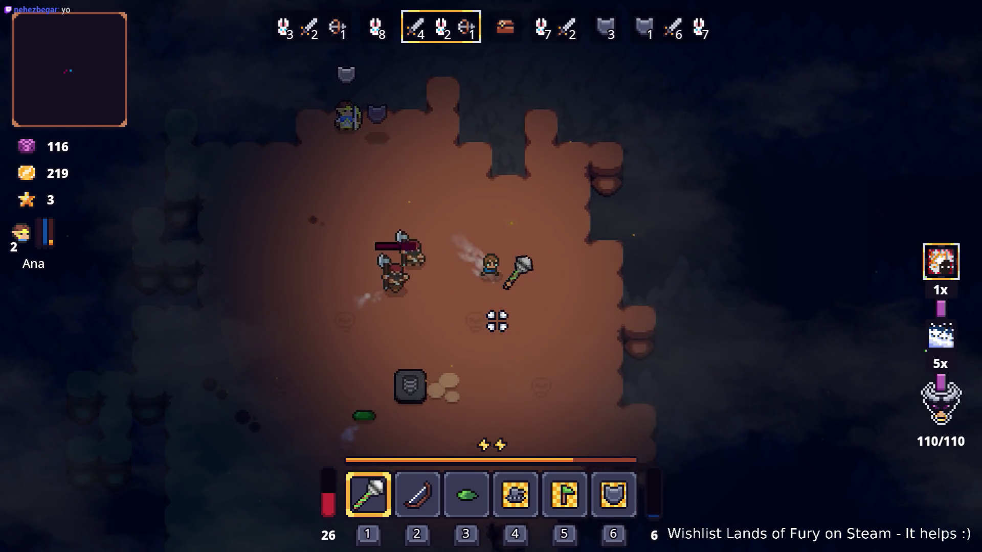
key("a")
key("s")
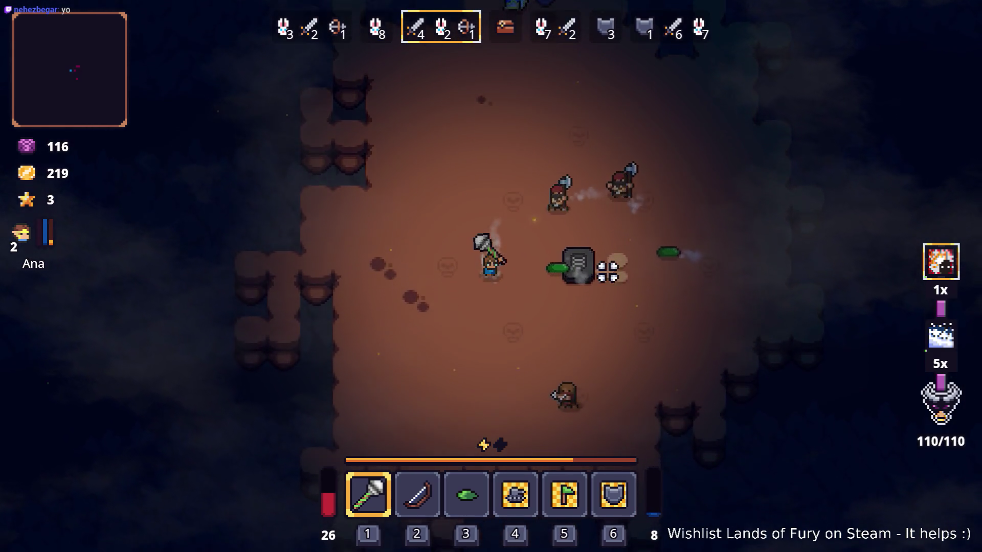
key("d")
key("w")
key("d")
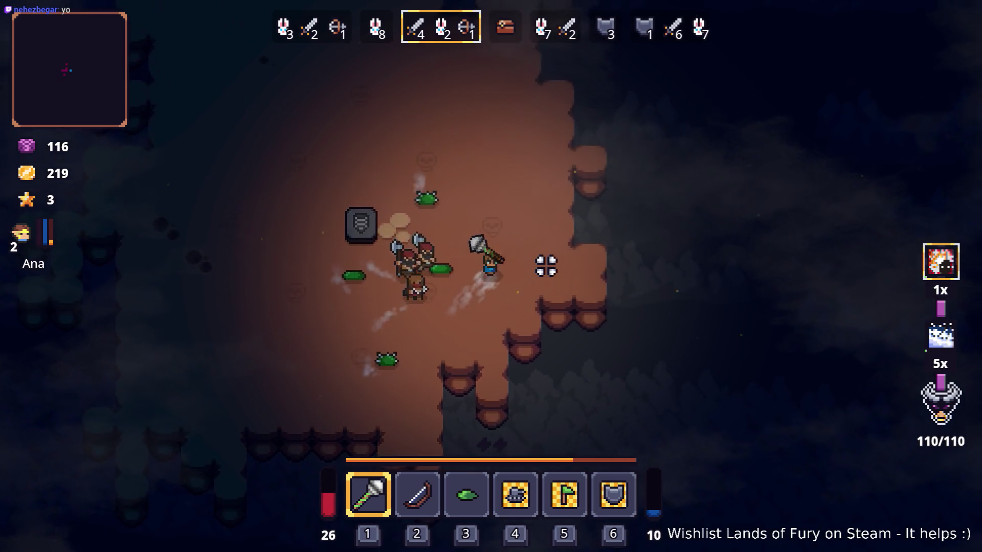
key("a")
key("a")
key("s")
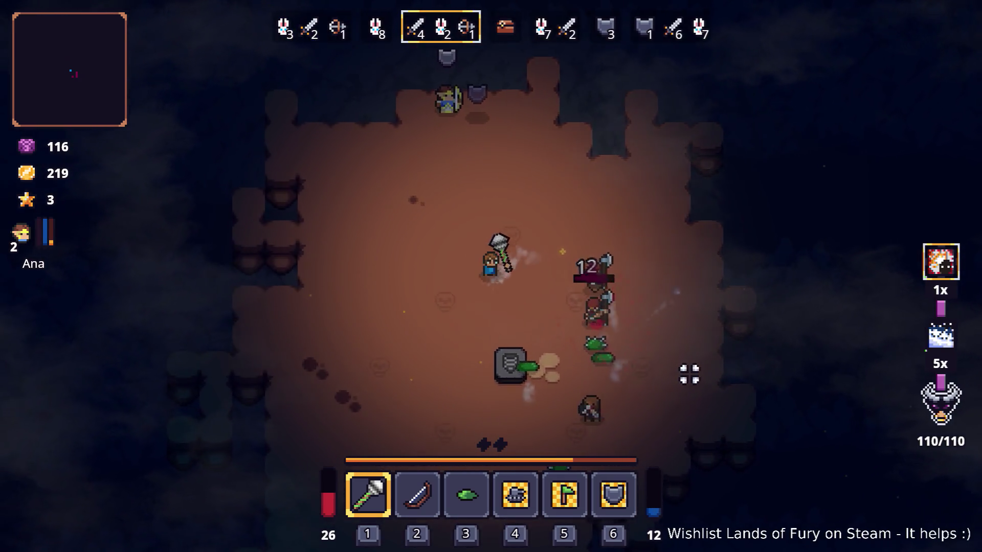
key("s")
key("a")
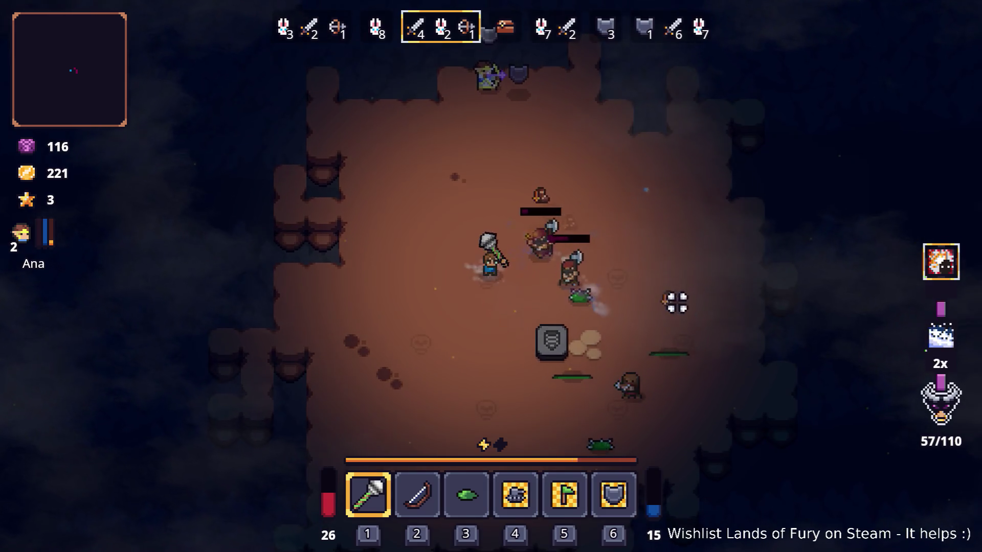
key("s")
- Kill the wave 3 enemies, levelling Max up, and gather gold to 306
left_click(588, 179)
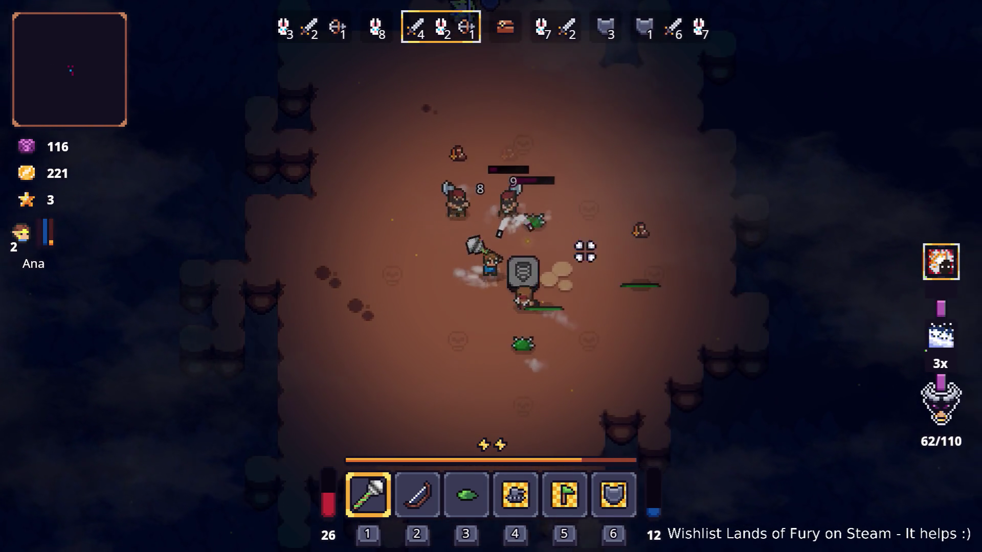
left_click(596, 247)
key("s")
key("a")
left_click(649, 202)
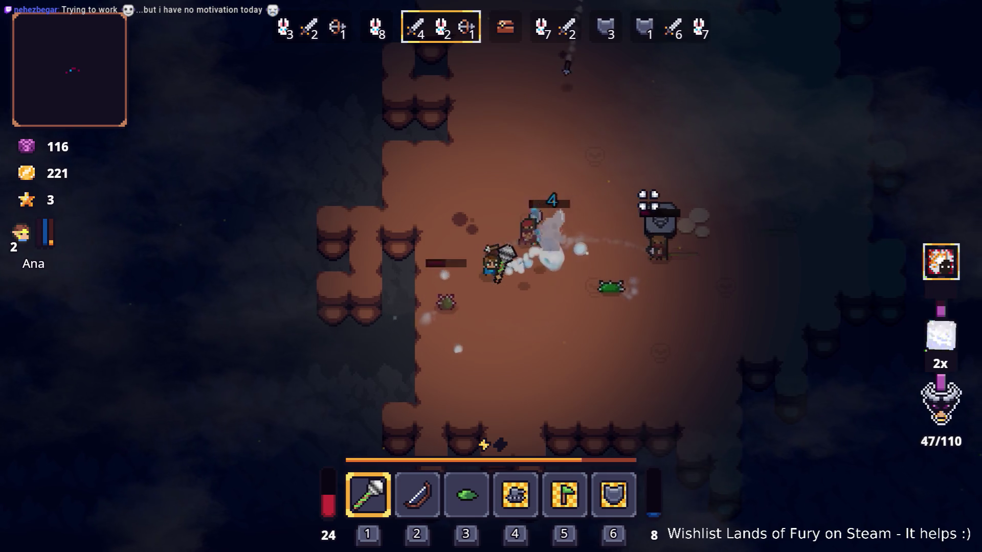
key("d")
left_click(603, 202)
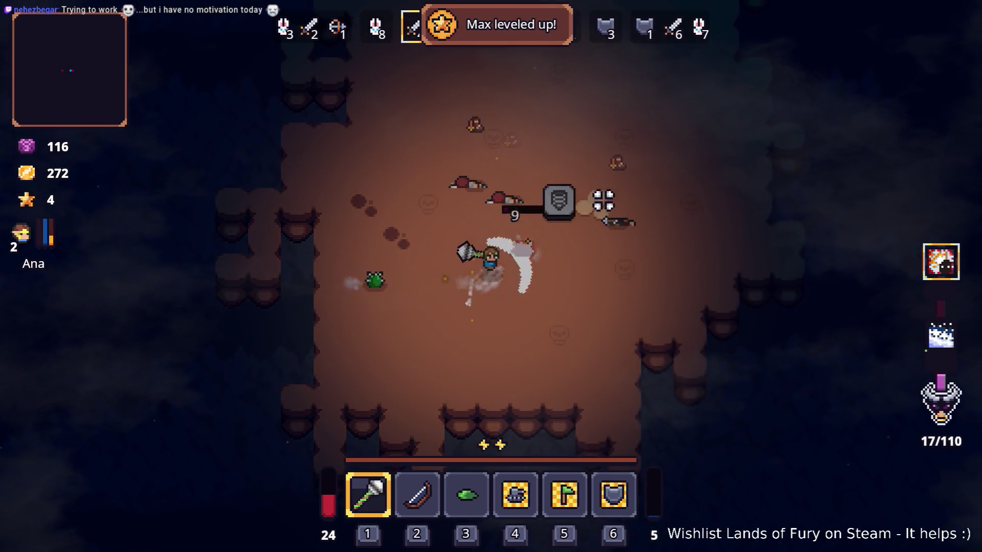
key("a")
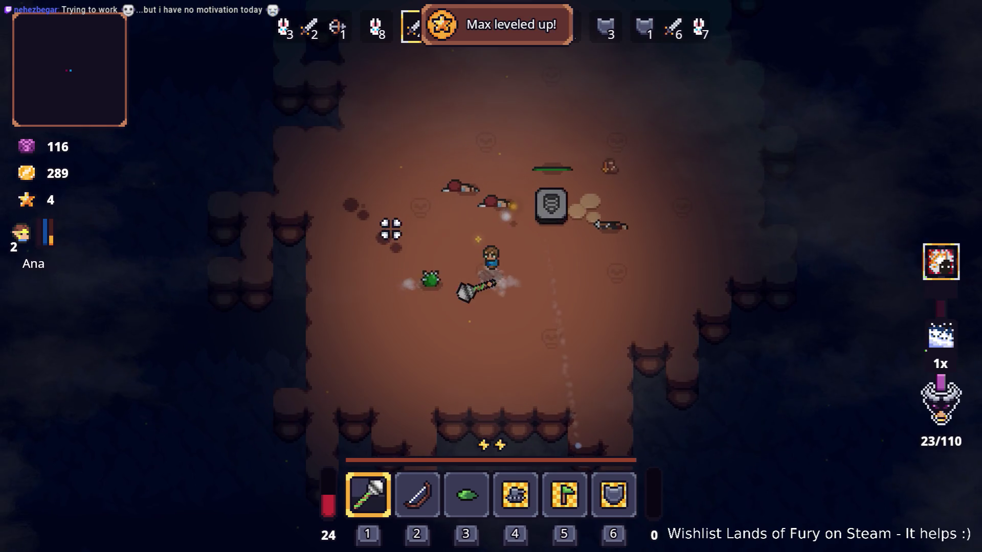
left_click(390, 247)
key("d")
key("w")
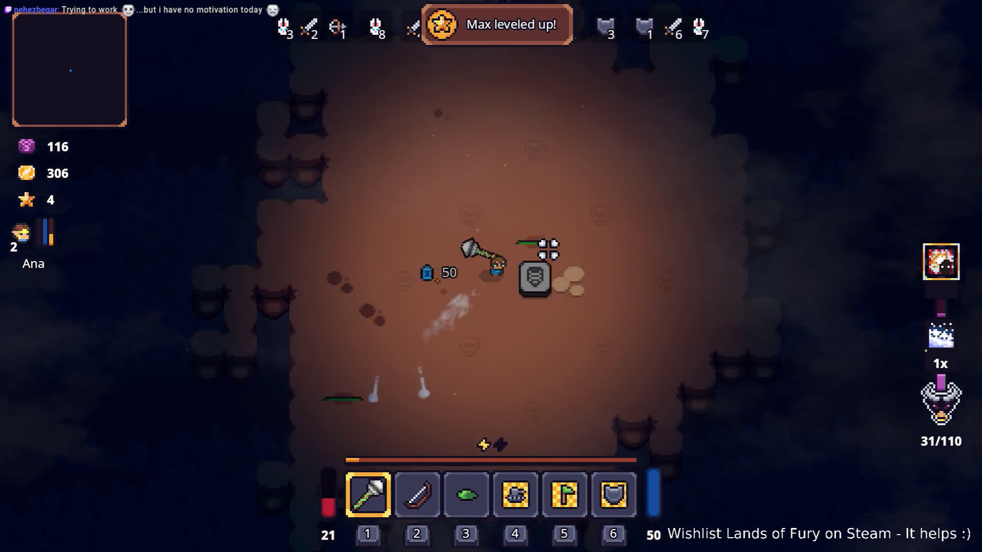
- Buy the Energy Blast Rune from Snap for 168 gold, leaving 138
key("e")
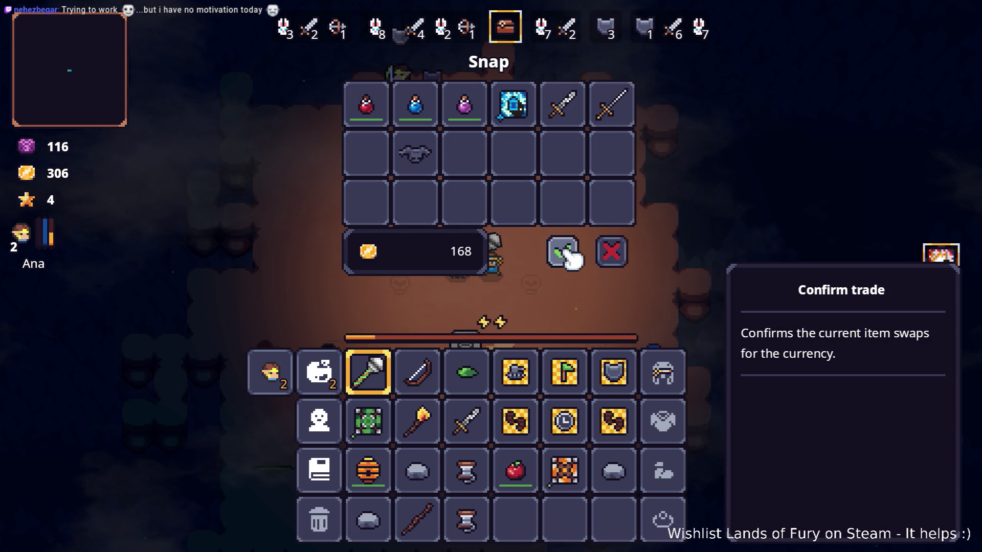
left_click(513, 104)
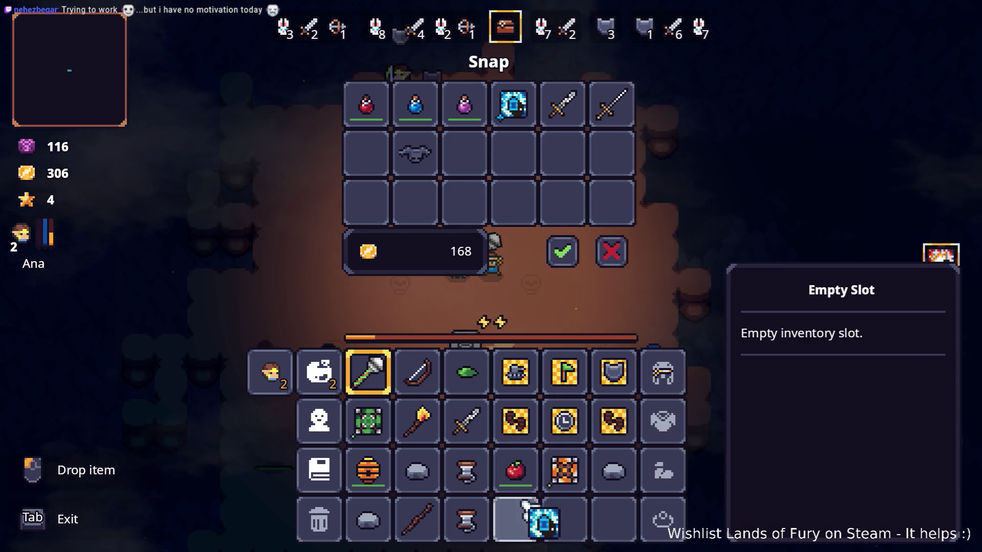
left_click(514, 103)
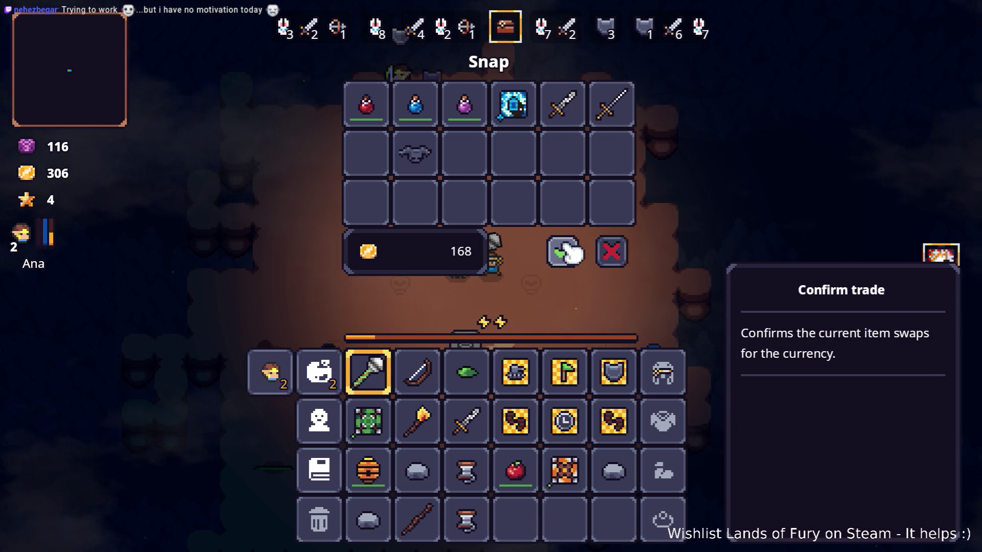
left_click(563, 251)
- Toggle the inventory closed and open again after the trade
key("Tab")
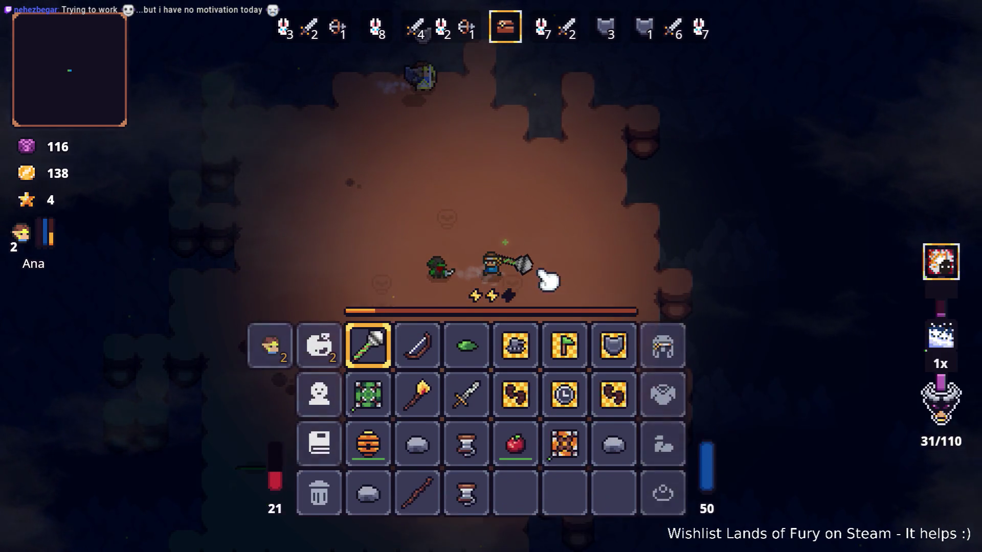
key("Tab")
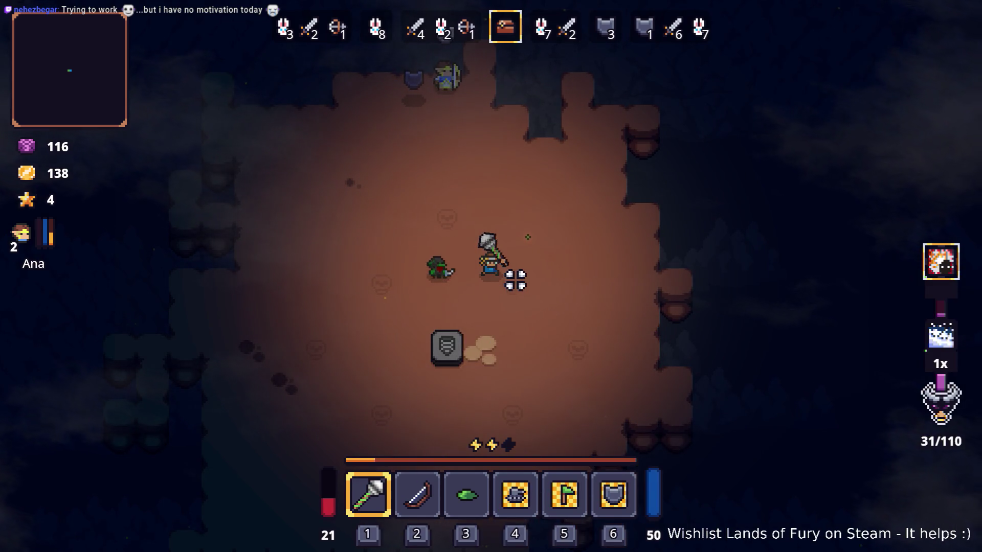
key("Tab")
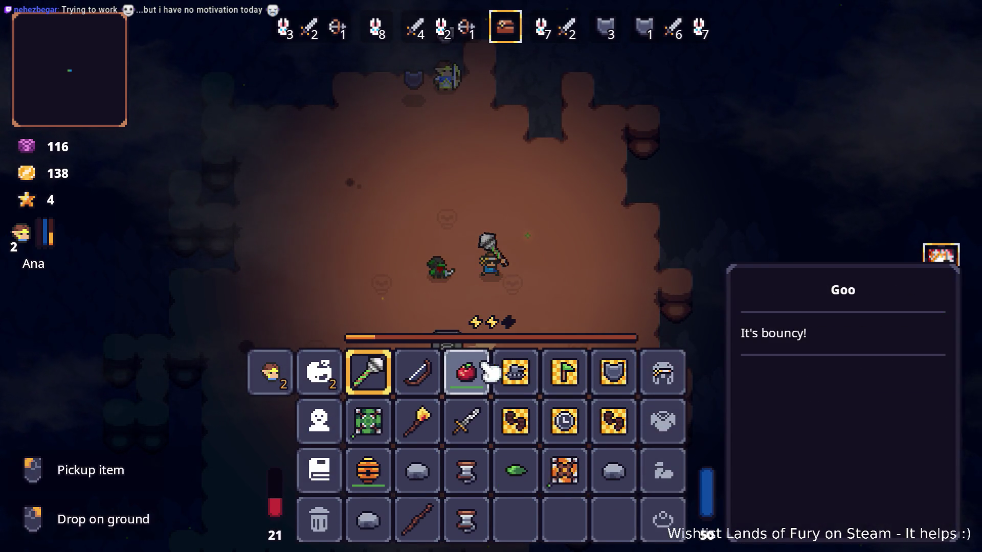
- Eat the apple to heal to 31, then run HideDebugHUD() in the console to hide the HUD
key("Tab")
key("3")
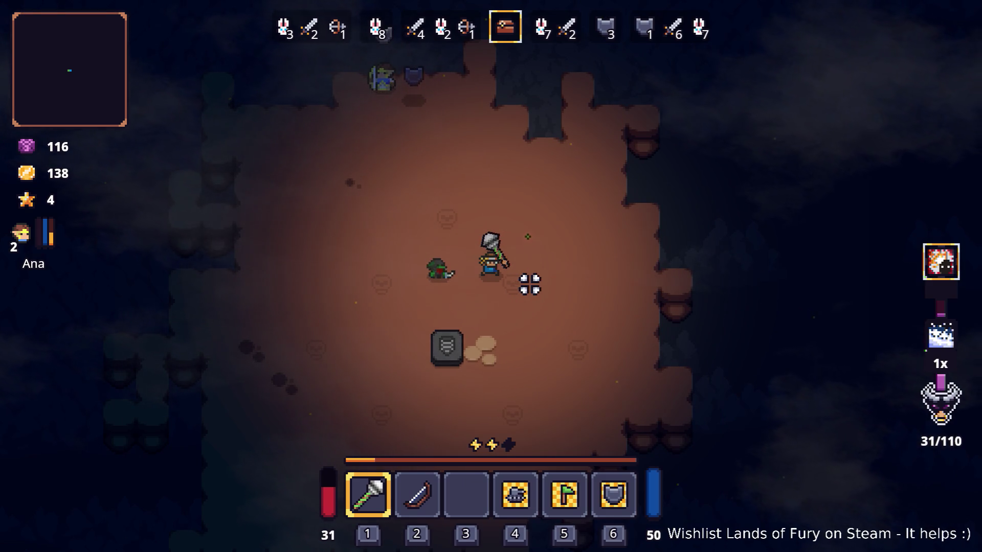
key("grave")
type("Hide")
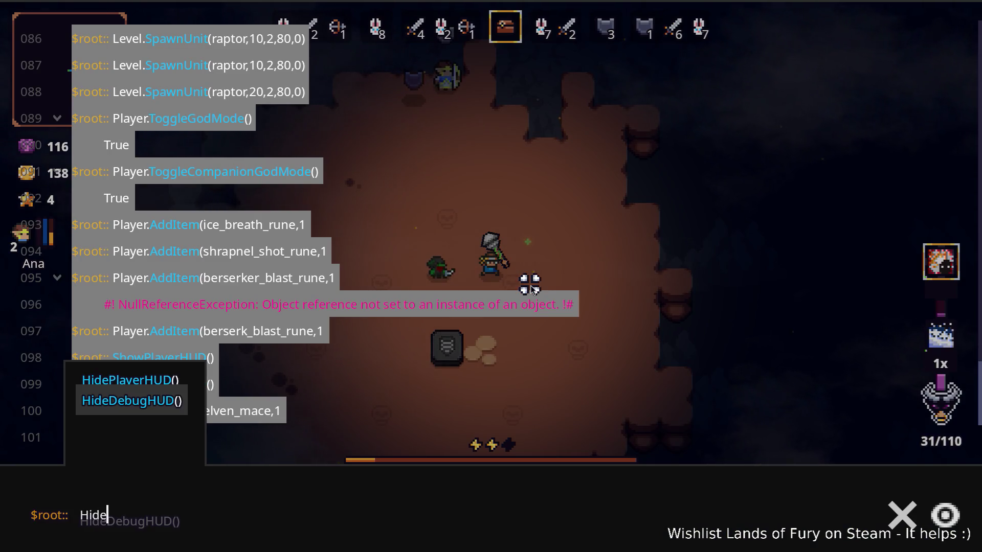
key("Tab")
key("Return")
key("grave")
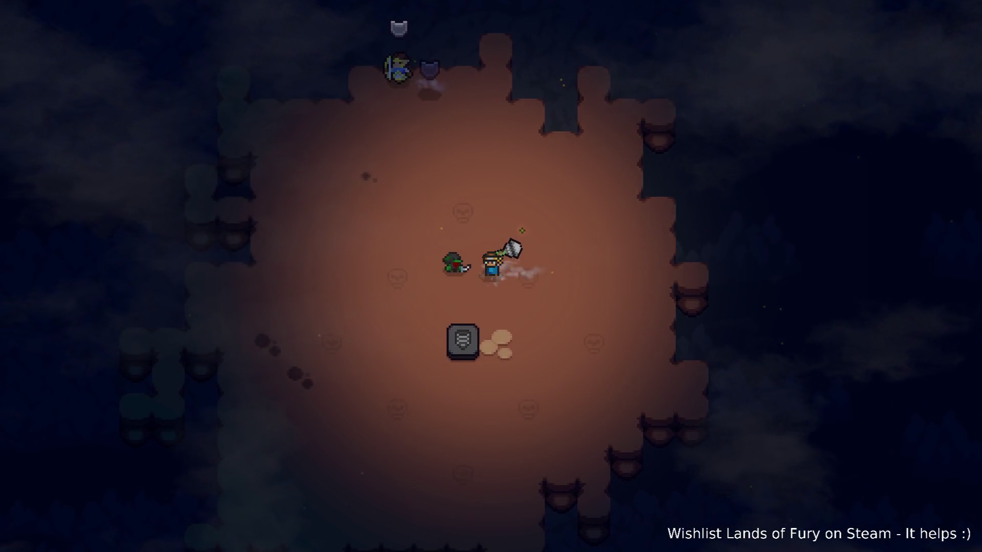
- Weave through the cavern with WASD and close in to defeat the axe enemy with the mace
key("s")
key("w")
key("a")
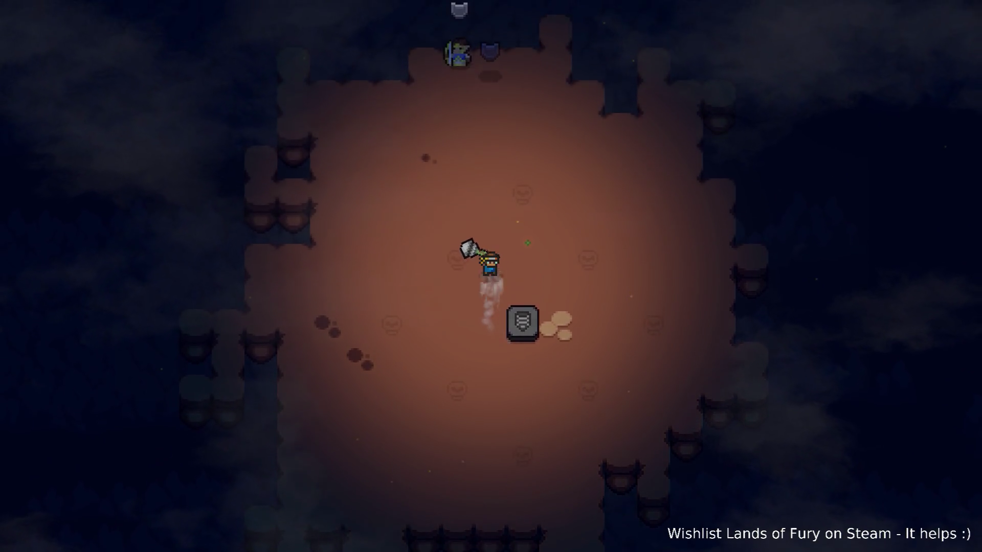
key("w")
key("d")
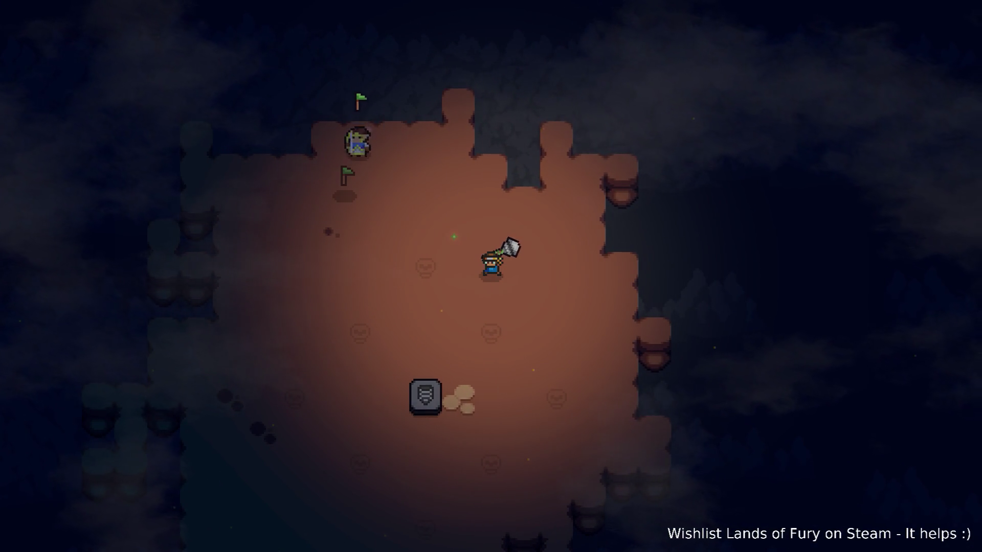
key("s")
key("d")
key("a")
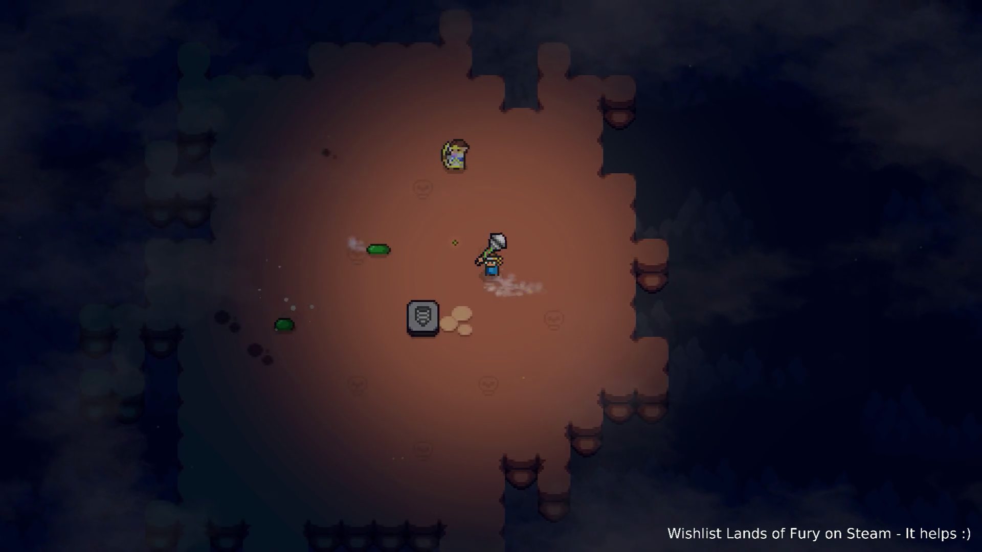
key("d")
key("w")
key("a")
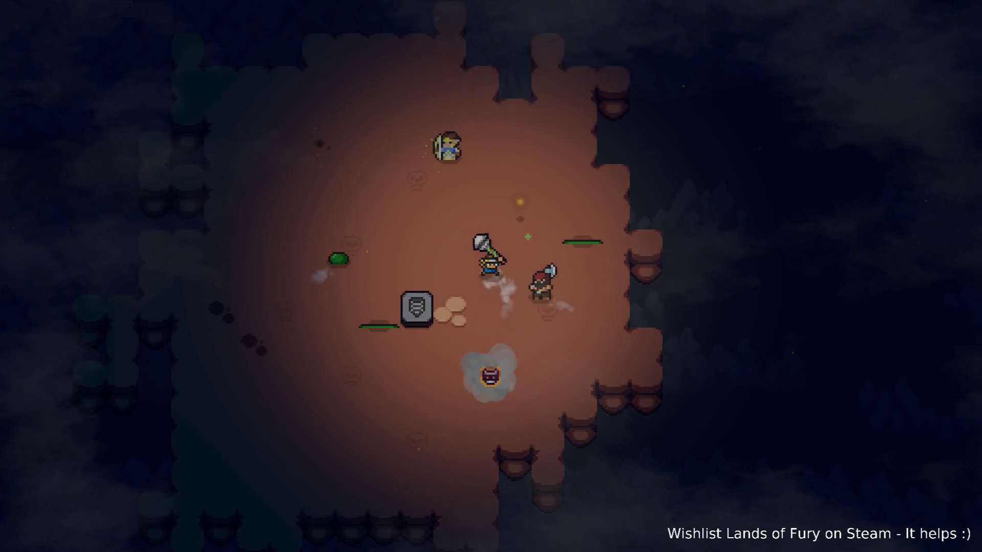
key("d")
key("a")
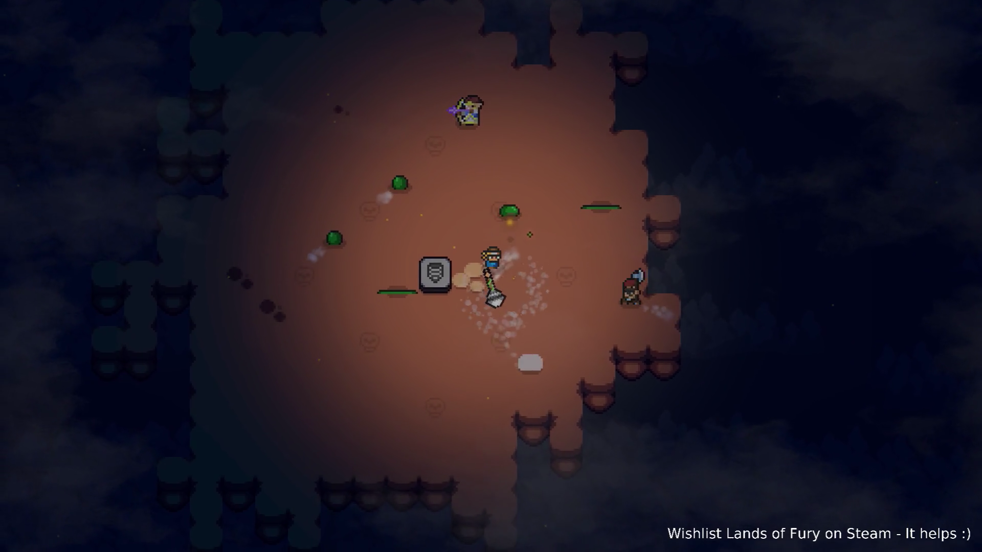
key("d")
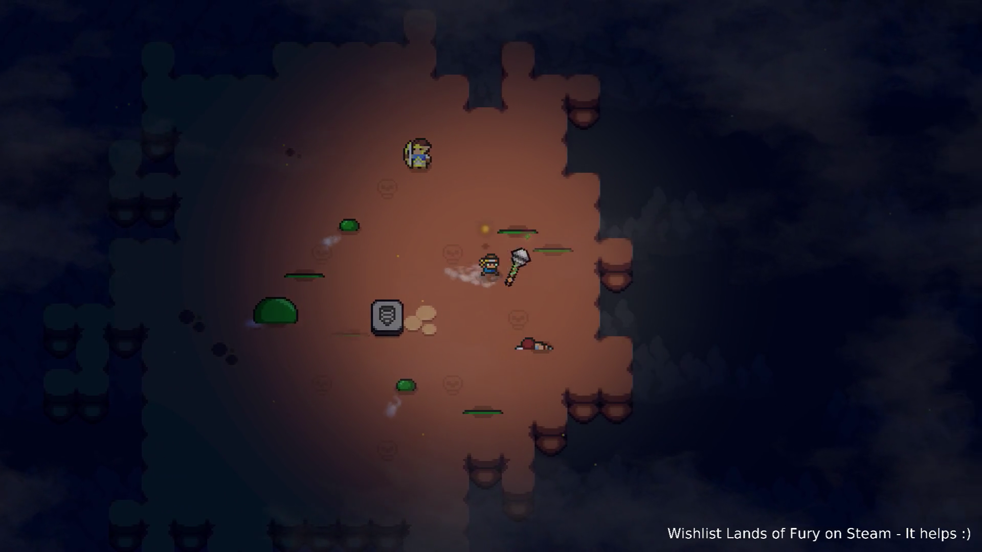
- Walk left past the stone block and circle the new enemy and slime near the slab
key("a")
key("a")
key("s")
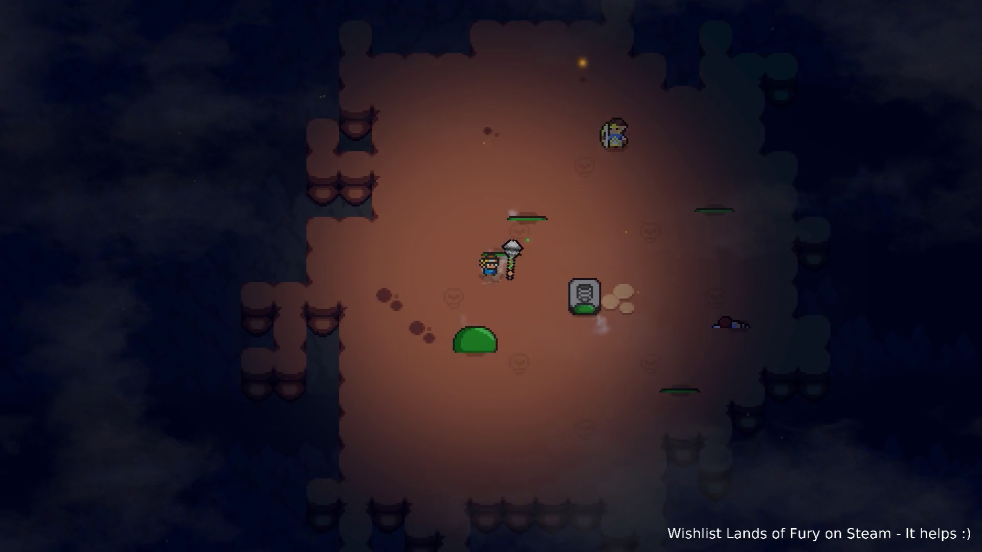
key("s")
key("a")
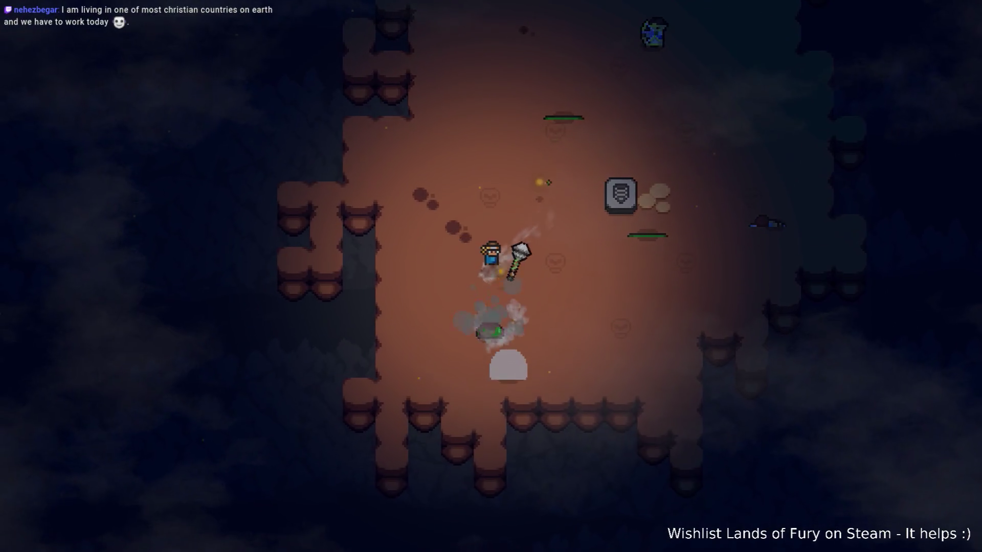
key("d")
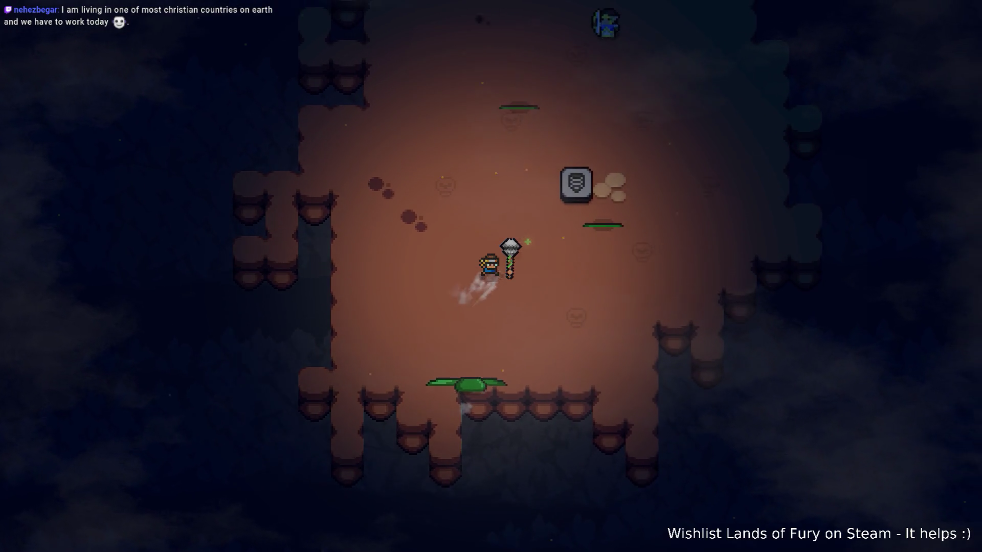
key("w")
key("d")
key("w")
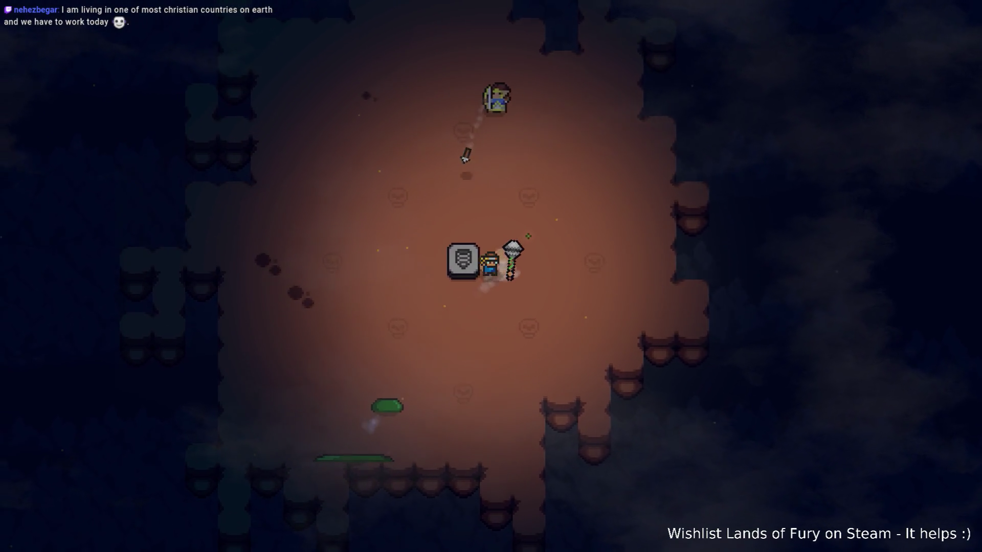
key("a")
key("s")
key("a")
key("s")
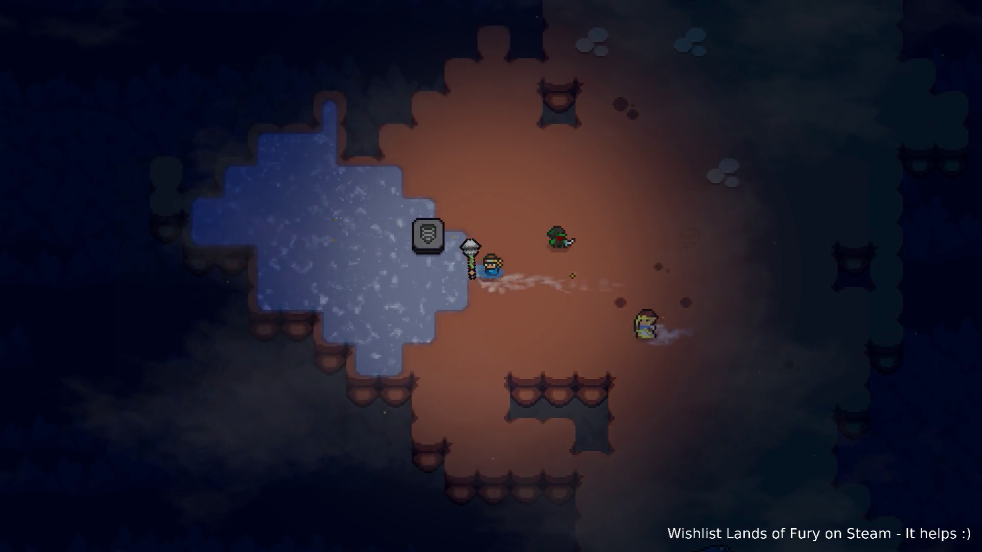
- Run ShowPlayerHUD() in the developer console to bring the HUD back
key("grave")
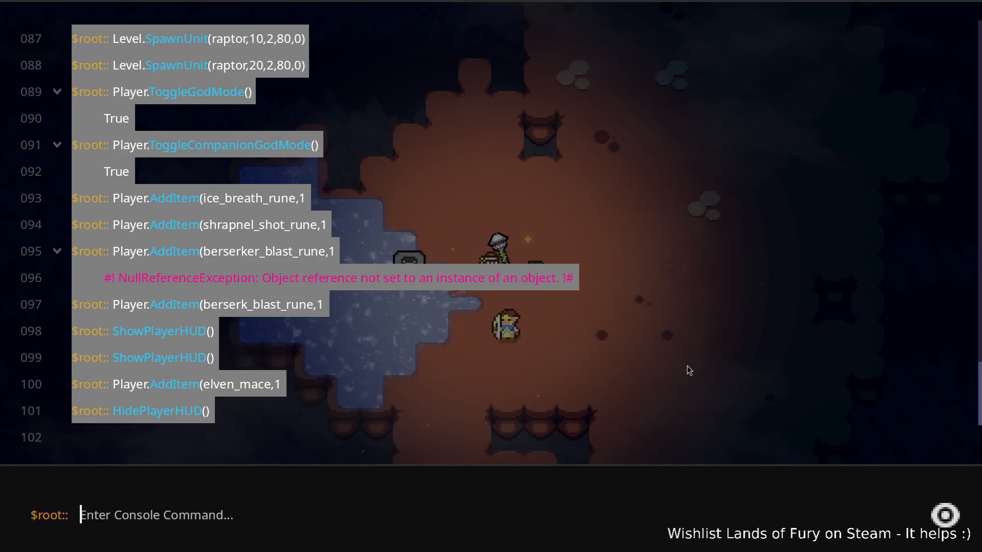
type("Sho")
key("Tab")
key("Return")
key("grave")
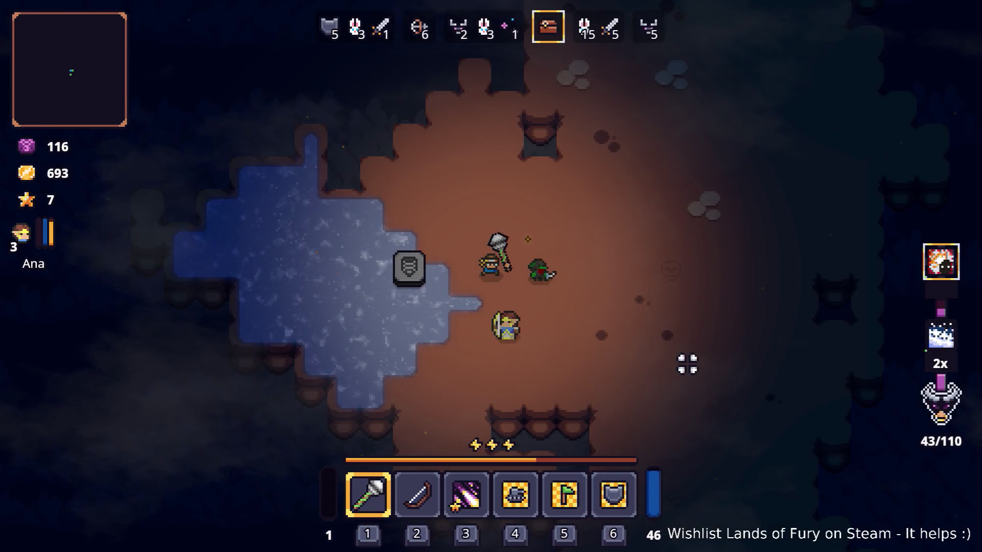
- Buy the Iron Sword from Snap for 226 gold, then bring up Alma's skill tree
key("e")
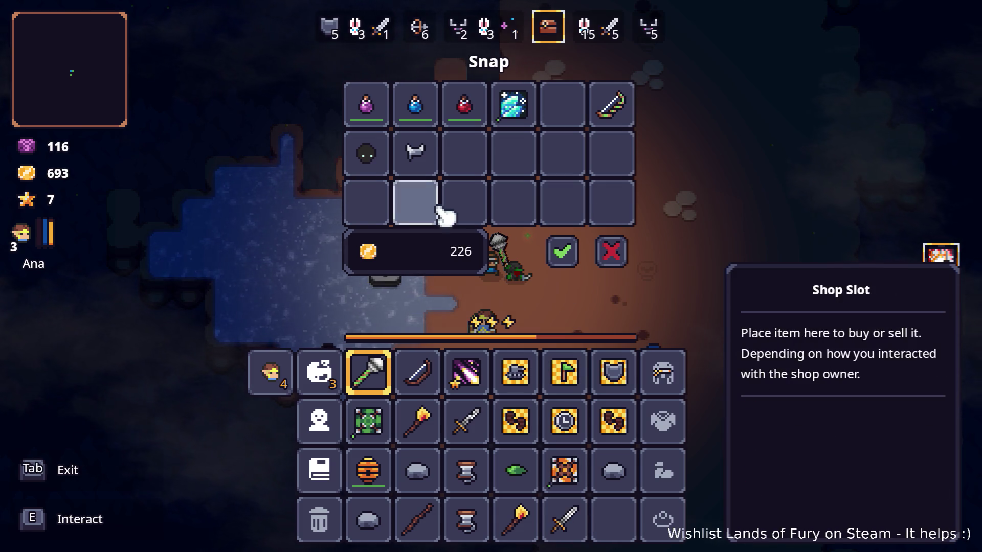
left_click(566, 255)
key("Tab")
left_click(346, 371)
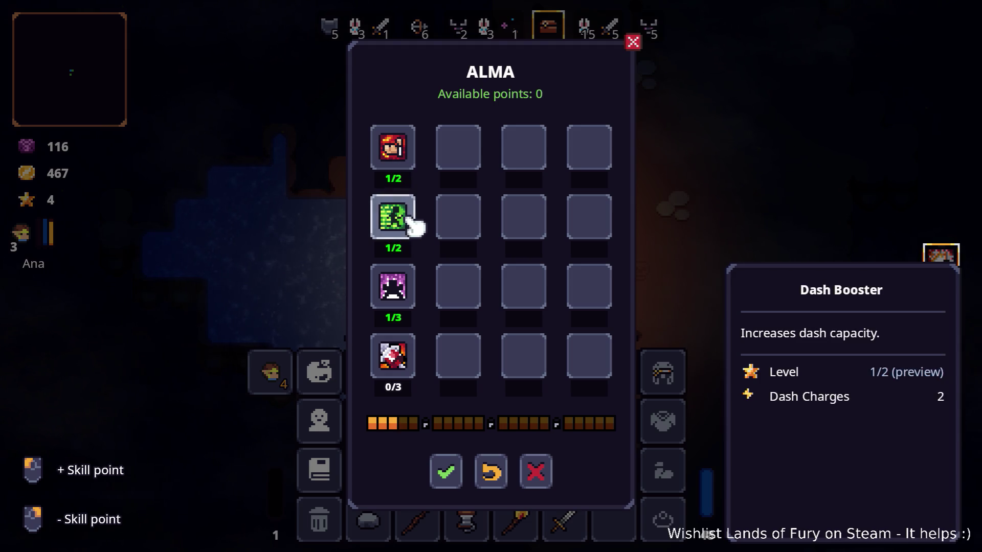
- Save Alma's skill points, then put Ana's points into Pouch of Fury and Multishot with Combat 3 and confirm
left_click(452, 478)
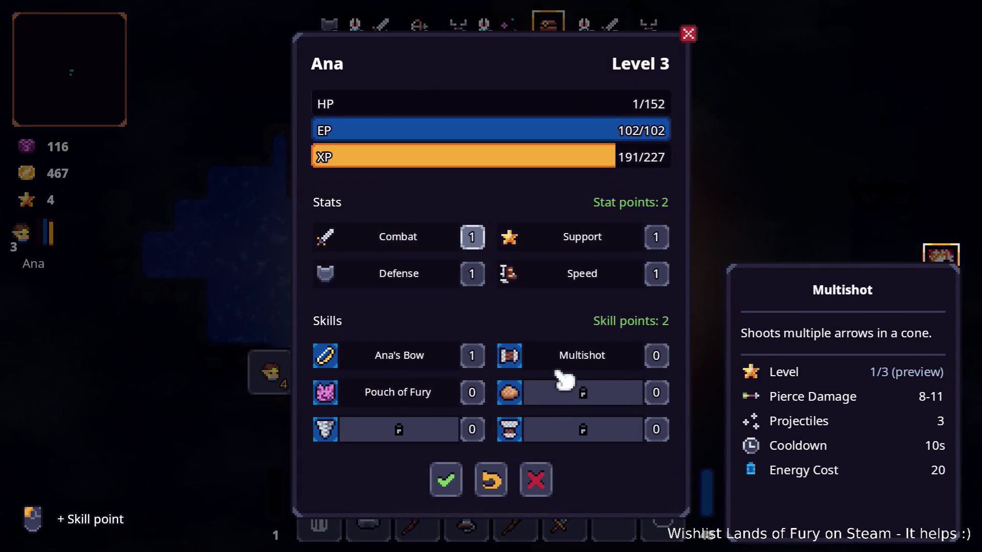
left_click(472, 391)
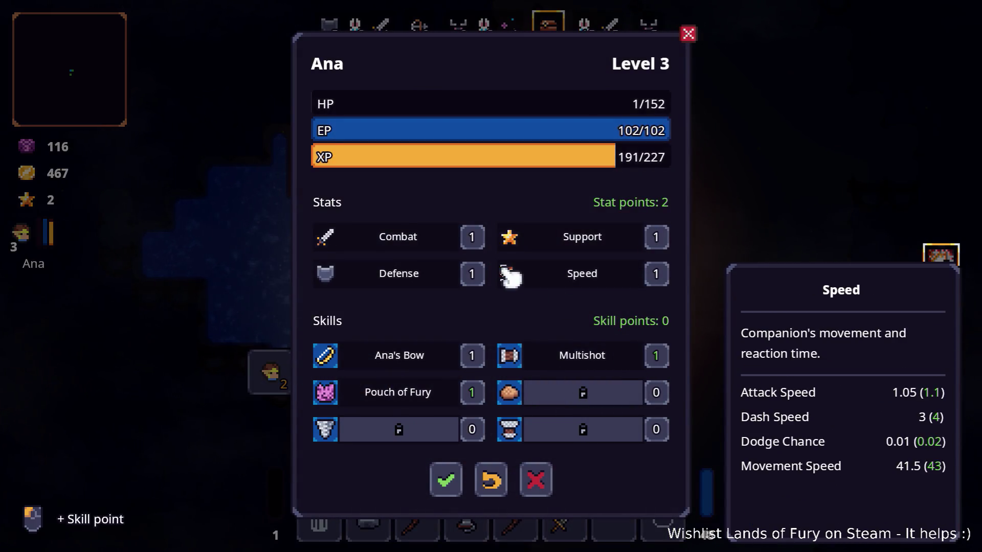
left_click(446, 480)
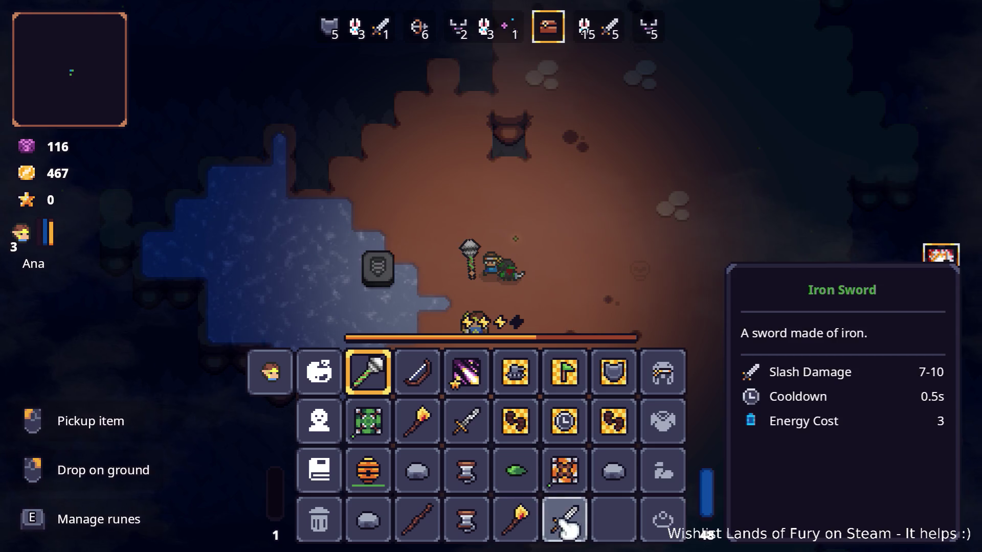
- Remove both runes from the mace and drag the Iron Sword into hotbar slot 1 as Ana's weapon
key("e")
left_click(419, 286)
left_click(466, 286)
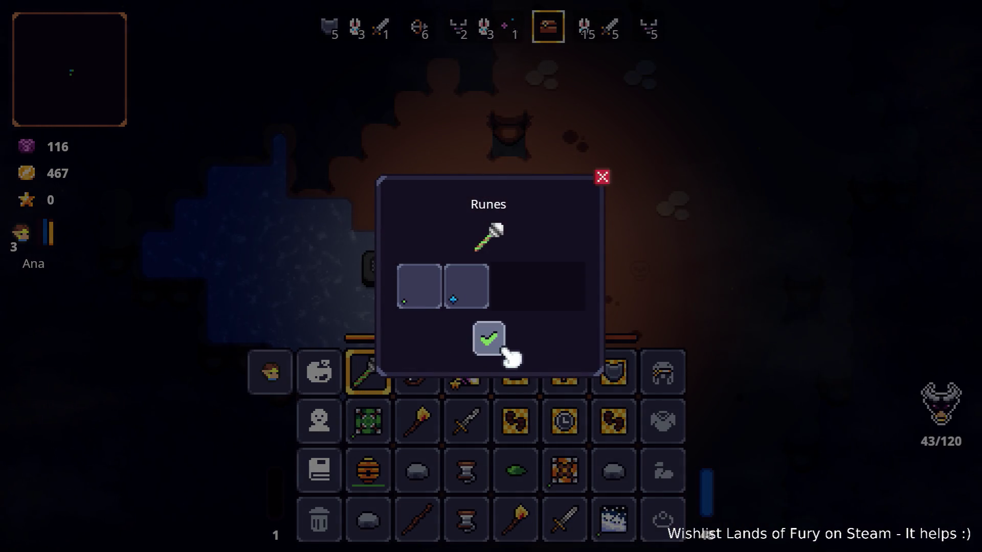
left_click(491, 339)
left_click_drag(567, 521, 384, 388)
- Browse the Iron Sword's first rune slot without choosing one, and glance at the Wooden Bow's runes
key("e")
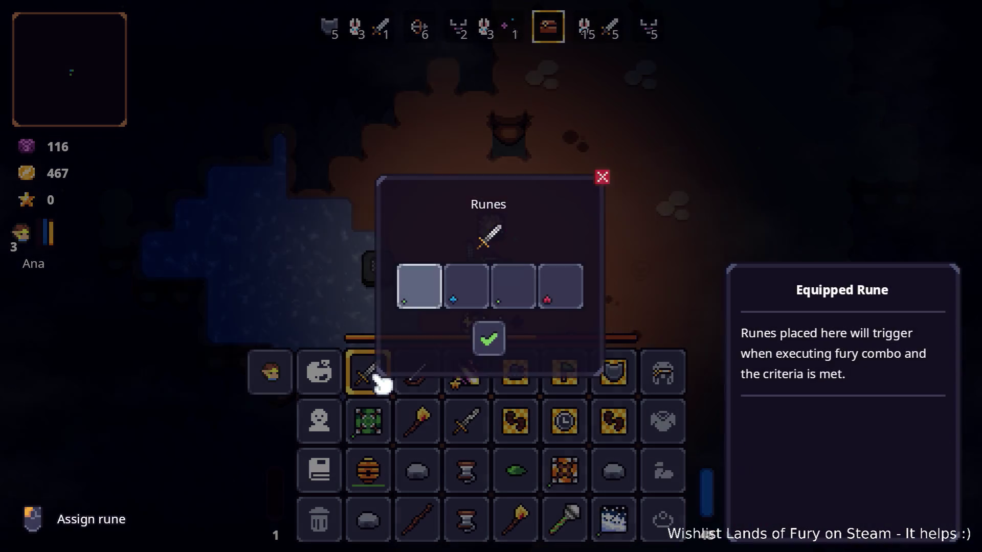
left_click(419, 287)
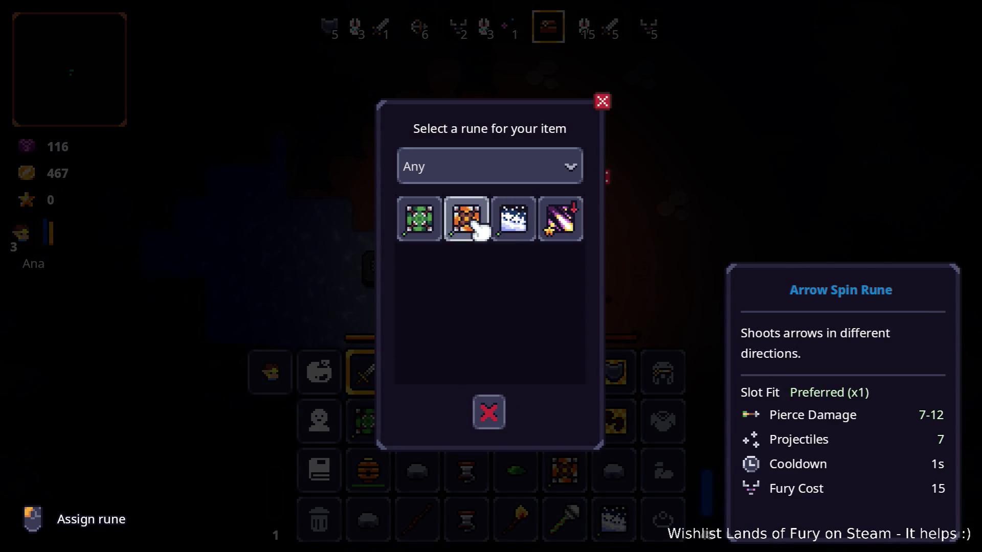
left_click(552, 223)
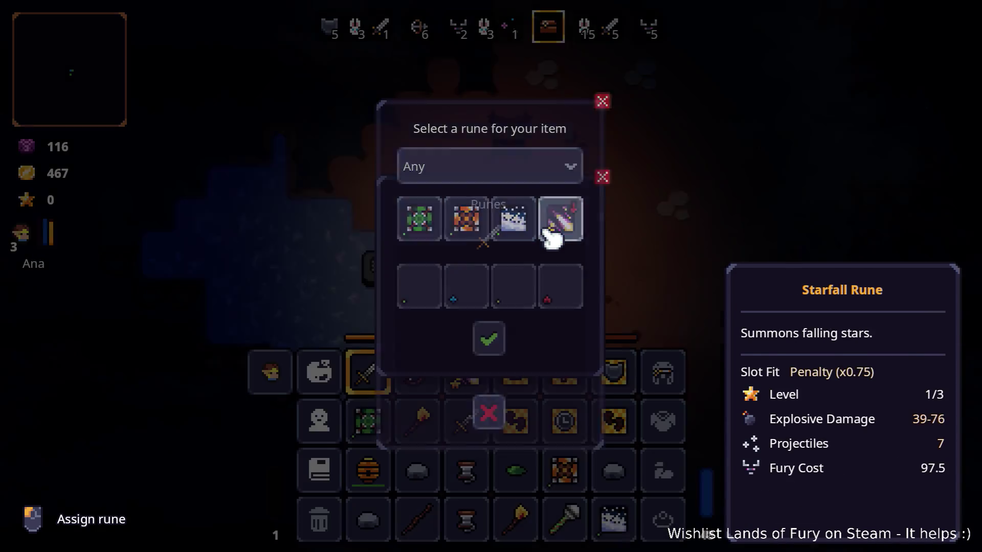
left_click(601, 178)
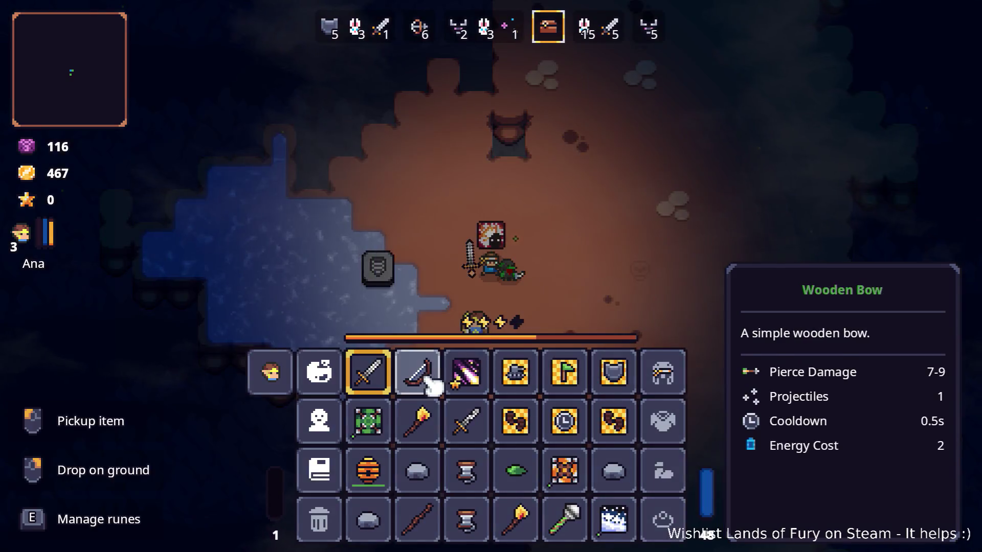
right_click(417, 373)
left_click(489, 339)
- Reopen the Iron Sword's rune slots, back out without picking a rune and close the window
right_click(367, 376)
left_click(410, 295)
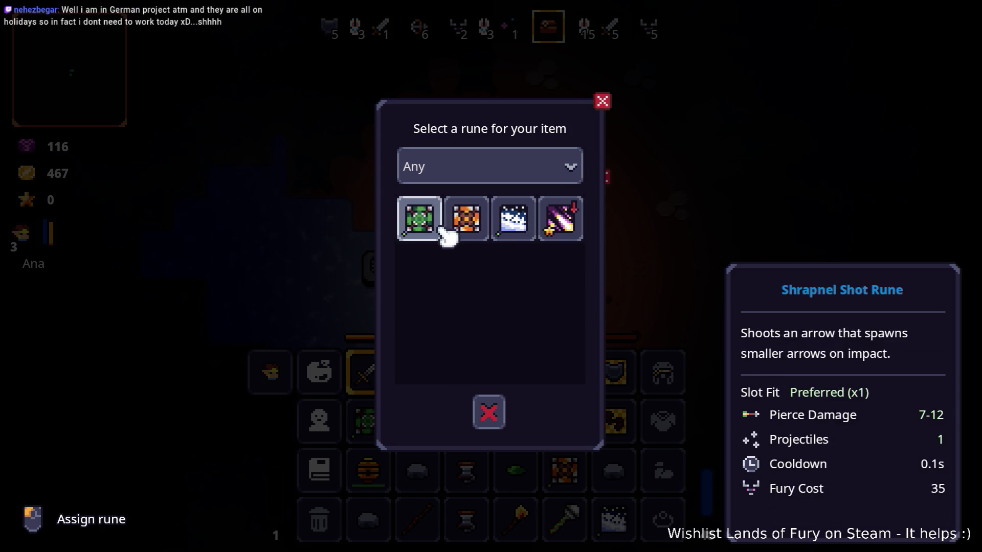
left_click(603, 102)
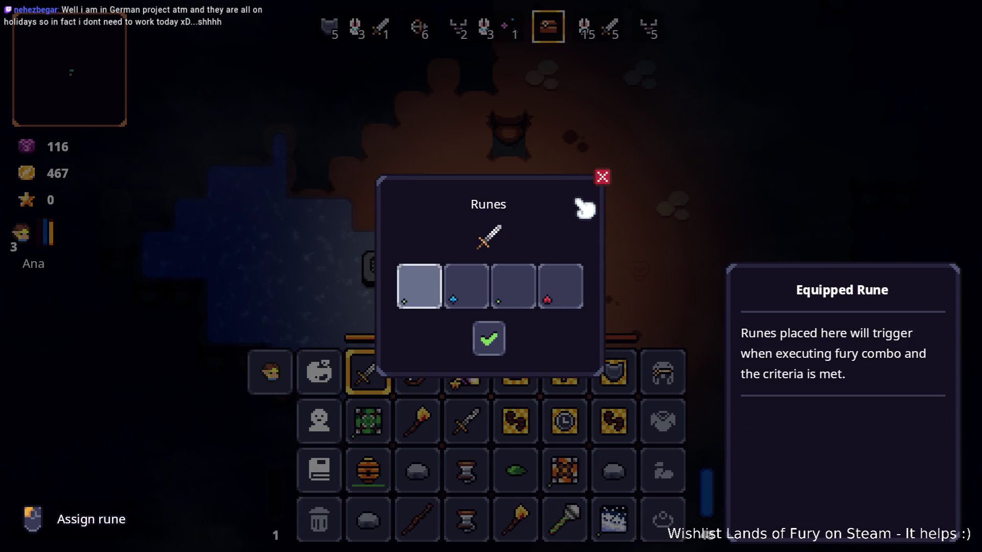
key("Return")
left_click(603, 101)
left_click(602, 177)
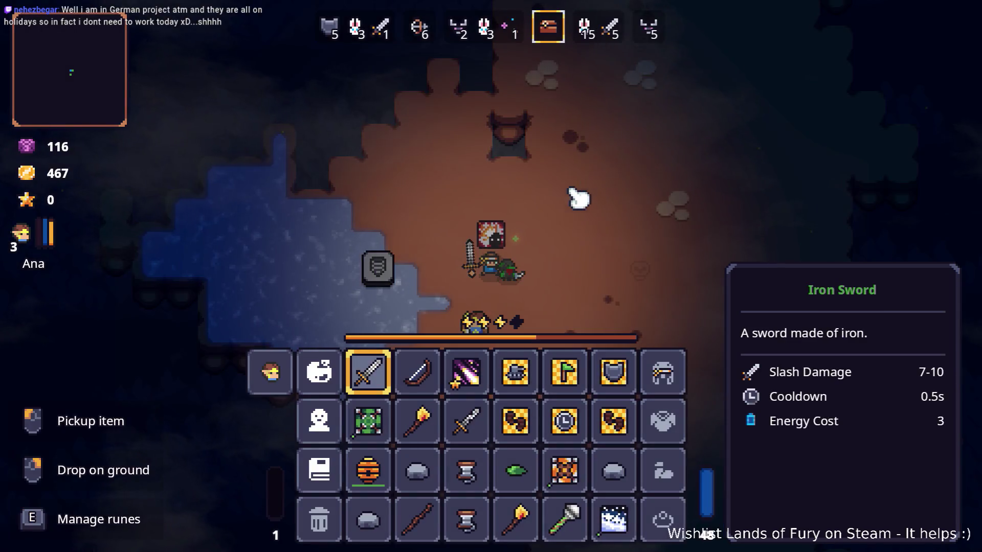
- Move the Hive item in the inventory, then walk over the dropped Berserk Blast Rune and pick it into quick slot 2
key("Tab")
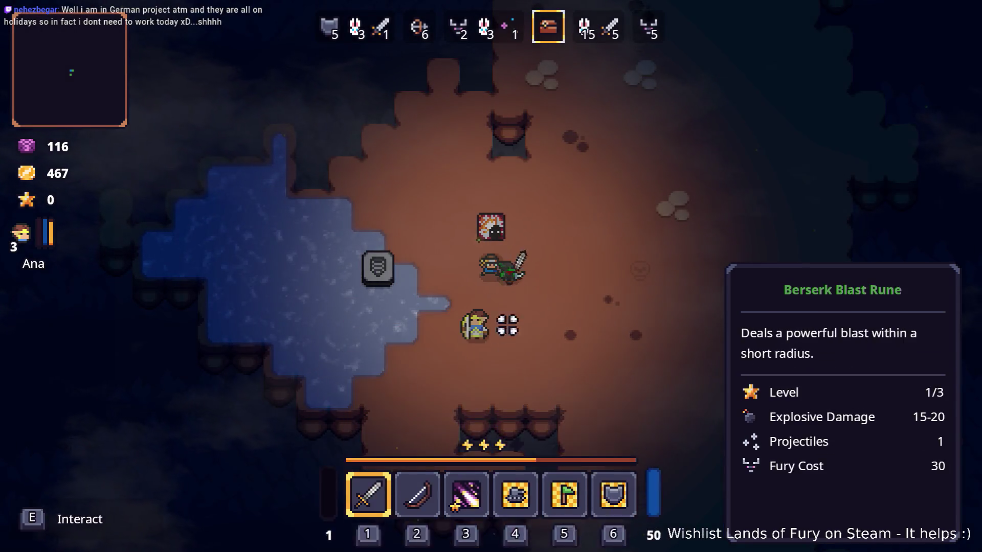
key("Tab")
left_click_drag(372, 463, 418, 433)
key("Tab")
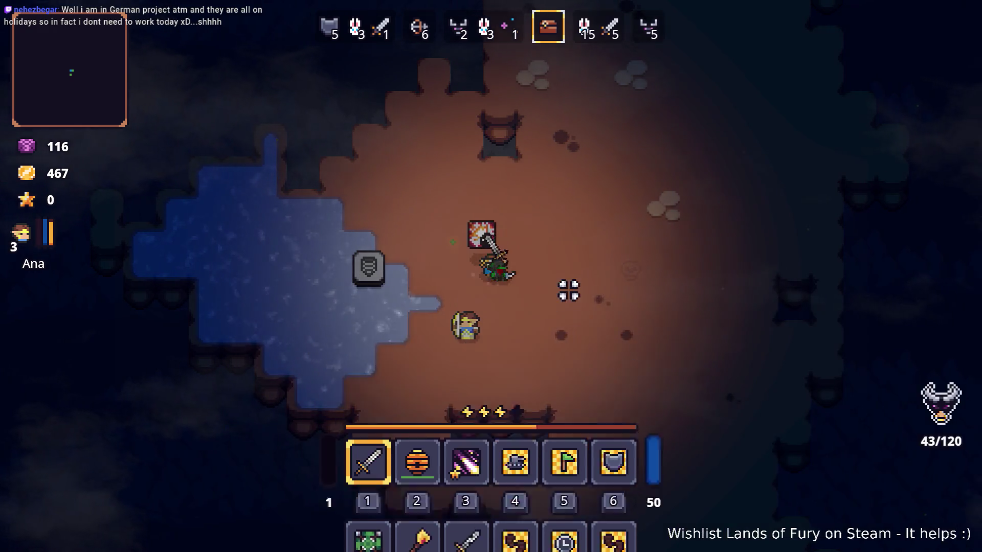
key("d")
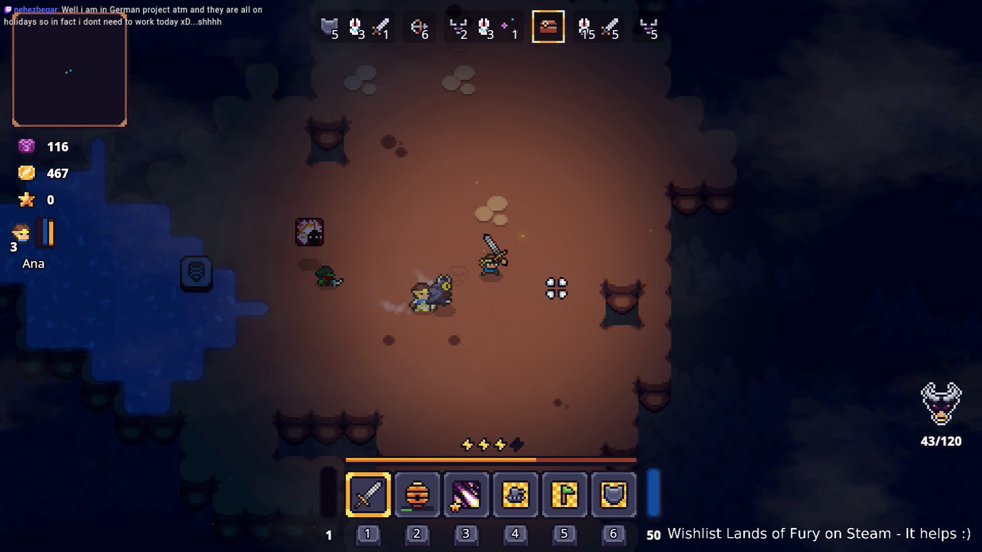
key("2")
key("a")
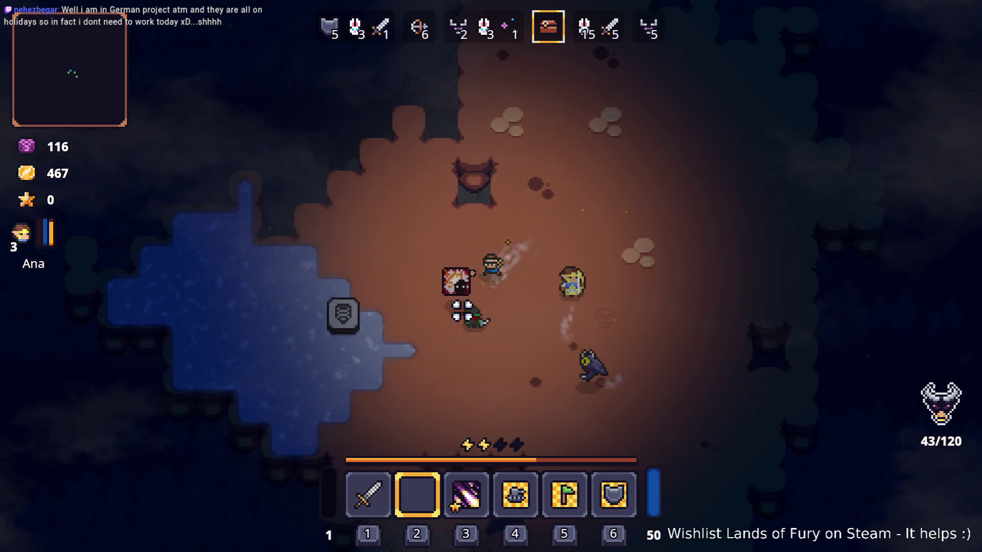
key("e")
- Check the inventory with the rune on the hotbar, then talk to Snap to reopen the shop
key("Tab")
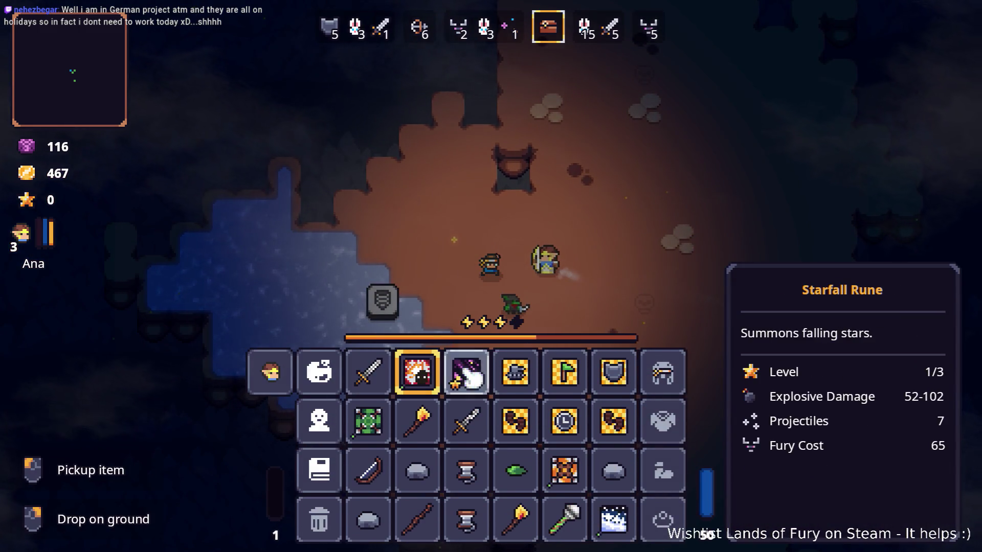
key("Tab")
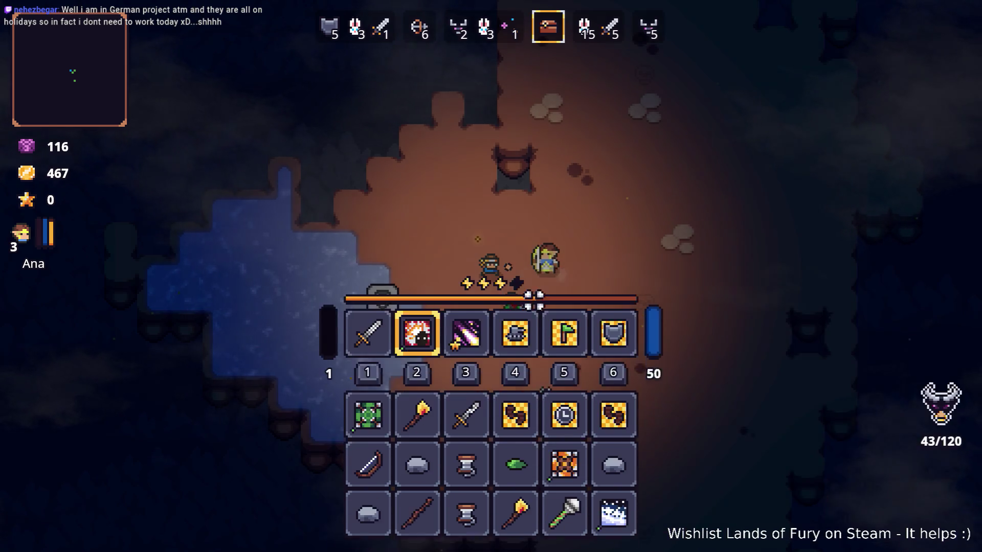
key("Tab")
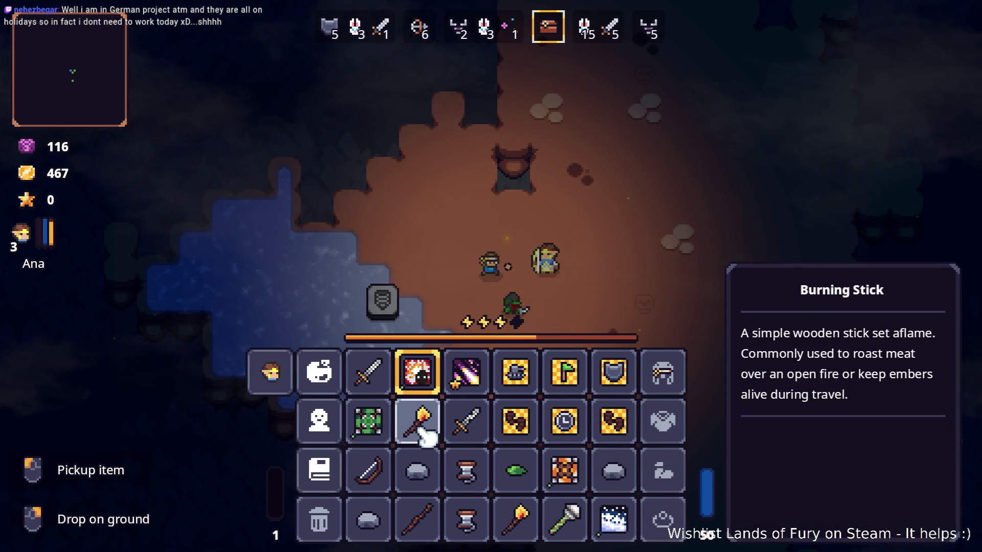
key("Tab")
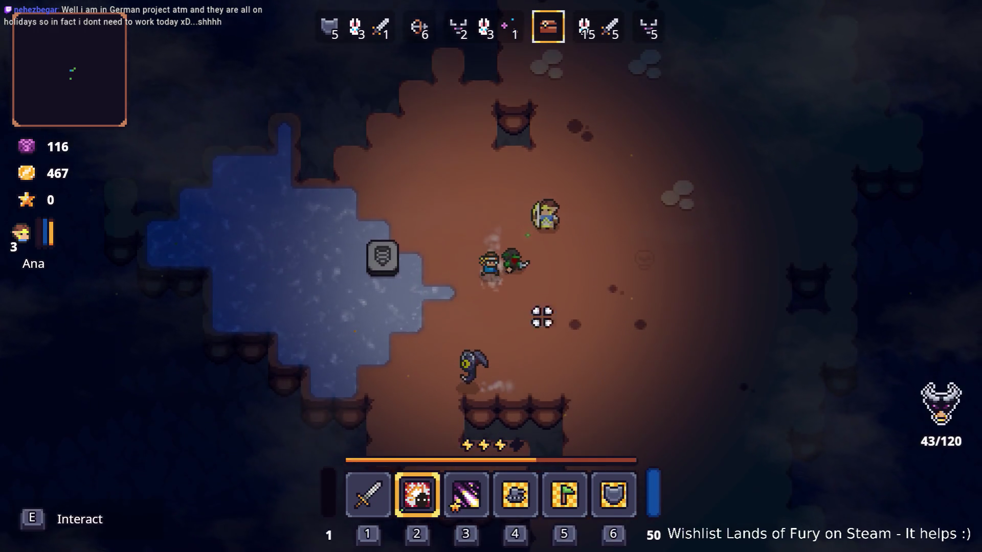
key("e")
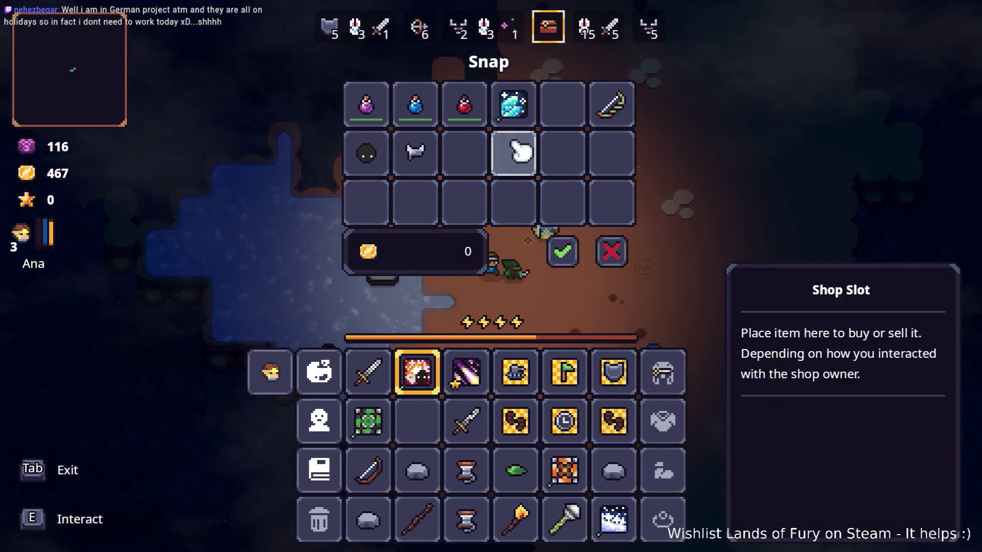
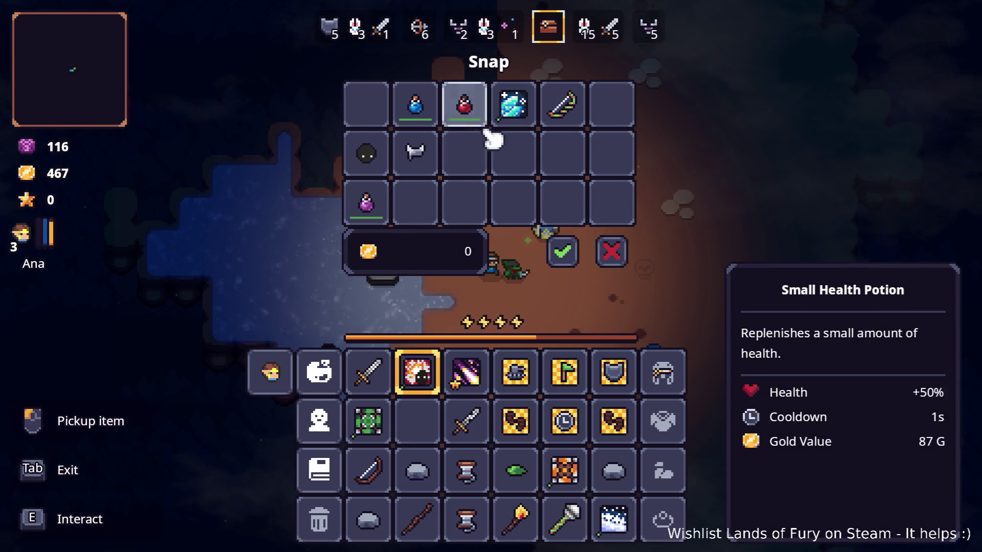
- Leave the trade window and socket the Arrow Spin Rune into the Iron Sword's first slot
left_click(566, 257)
key("i")
right_click(381, 387)
left_click(420, 292)
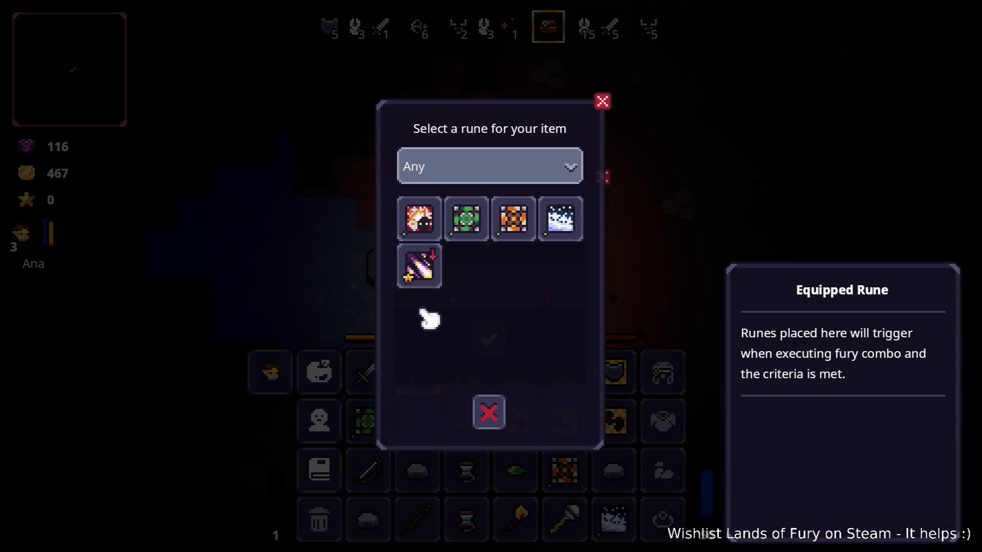
left_click(516, 223)
- Socket the Shrapnel Shot Rune into the second slot and confirm the sword's runes
left_click(468, 290)
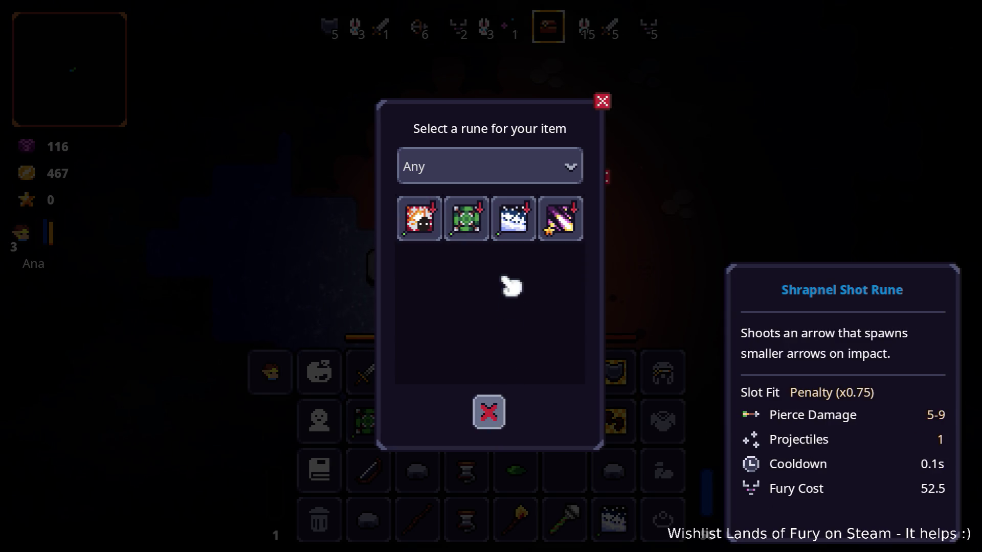
left_click(467, 219)
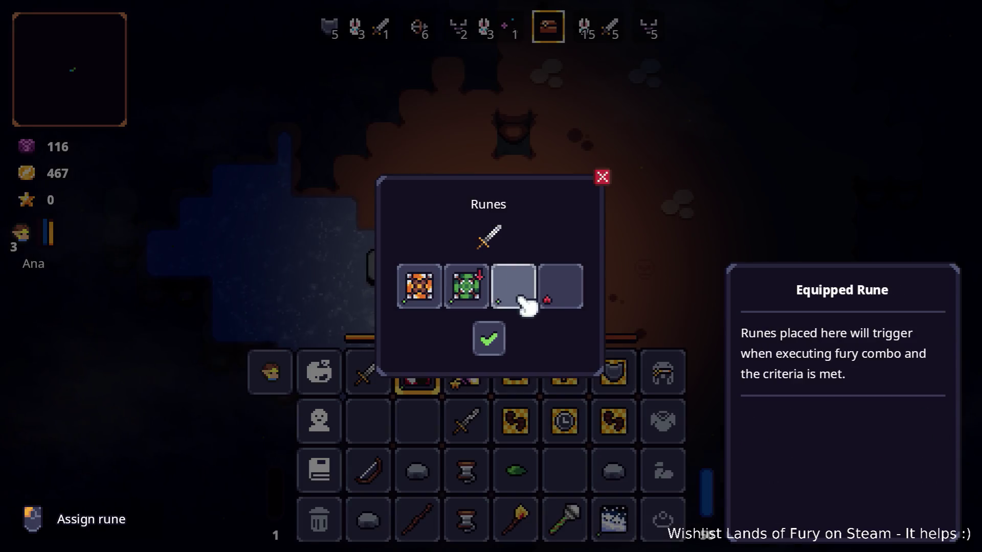
left_click(490, 337)
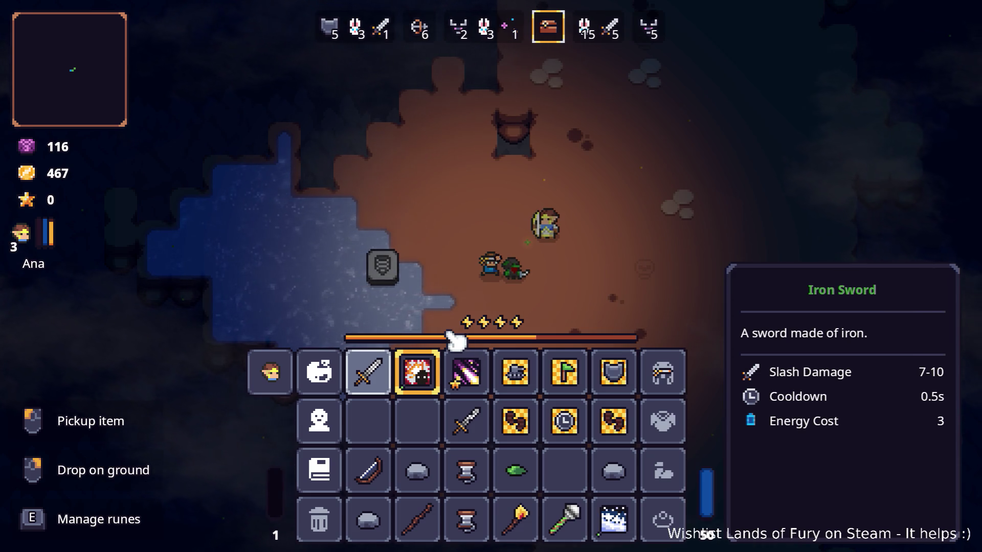
- Return to play and walk the hero right and up, dipping into and out of the water
key("Tab")
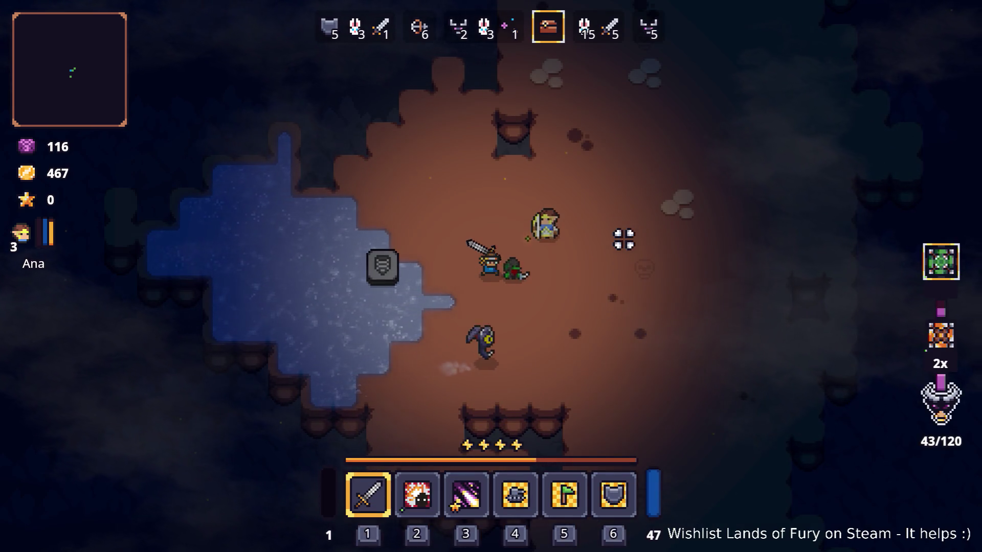
key("d")
key("w")
key("grave")
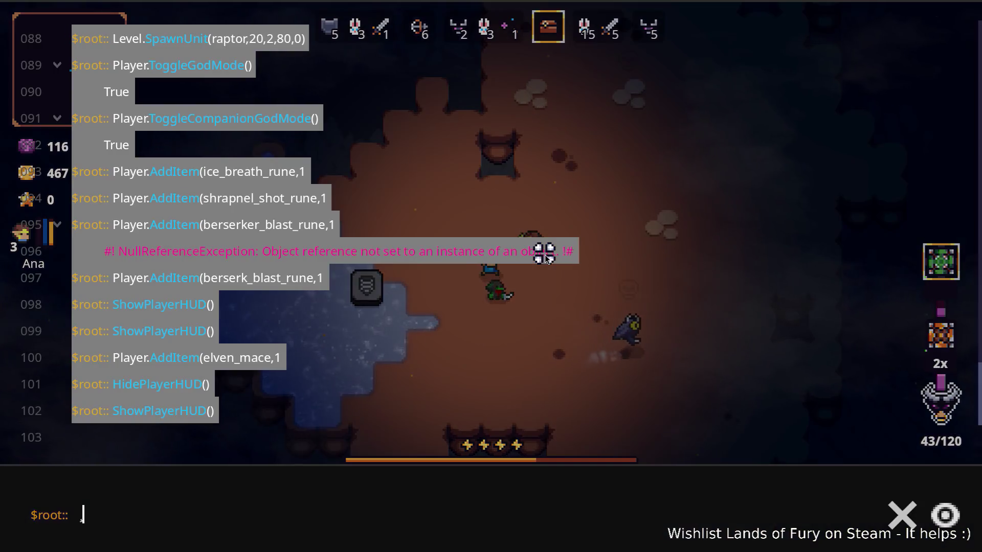
key("grave")
key("d")
key("d")
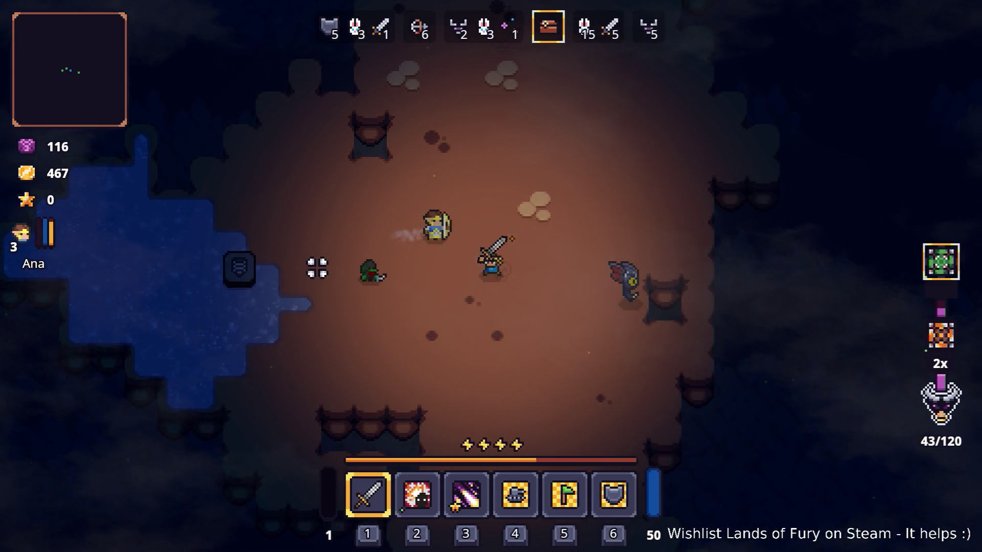
key("s")
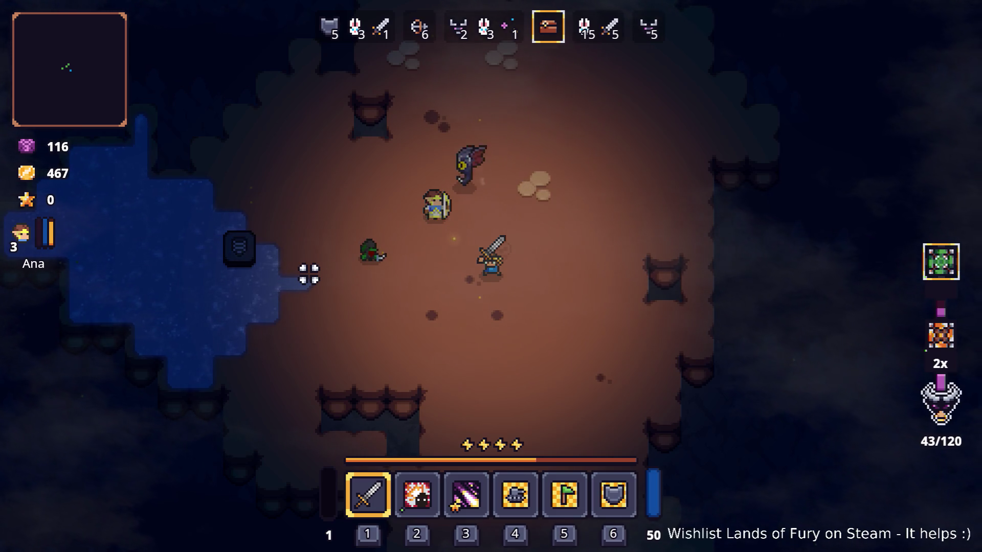
key("a")
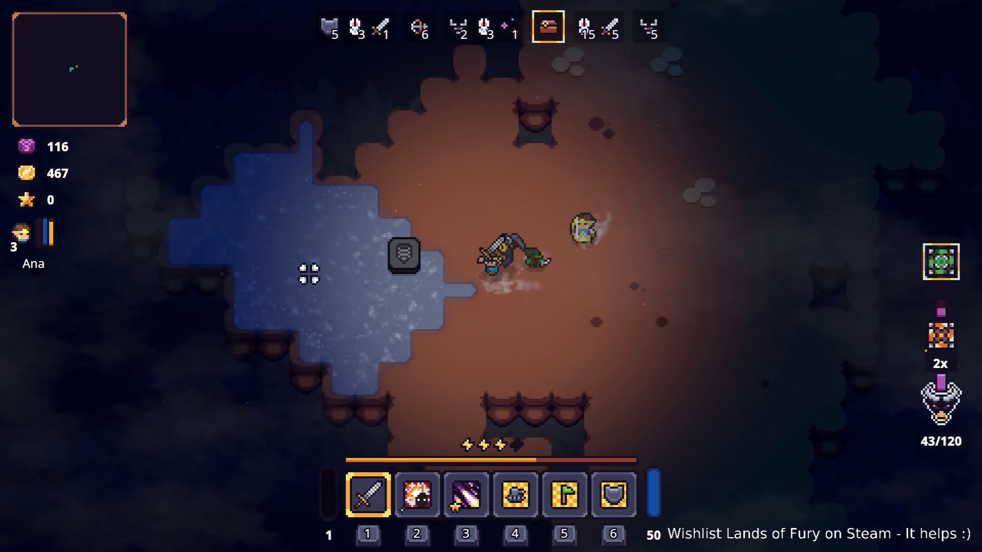
key("d")
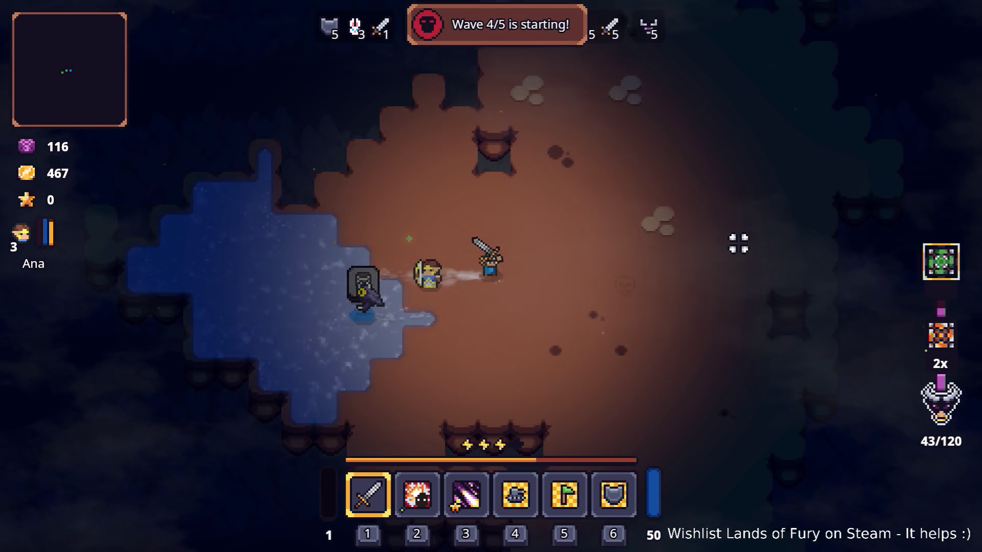
key("d")
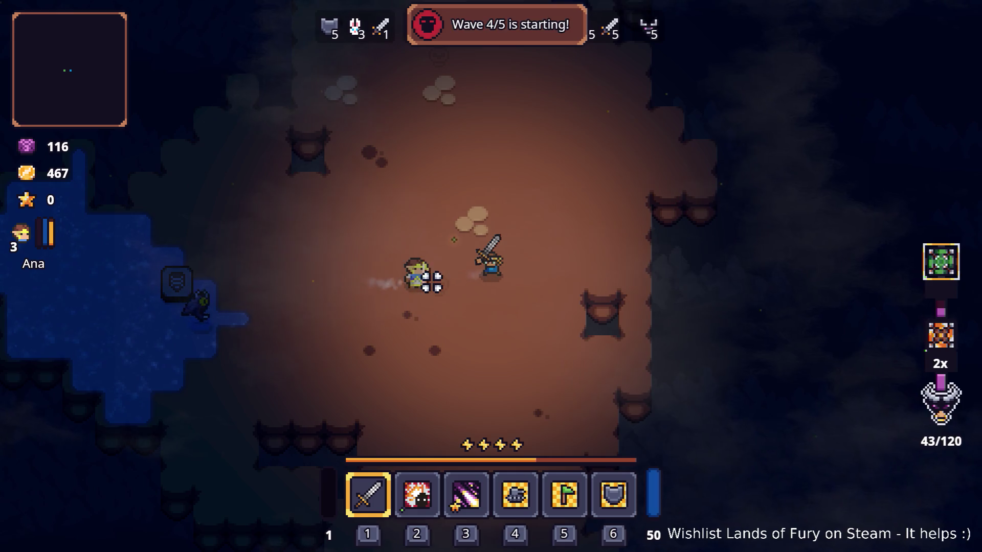
key("grave")
key("grave")
- Move left and right through the enemy group, fighting wave 4 of 5
key("a")
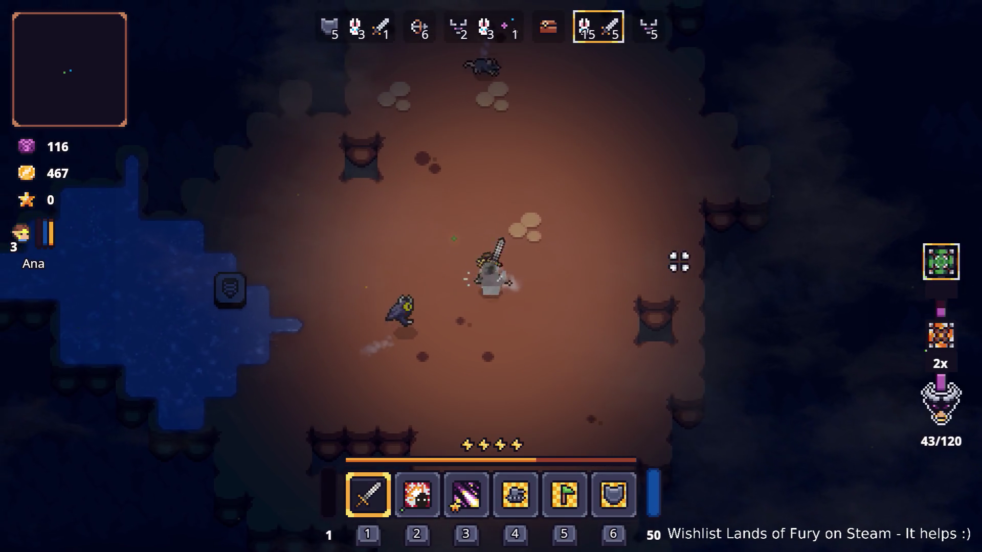
key("a")
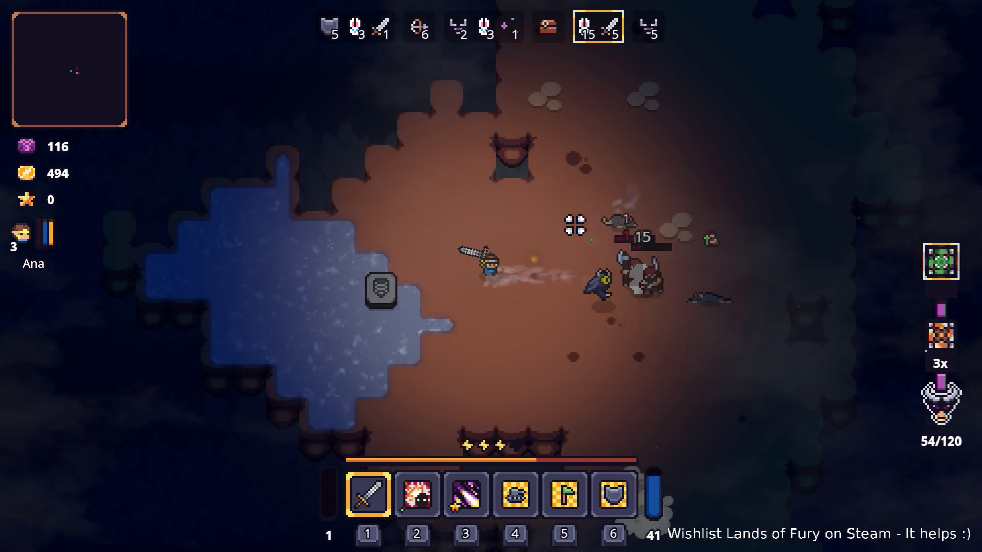
key("grave")
key("grave")
key("d")
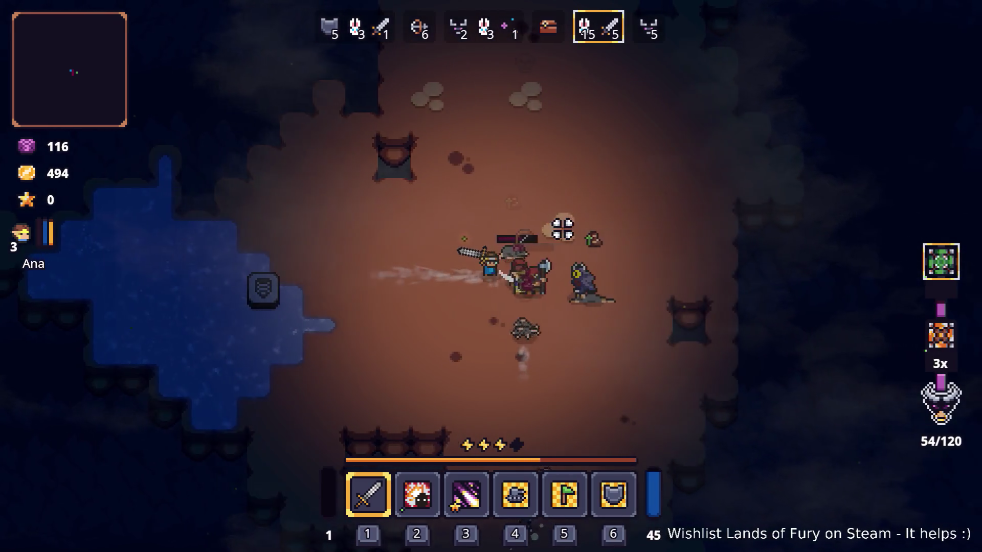
key("d")
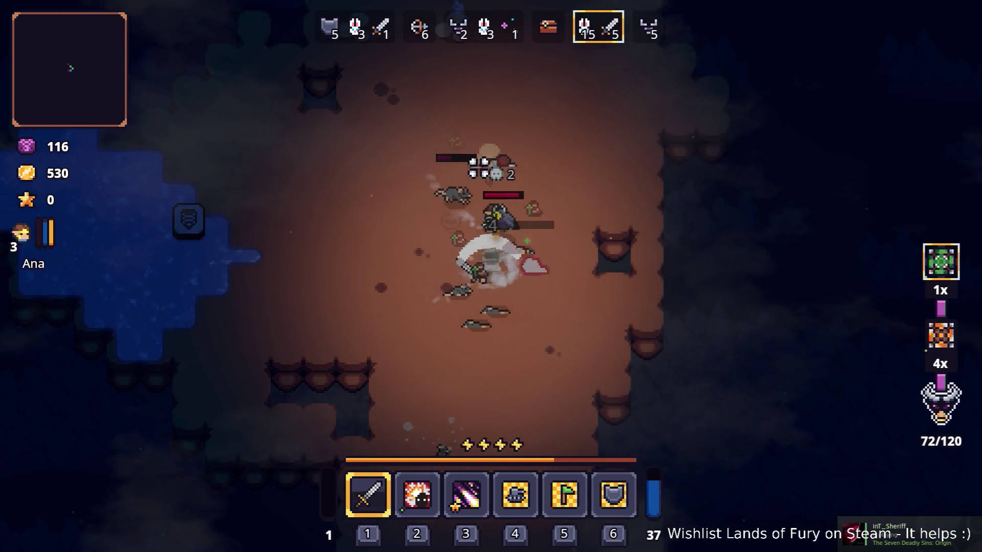
key("s")
key("a")
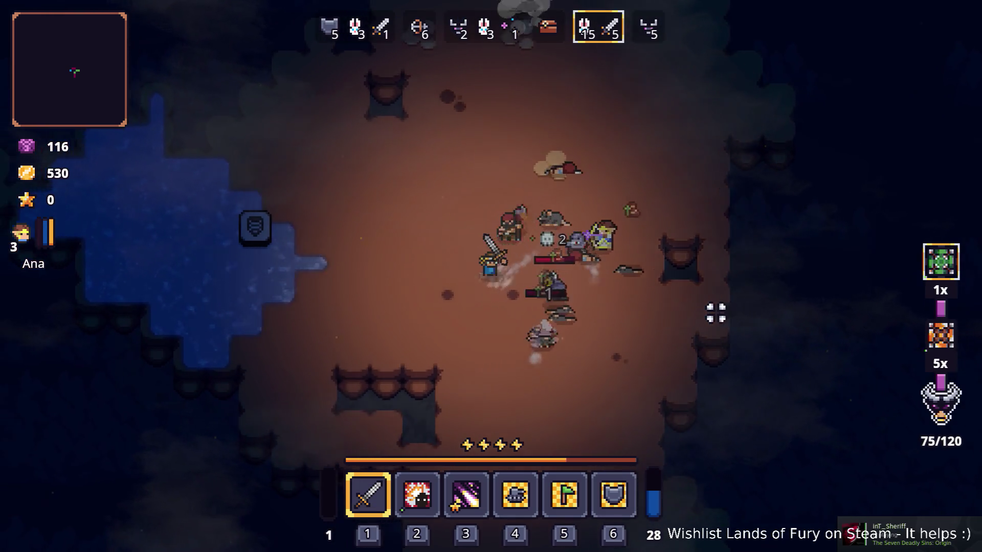
key("a")
- Recall and run the earlier console command to hide the player HUD, then resume play
key("grave")
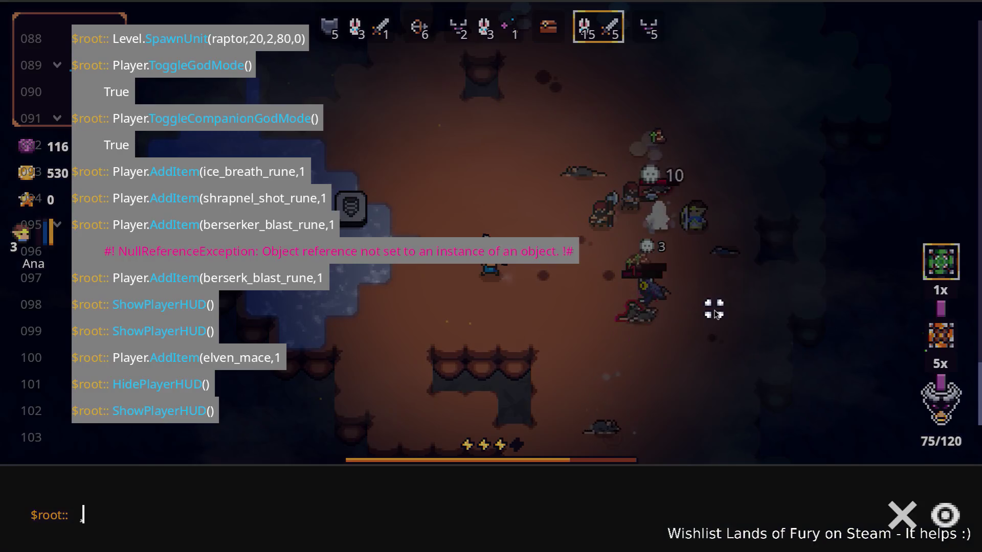
type("Hi")
key("Tab")
key("Return")
key("grave")
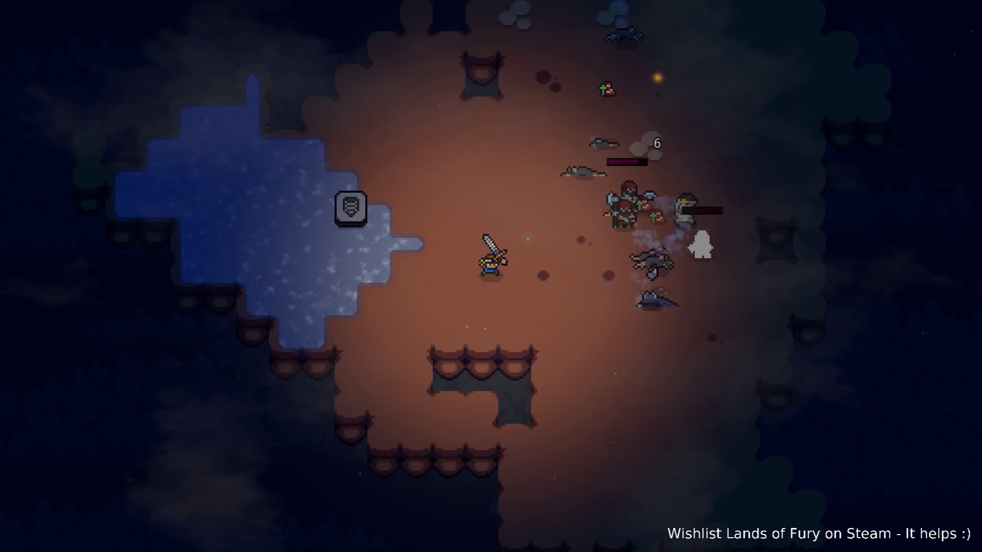
- Weave through the enemies, swinging at them, and walk north past the group
key("w")
key("d")
key("a")
key("s")
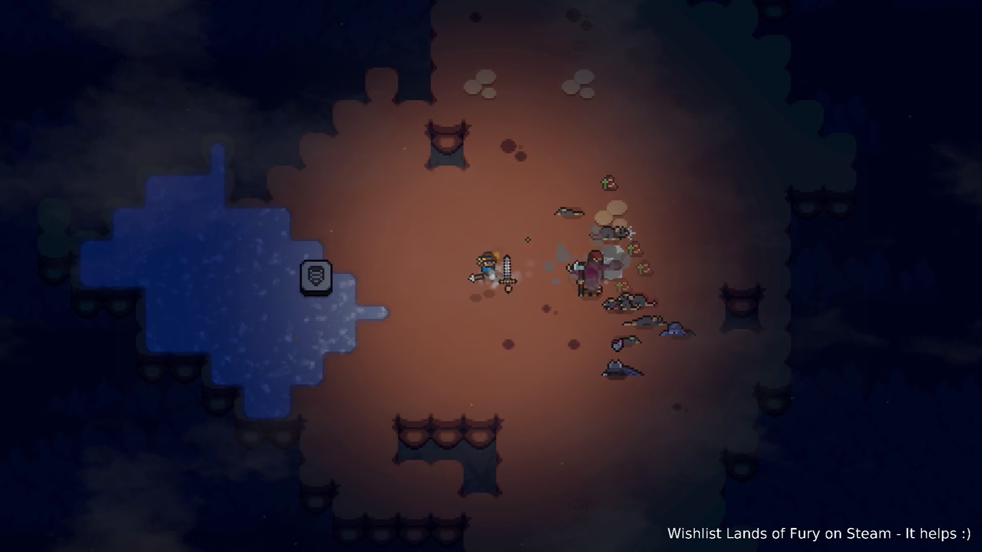
key("a")
key("s")
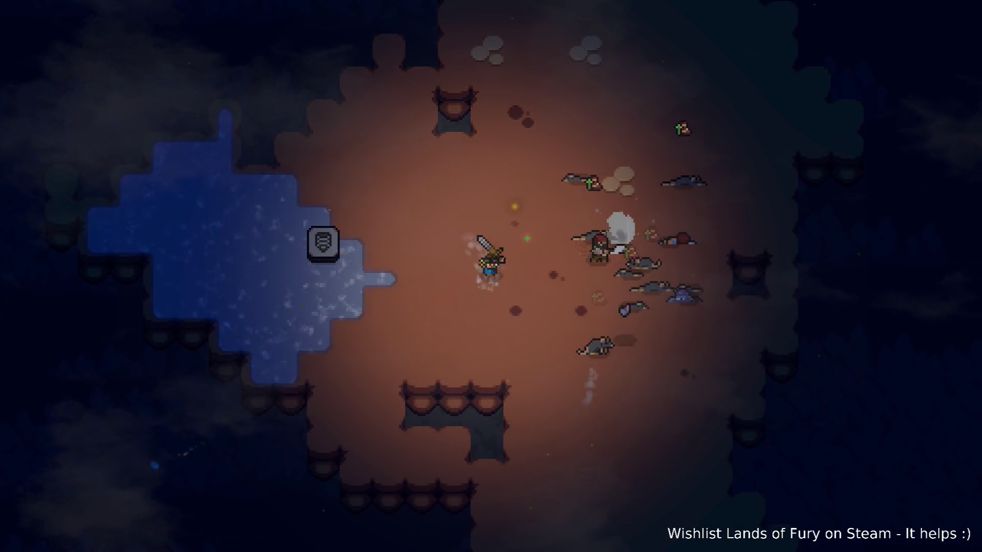
key("d")
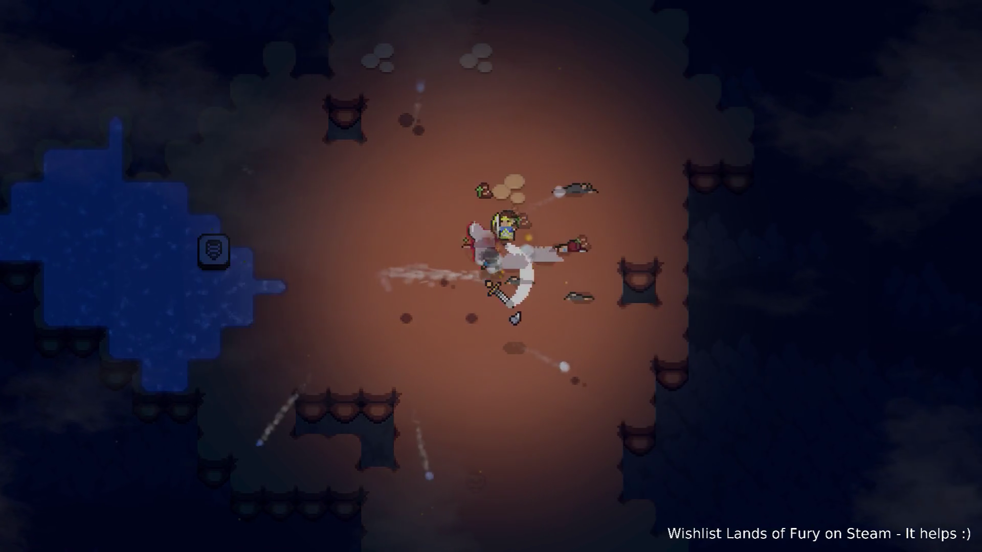
key("a")
key("w")
key("s")
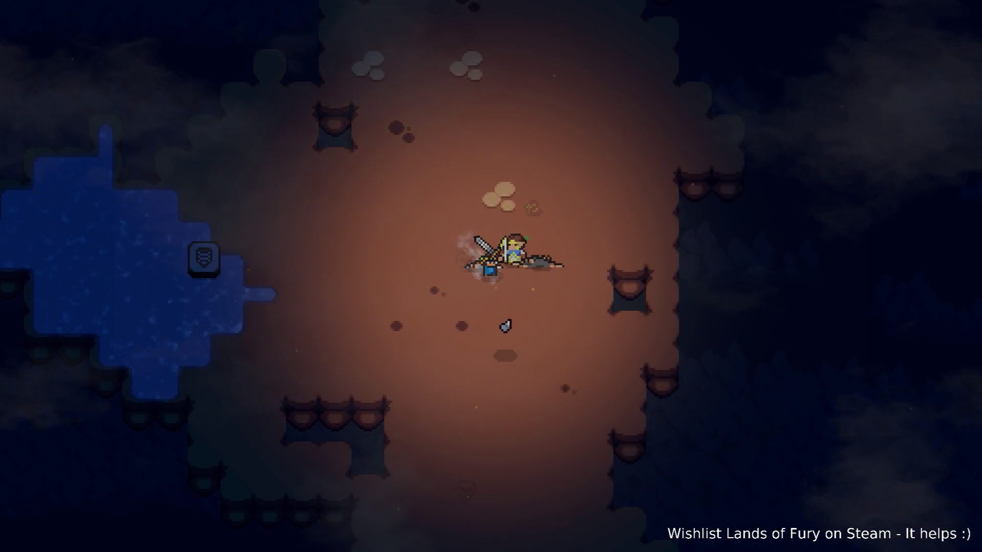
key("w")
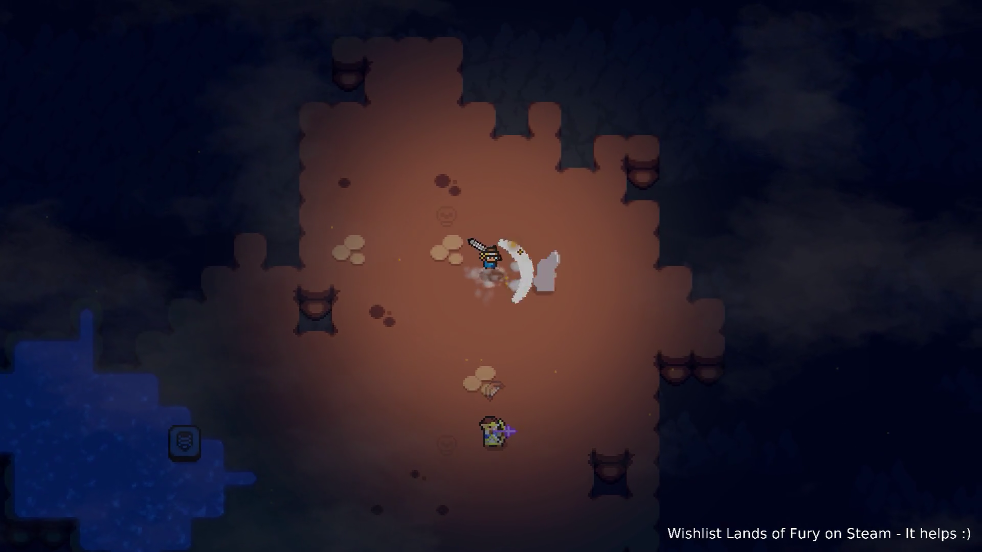
- Drop back toward the companion archer and fight the enemies met along the way
key("s")
key("a")
key("a")
key("s")
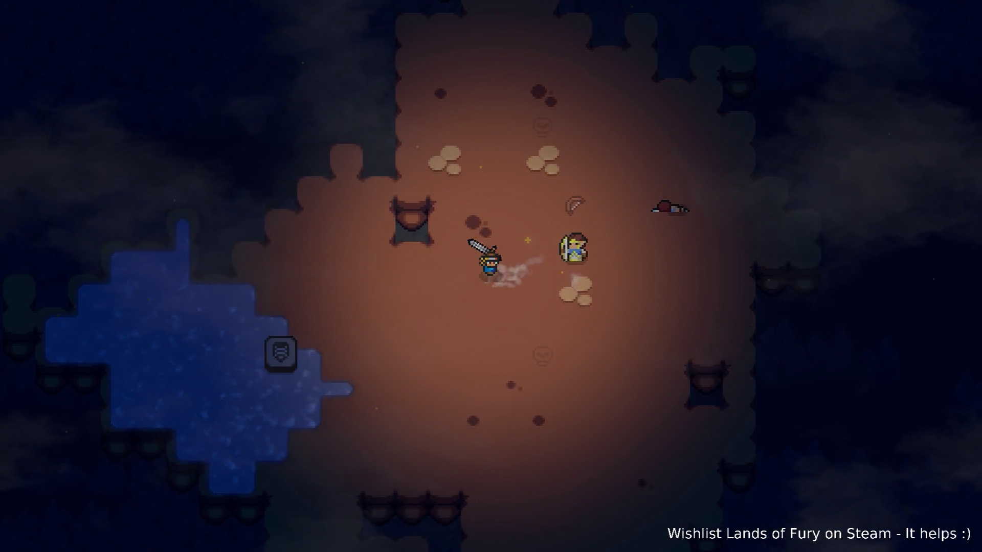
key("d")
key("s")
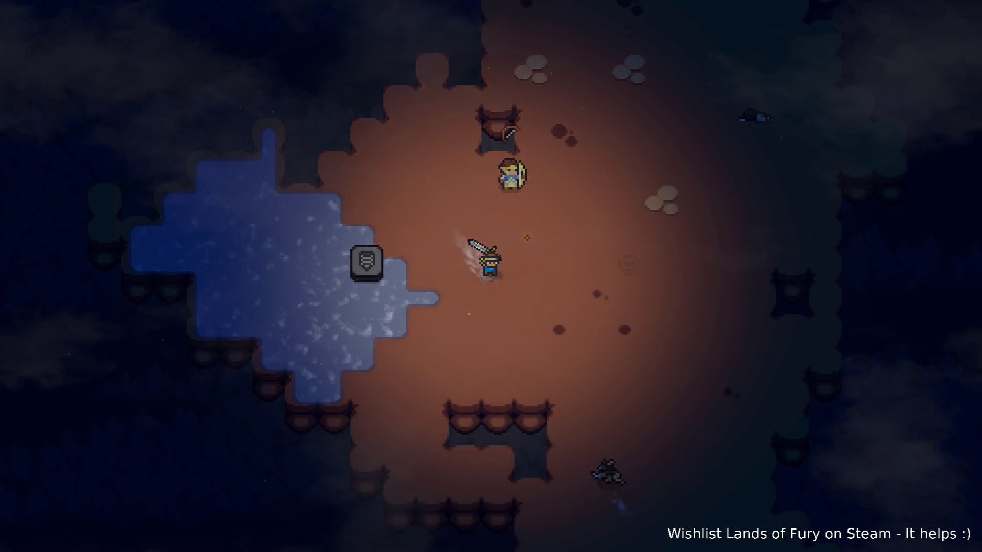
key("w")
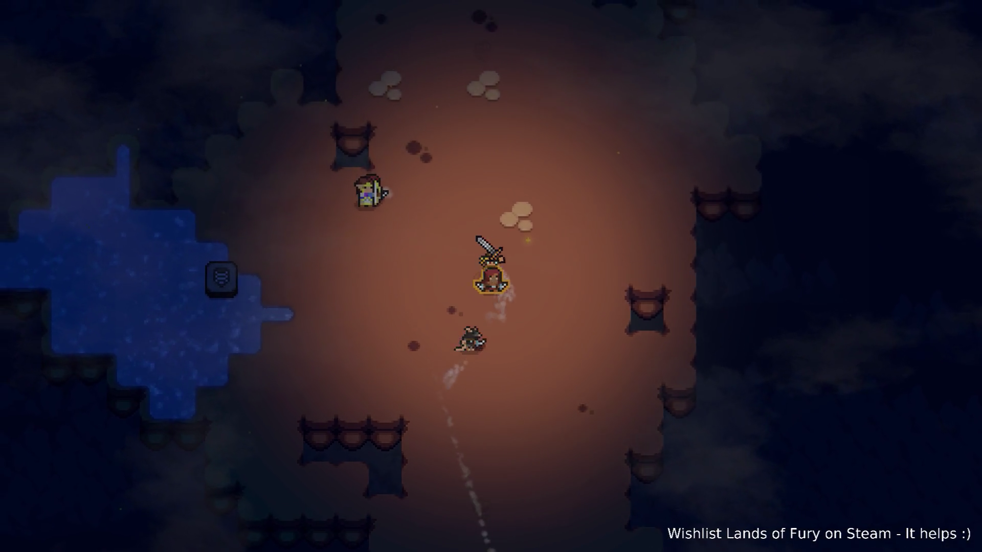
key("d")
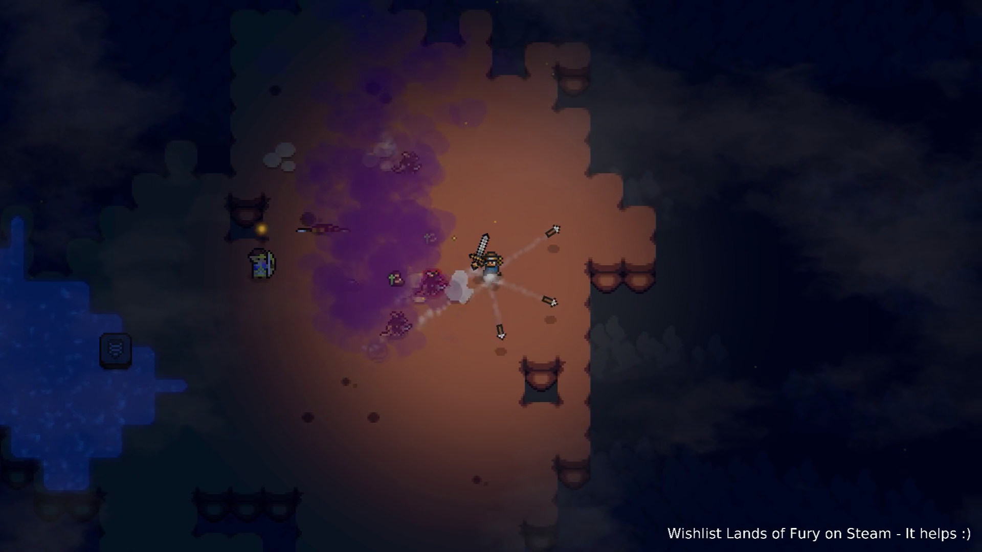
key("d")
key("s")
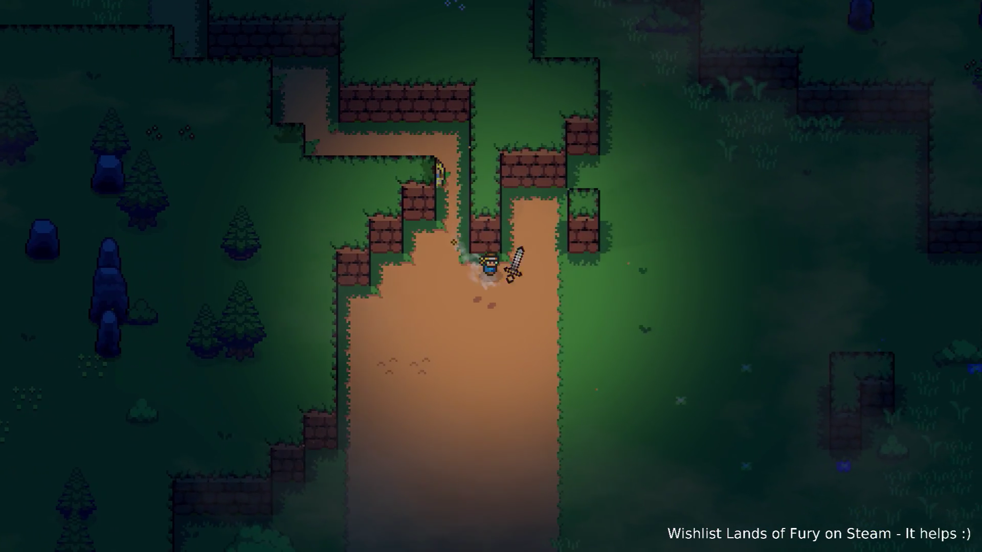
- Walk the hero north into the grass and bring up the command console
key("w")
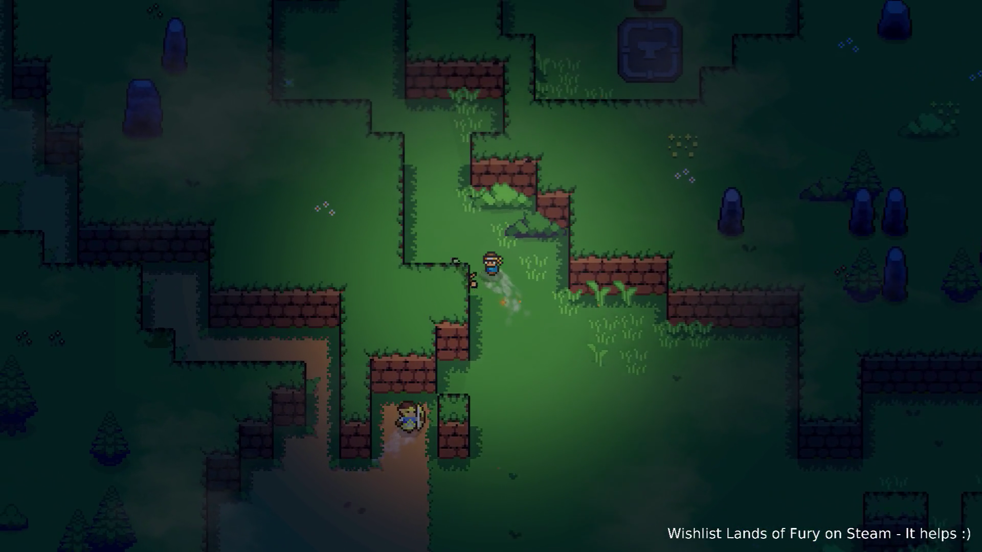
key("w")
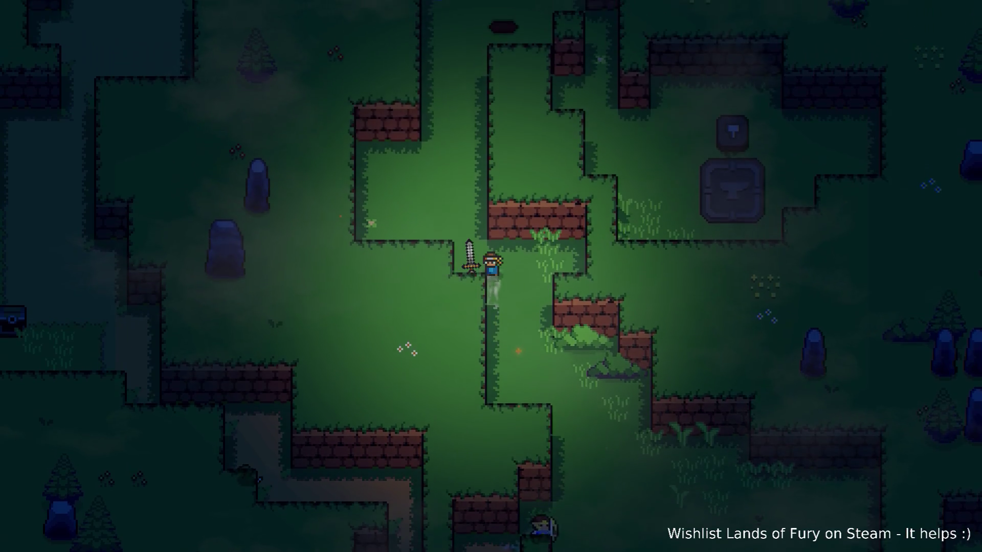
key("s")
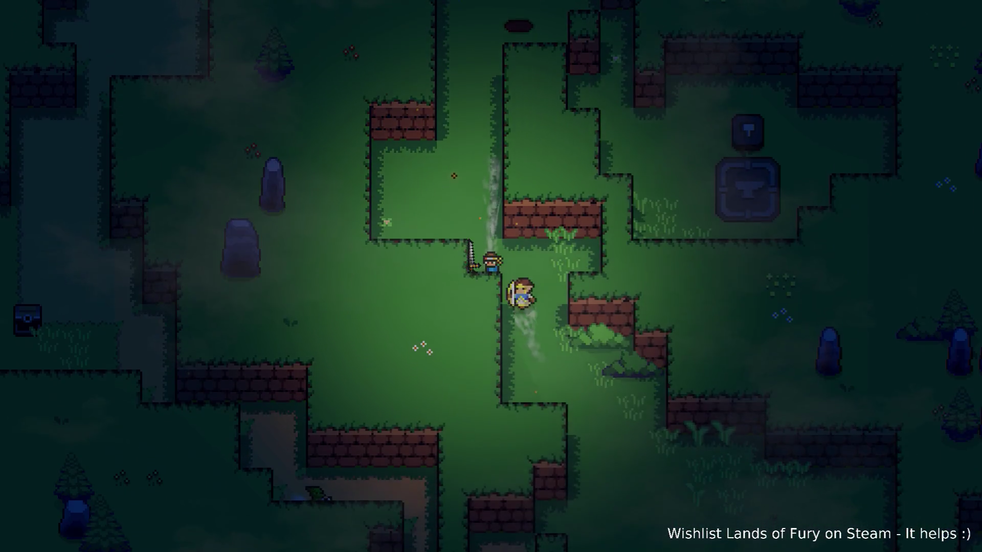
key("grave")
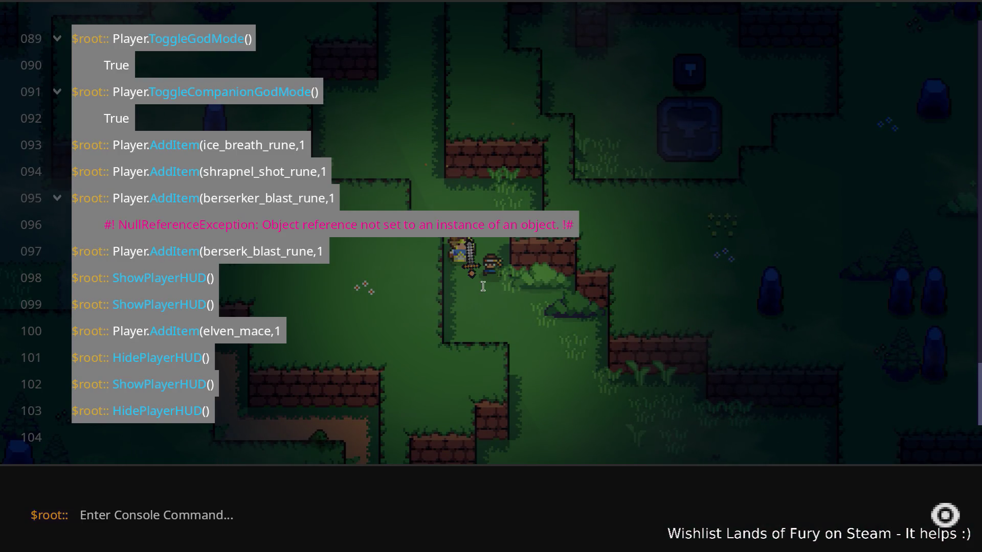
- Close the console and head south-east across the grass
key("grave")
key("s")
key("d")
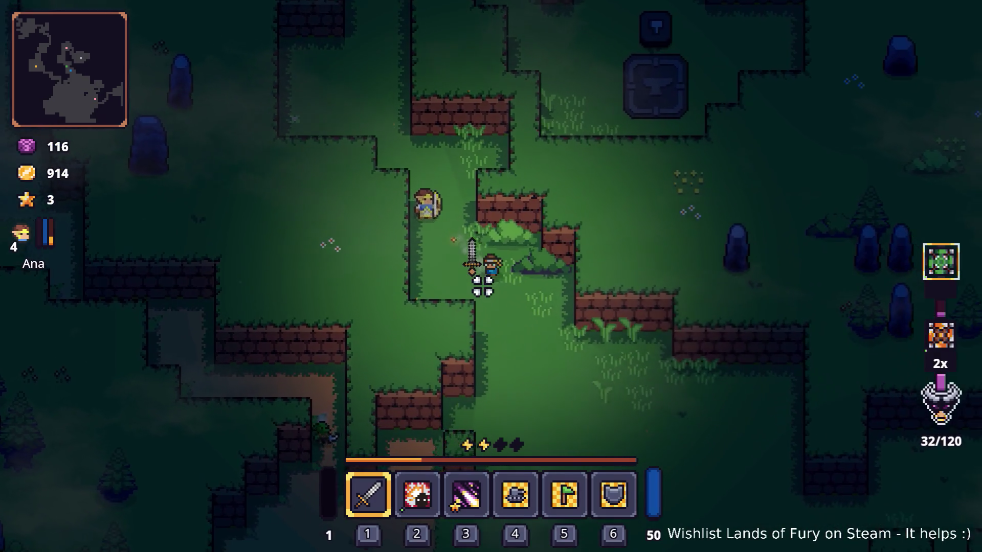
key("s")
key("d")
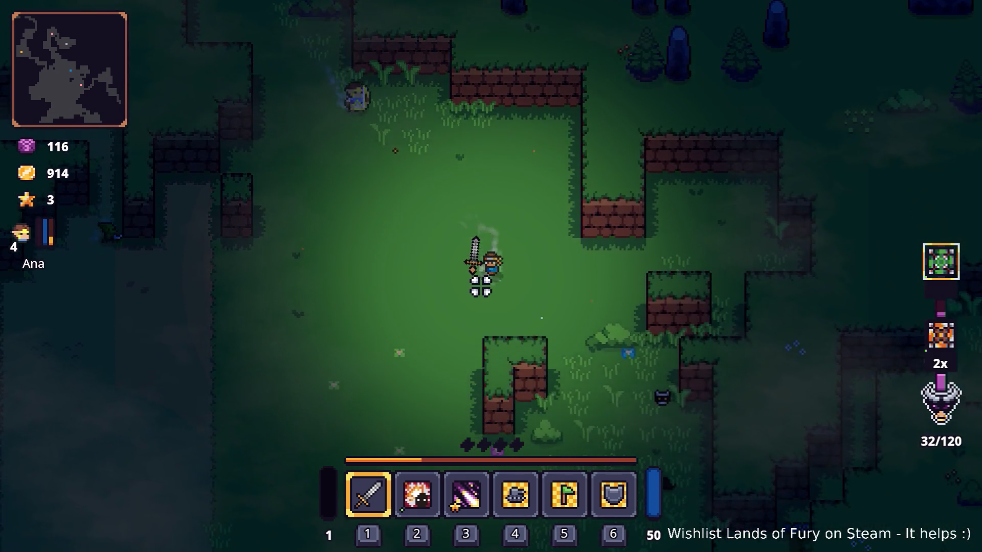
key("s")
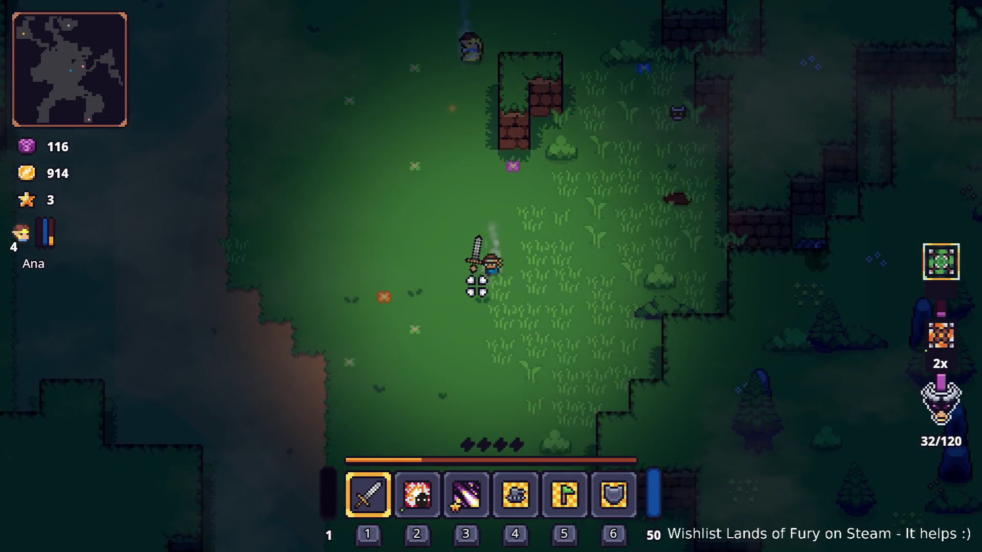
key("d")
- Continue south past the rock into the Prime Didra Cavern arena
key("s")
key("d")
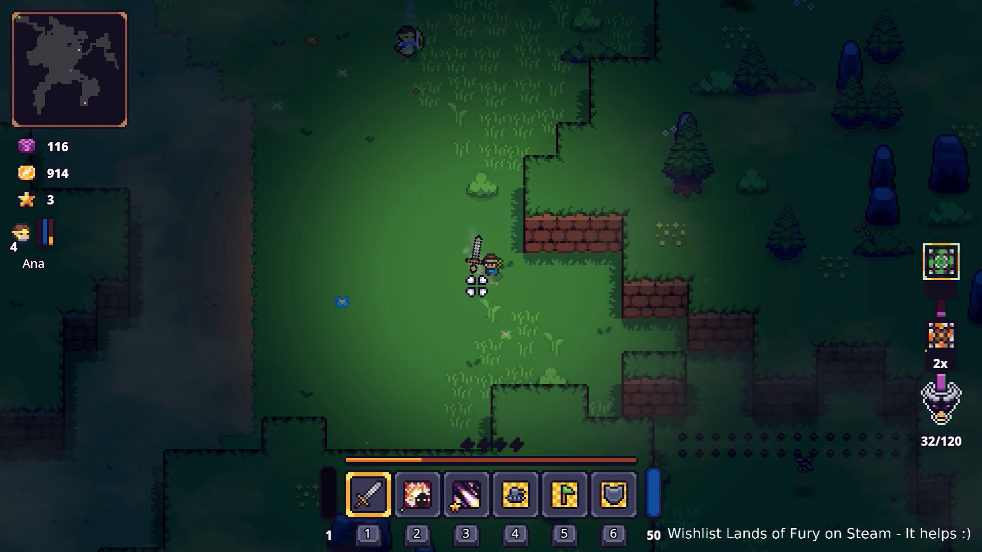
key("s")
key("d")
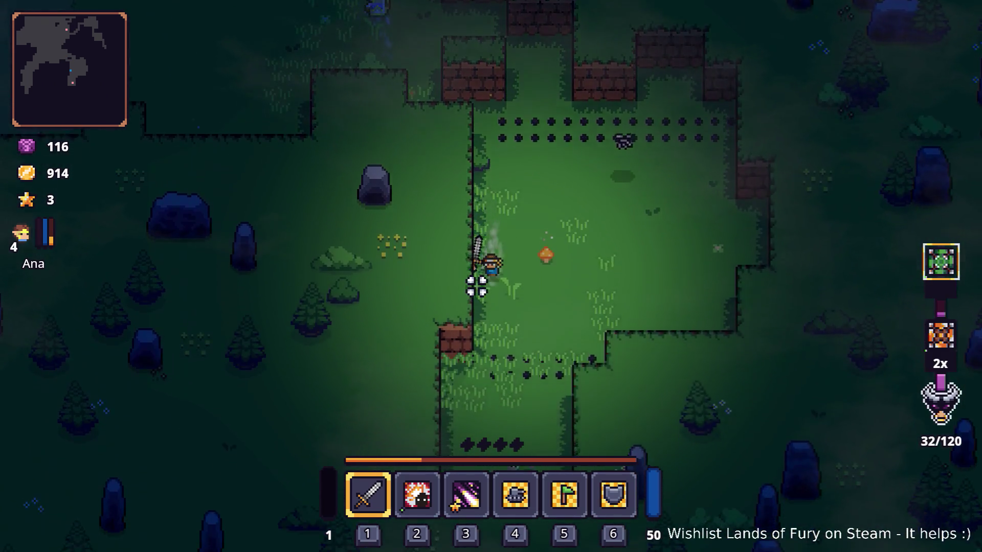
key("s")
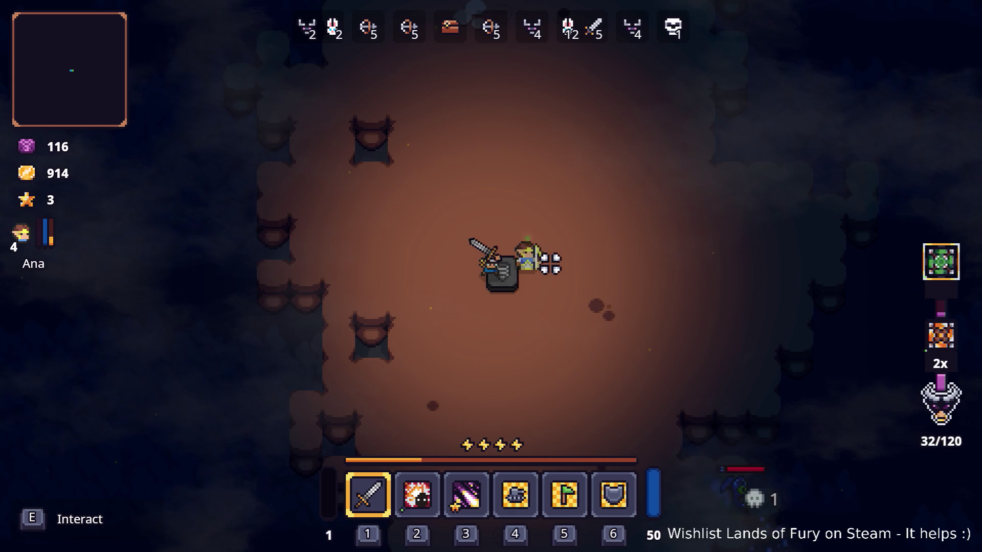
- Socket Berserk Blast and the snow rune into the Elven Mace and confirm
key("Tab")
key("Tab")
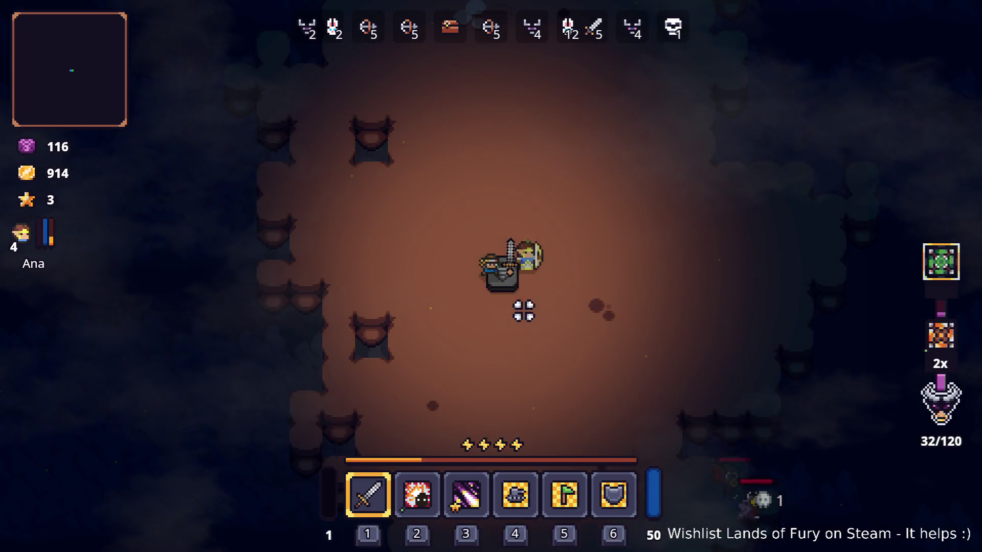
key("Tab")
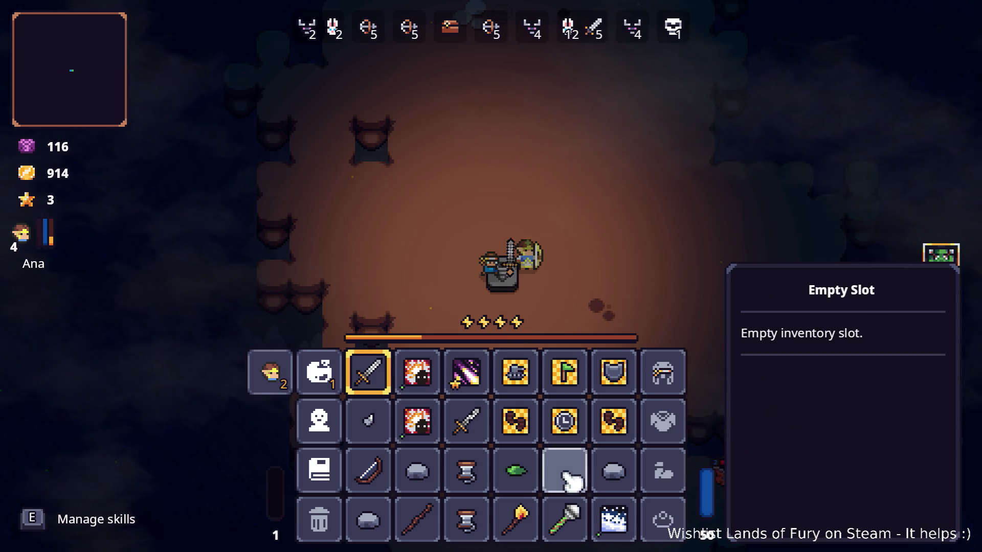
key("e")
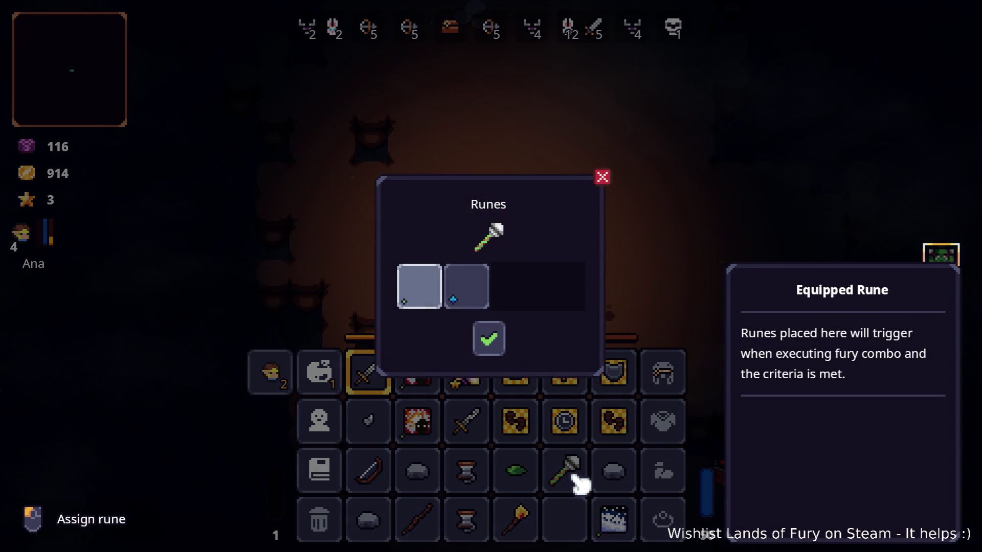
left_click(421, 288)
left_click(418, 220)
left_click(466, 286)
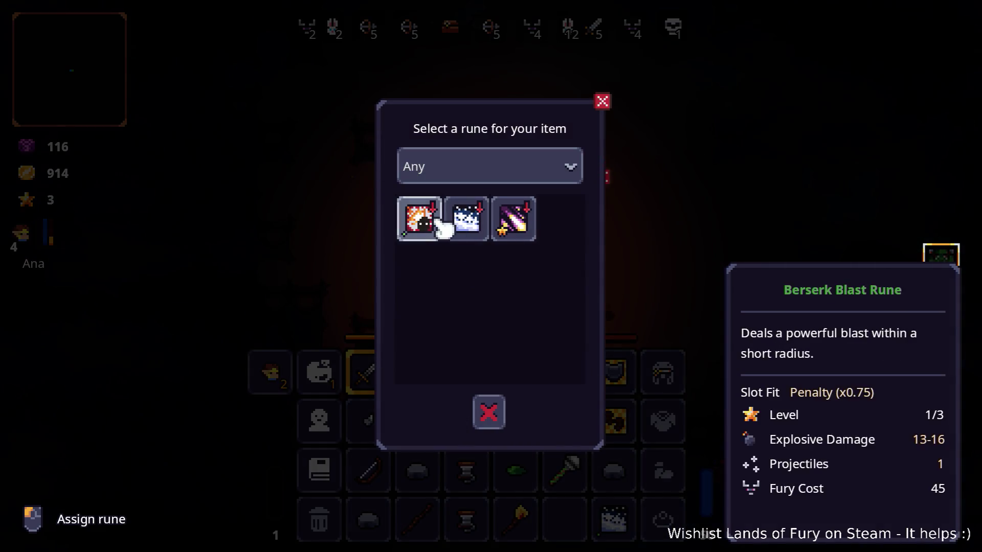
left_click(464, 220)
left_click(491, 338)
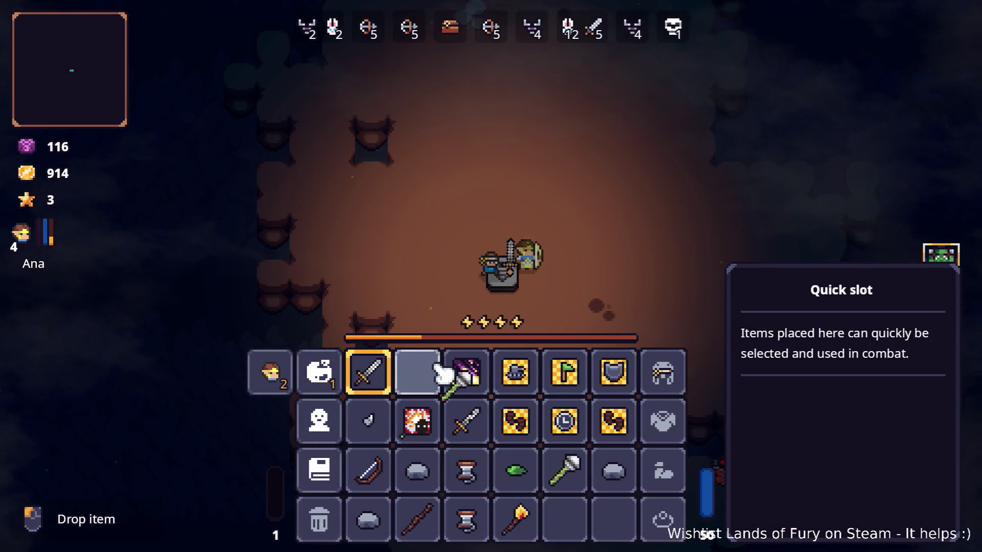
- Switch to the purple sword, then replace the mace's Ice Breath rune with Berserk Blast and confirm
key("Tab")
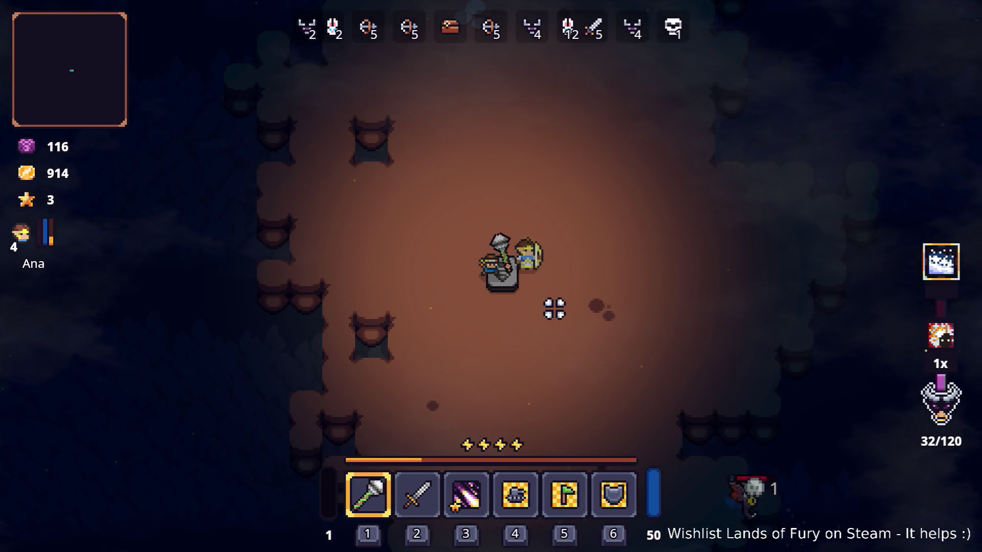
key("3")
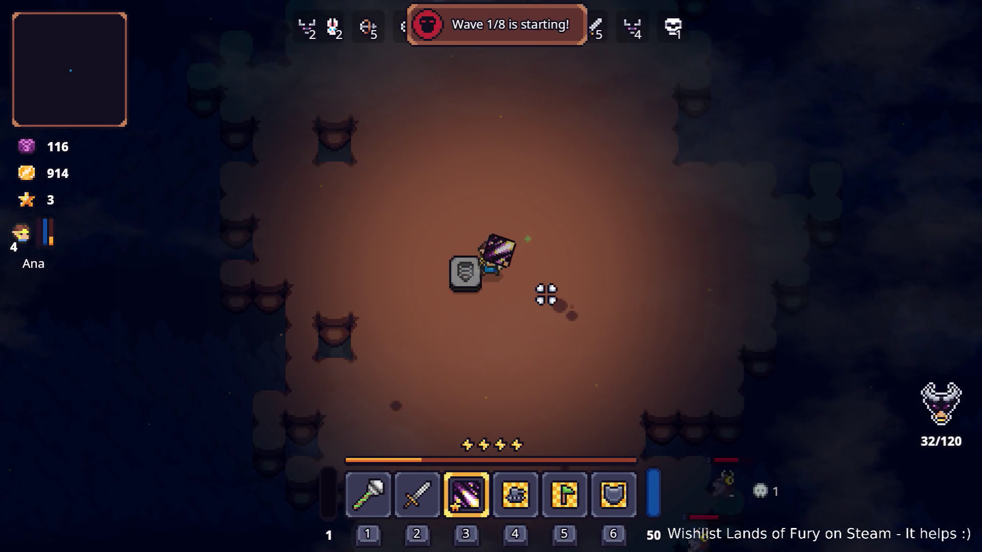
key("Tab")
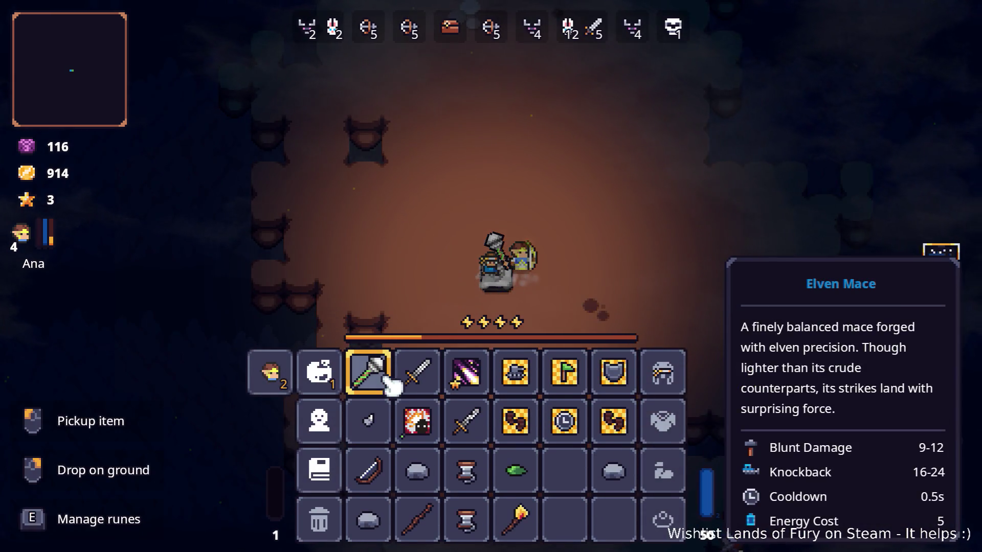
key("e")
left_click(467, 285)
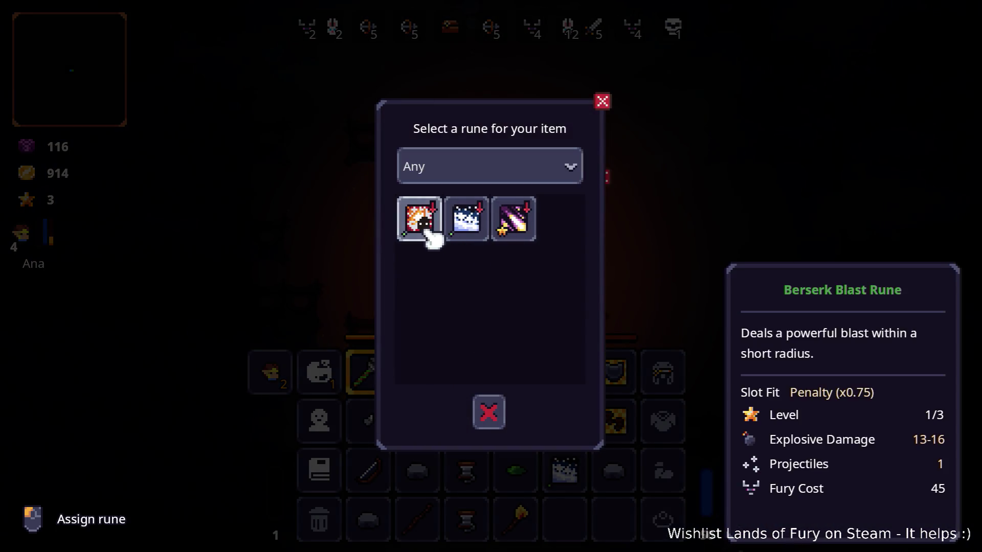
left_click(428, 230)
left_click(488, 349)
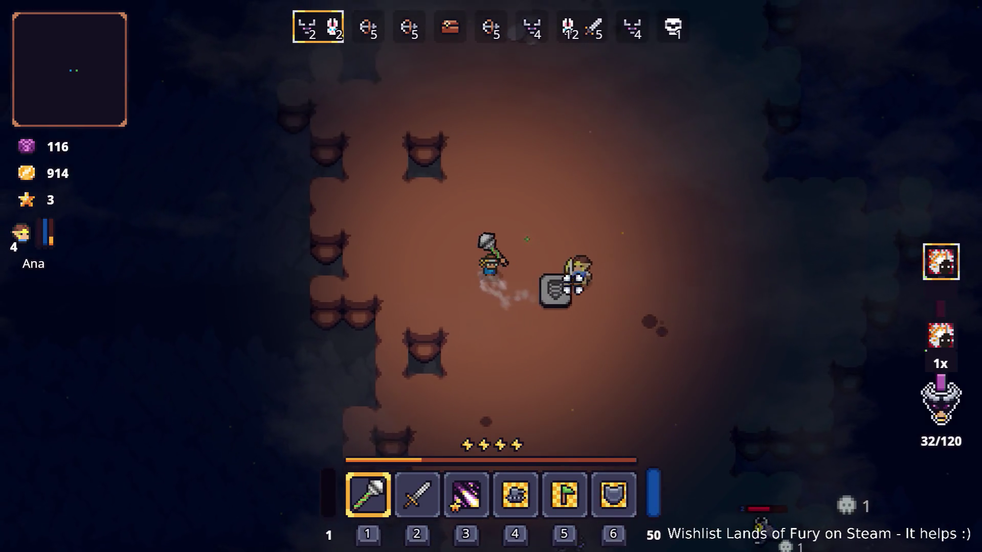
- Close in on the wave 3 enemies and finish them off with mace swings
key("d")
key("s")
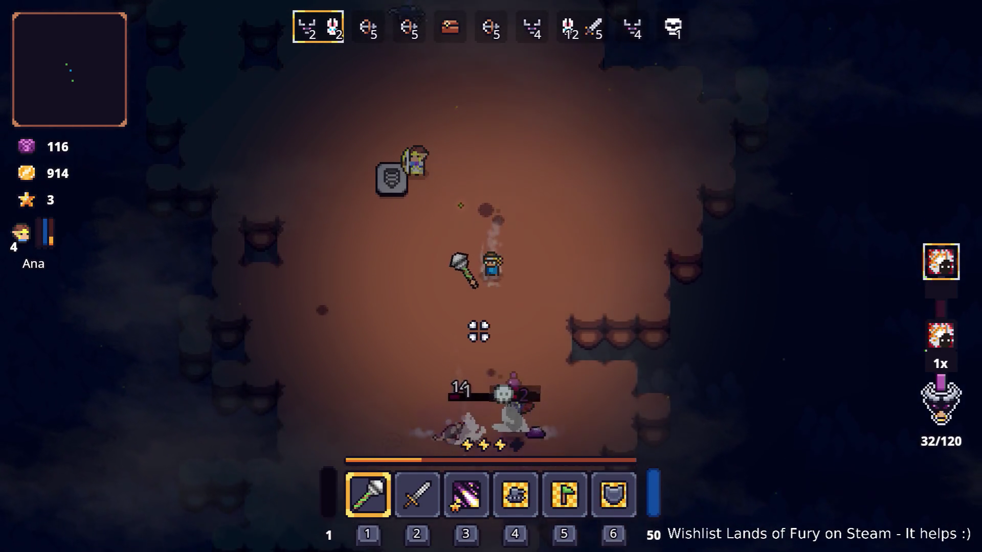
key("s")
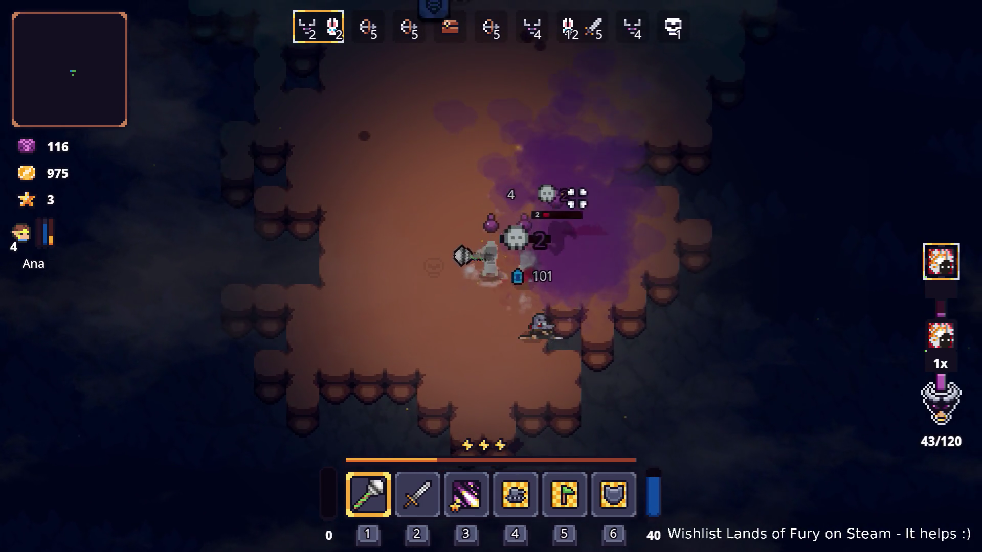
key("w")
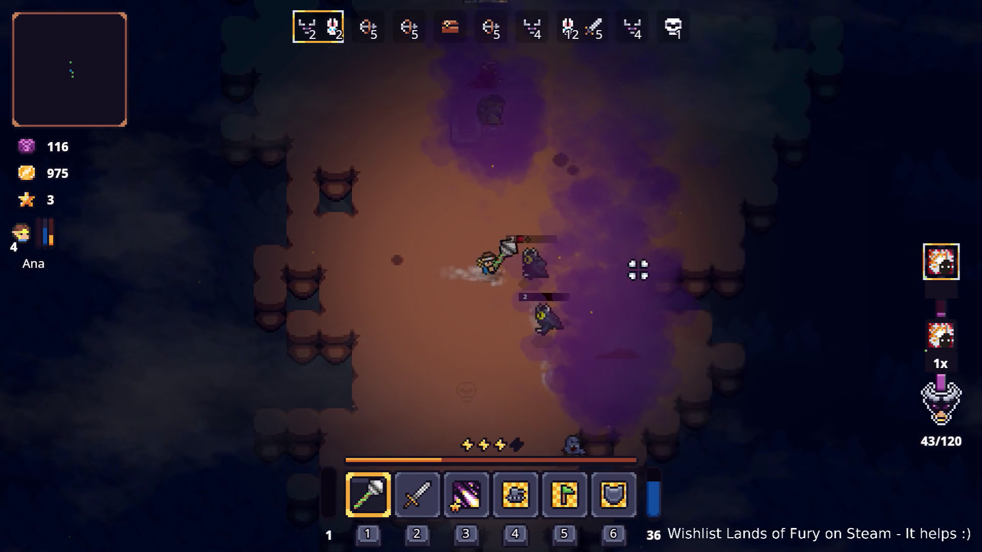
left_click(618, 266)
left_click(508, 254)
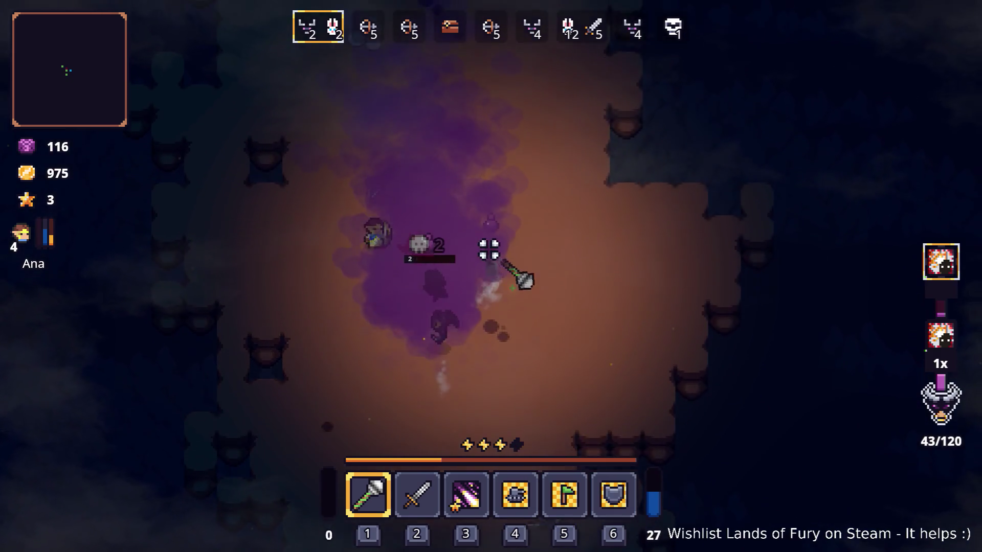
left_click(298, 294)
left_click(430, 255)
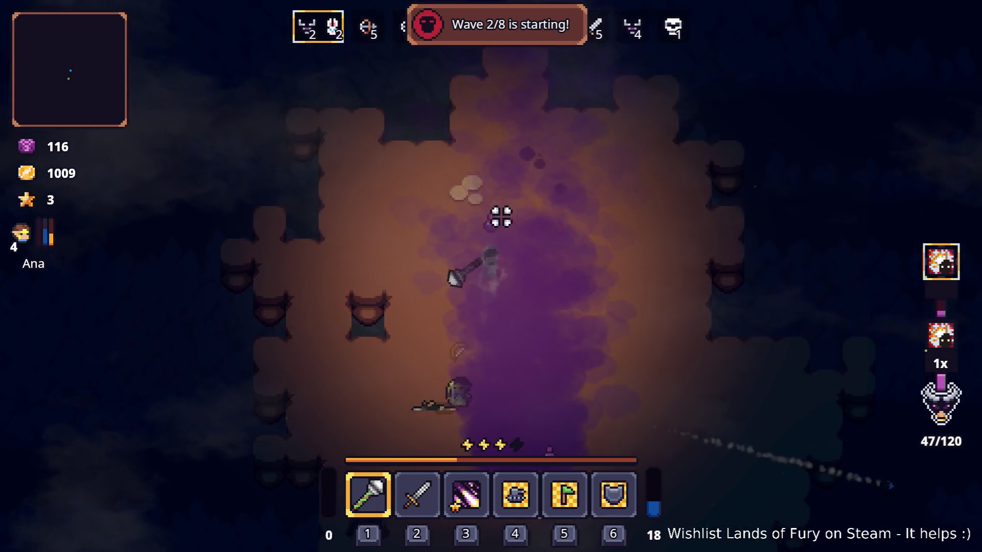
- Fight the approaching enemies while moving through the cave
key("s")
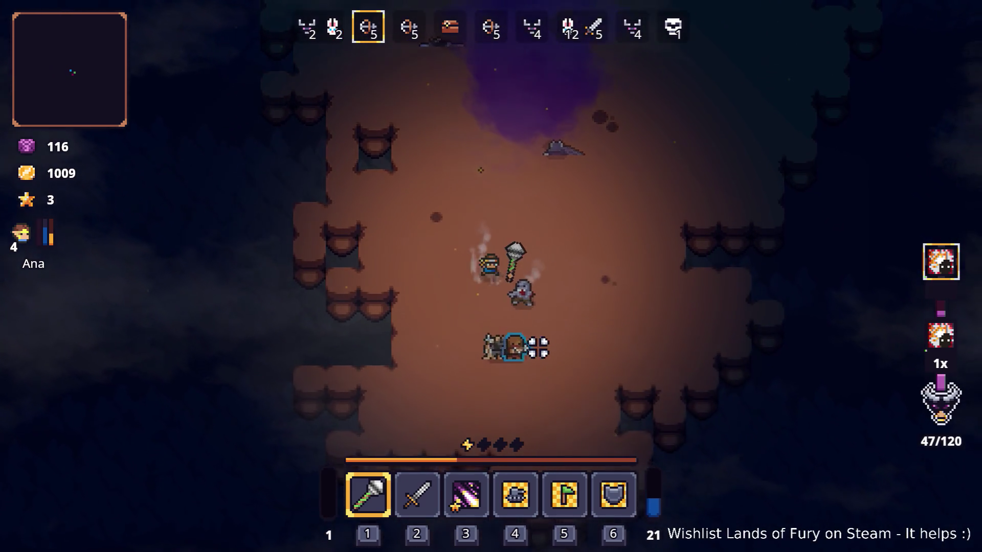
left_click(522, 346)
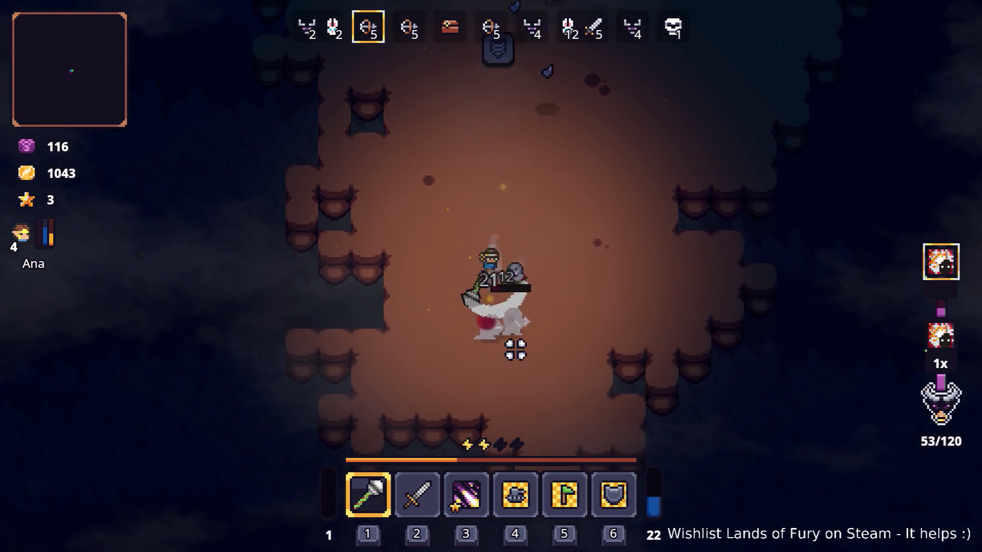
left_click(362, 229)
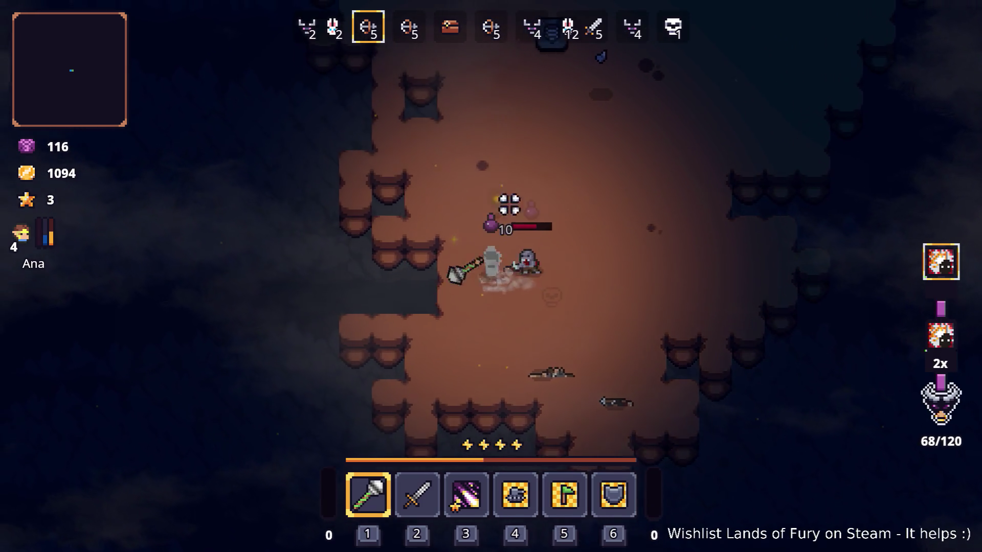
left_click(509, 204)
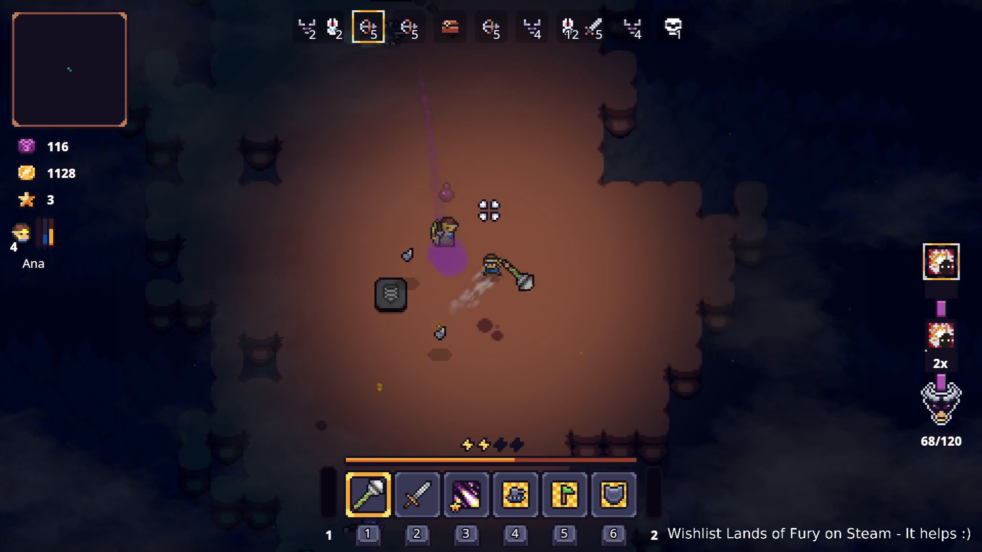
key("w")
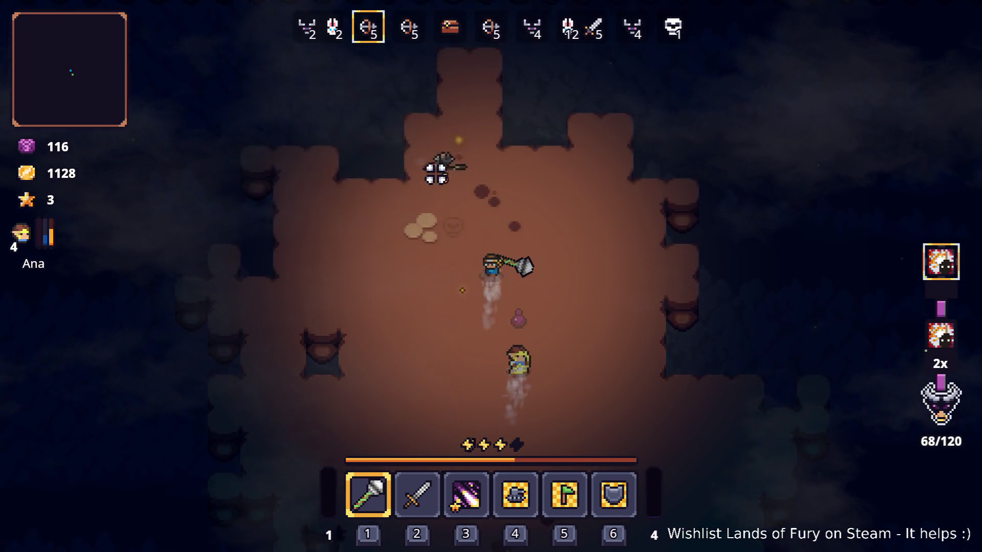
key("s")
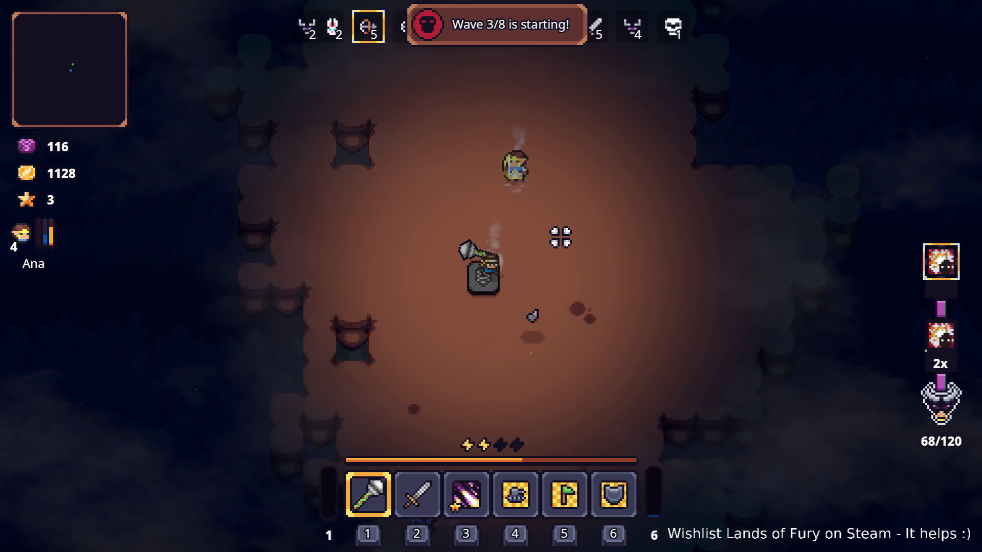
left_click(572, 309)
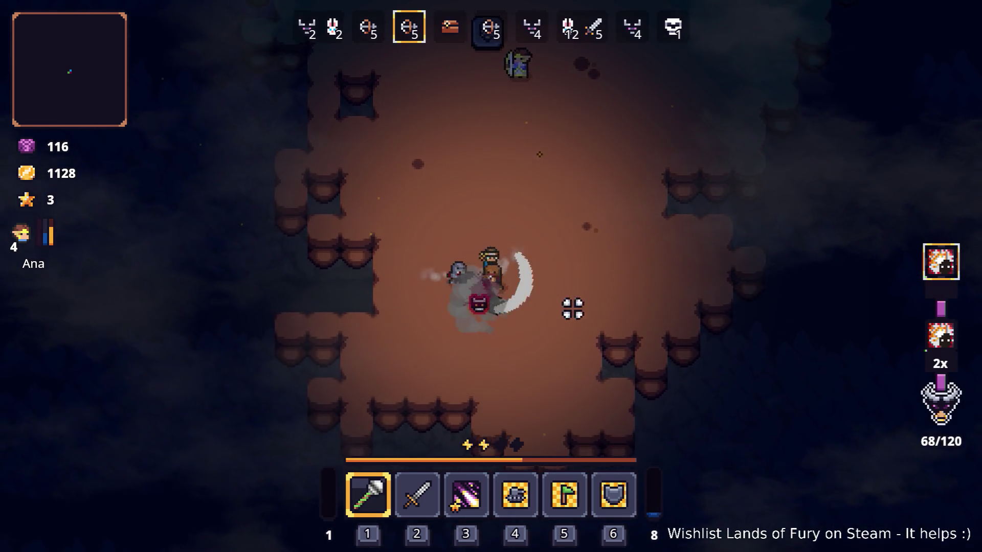
key("d")
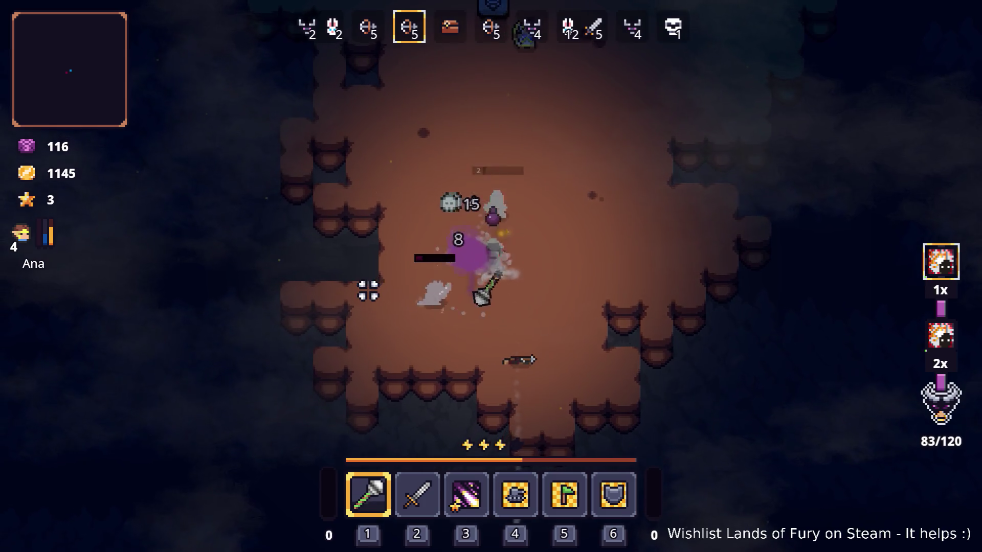
- Kill nearby enemies and walk up into the next cave area
key("w")
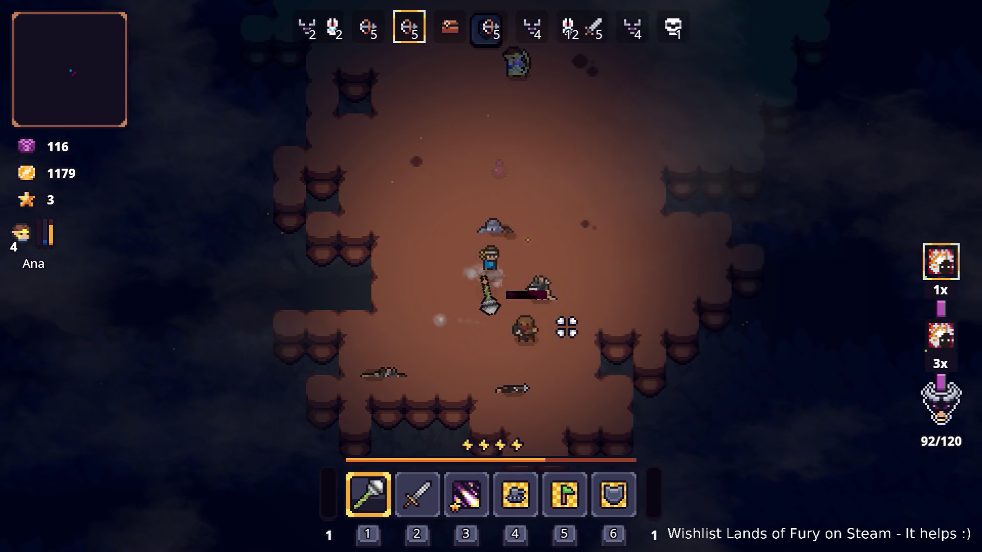
key("w")
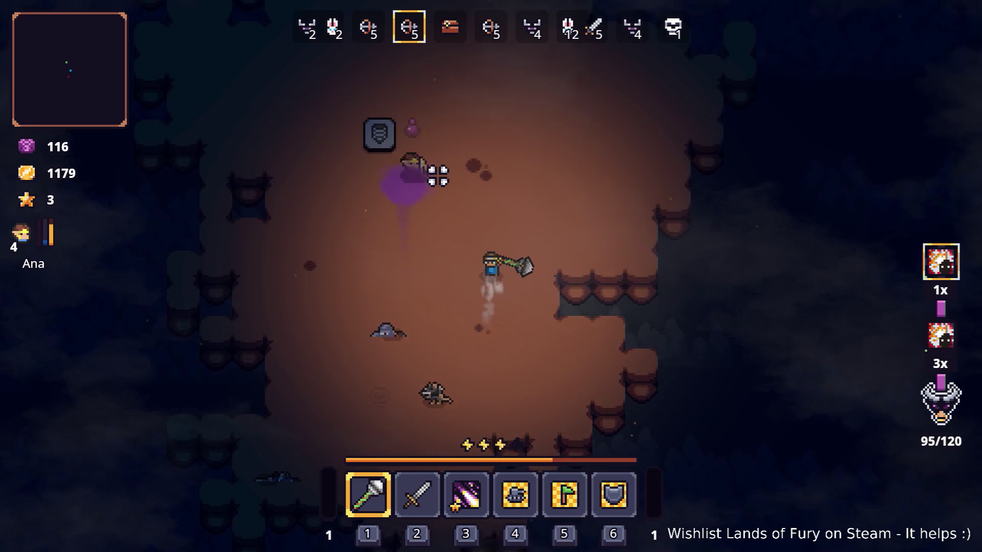
key("w")
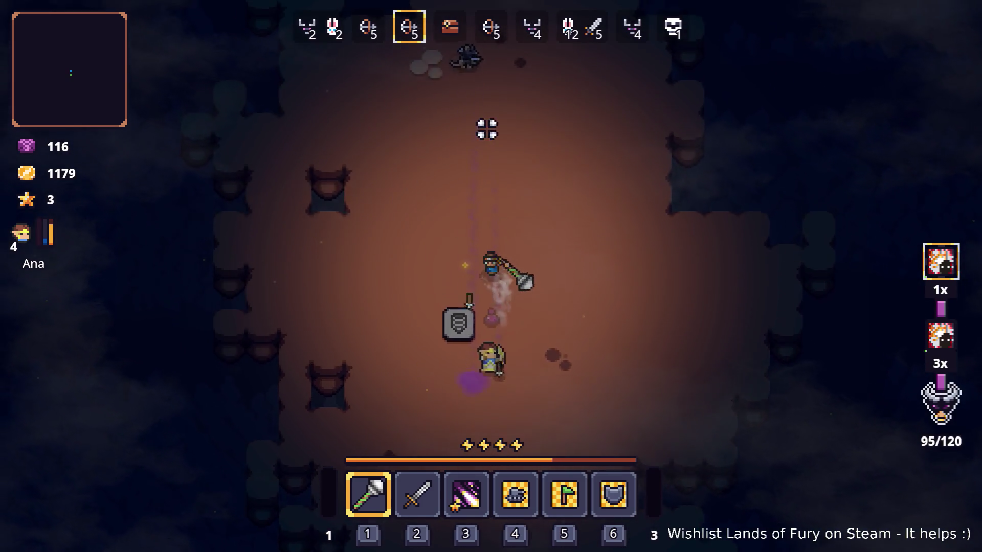
key("w")
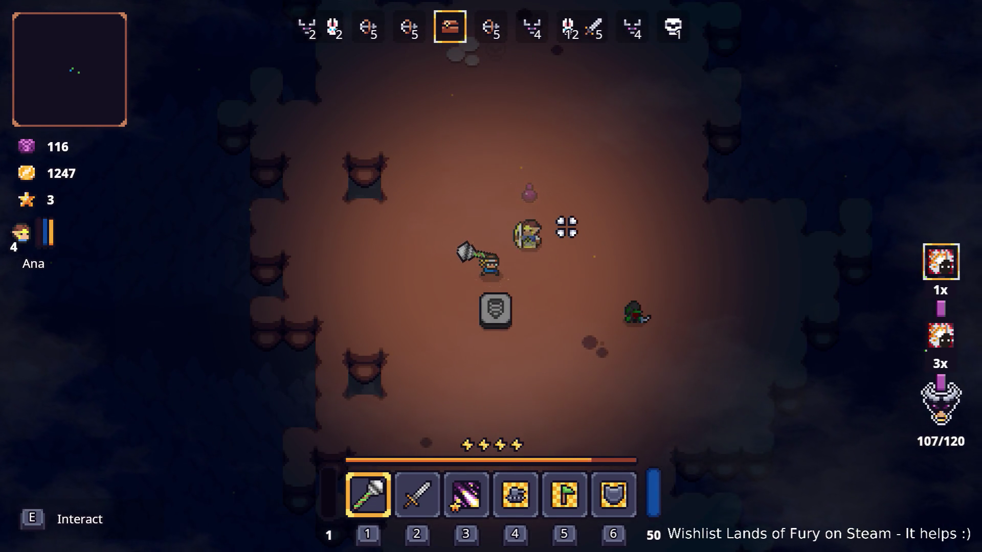
- Run HidePlayerHUD() from the console and walk on with the HUD hidden
key("grave")
type("Hide")
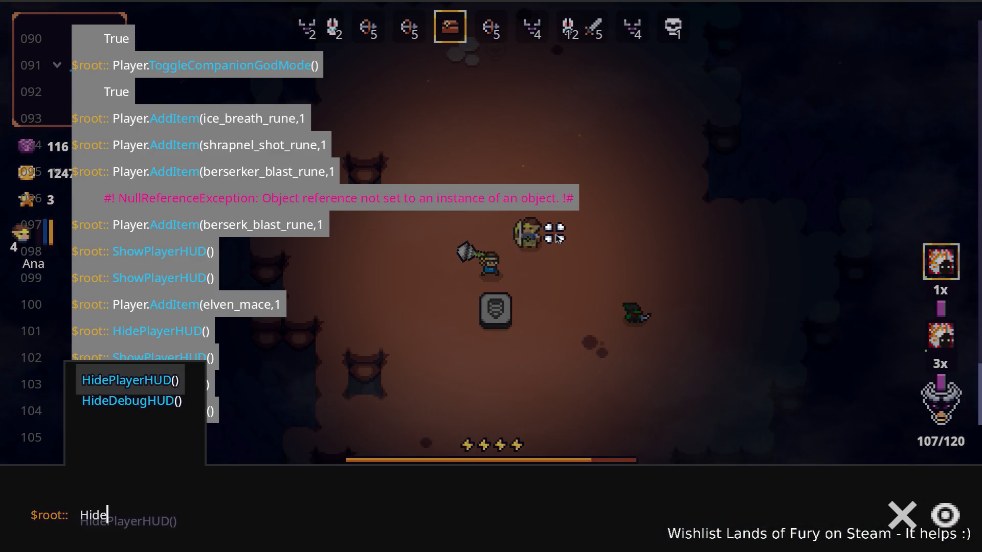
key("Tab")
key("Return")
key("s")
key("d")
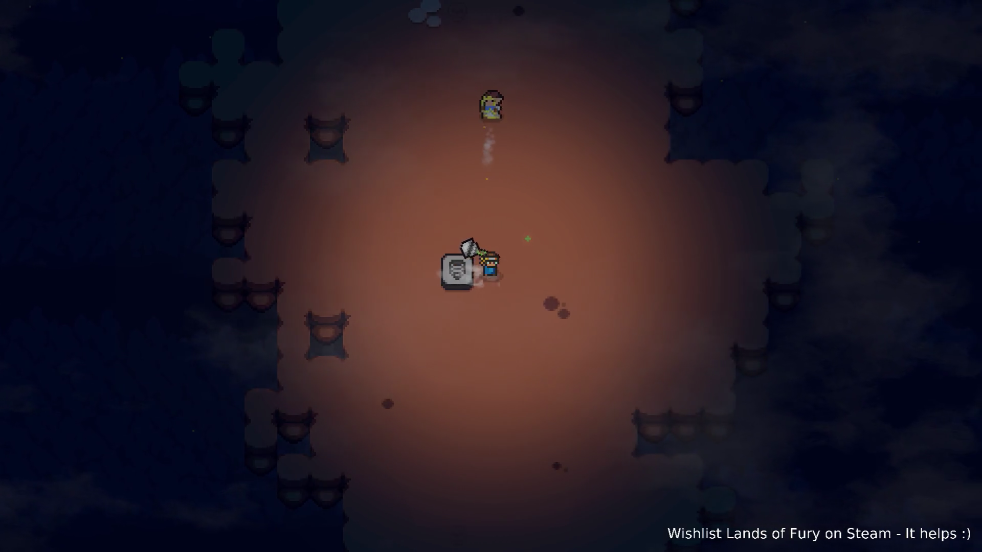
- Work the hero down-left through the cave past the gravestone, fighting the approaching enemy
key("w")
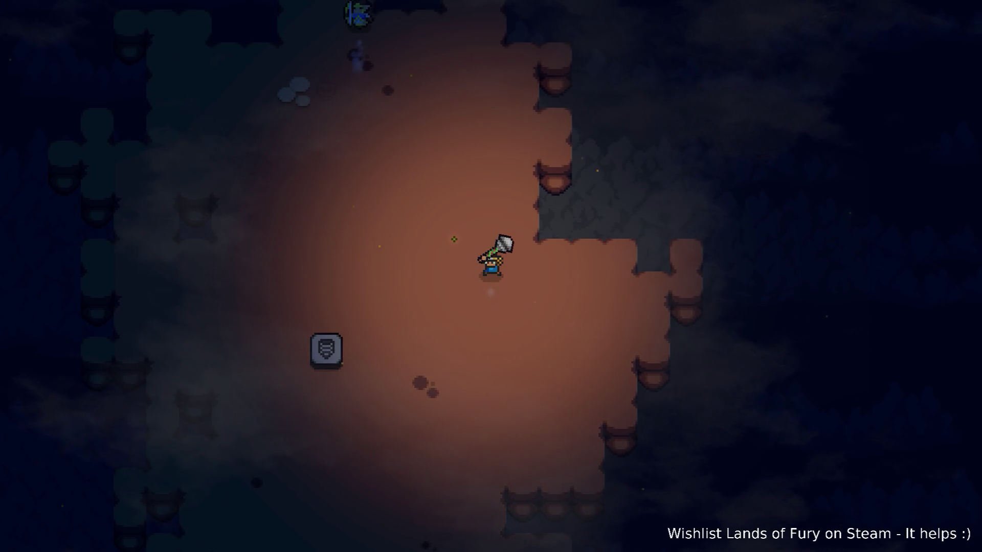
key("s")
key("w")
key("s")
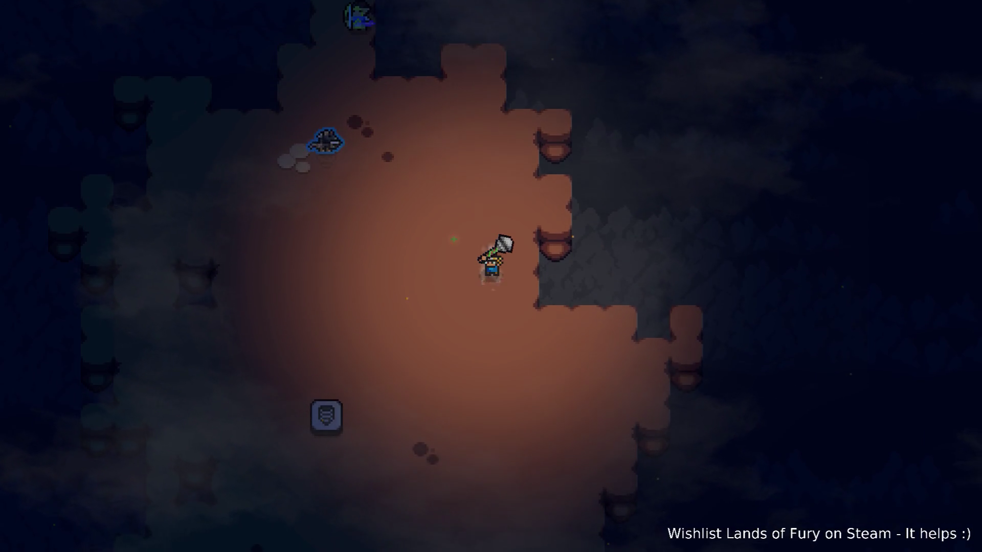
key("a")
key("w")
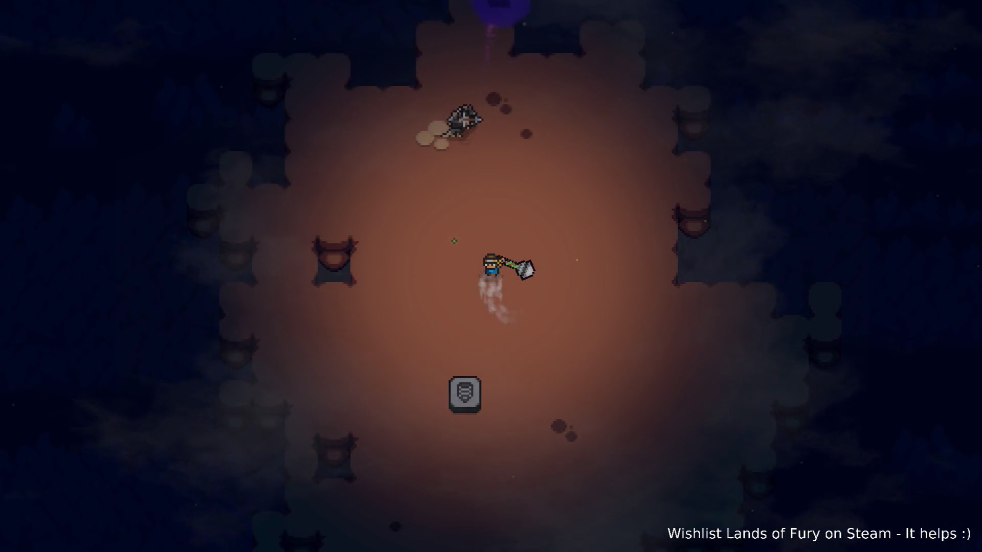
key("s")
key("a")
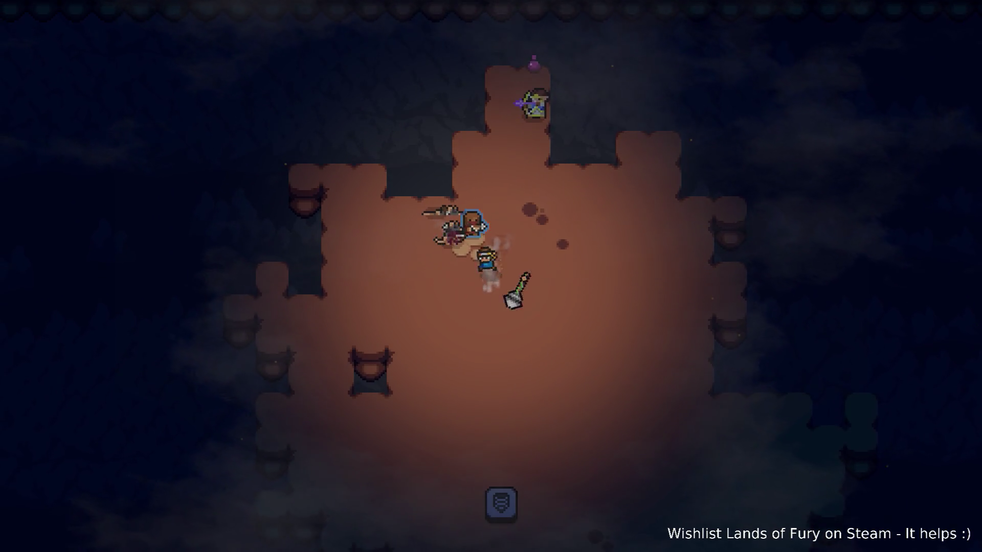
key("s")
key("d")
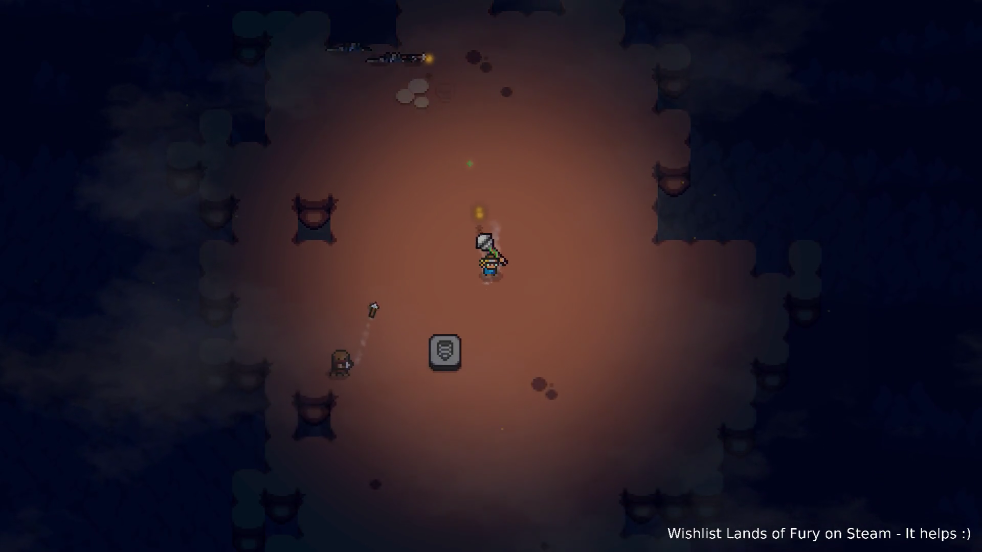
key("s")
key("a")
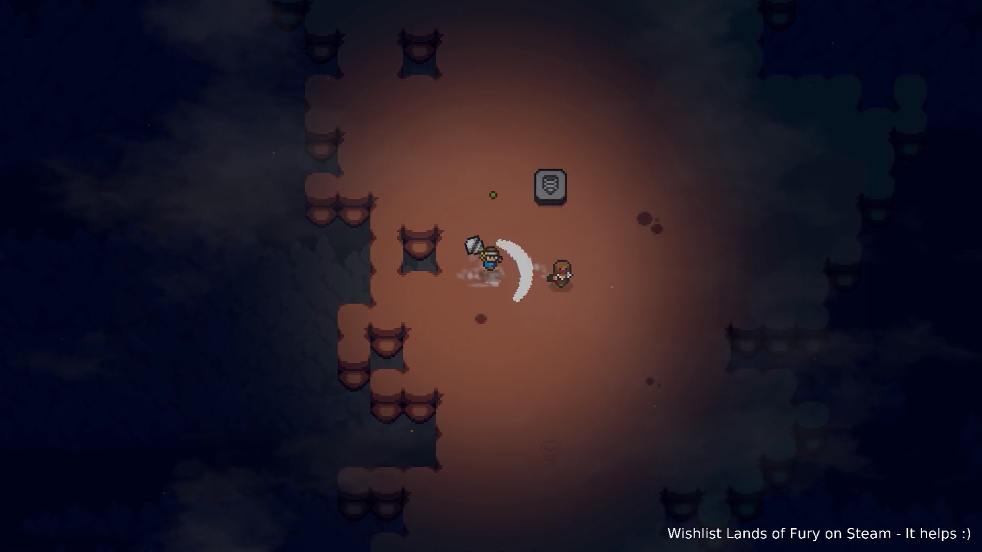
- Maneuver around the new enemy in close combat, then head south
key("d")
key("s")
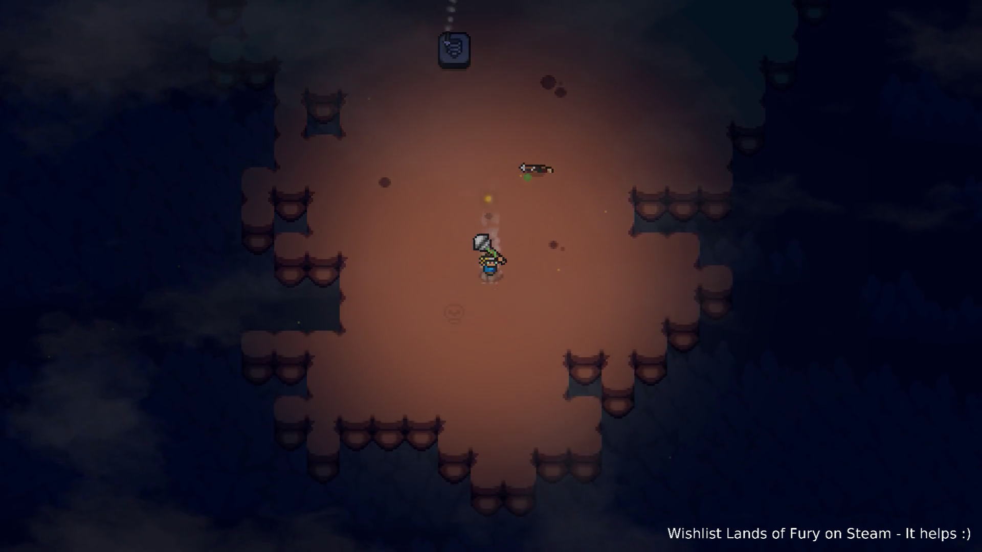
key("w")
key("d")
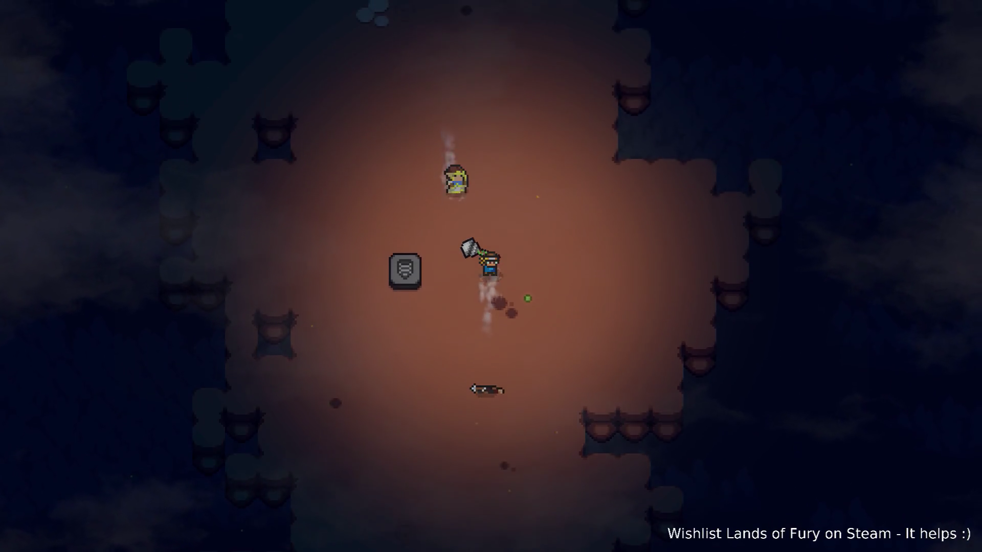
key("w")
key("a")
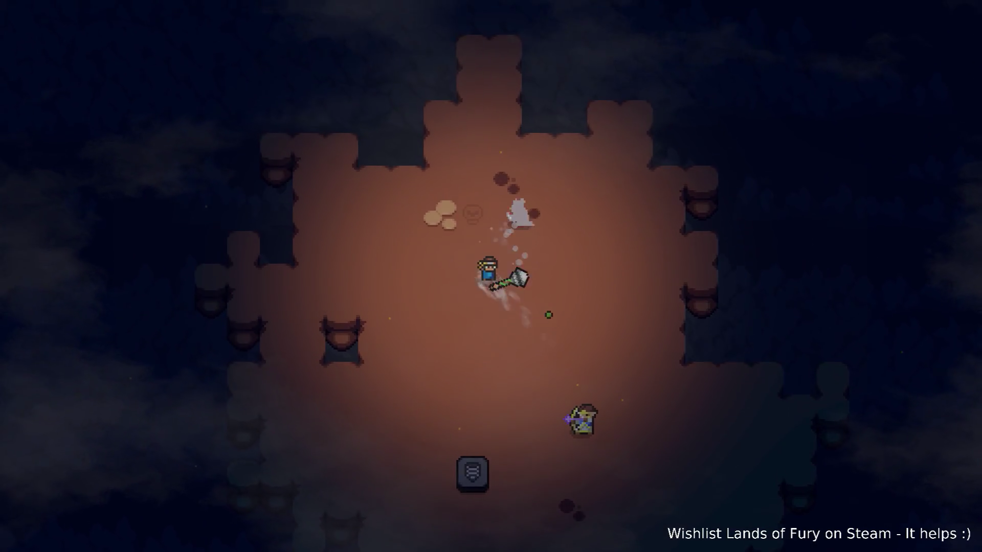
key("d")
key("s")
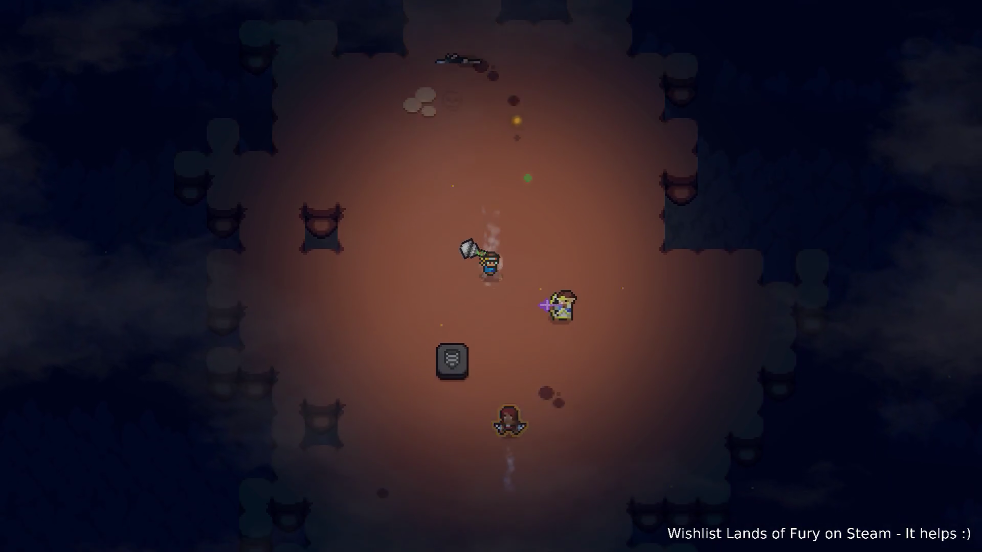
key("d")
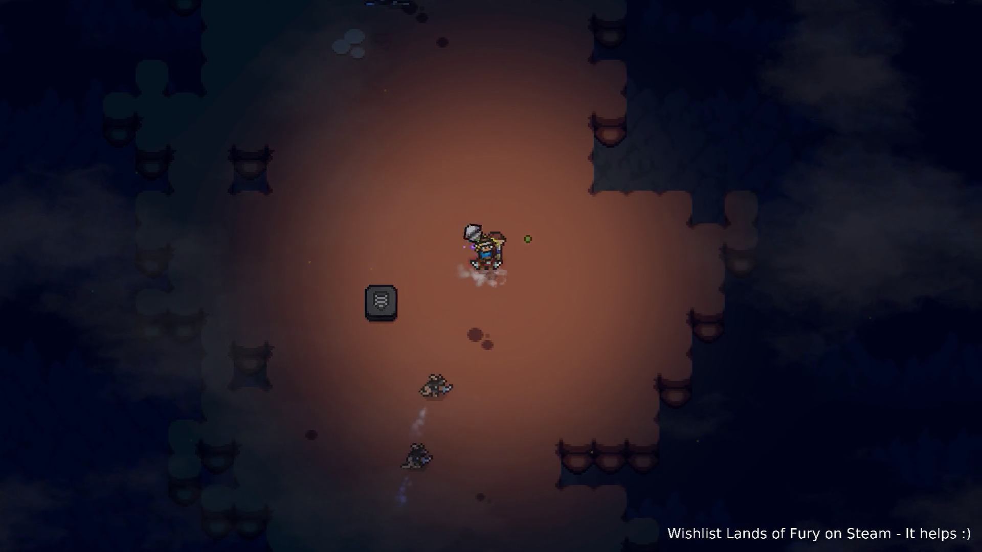
key("a")
key("s")
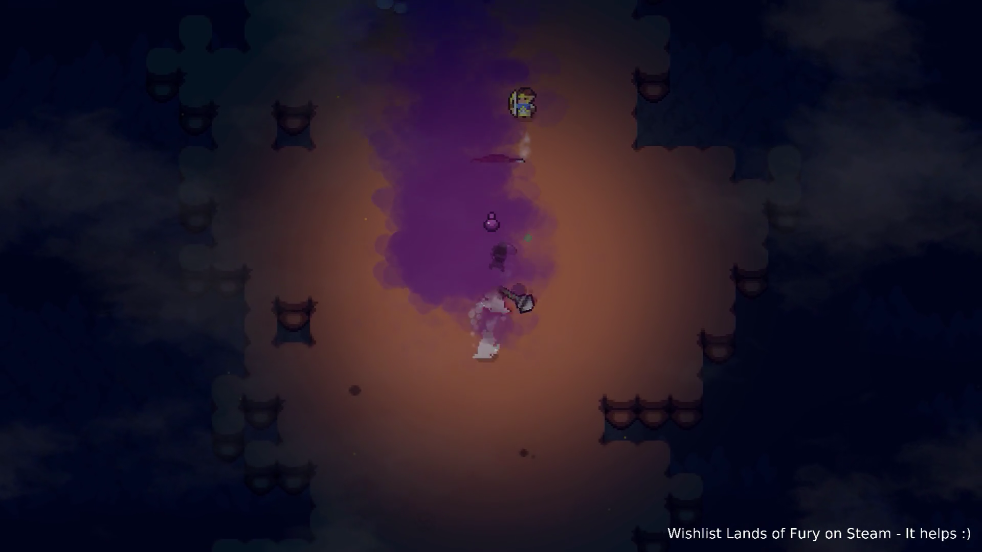
- Attack the enemies near the purple smoke, fight past the archer and move north
key("space")
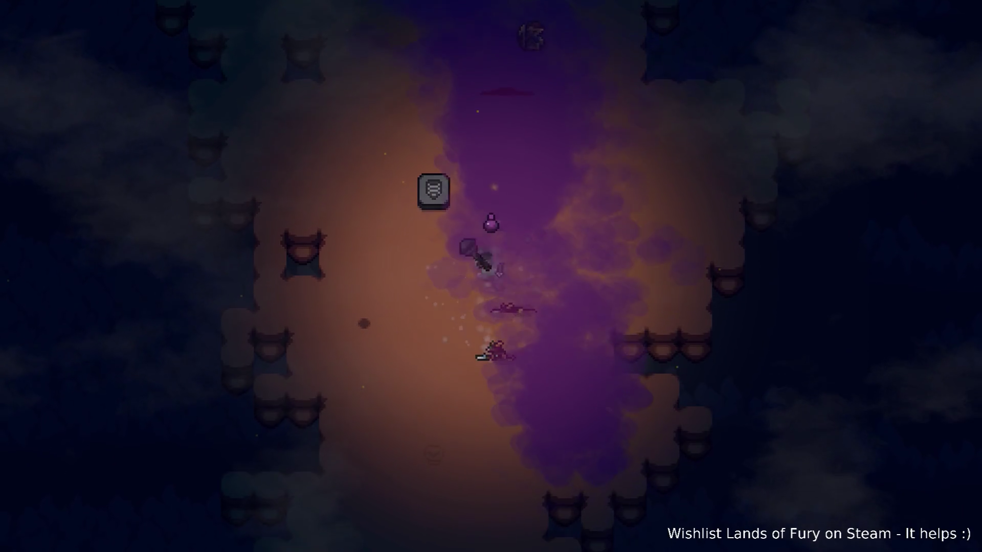
key("s")
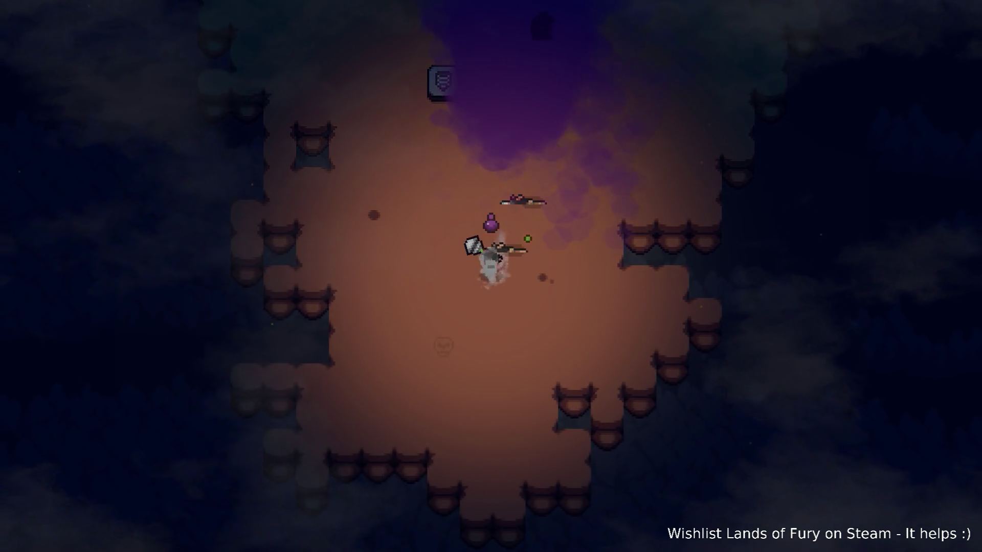
key("a")
key("w")
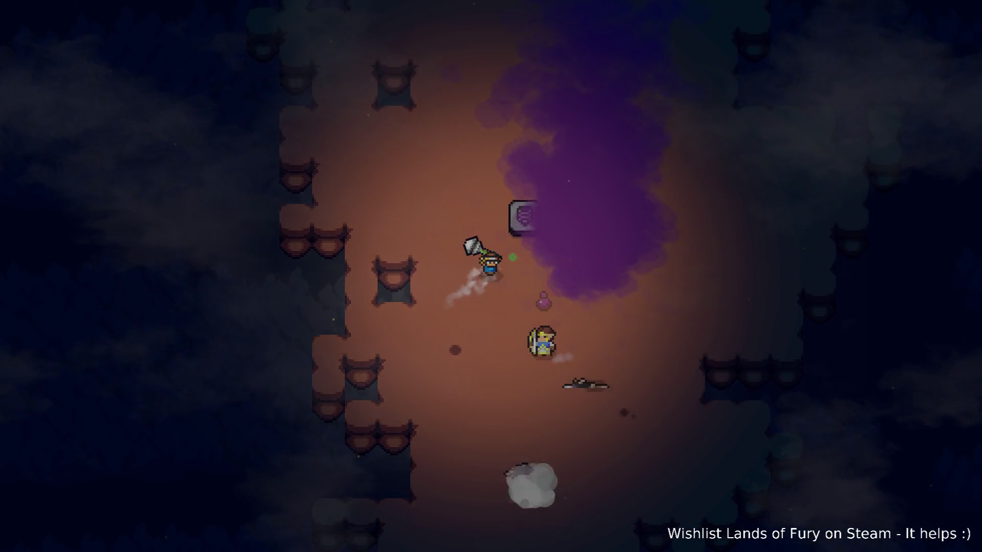
key("s")
key("space")
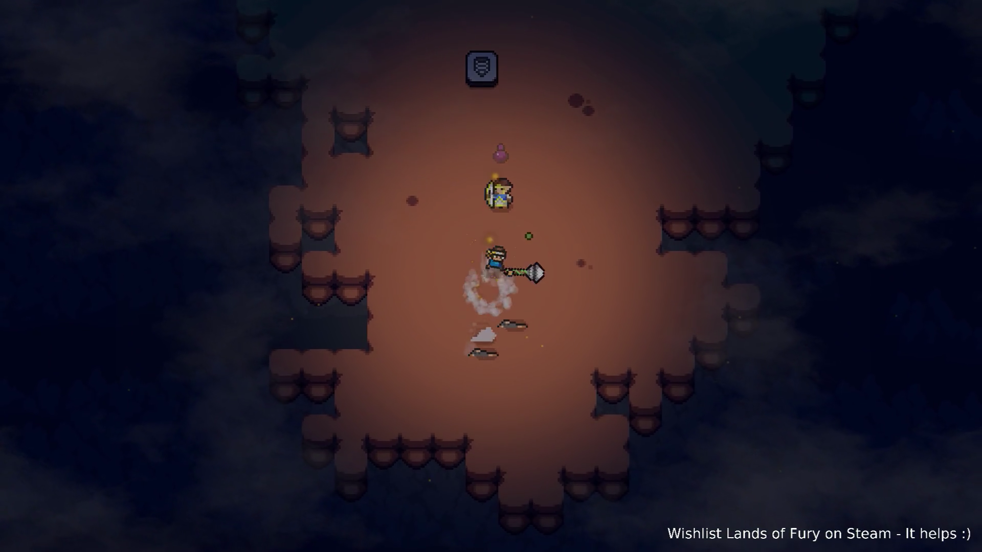
key("d")
key("w")
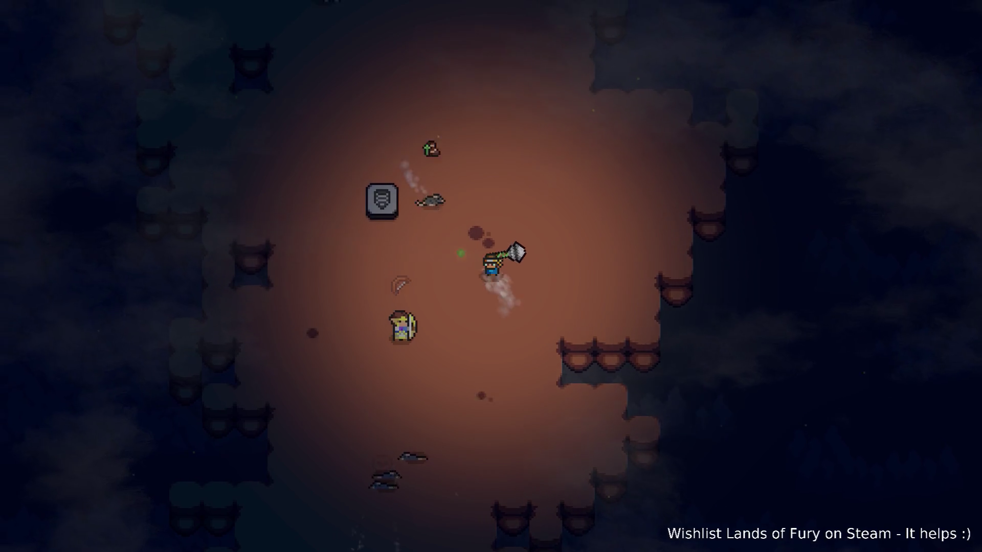
key("a")
key("w")
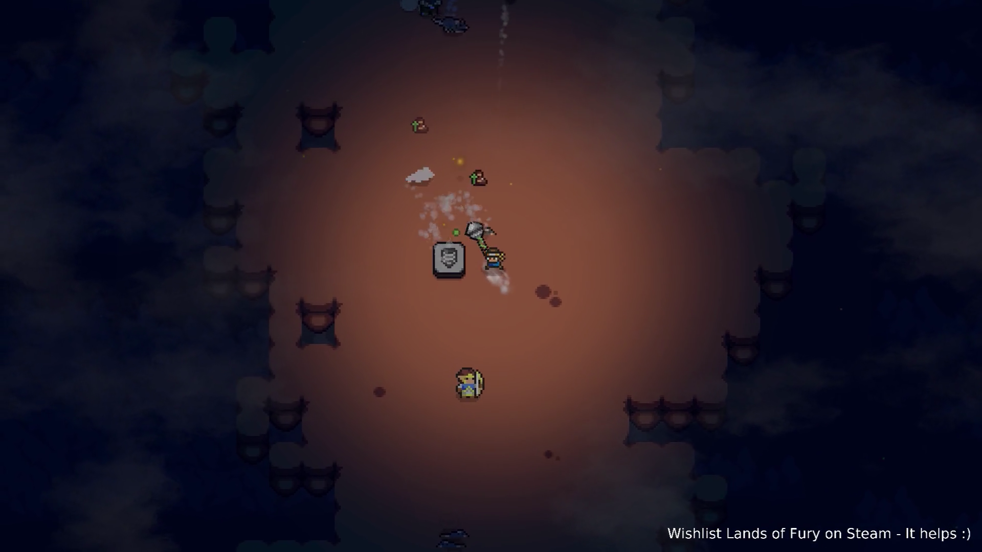
key("w")
- Charge into the axe-wielding bandit group and kill them all
key("d")
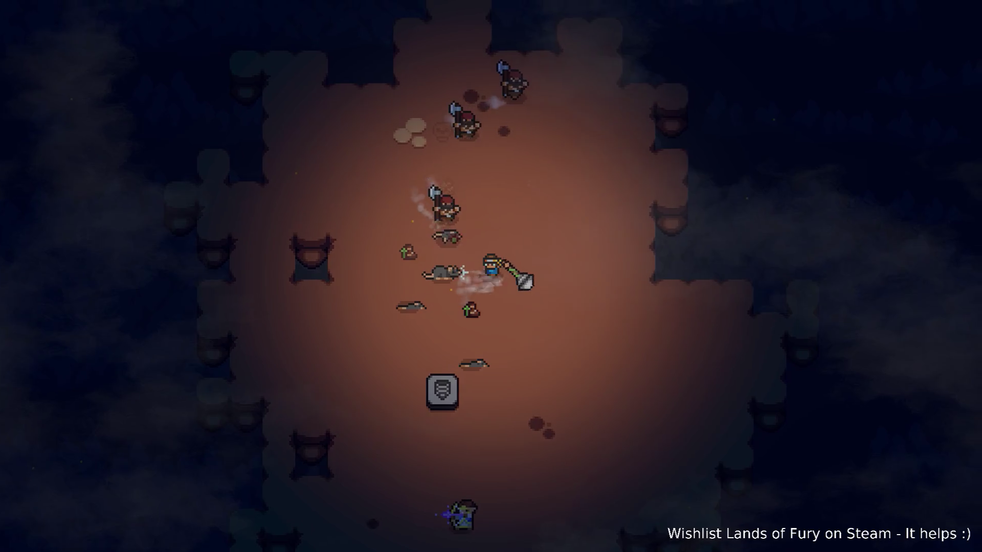
key("w")
key("a")
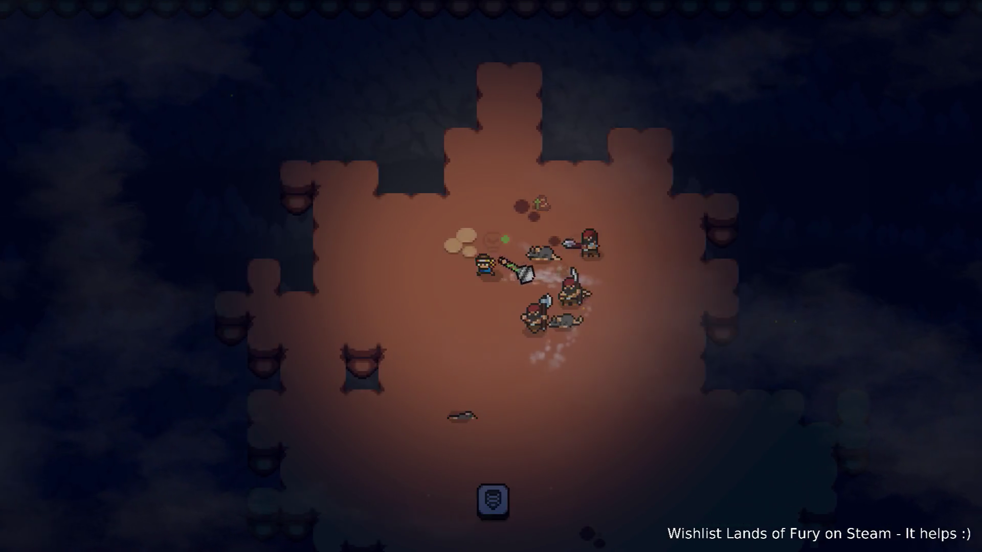
key("d")
key("a")
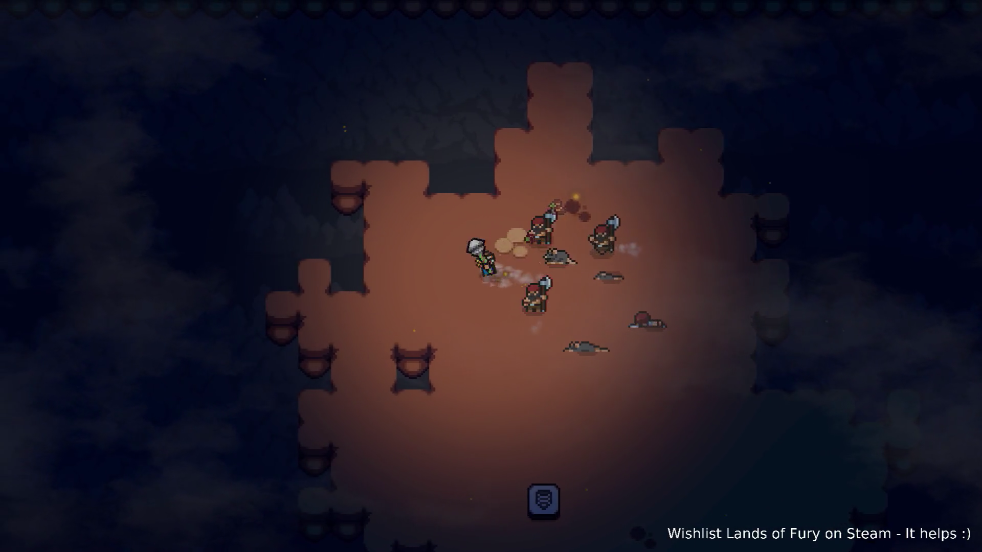
key("s")
key("d")
key("w")
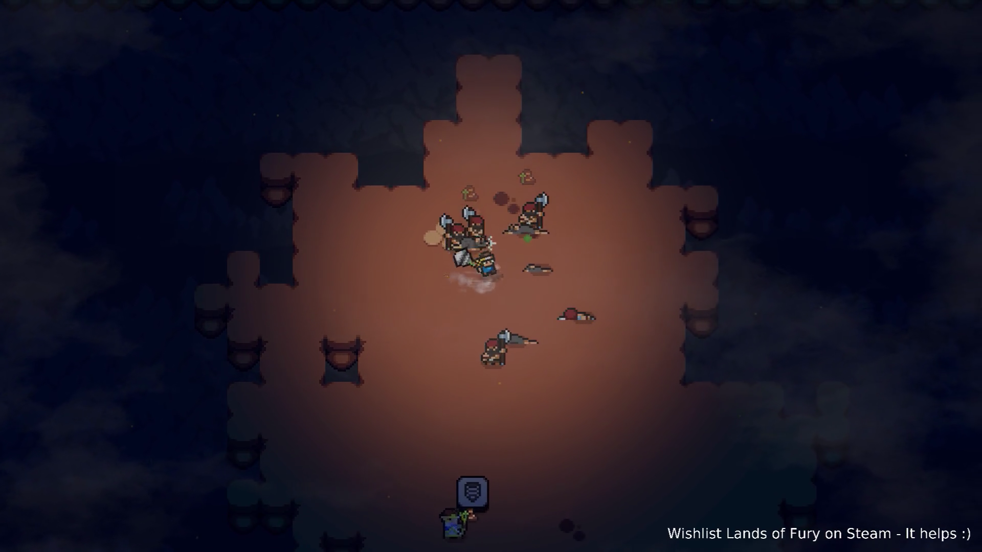
key("d")
key("s")
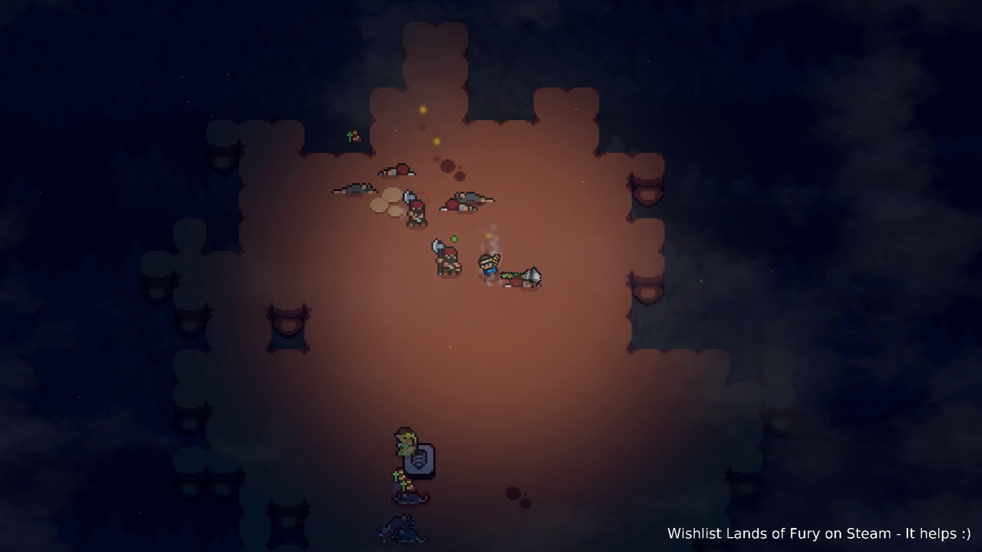
- Cross the room toward the stone sign and finish off the remaining enemies with the mace
key("s")
key("a")
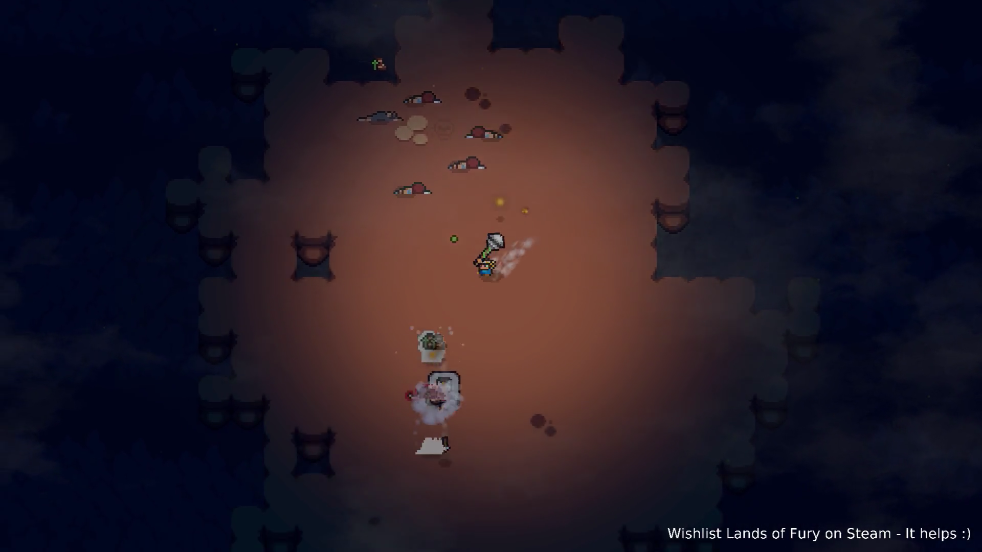
key("s")
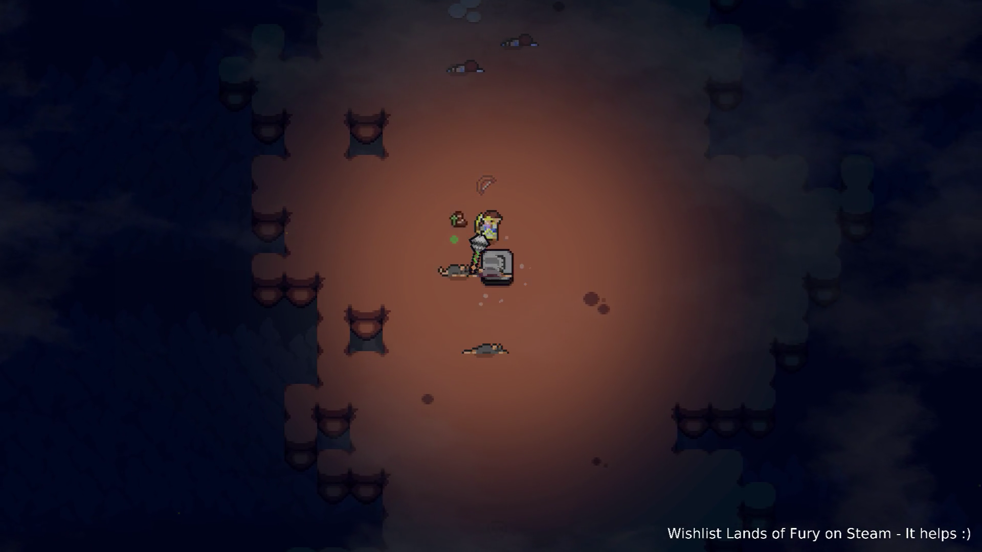
key("a")
key("w")
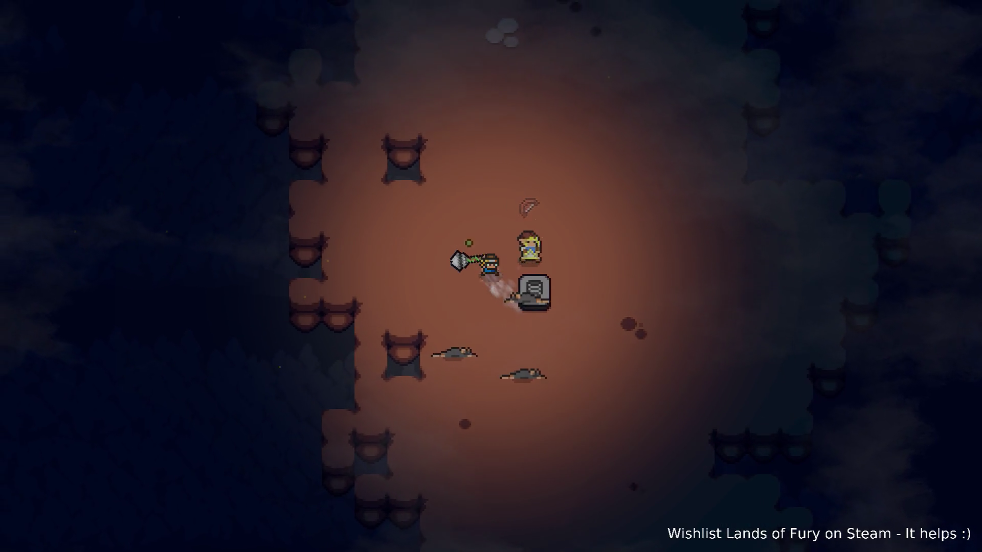
key("d")
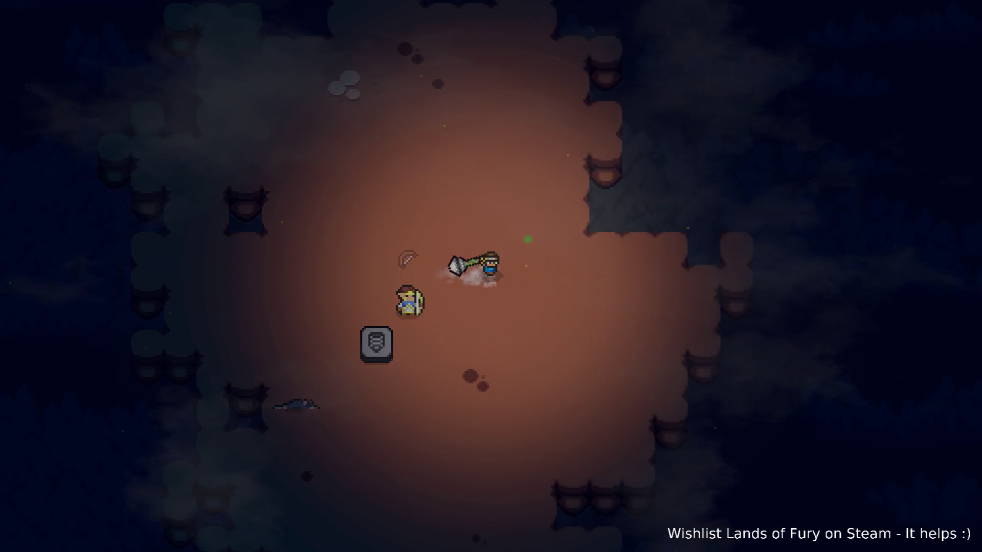
key("s")
key("a")
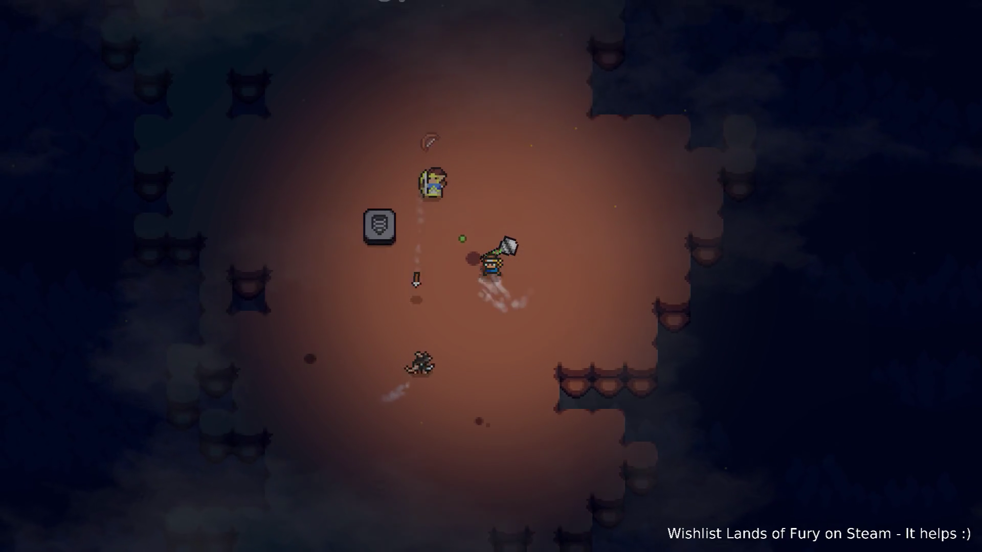
key("w")
key("w")
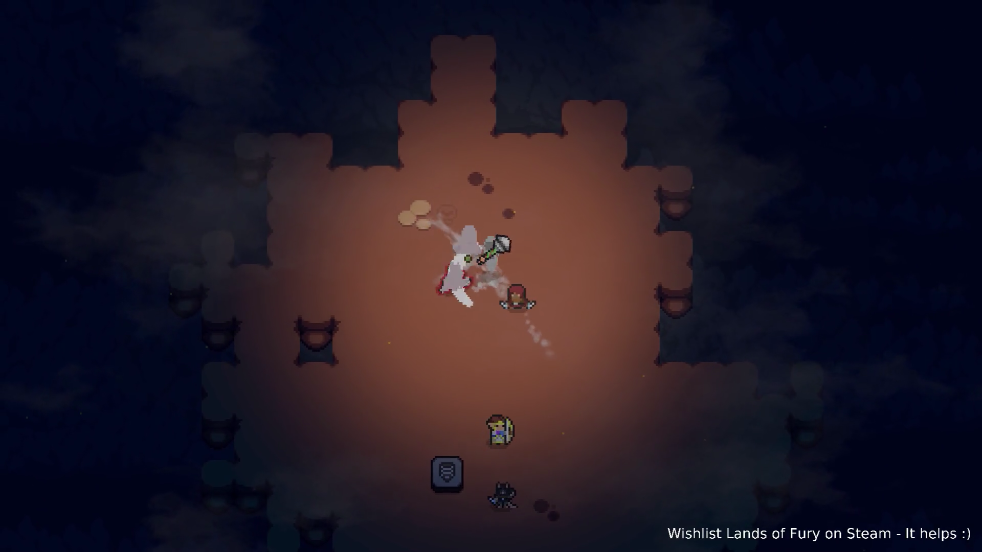
key("d")
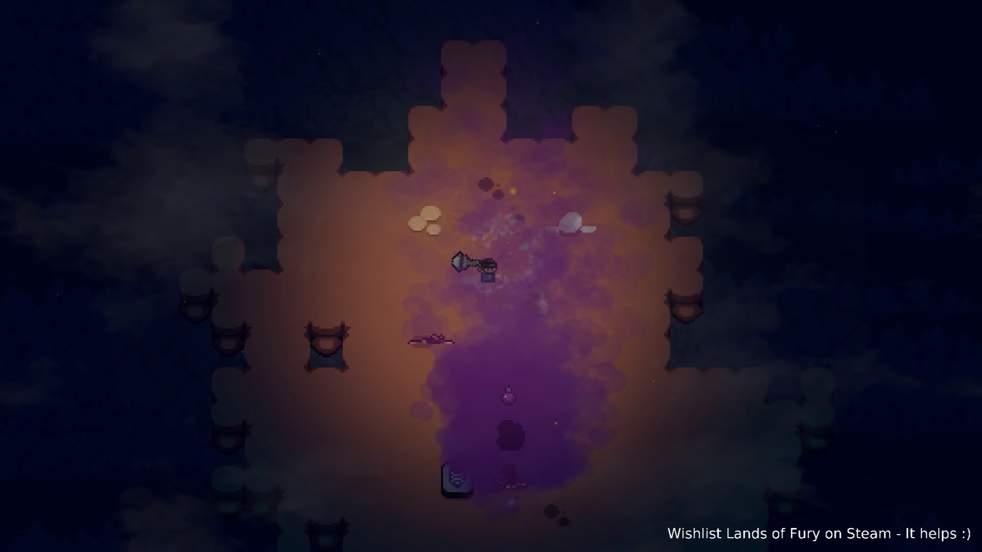
left_click(527, 236)
- Walk south through the purple smoke past the sign toward the ogre and slimes
key("s")
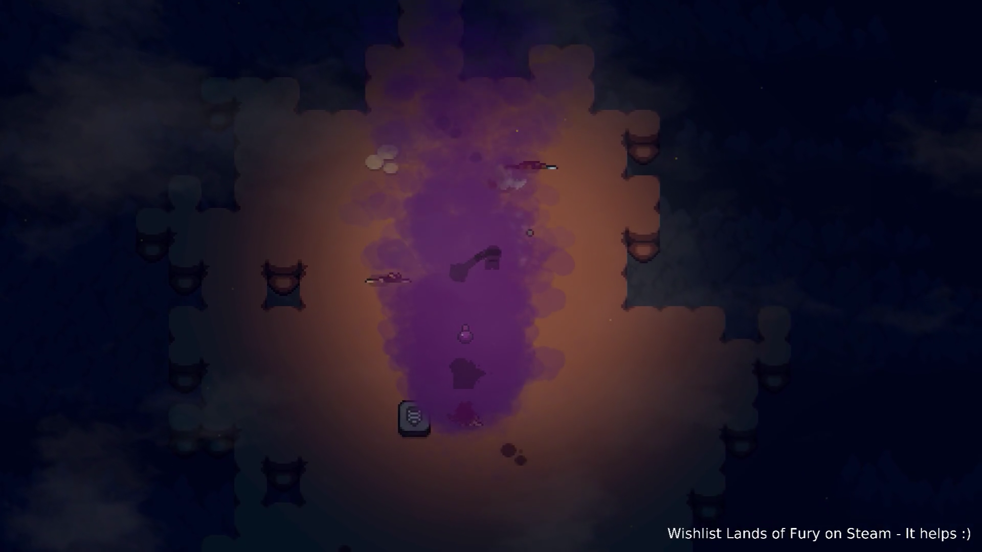
key("s")
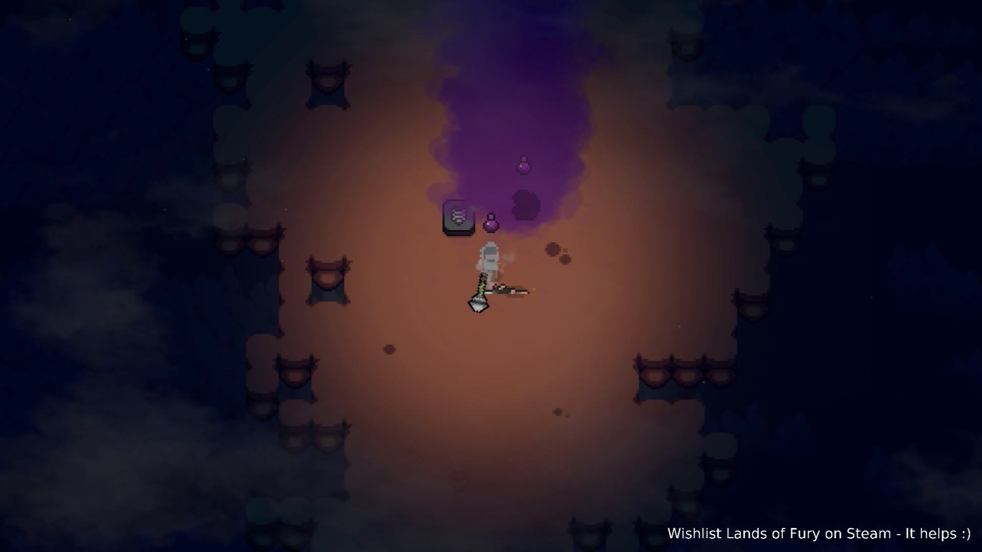
key("d")
key("w")
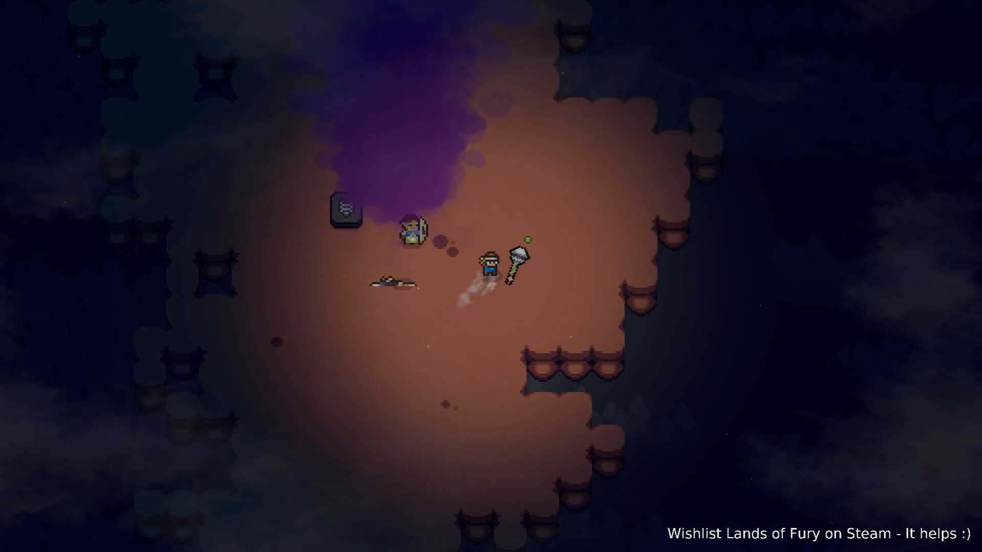
key("a")
key("s")
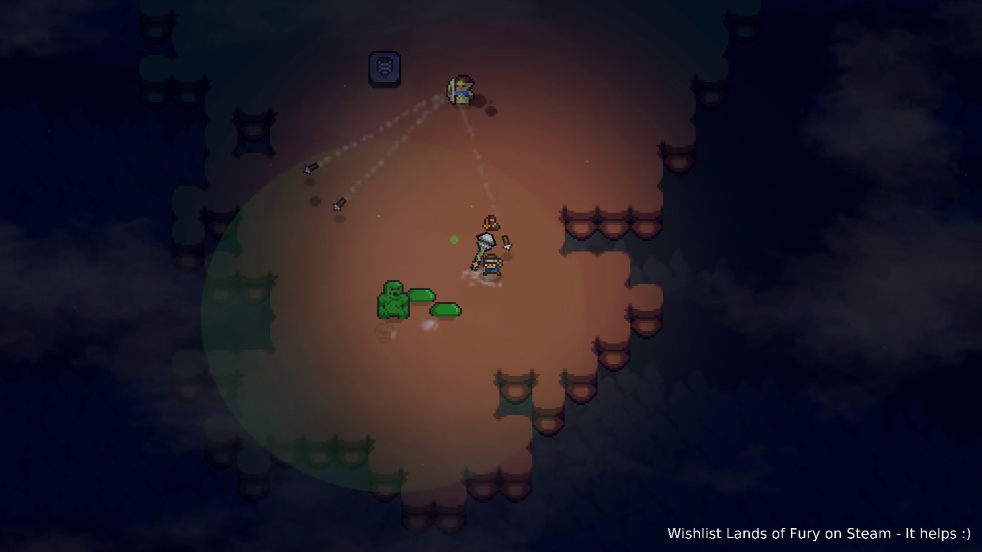
- Back away from the green ogre and fight the slimes while dodging
key("w")
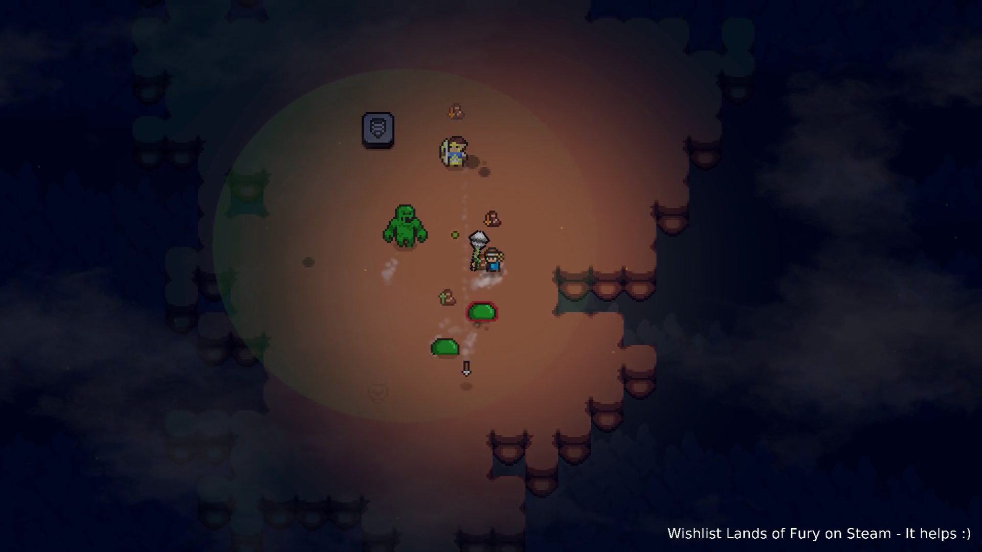
key("a")
key("a")
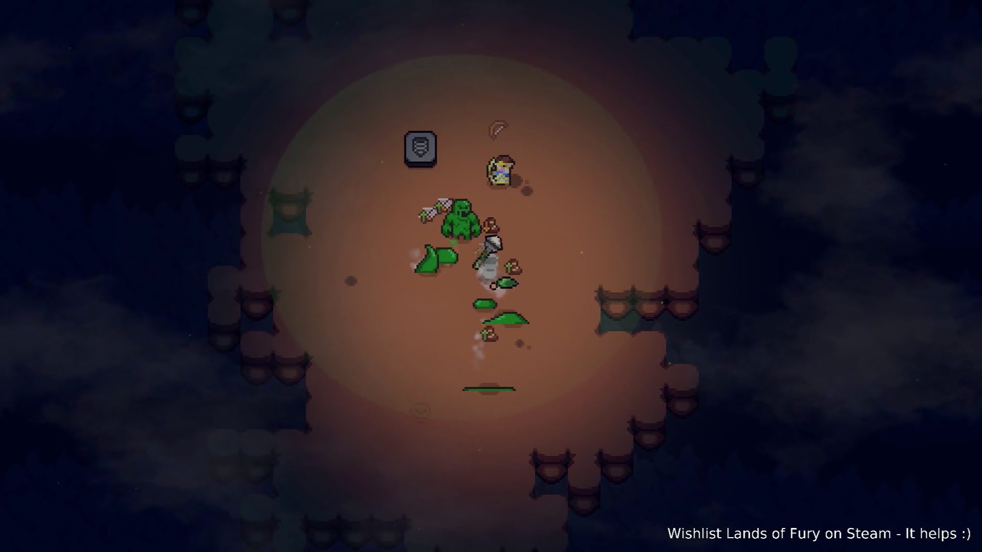
key("w")
key("d")
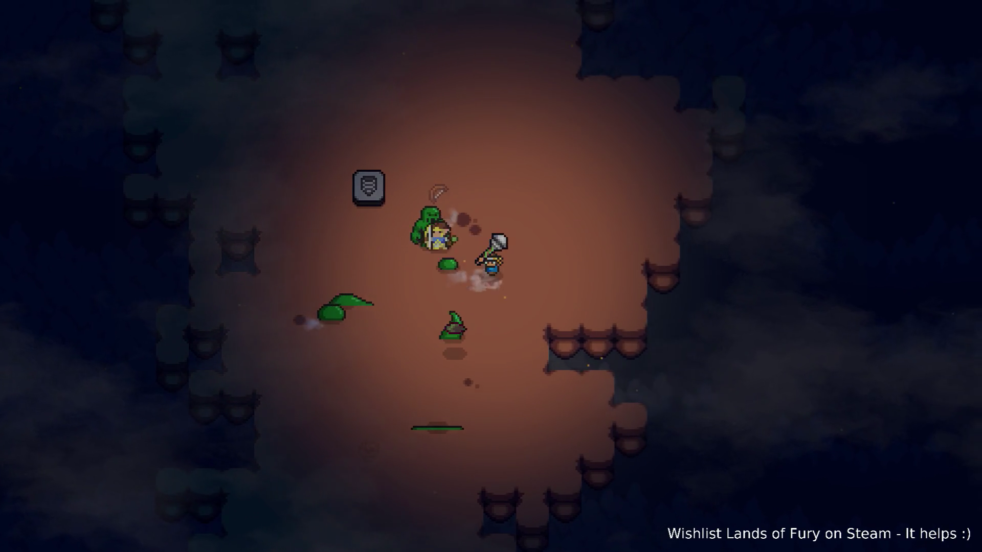
key("w")
key("a")
key("s")
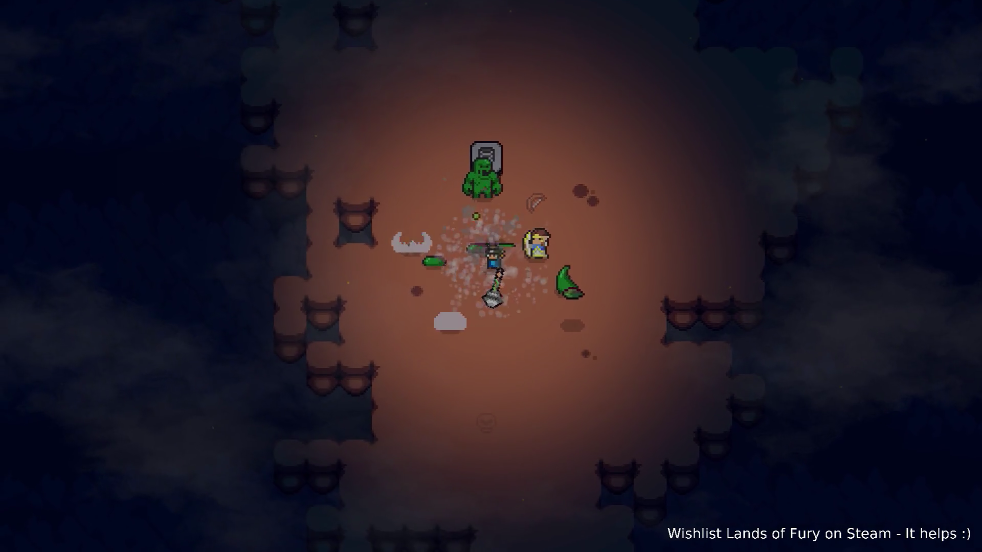
key("d")
key("s")
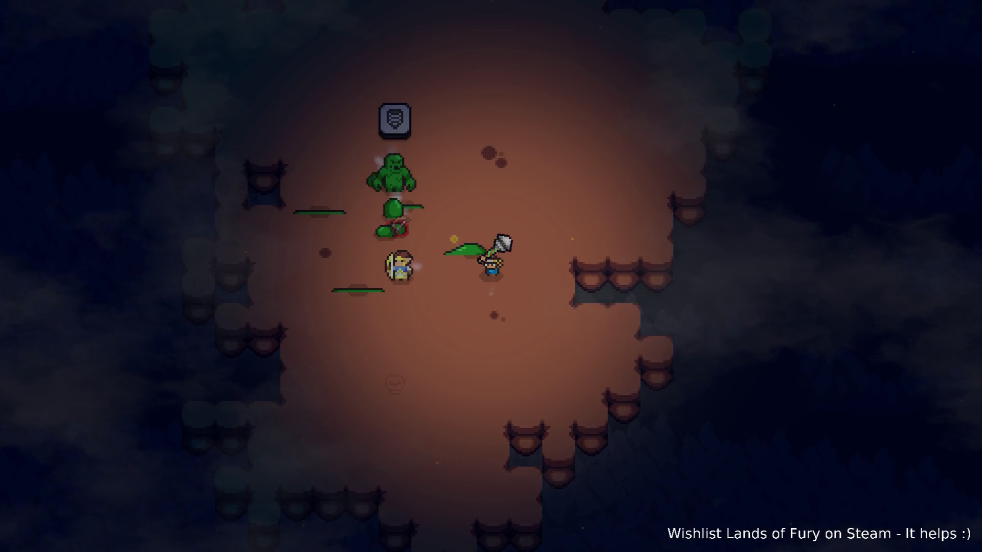
- Circle left through the slimes to close in on the ogre
key("a")
key("w")
key("a")
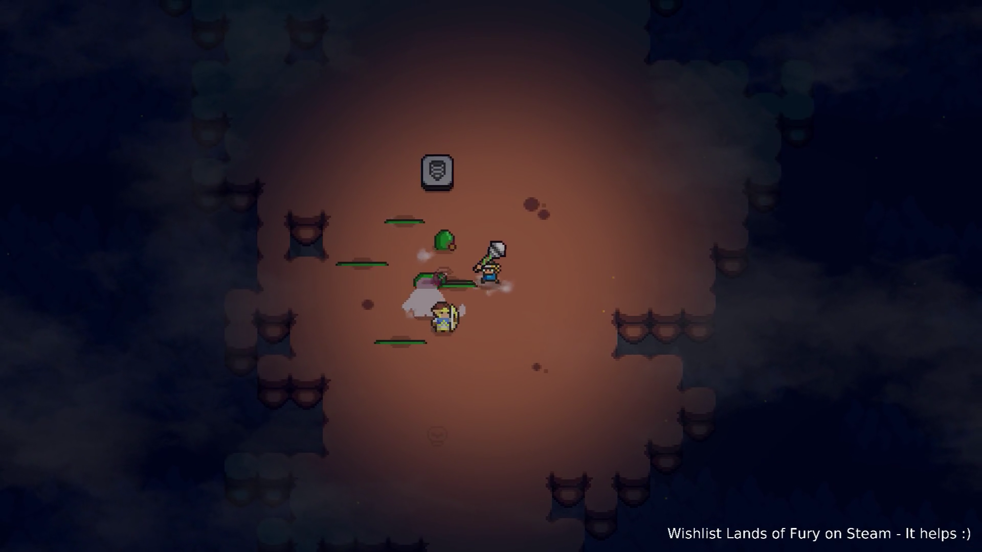
key("a")
key("w")
key("a")
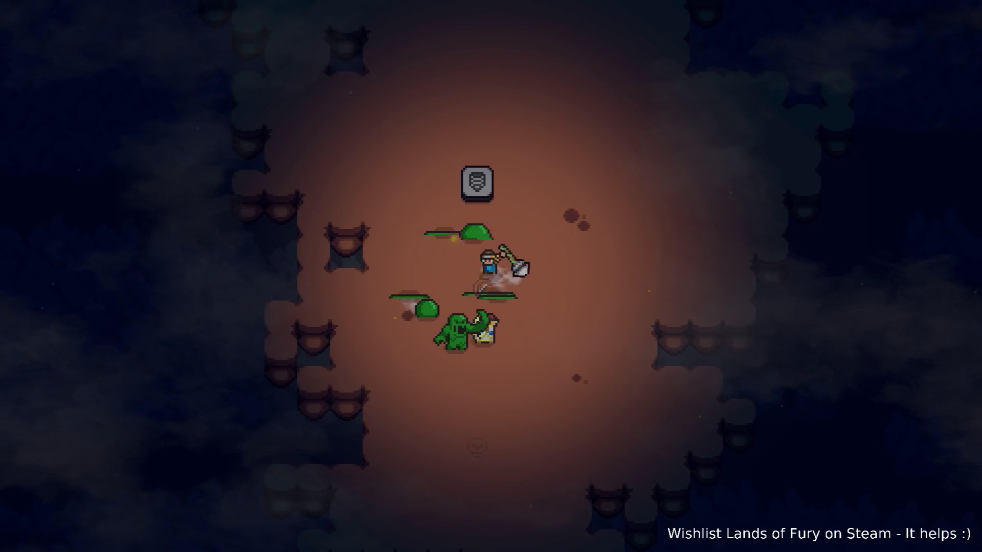
key("a")
key("s")
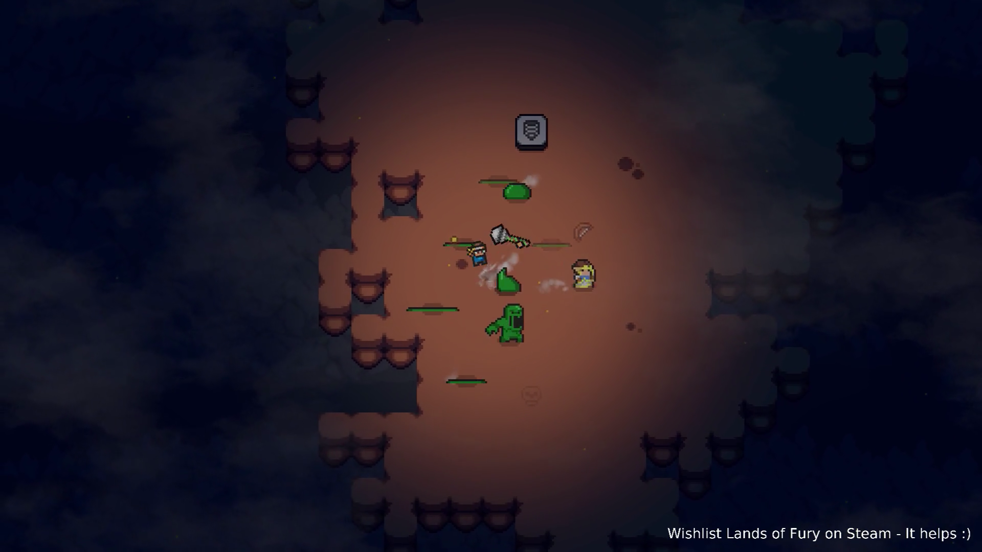
- Attack the green ogre repeatedly with the mace until it falls
key("d")
key("d")
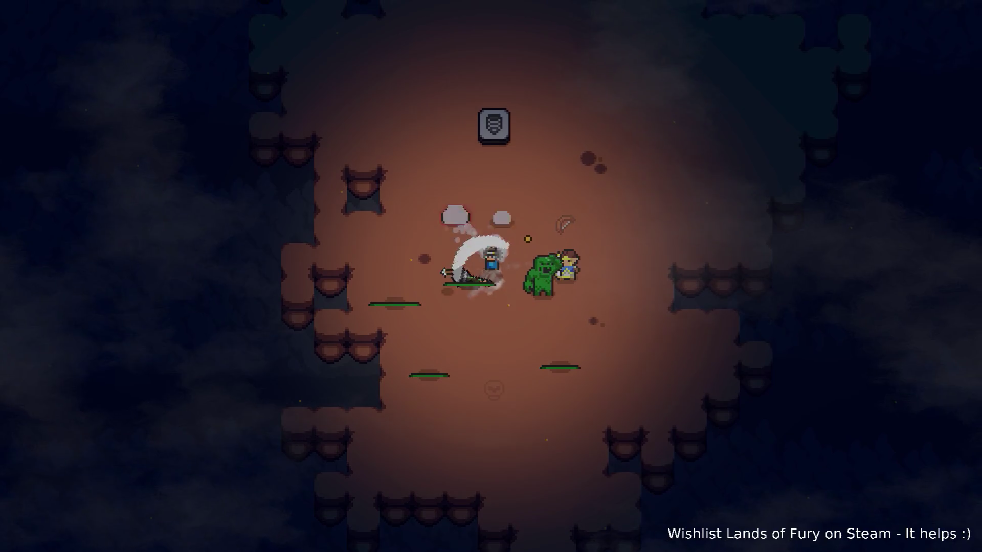
key("a")
key("w")
key("d")
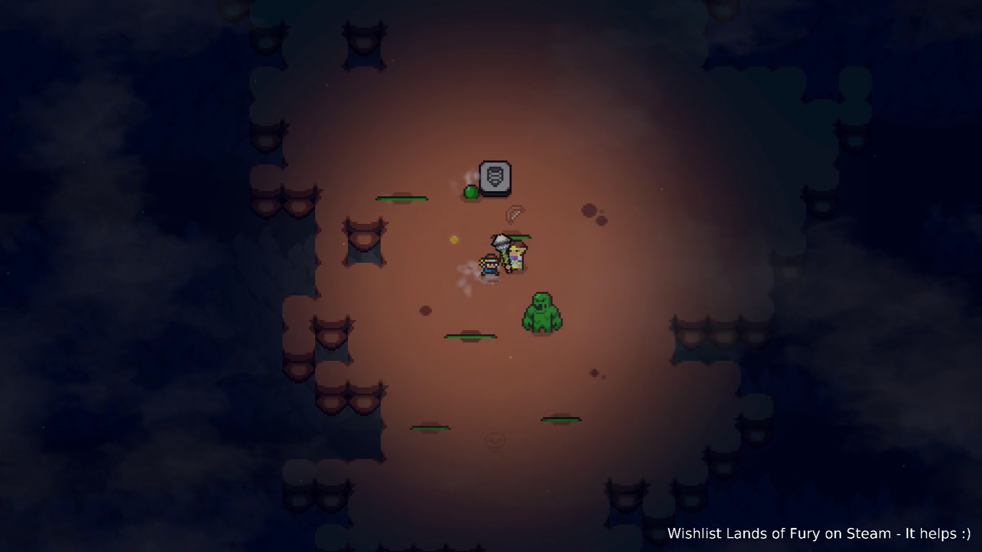
key("d")
key("s")
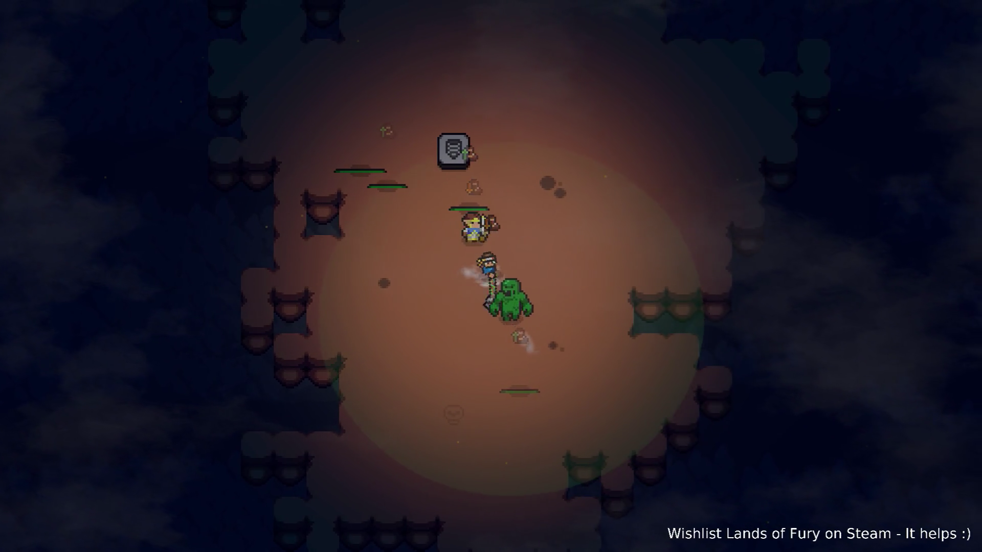
key("d")
key("s")
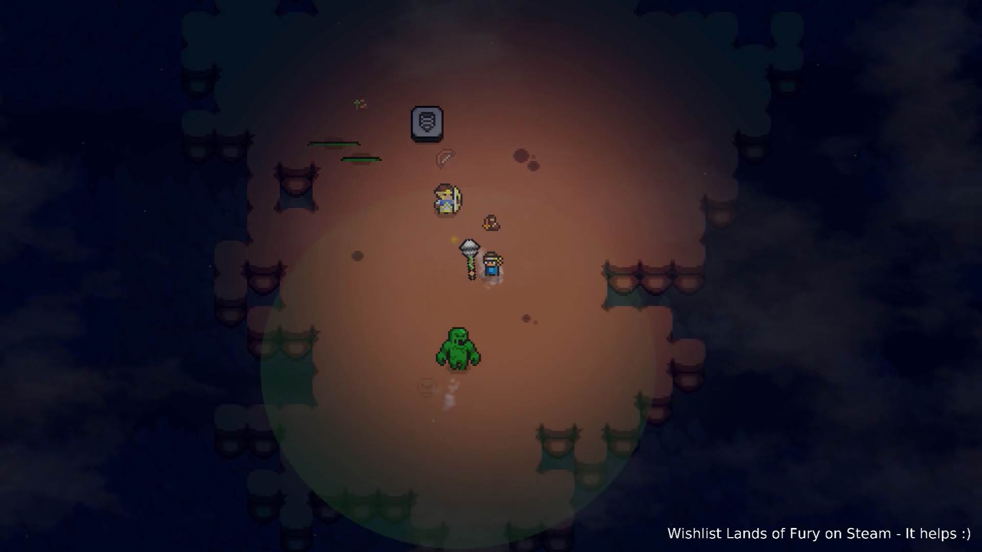
key("s")
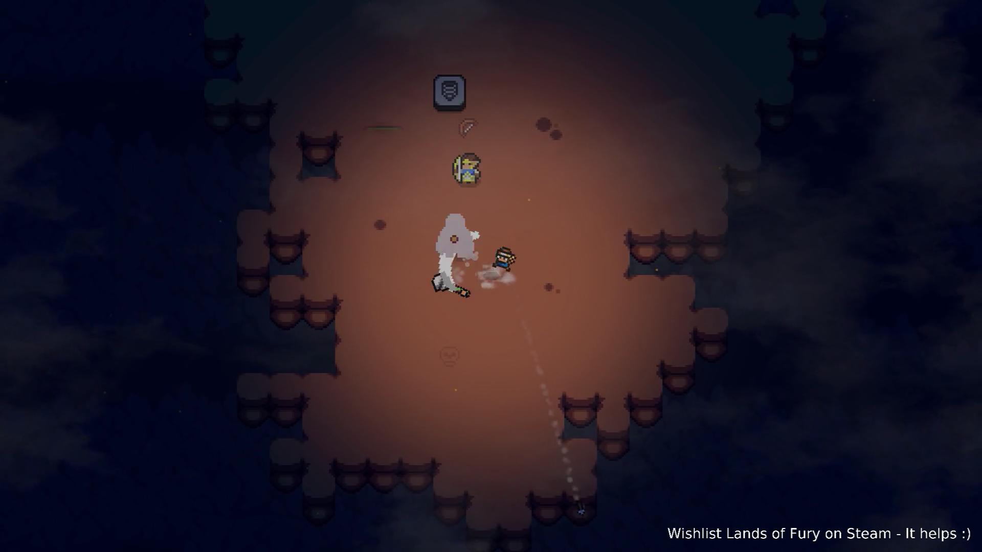
- Clear the last arena enemies, pass the dropped Dash Blast Rune and head out toward the forest
key("w")
key("a")
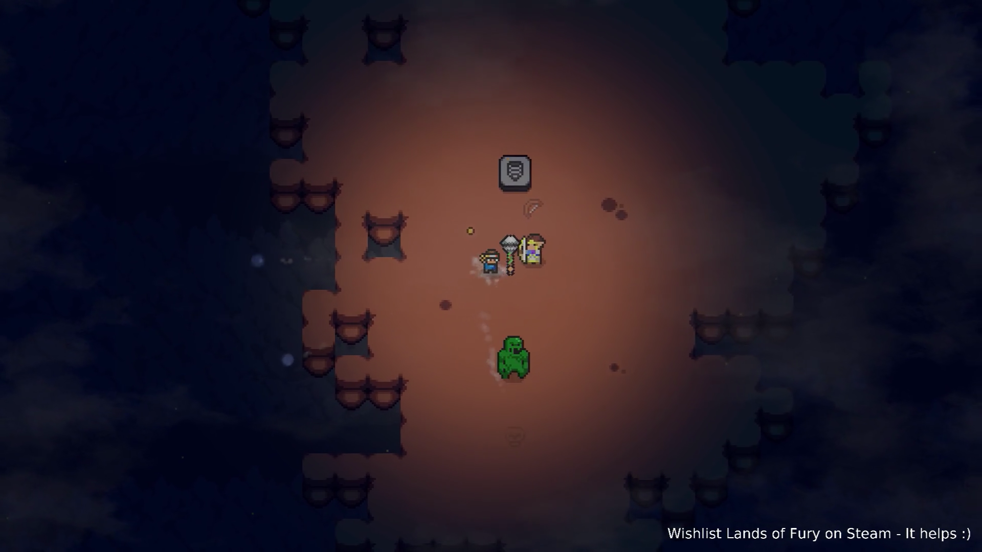
key("d")
key("s")
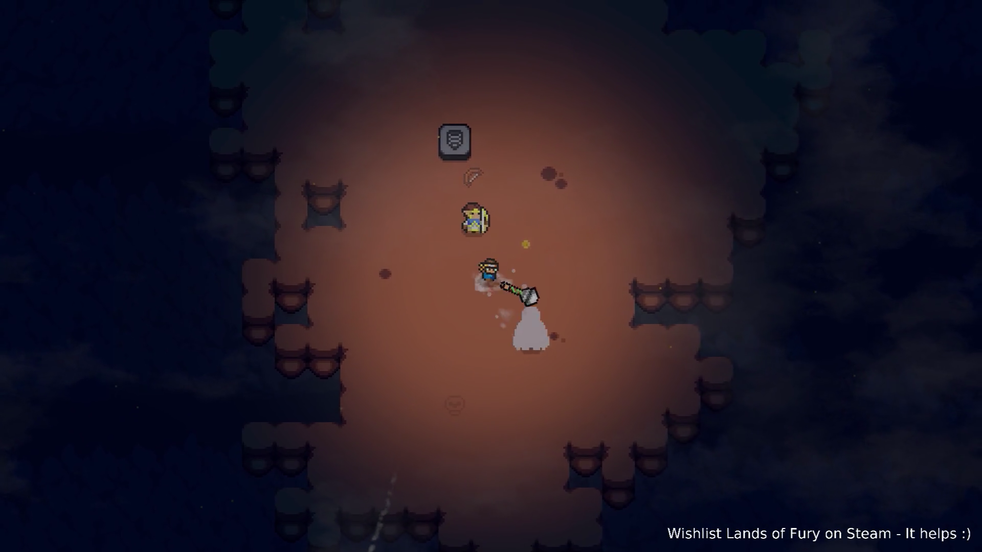
key("d")
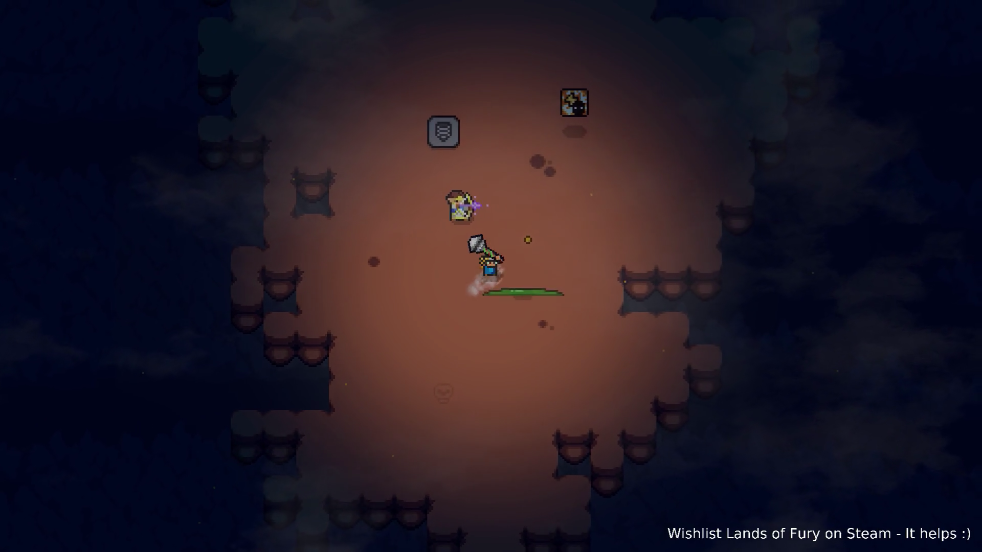
key("w")
key("d")
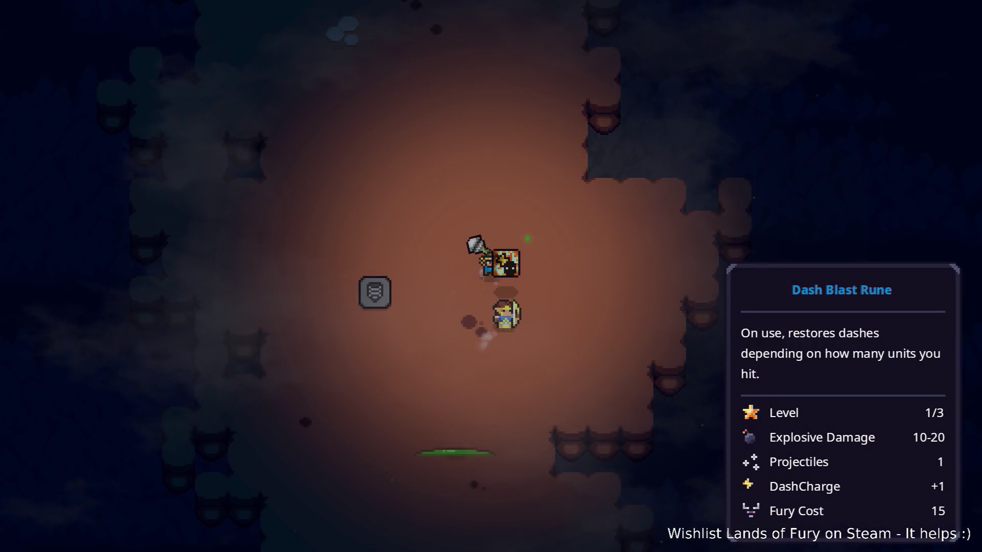
key("a")
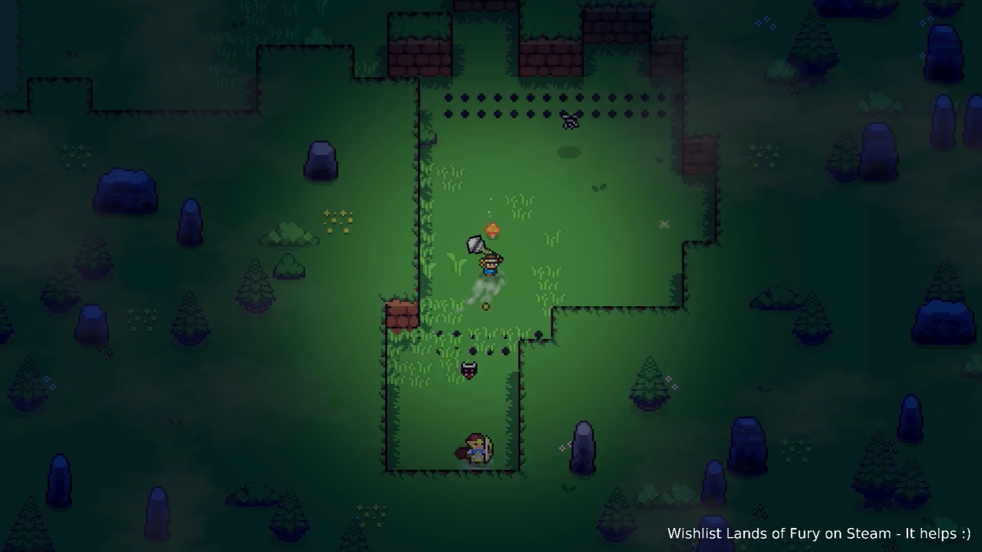
- Walk up-left through the forest toward the brick wall onto the dirt path
key("w")
key("a")
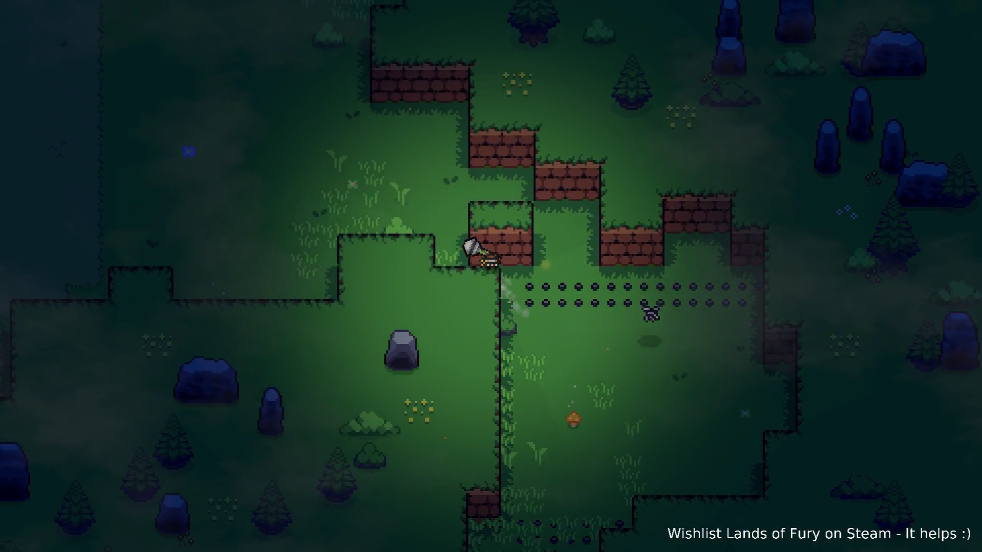
key("w")
key("a")
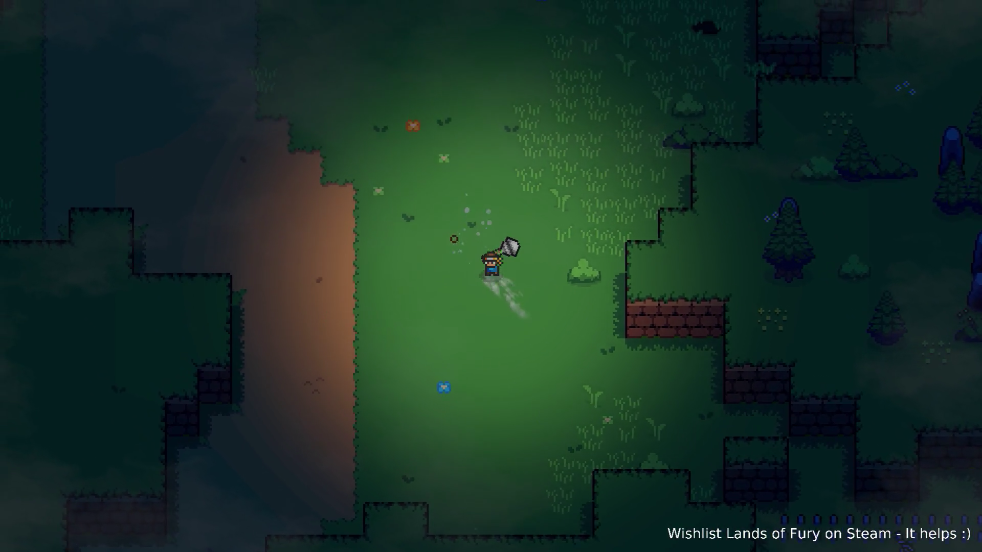
key("w")
key("a")
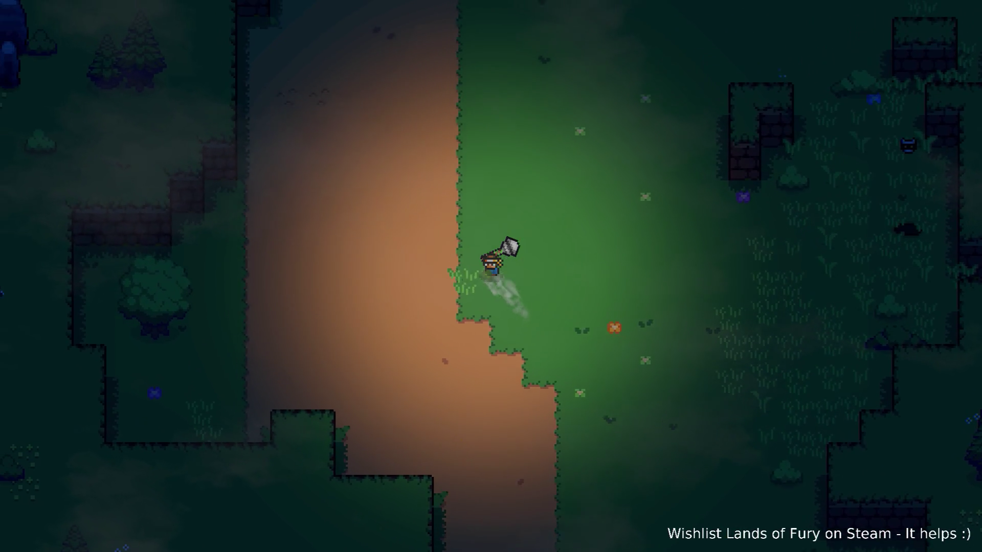
key("w")
key("a")
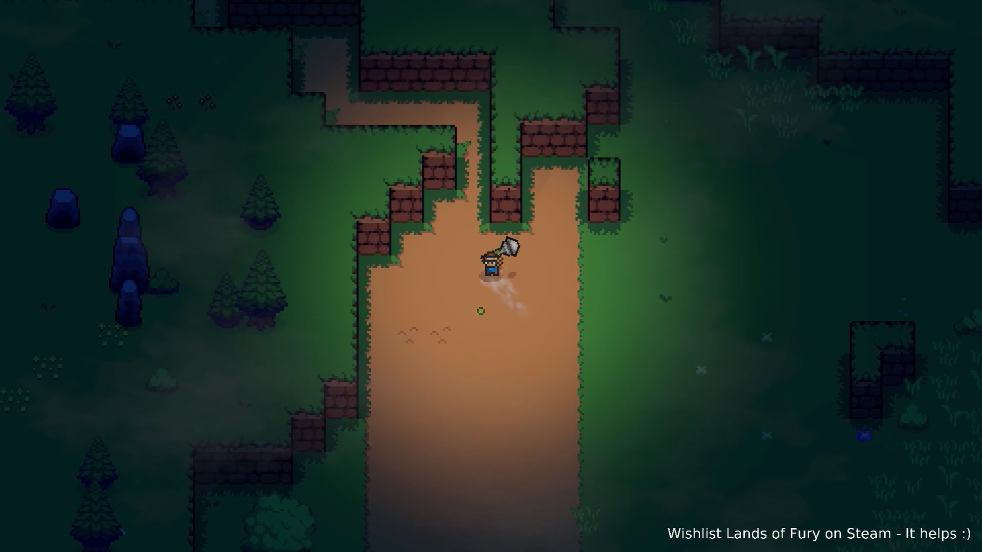
- Follow the dirt path up-left and through the narrow corridor
key("w")
key("a")
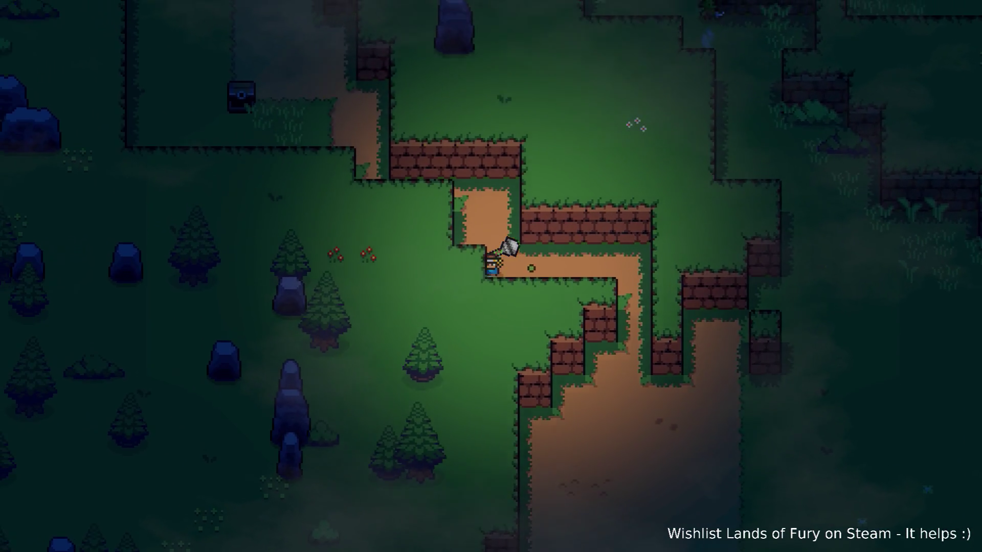
key("w")
key("a")
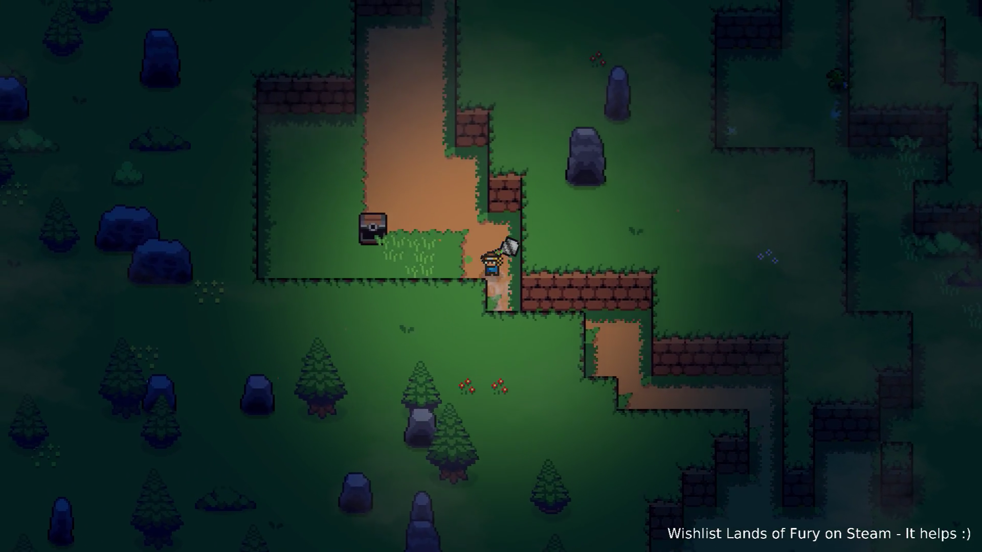
key("w")
key("a")
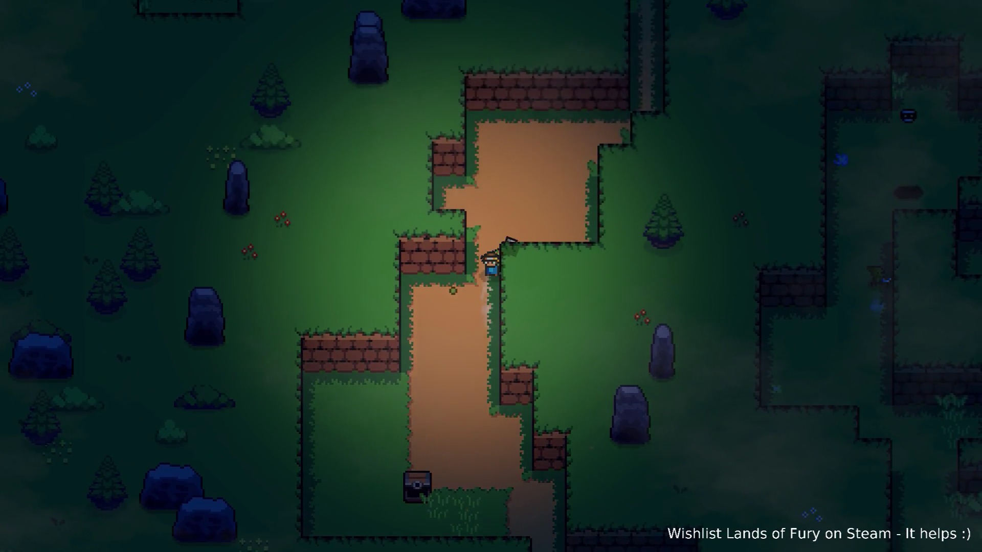
key("w")
key("d")
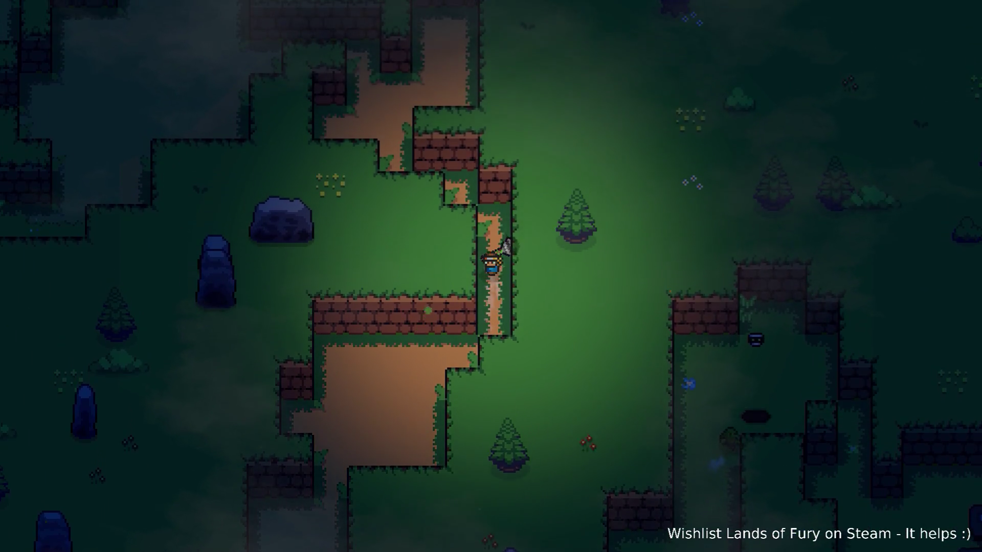
key("w")
key("a")
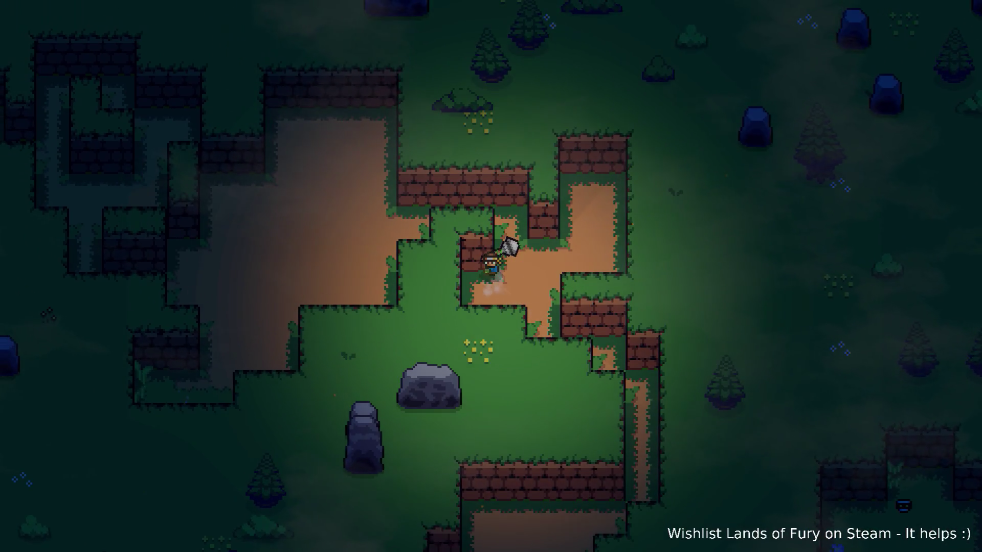
- Cross the dirt clearing, take the passage below the brick wall and step into the purple portal
key("w")
key("a")
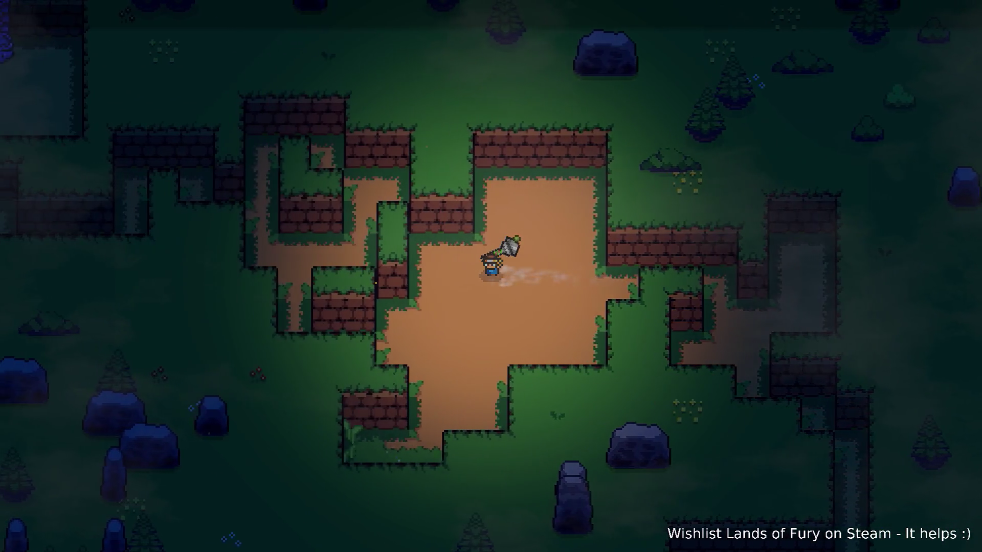
key("a")
key("s")
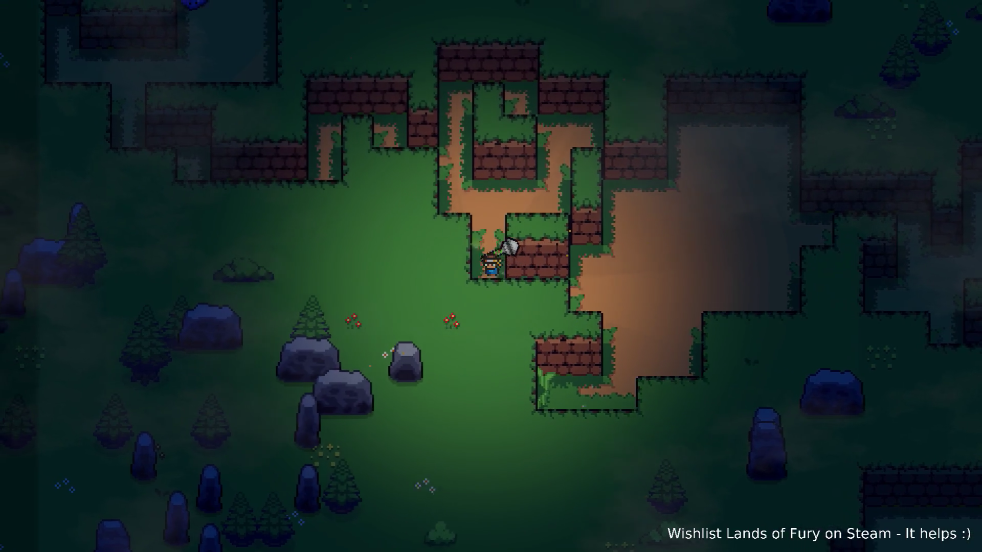
key("w")
key("a")
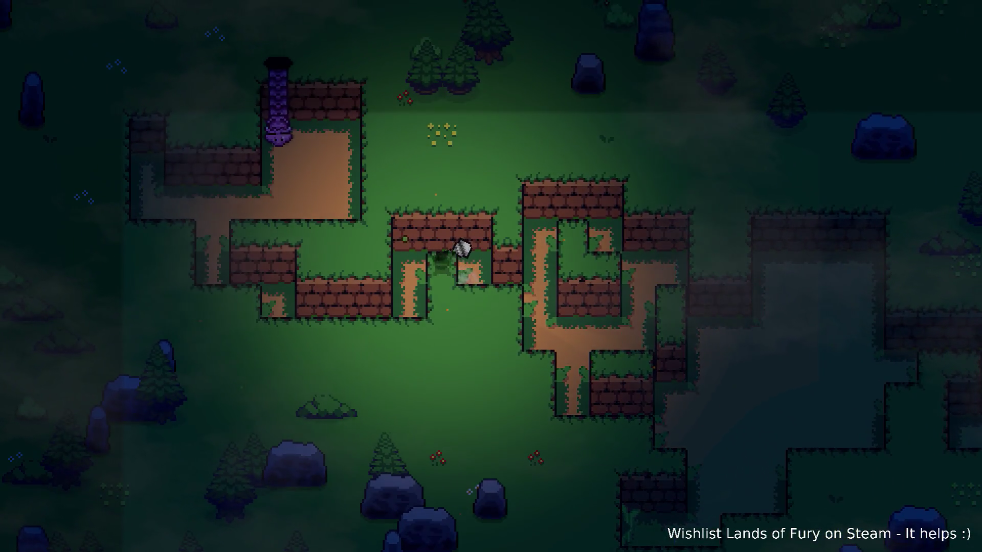
key("a")
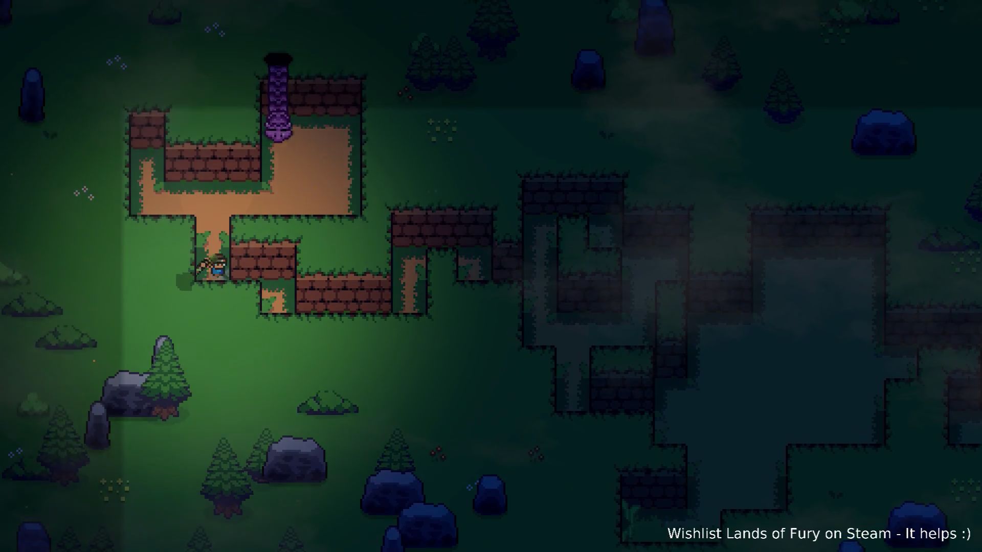
key("d")
key("w")
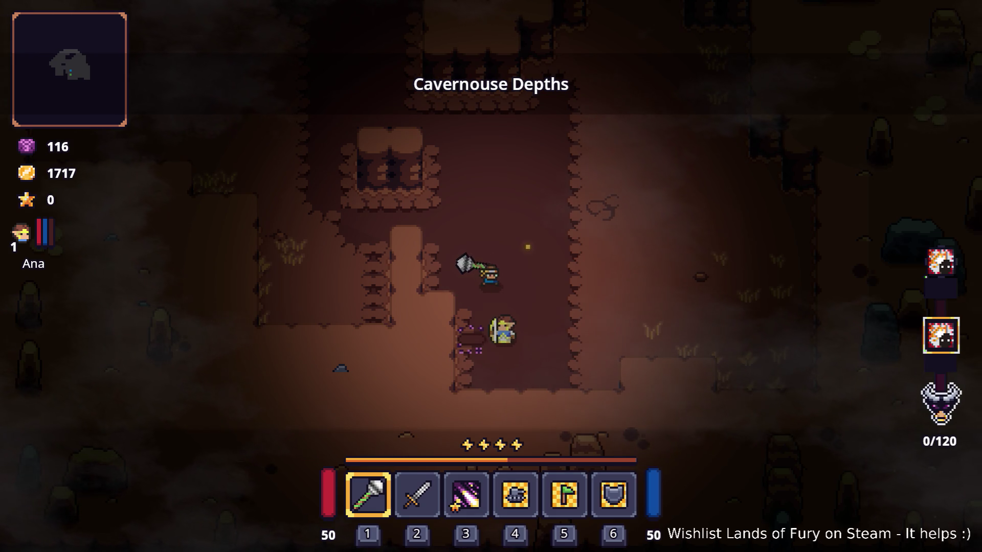
- Walk north-west through Cavernouse Depths, then bring up the developer console with the grave key
key("w")
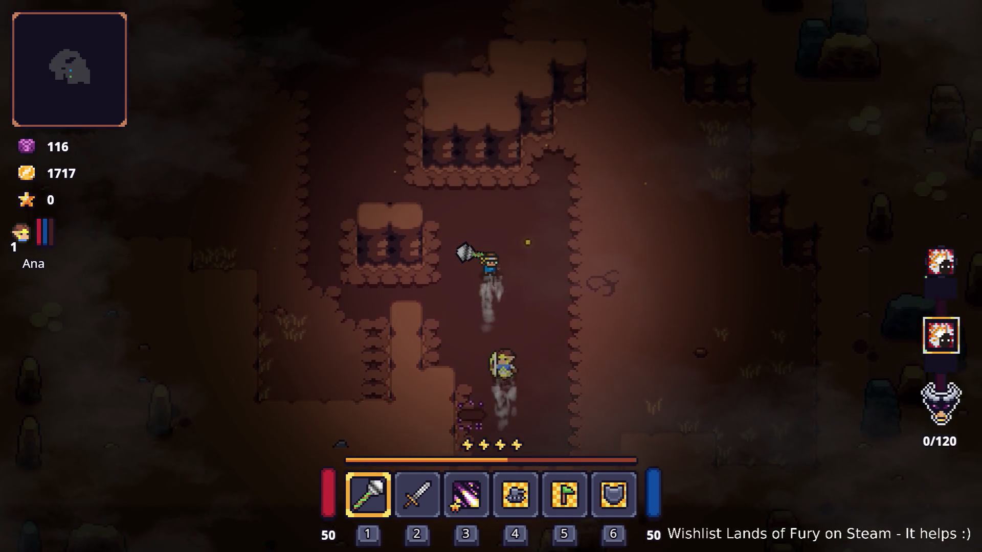
key("w+a")
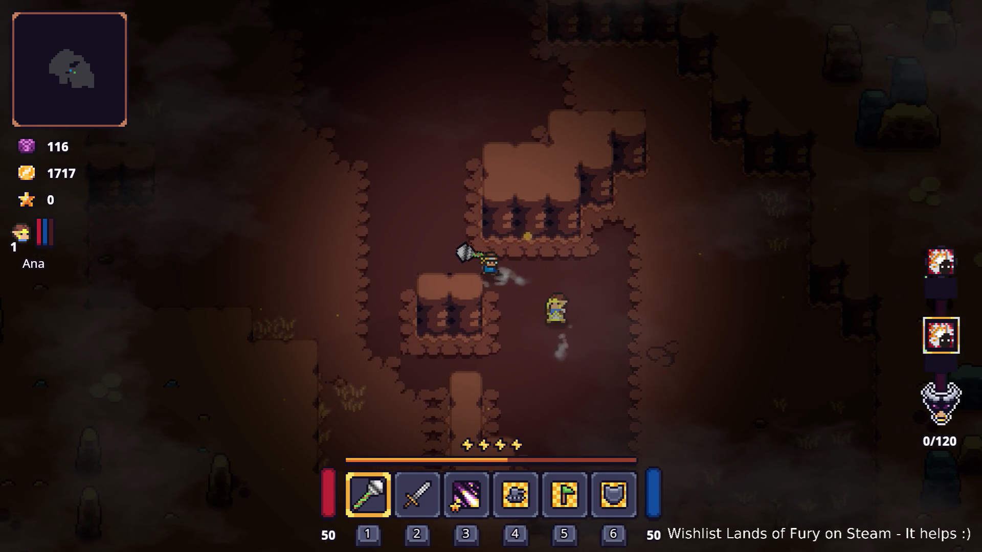
key("w+a")
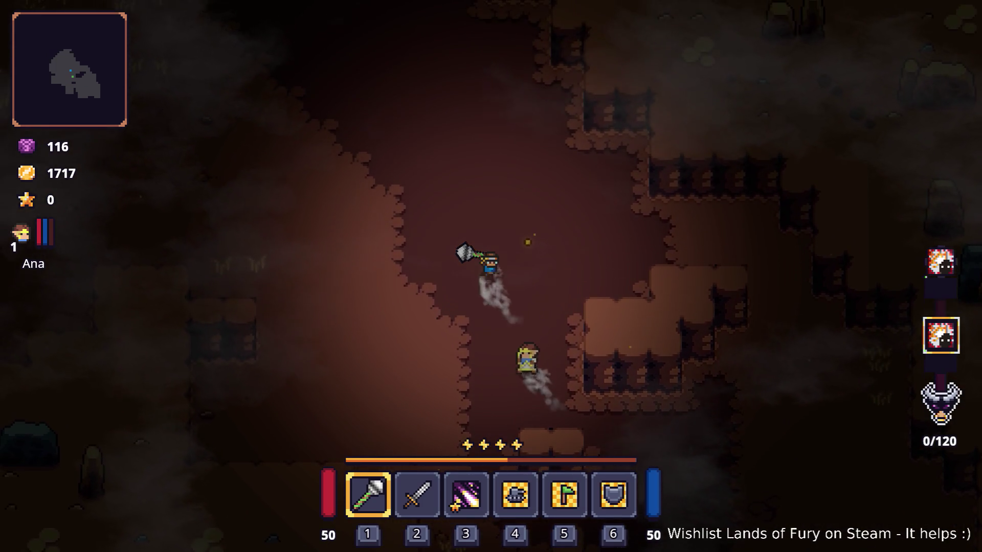
key("grave")
type("to")
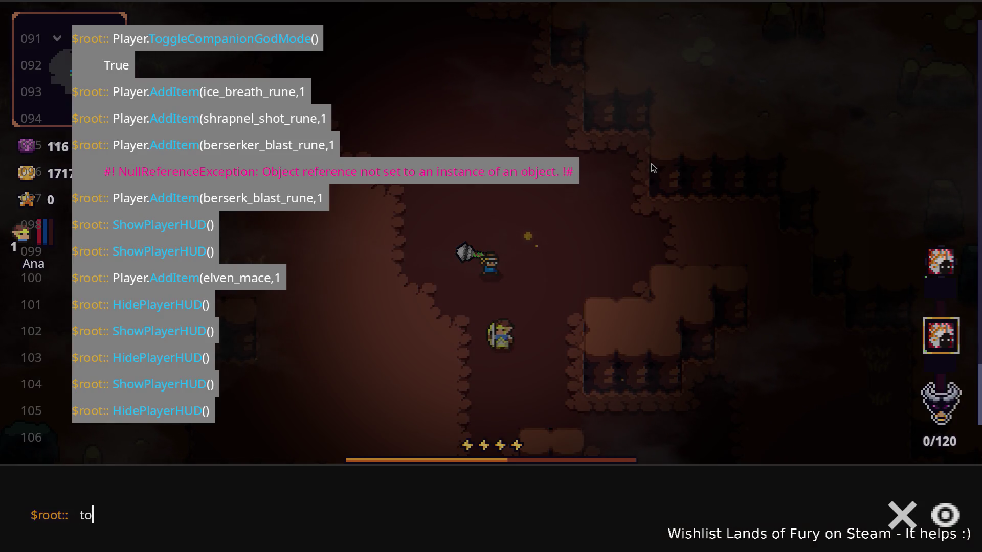
- Run Player.ToggleGodMode() to enable god mode for the hero
key("BackSpace")
key("BackSpace")
type("Player.")
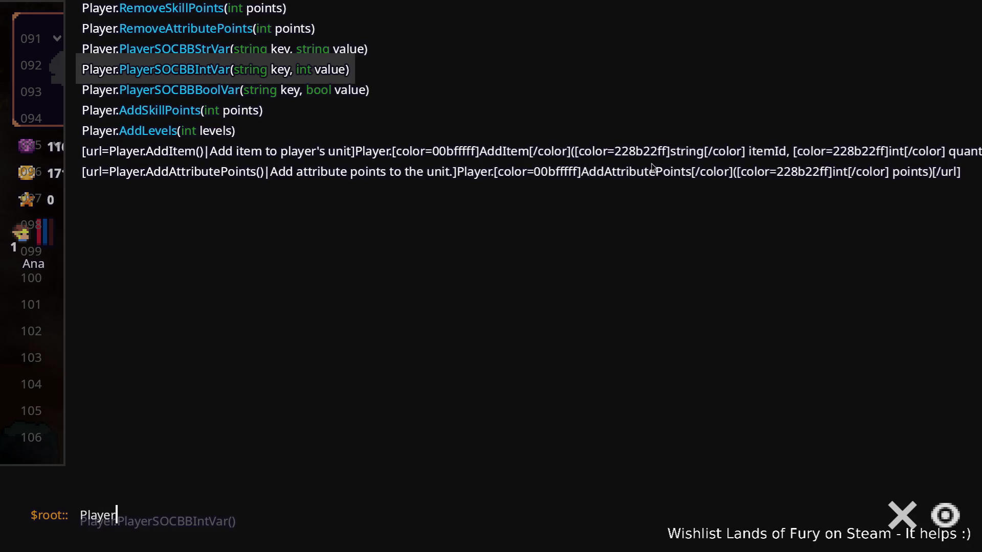
type("To")
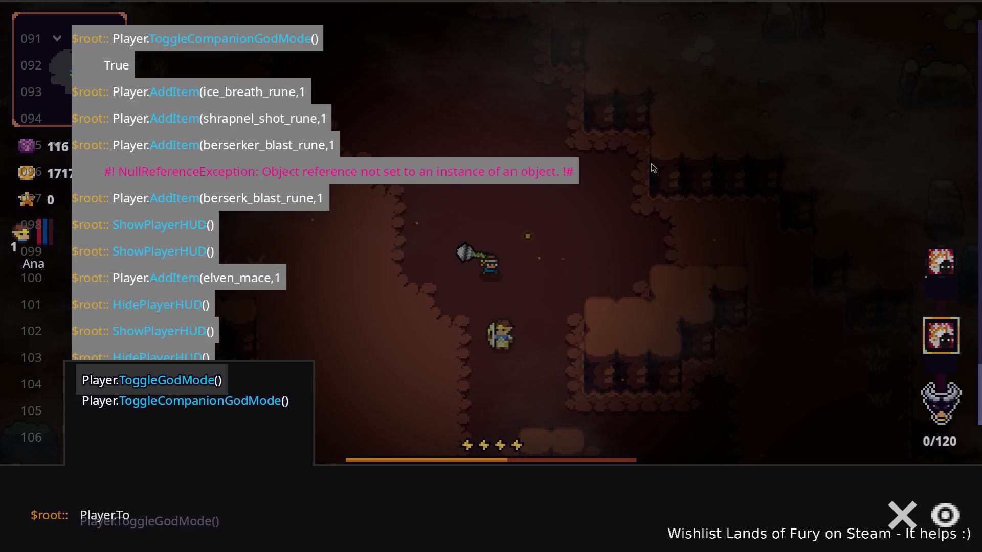
key("Tab")
key("Return")
- Run Player.ToggleCompanionGodMode() and Companion.CompanionAddLevels(10), raising the companion to level 11
key("Up")
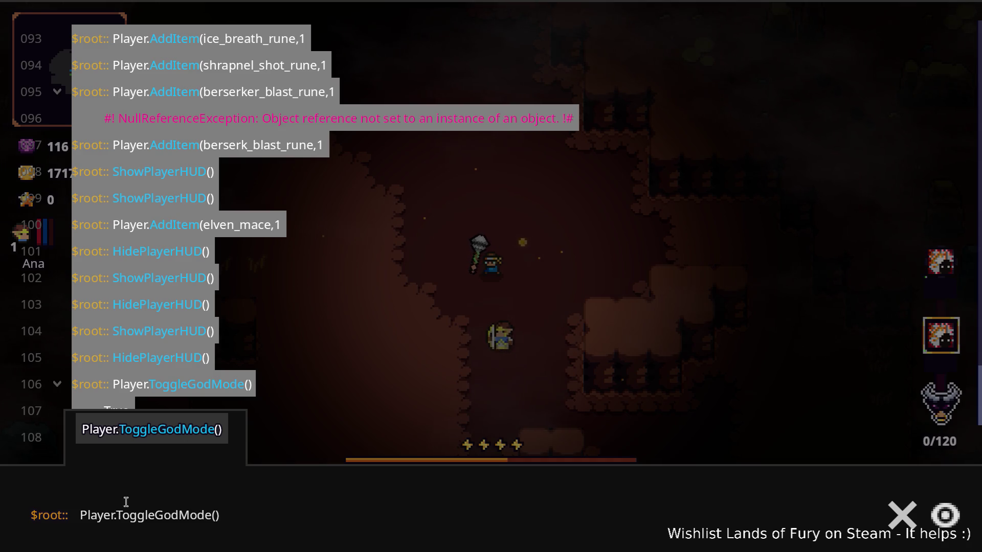
type("Tog")
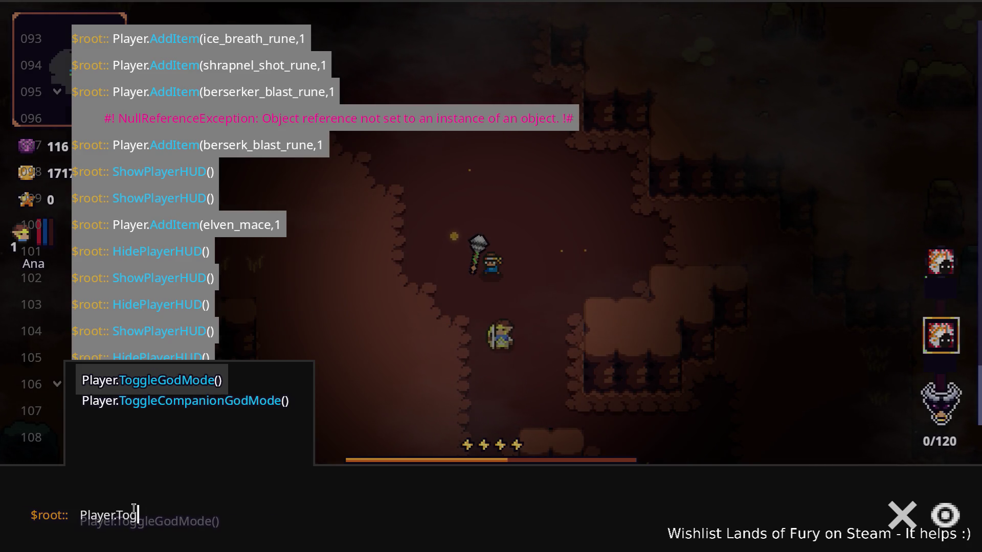
key("Down")
key("Return")
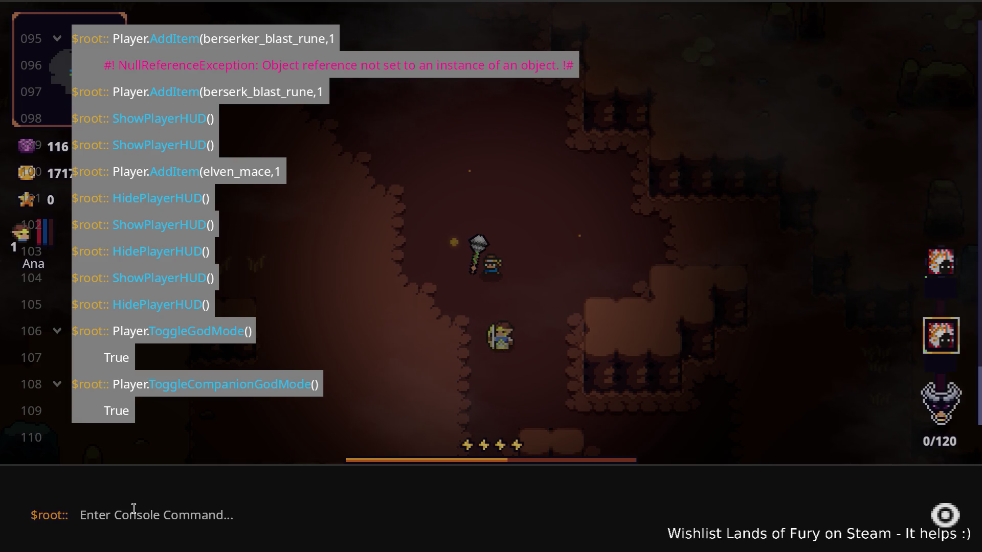
type("Com")
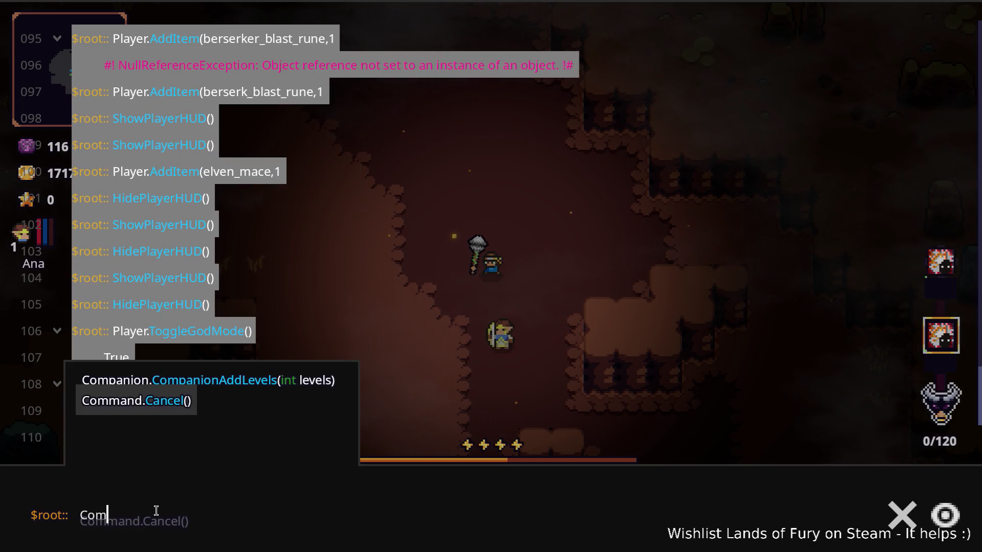
type("10)")
key("Return")
- Assign level-11 Ana's 10 stat points to Support and 2 points to each of five skills, then confirm
key("Escape")
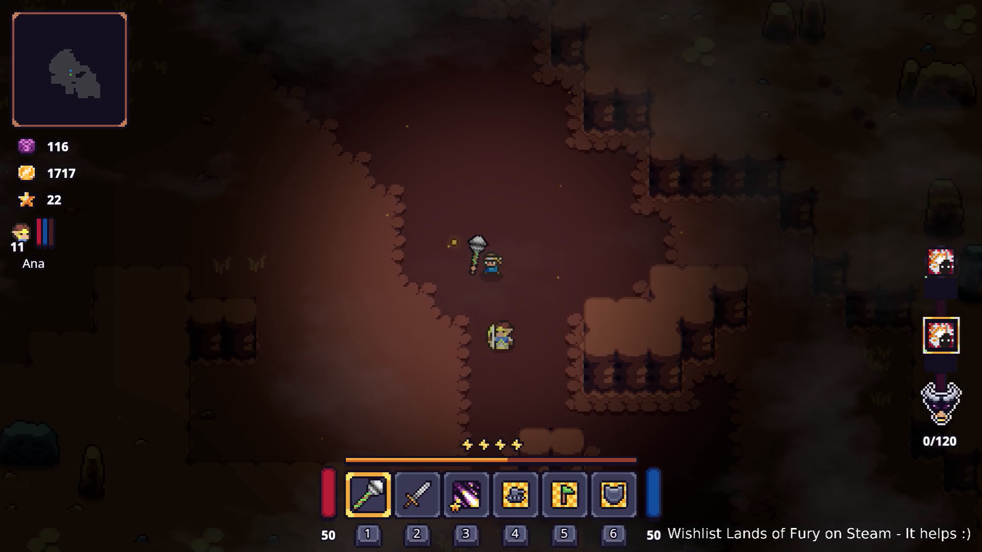
key("i")
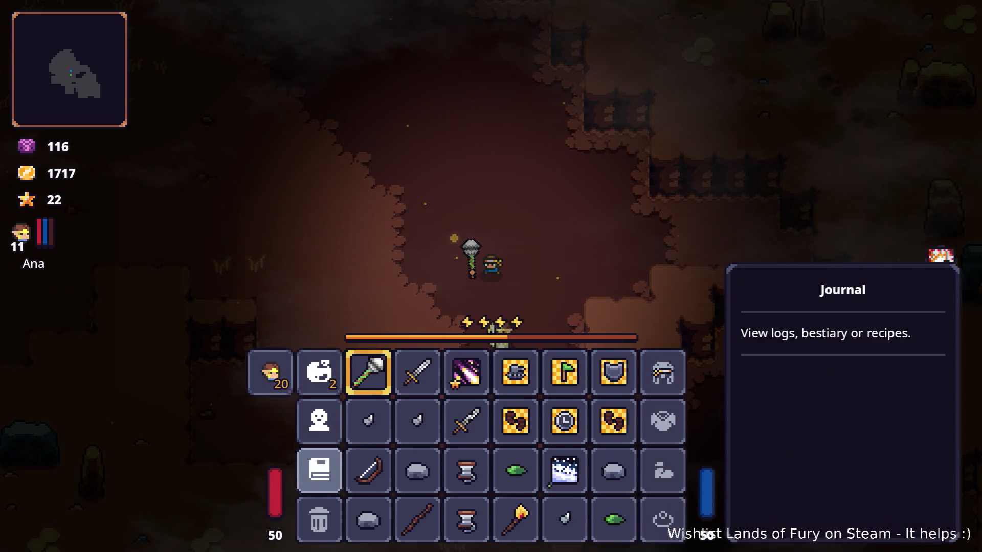
key("Return")
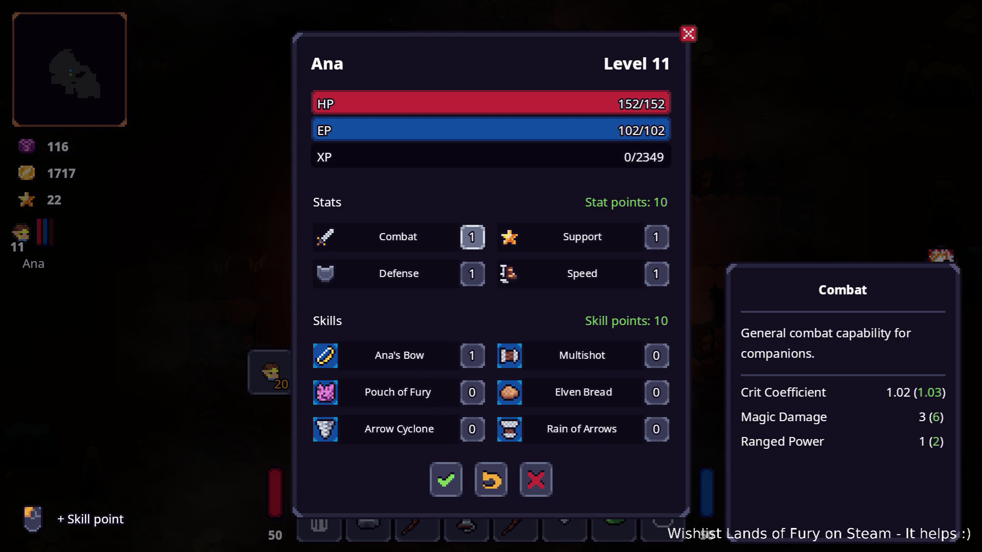
key("Escape")
key("grave")
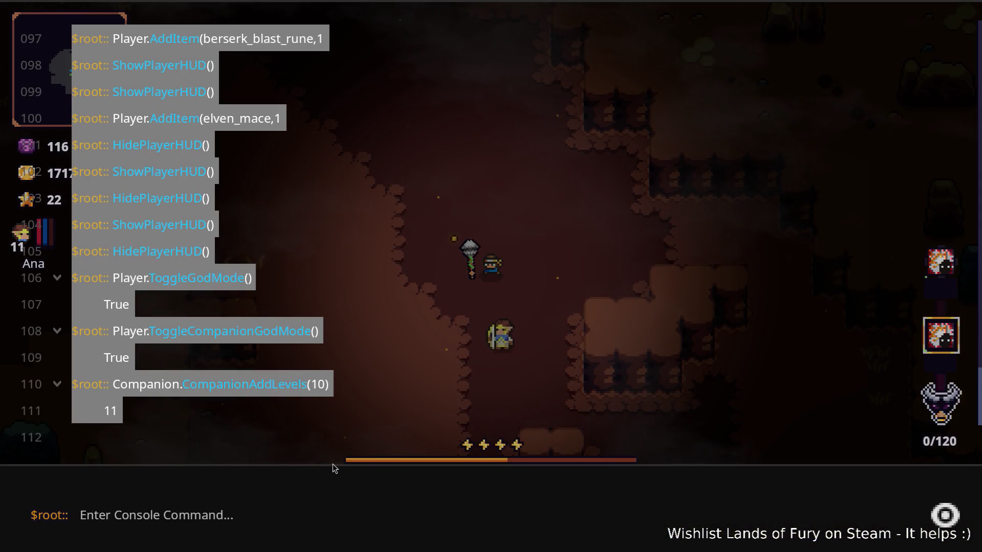
type("Show")
key("Return")
key("grave")
key("i")
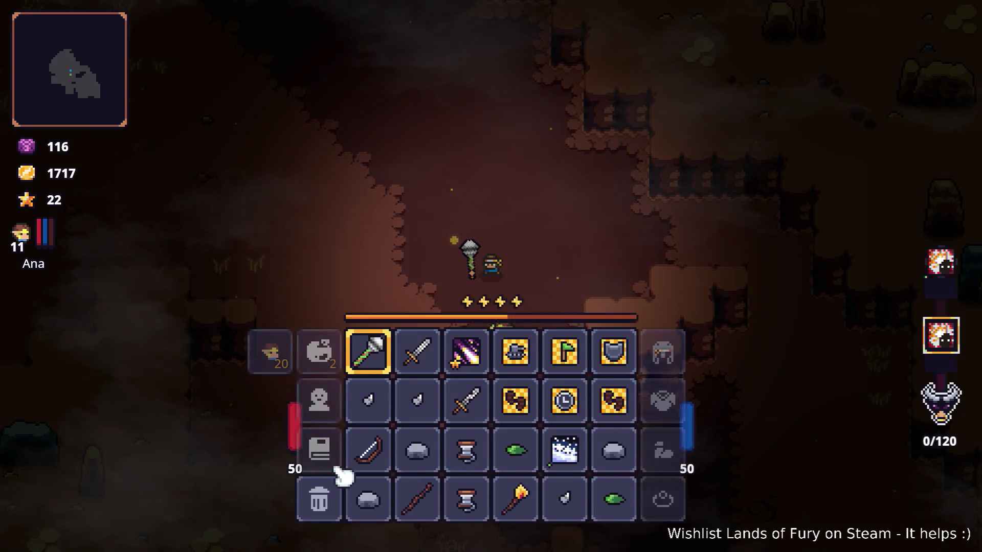
left_click(273, 383)
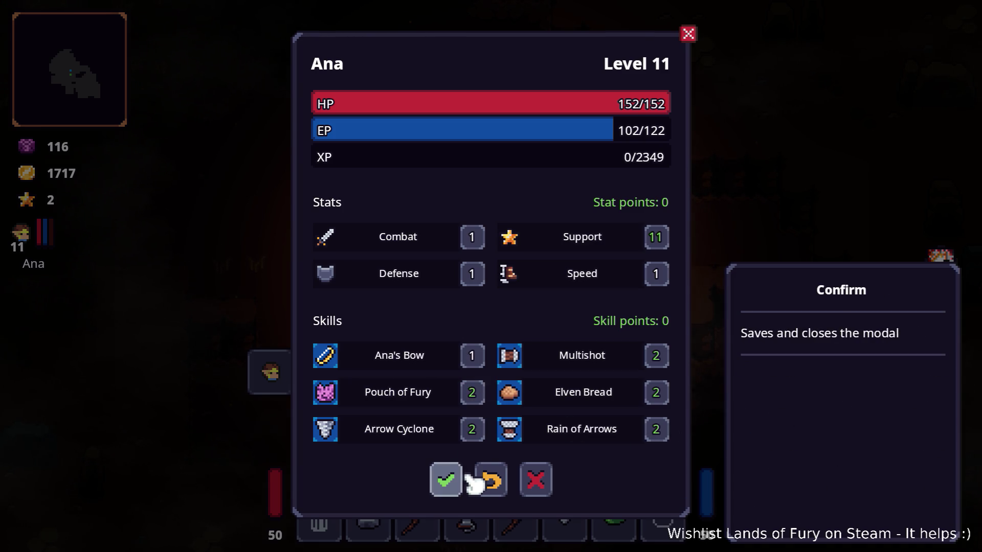
left_click(445, 480)
- Spend the hero Alma's available skill point in her skill panel and return to play
left_click(331, 374)
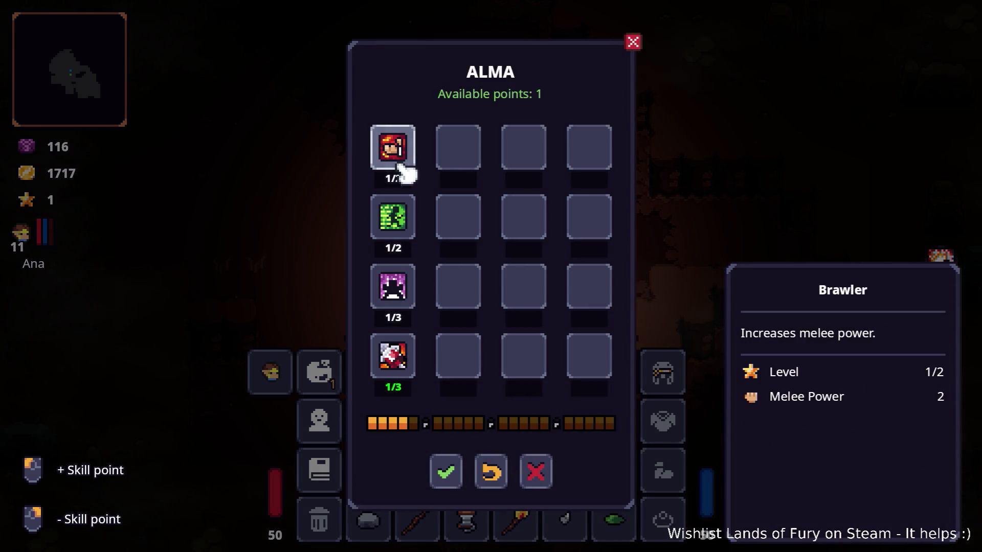
left_click(448, 470)
key("Tab")
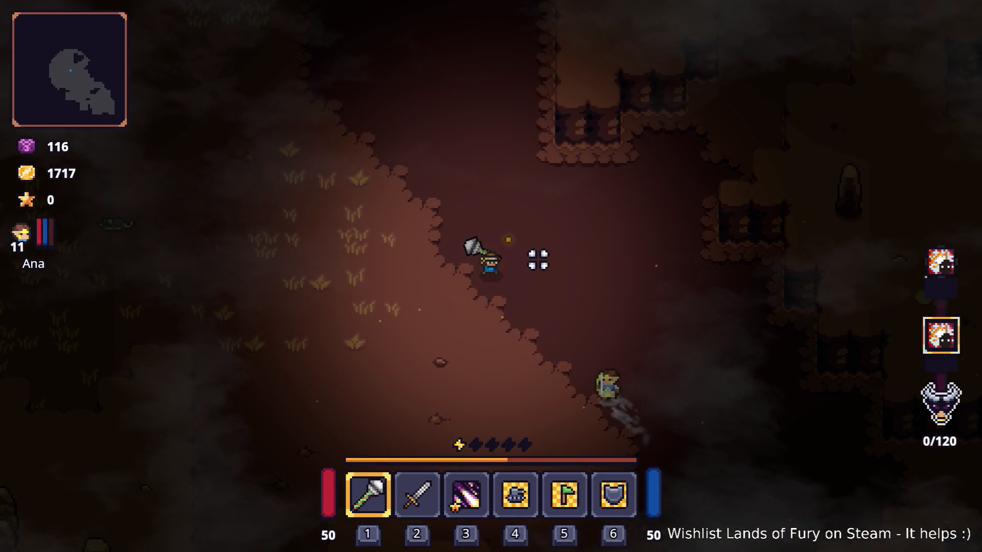
- Walk up the canyon to the red raptor and land the first mace strikes on it
key("d")
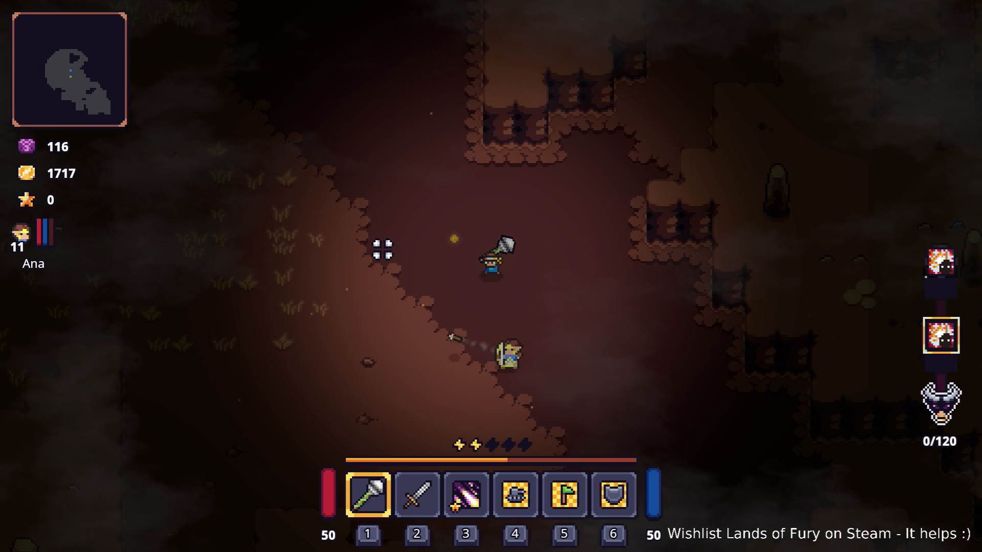
key("a")
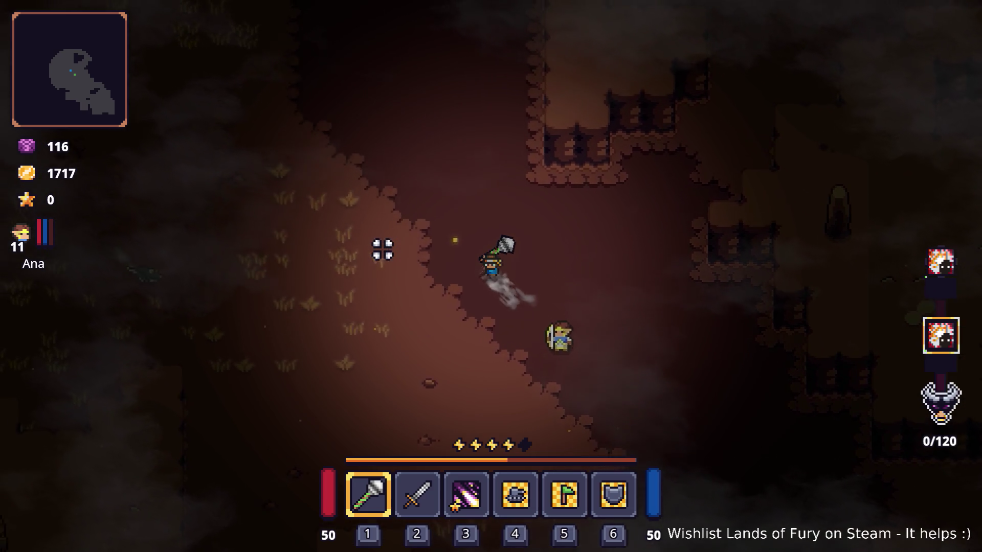
key("w")
key("a")
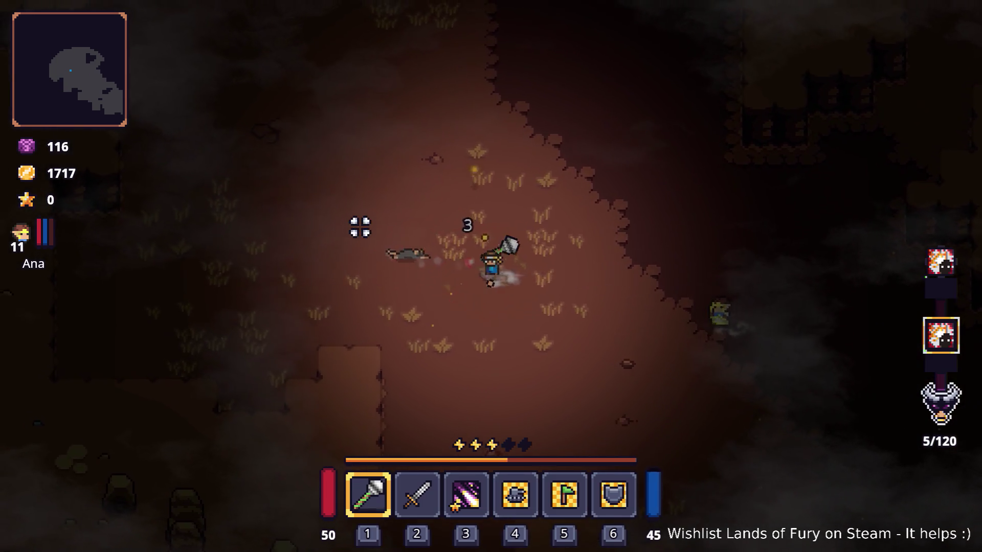
key("w")
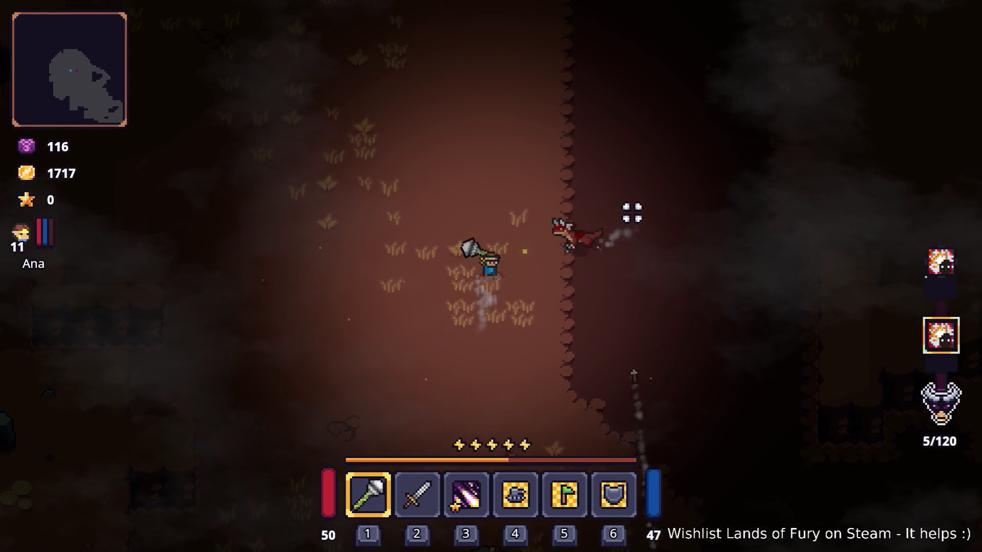
key("s")
left_click(626, 204)
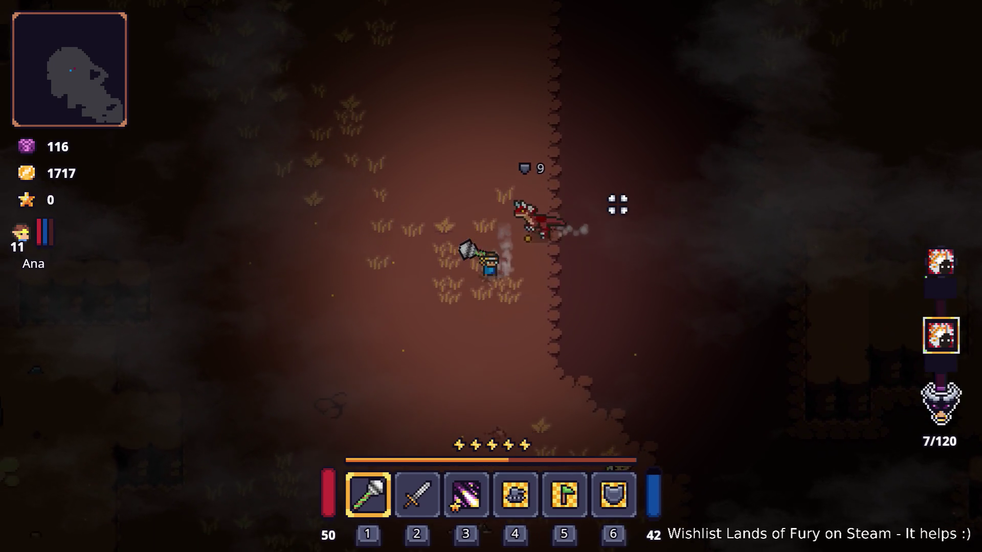
left_click(591, 187)
key("d")
left_click(361, 184)
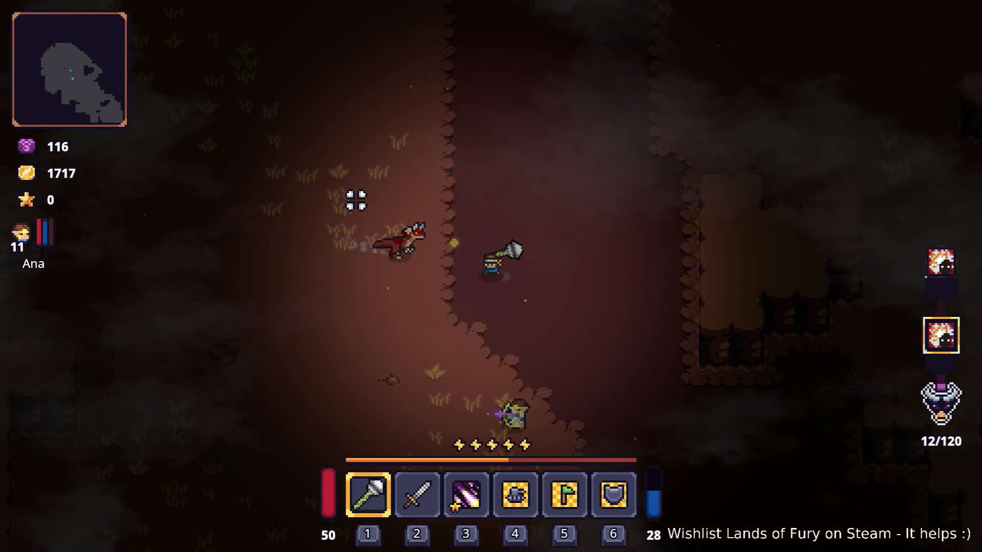
- Circle the red raptor, finish it off with the mace, then bring up the developer console
key("s")
key("a")
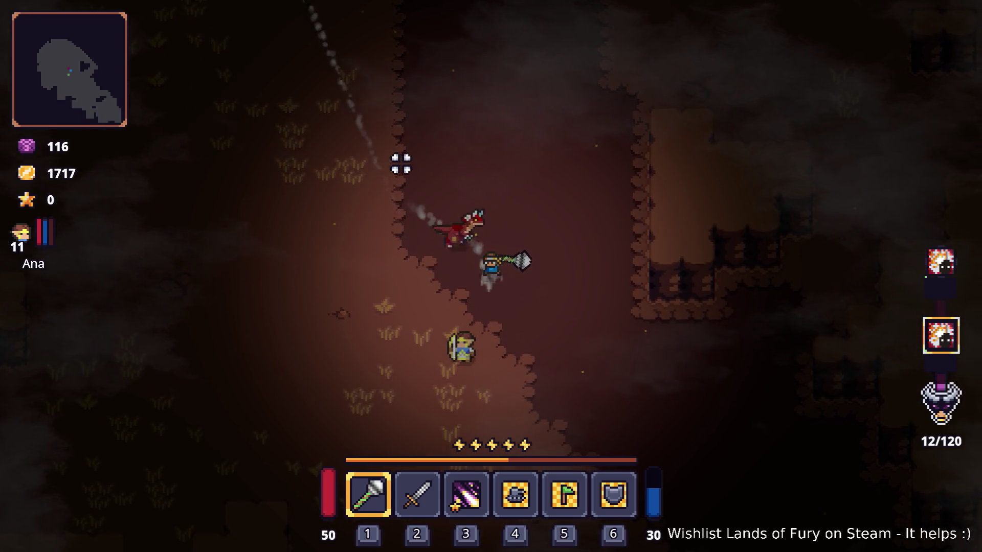
left_click(443, 156)
key("w")
key("a")
left_click(625, 160)
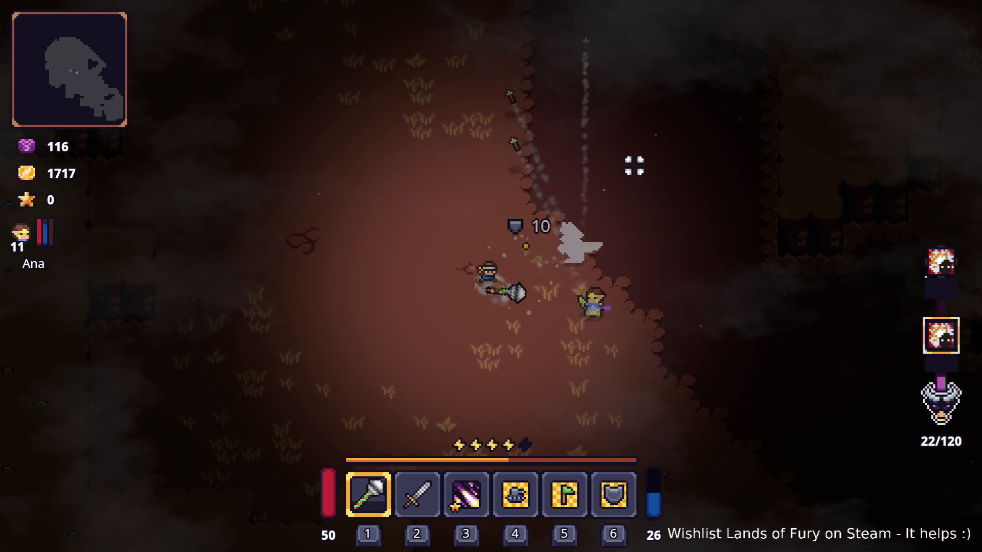
left_click(670, 184)
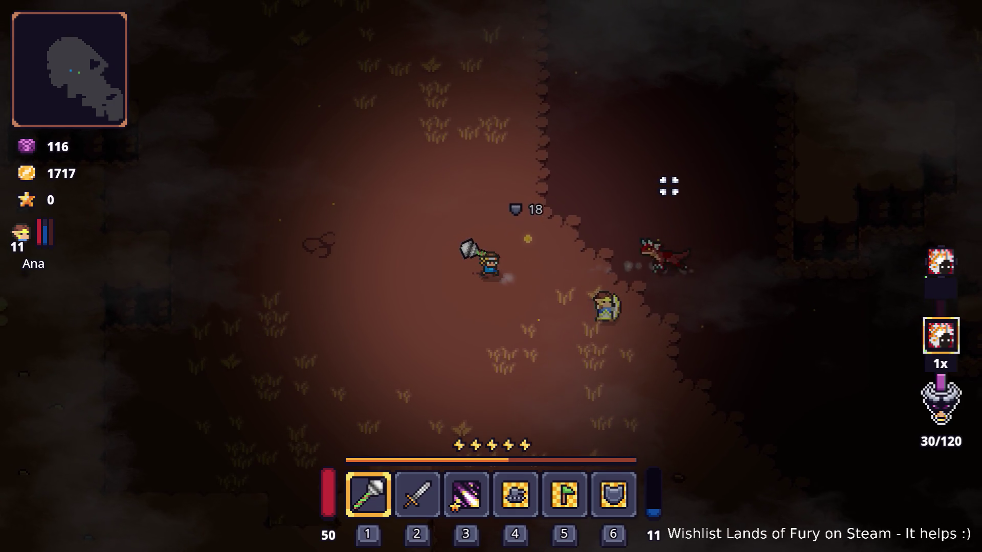
key("d")
left_click(652, 186)
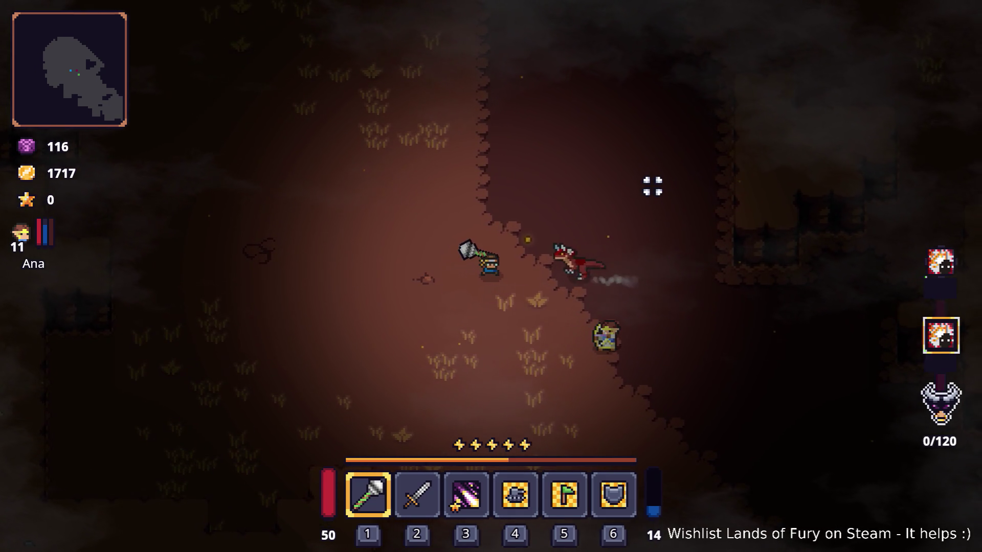
left_click(653, 186)
key("a")
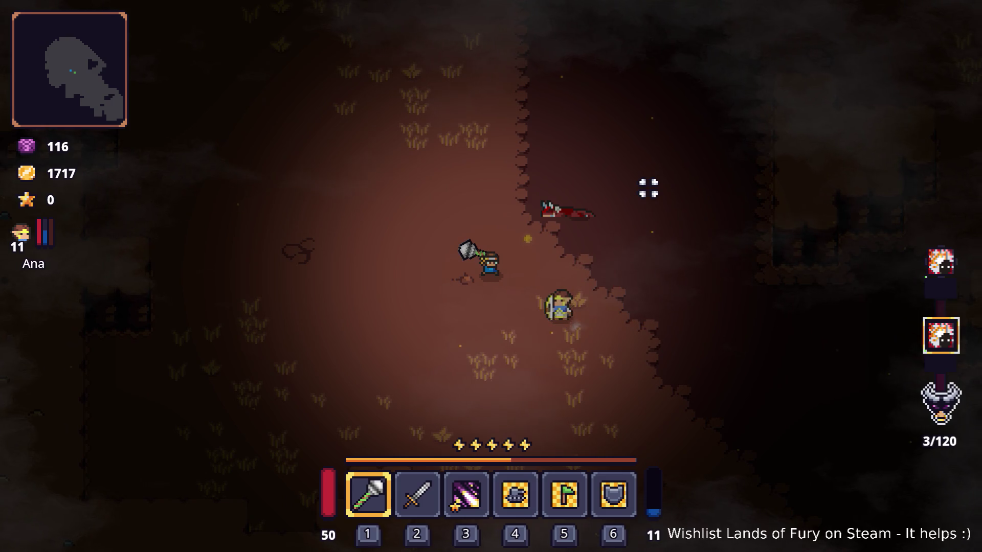
key("grave")
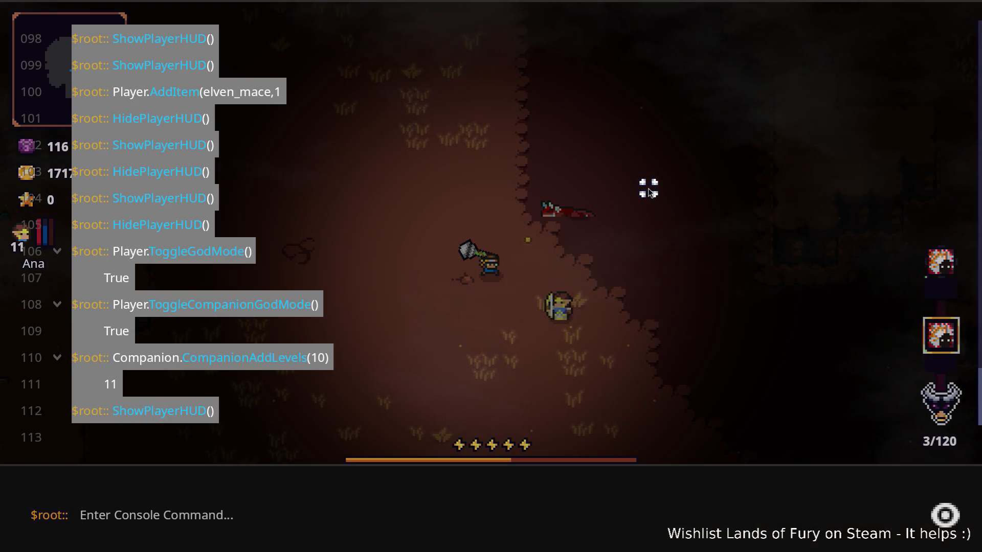
type("Hi")
- Run HidePlayerHUD() in the console and walk the hero north along the cliff edge
key("Tab")
key("Return")
key("grave")
key("w")
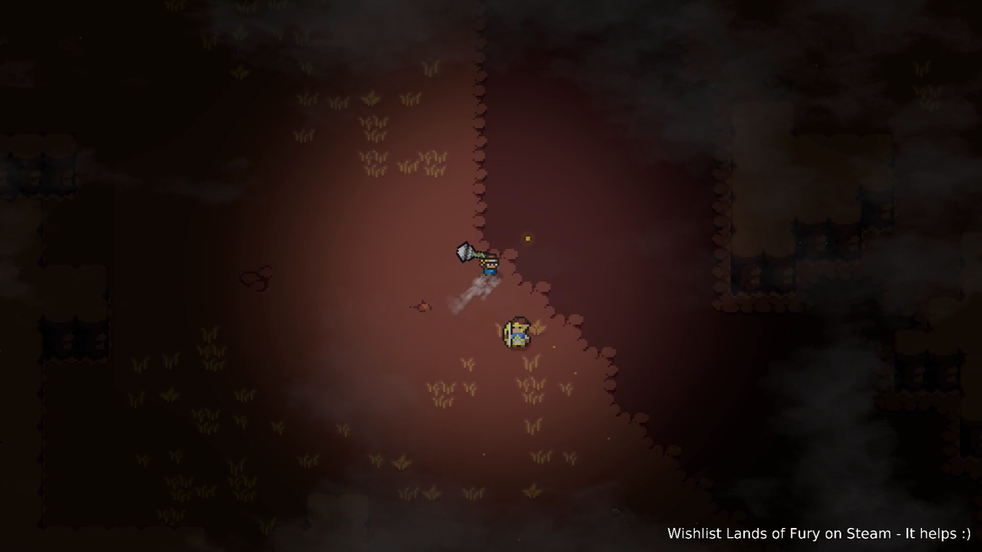
key("w")
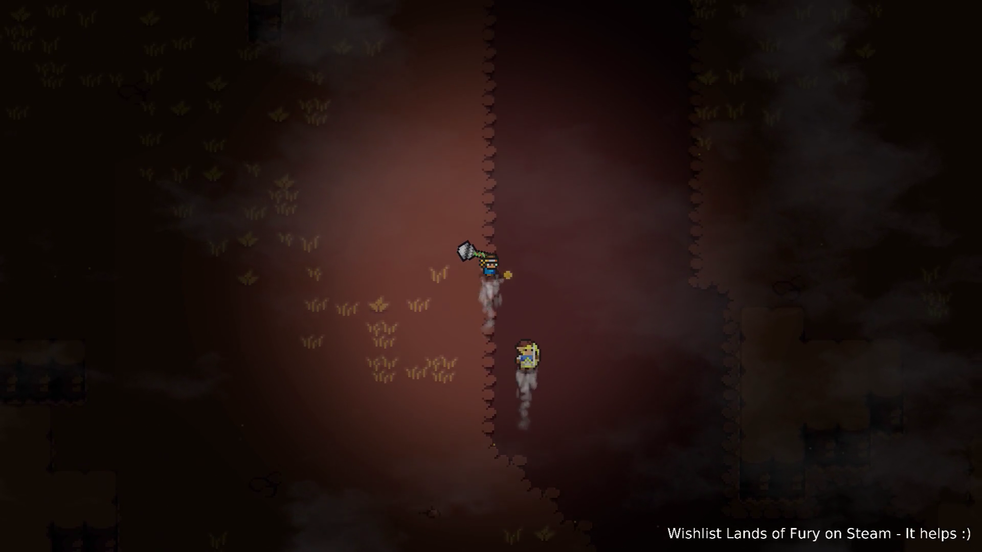
key("w")
key("a")
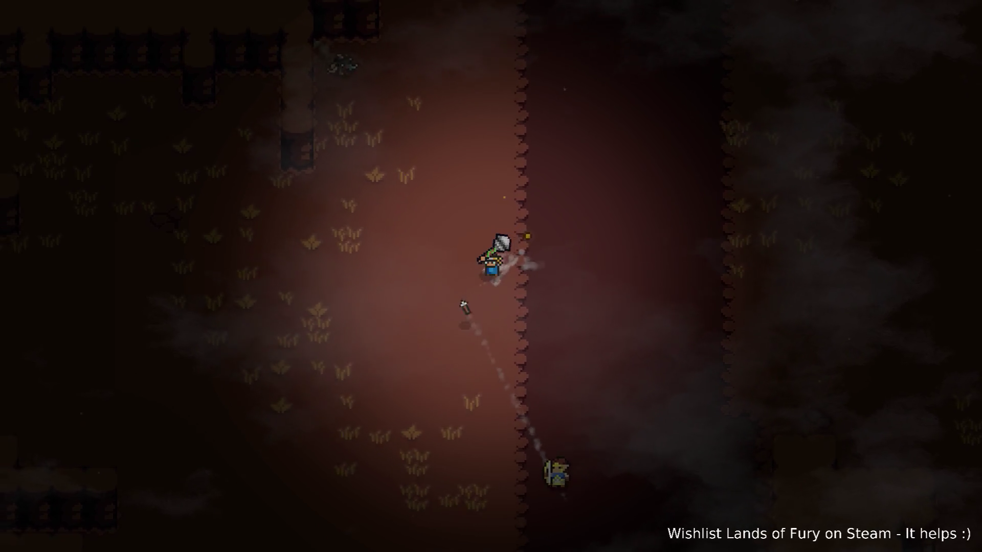
key("d")
key("w")
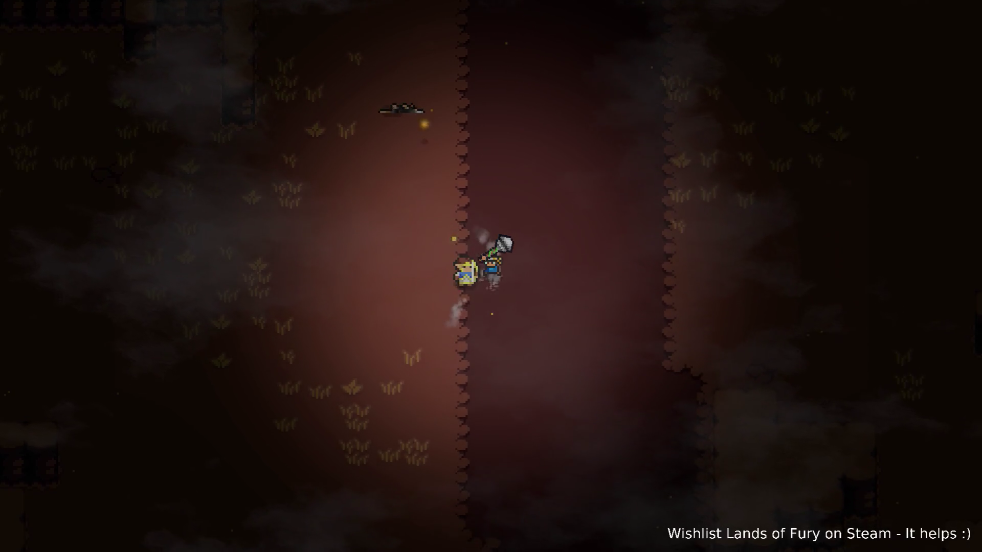
- Run ShowPlayerHUD() to restore the HUD and continue up and right through the canyon
key("grave")
type("ho")
key("Return")
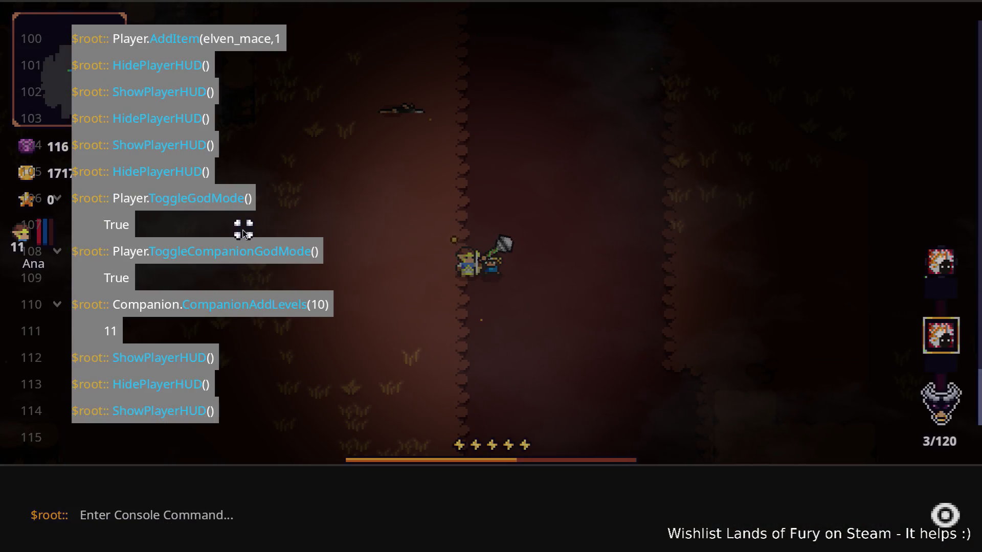
key("grave")
key("d")
key("d")
key("w")
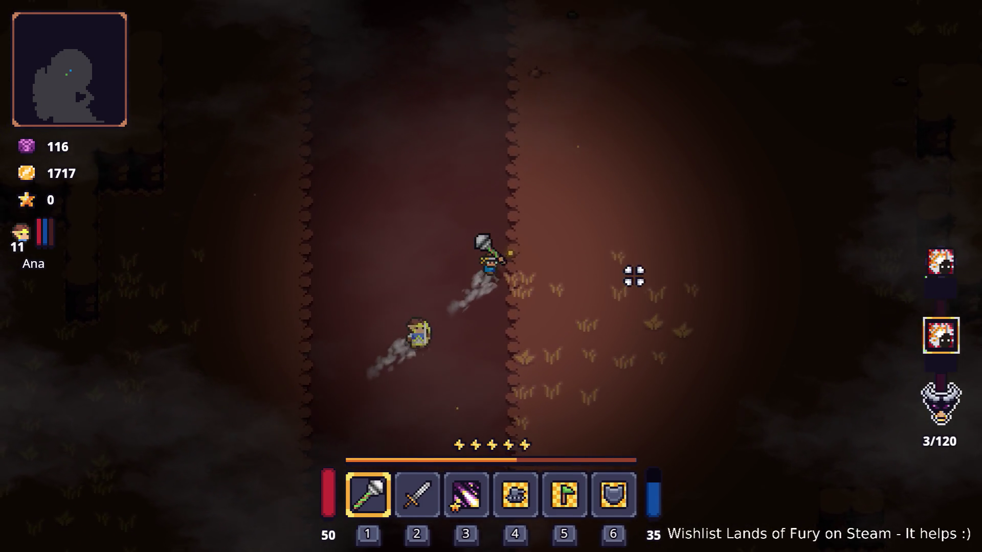
key("d")
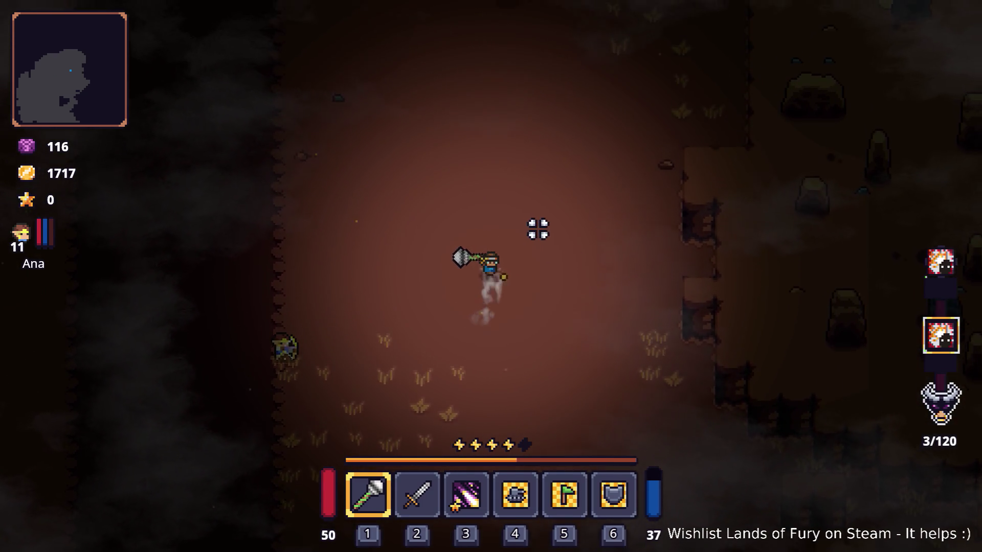
- Walk up the canyon, strike the rat ahead, and cross the canyon floor
key("w")
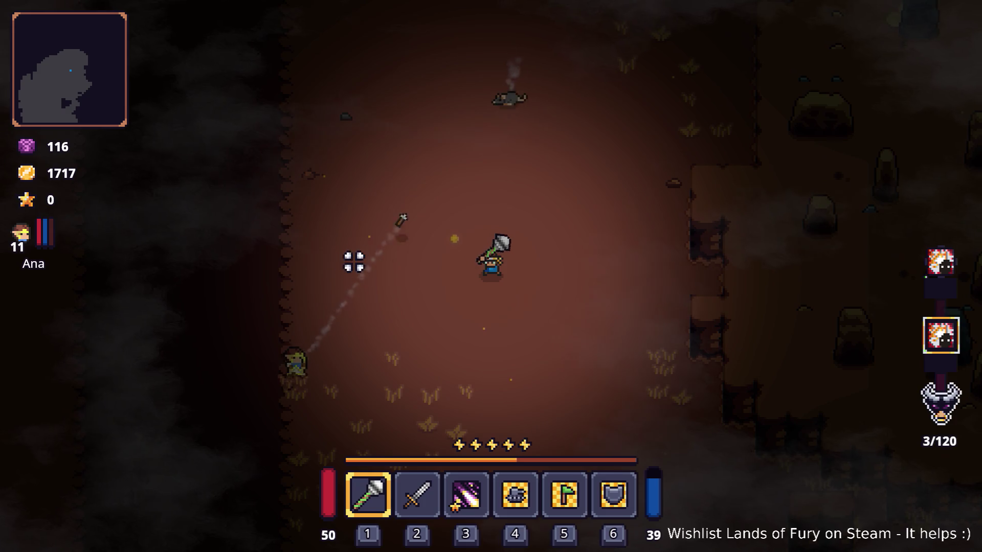
key("w")
left_click(419, 178)
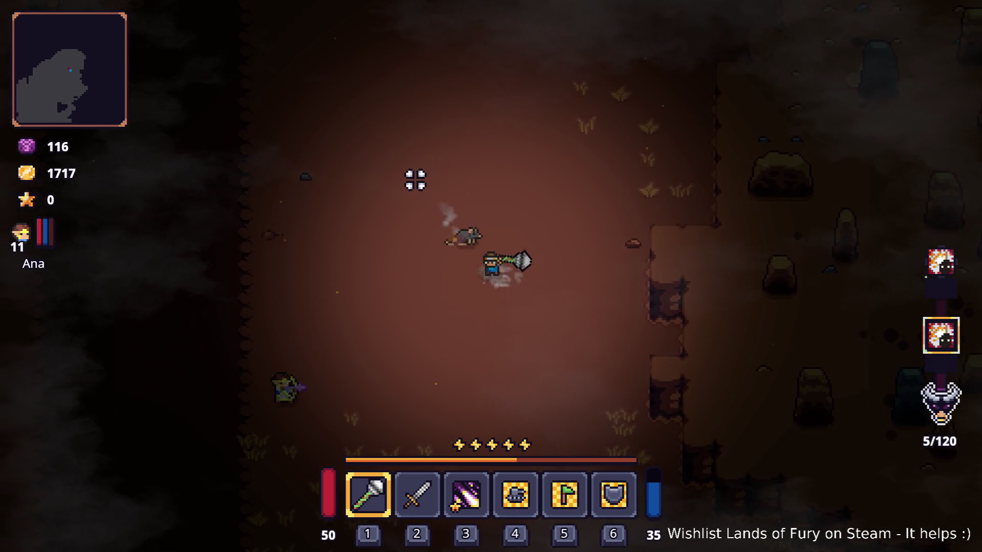
key("w")
key("a")
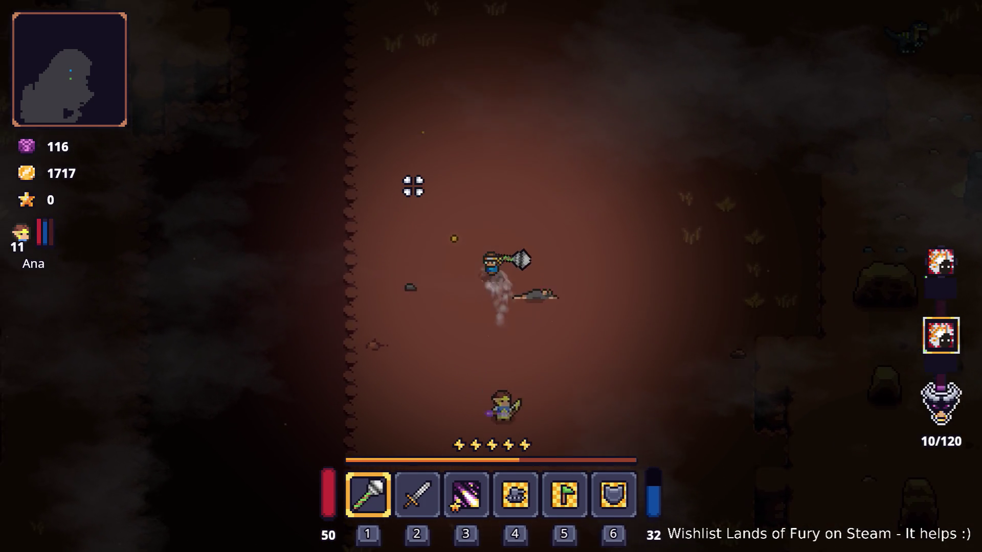
key("a")
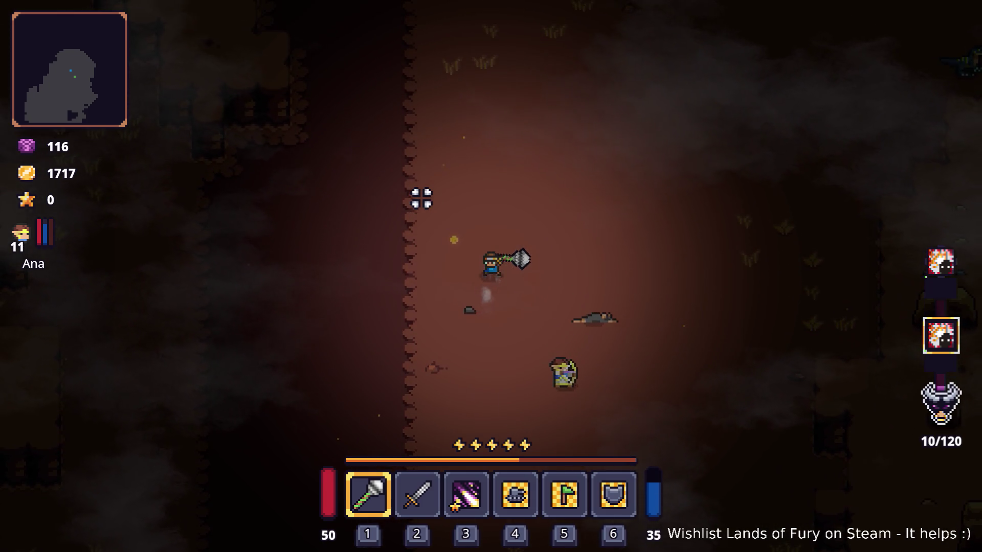
key("d")
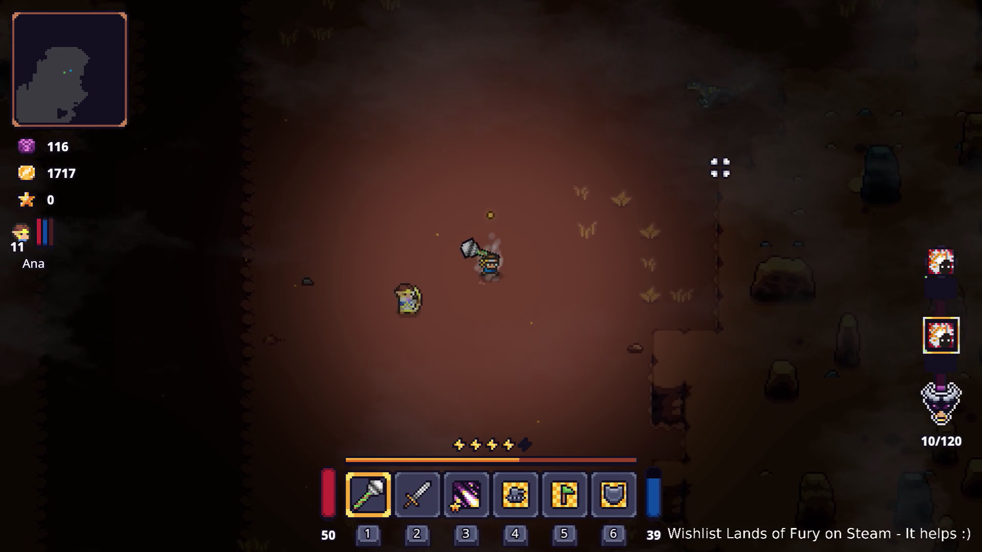
key("d")
key("s")
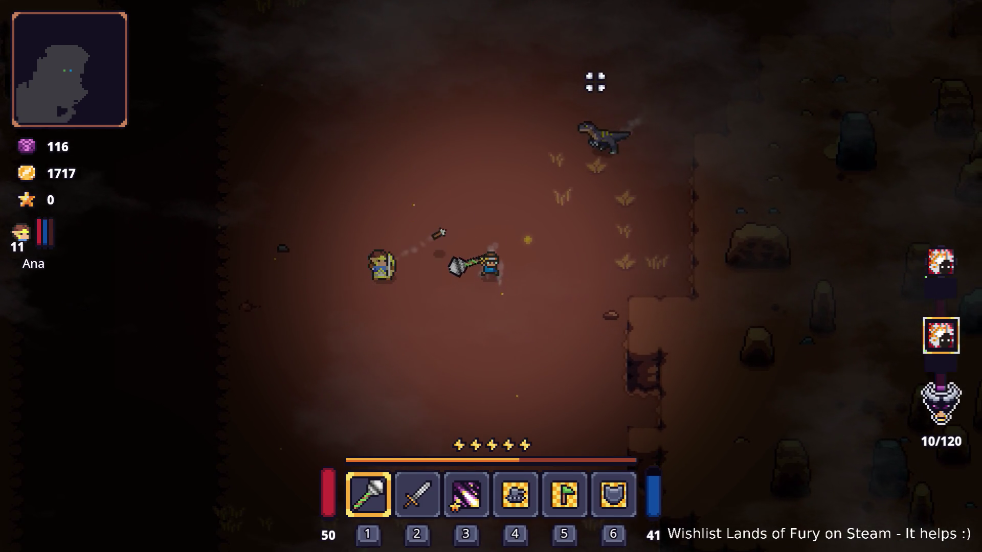
- Fight the approaching lizard with mace swings while backing away between hits
key("w")
key("d")
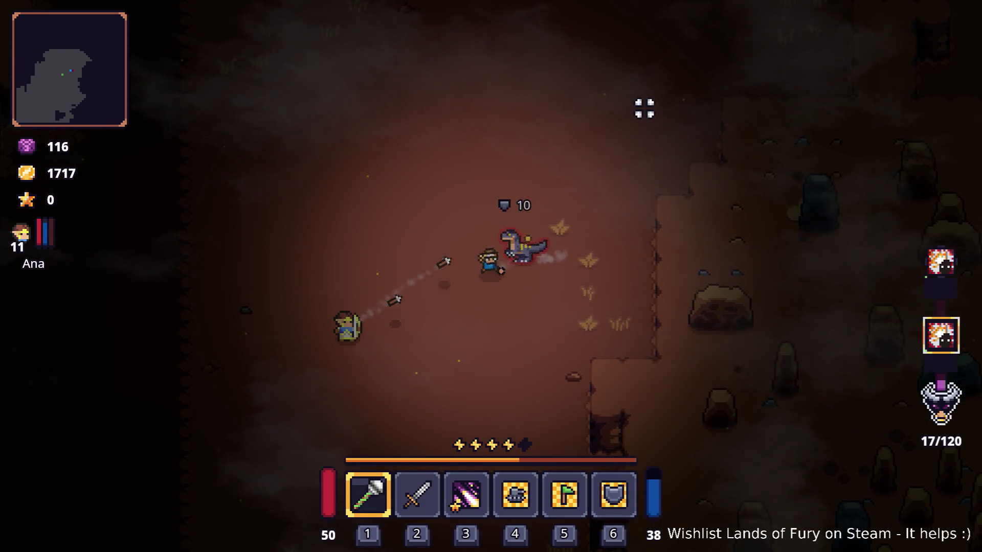
left_click(643, 111)
key("s")
key("a")
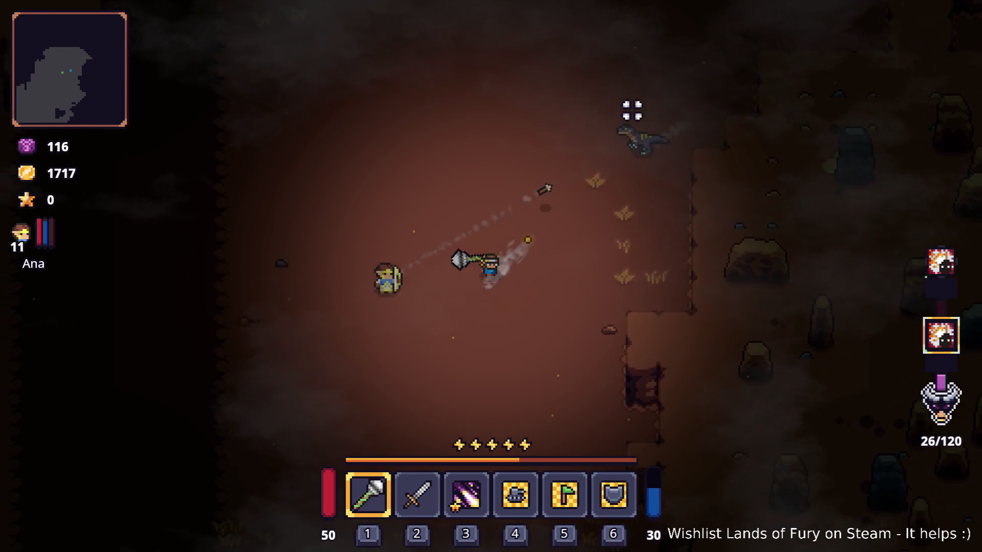
key("d")
left_click(623, 105)
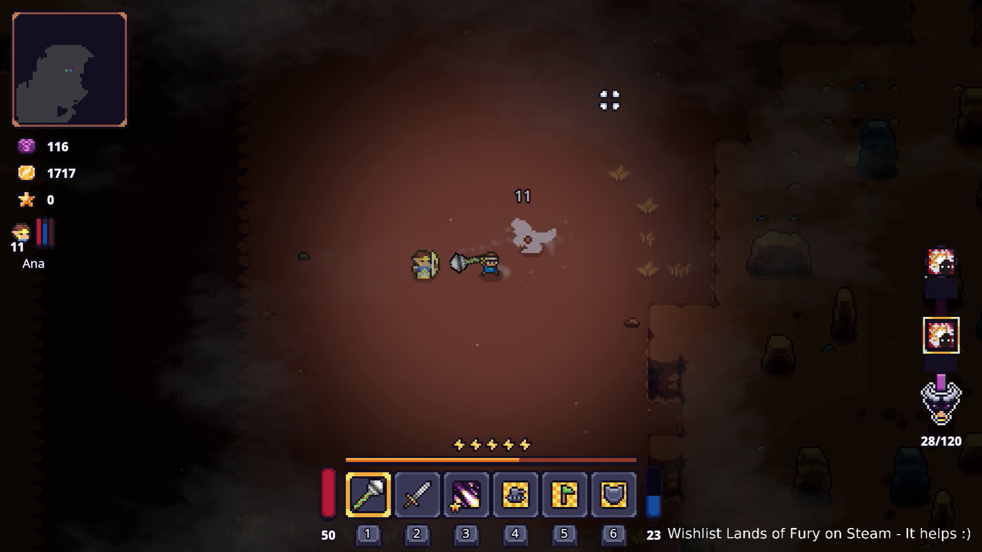
- Kill the ghost enemy on the left with the mace and move clear of the arrows
key("w")
key("a")
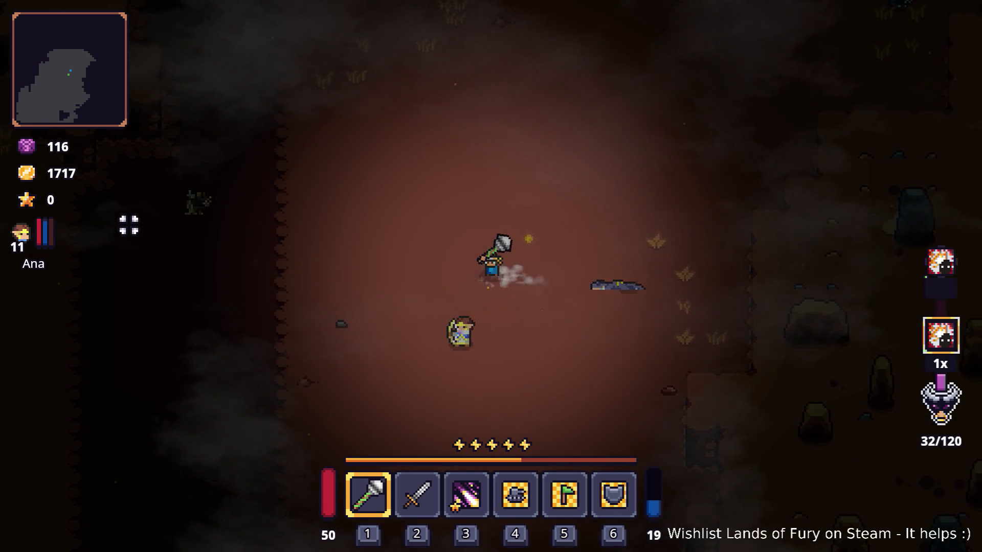
key("a")
left_click(166, 213)
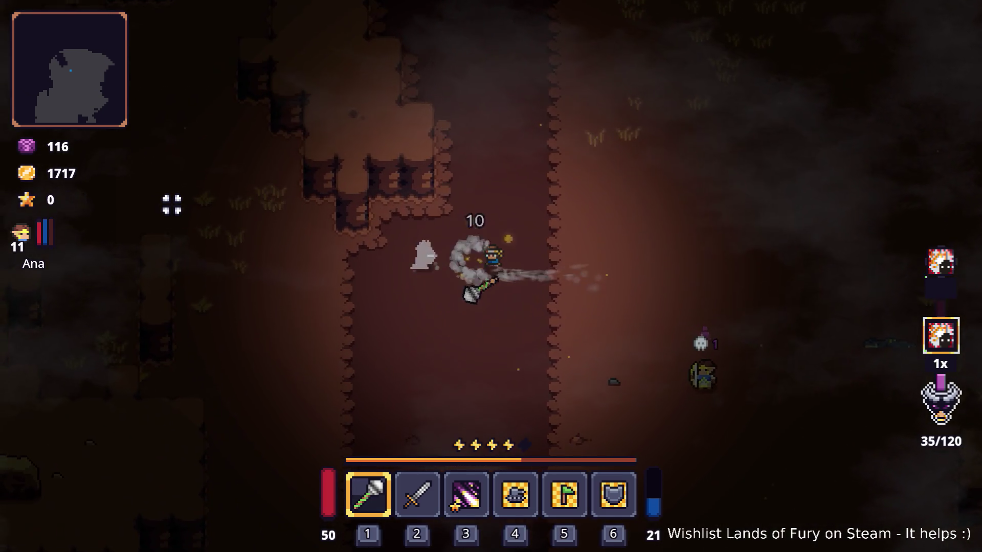
left_click(176, 206)
key("d")
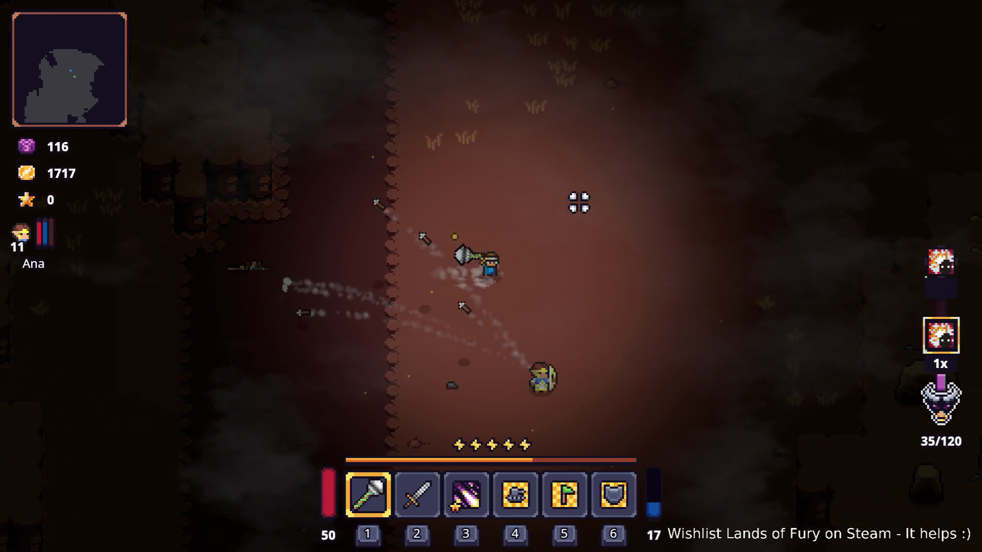
- Move up and right to the dinosaur enemy and hit it twice with the mace
key("d")
key("w")
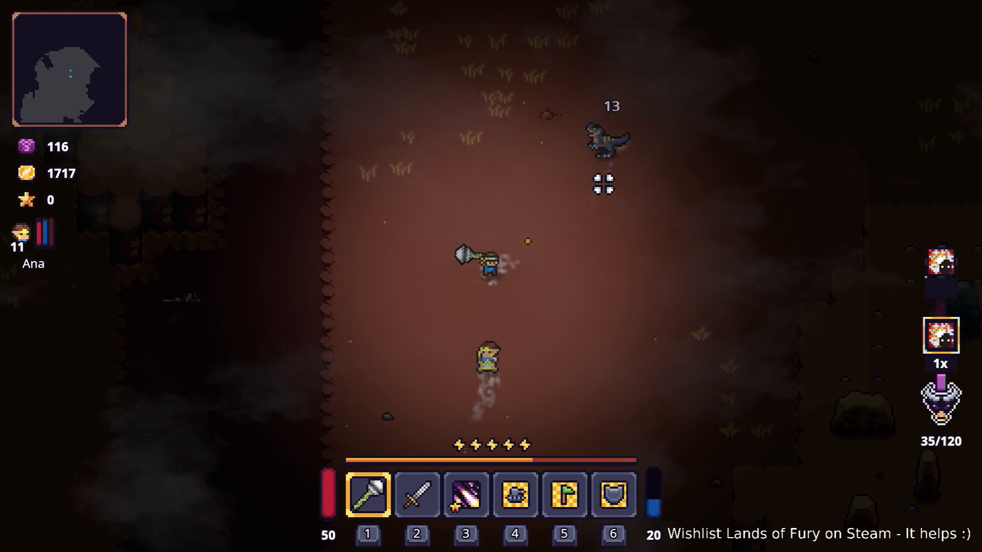
key("d")
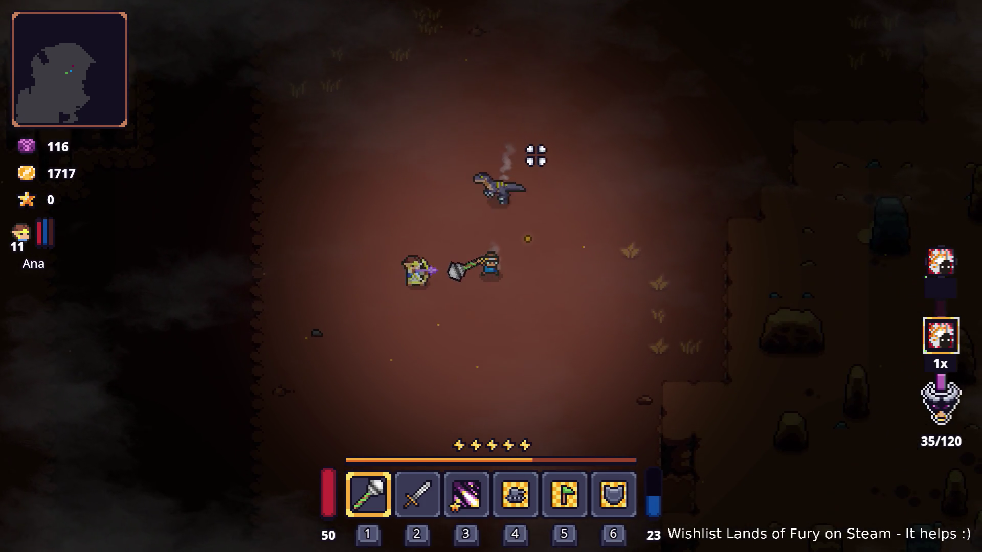
left_click(534, 154)
key("d")
left_click(380, 152)
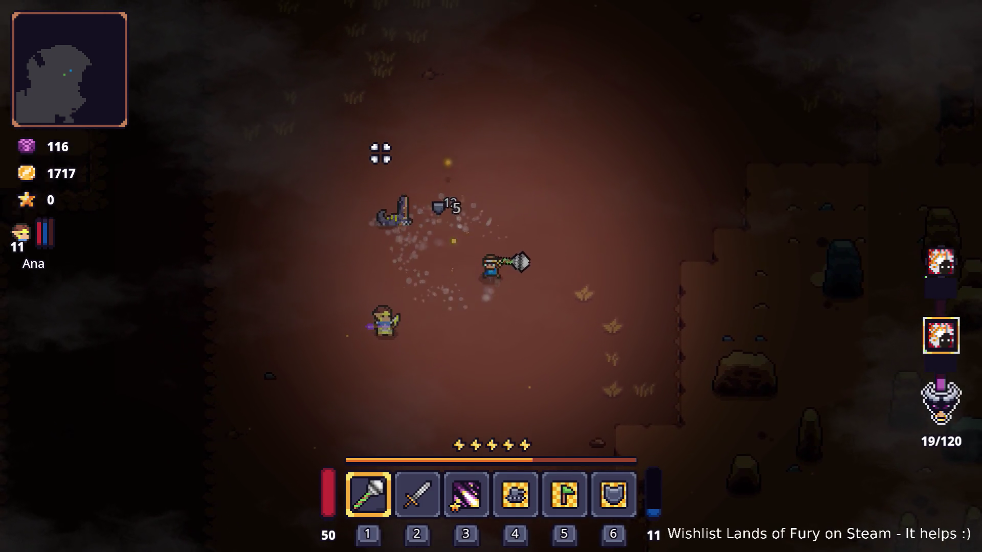
key("w")
key("d")
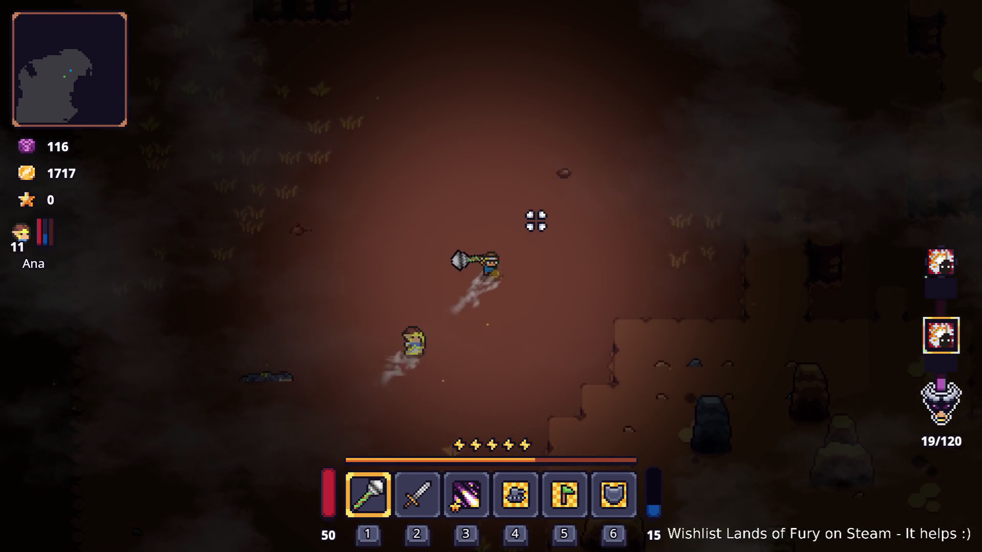
- Head north through the canyon and strike the bird enemy and nearby foes
key("w")
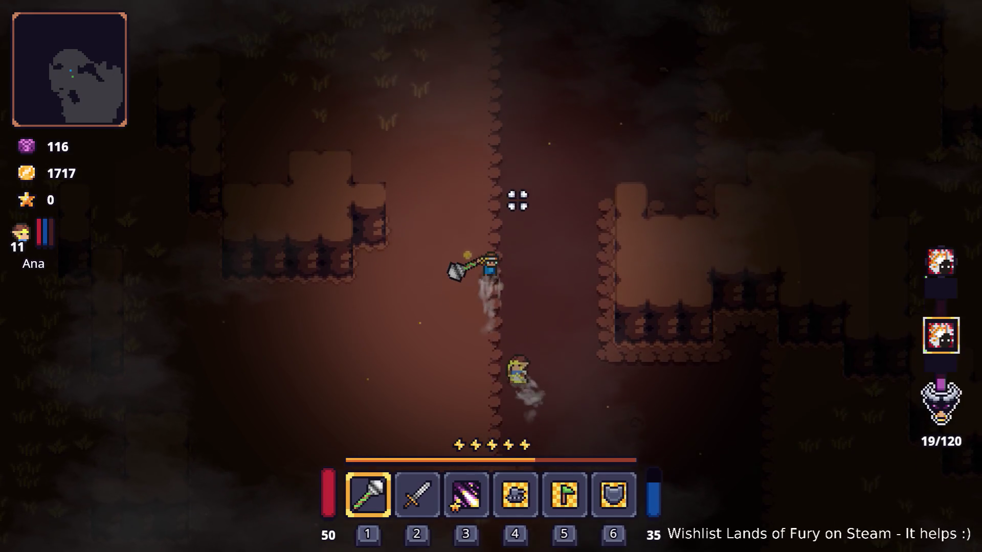
key("w")
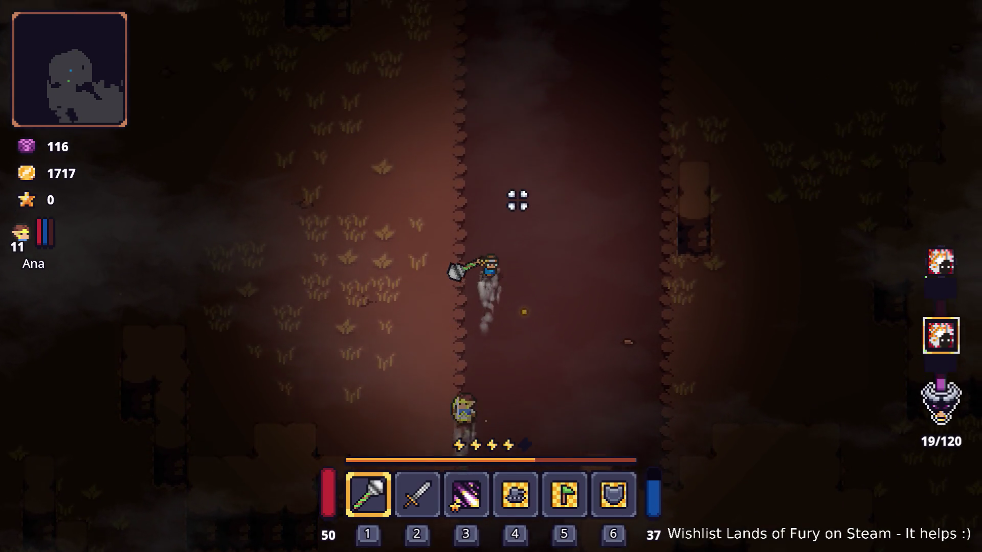
key("w")
key("d")
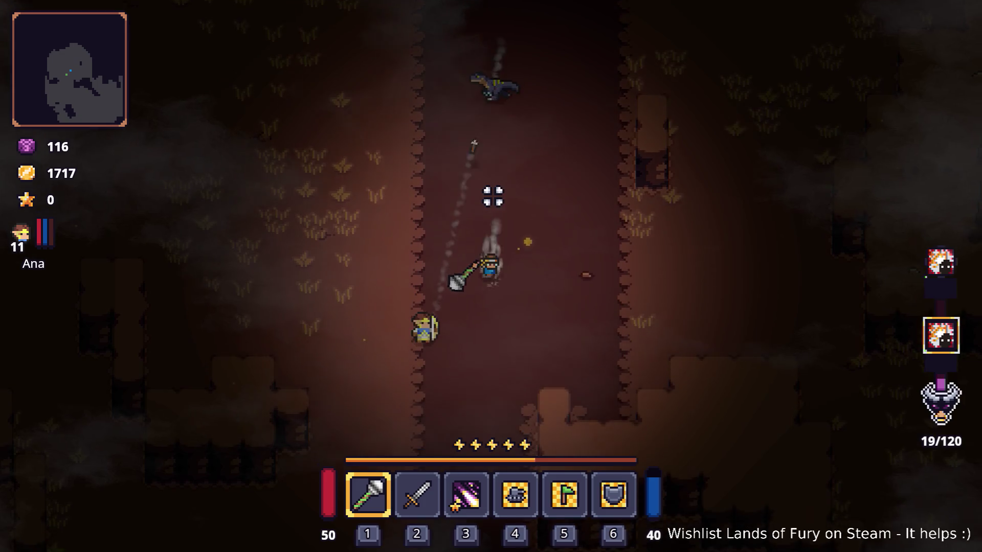
key("w")
left_click(487, 171)
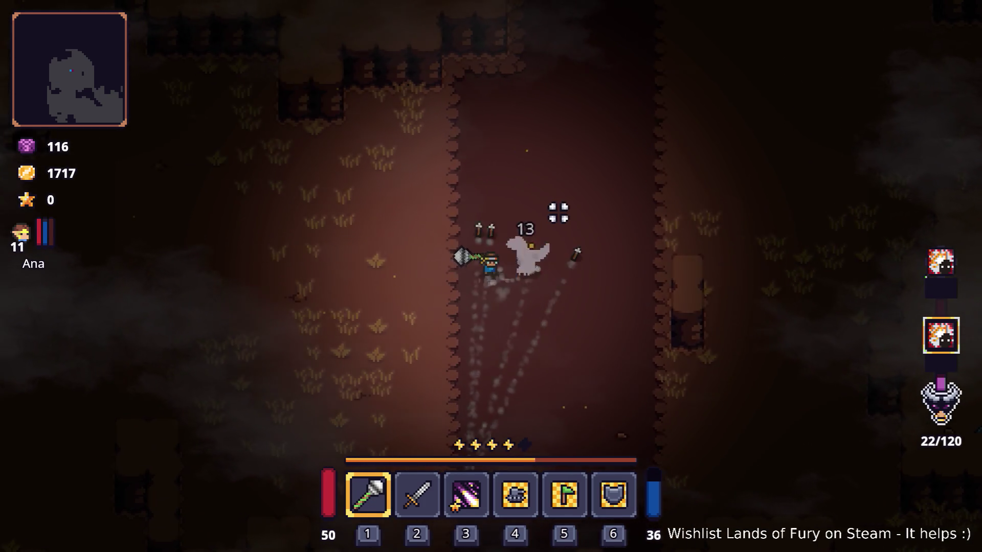
left_click(603, 215)
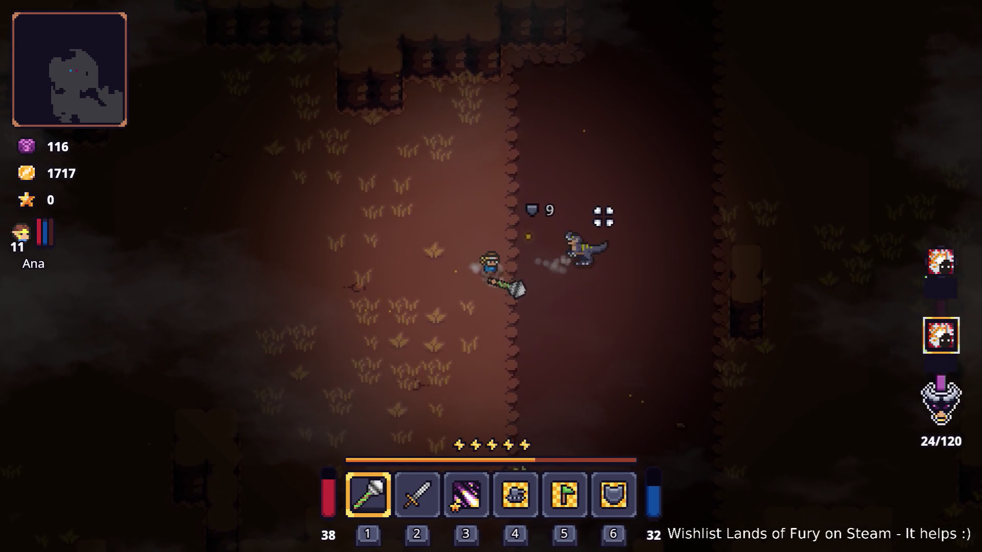
key("w")
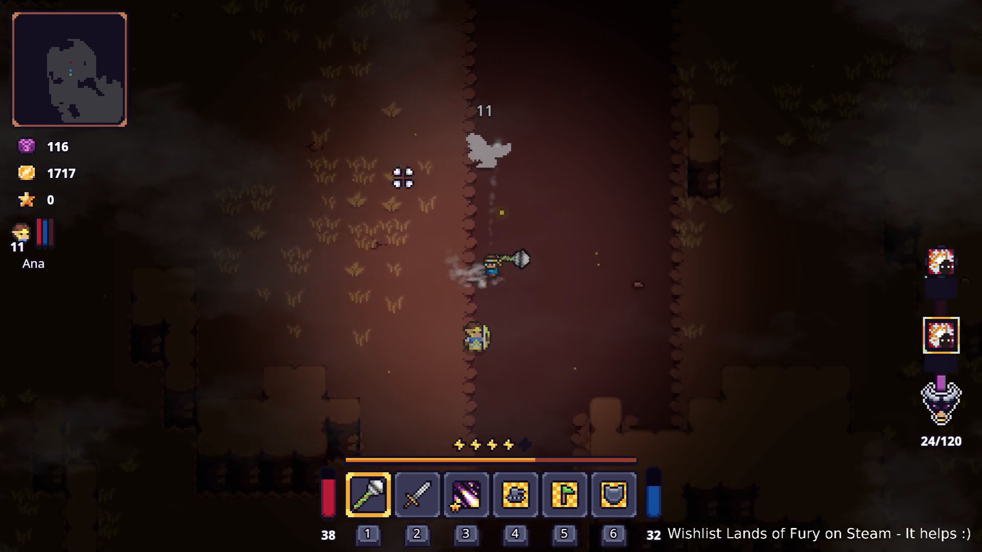
key("d")
key("s")
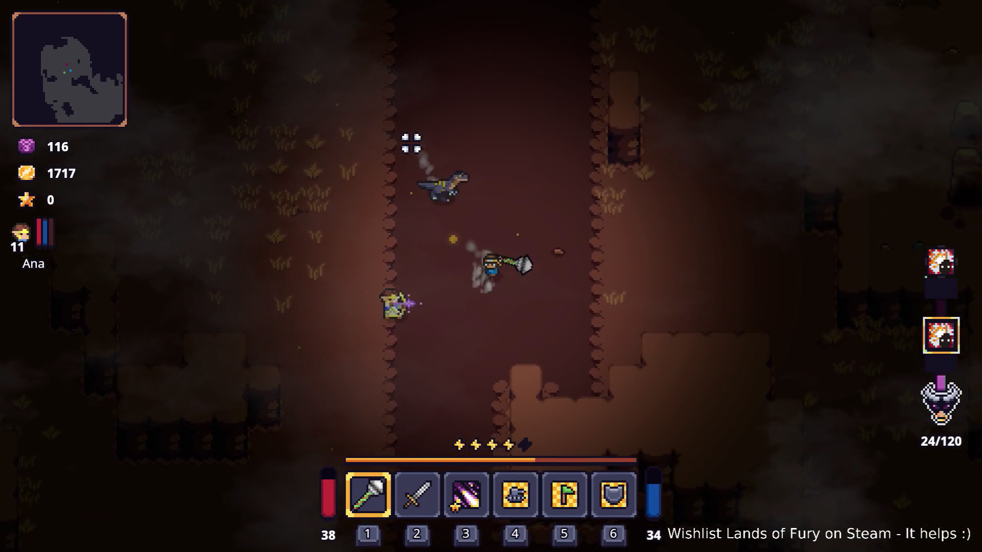
- Beat down the grey raptor with repeated mace blows, raising kills to 37 of 120
key("a")
left_click(407, 146)
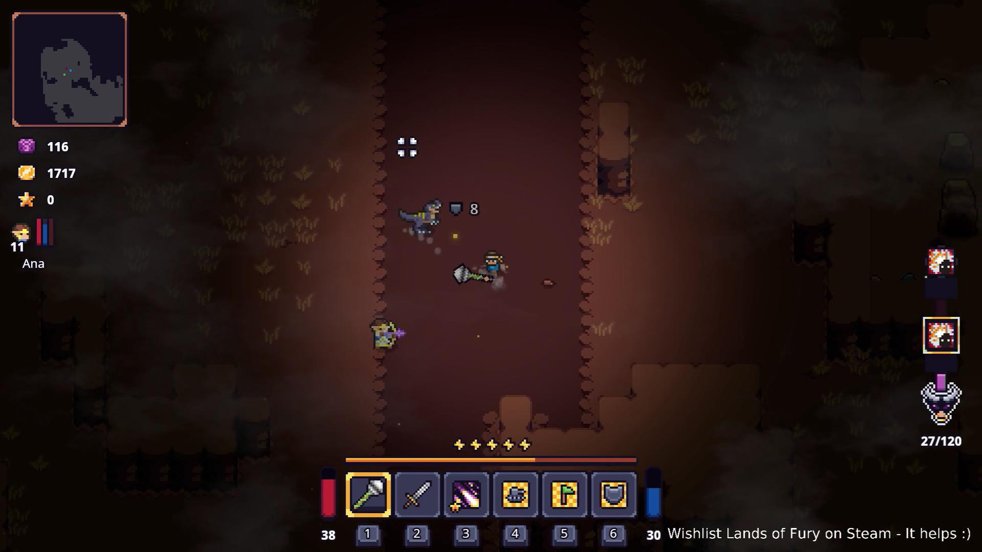
left_click(406, 150)
left_click(406, 147)
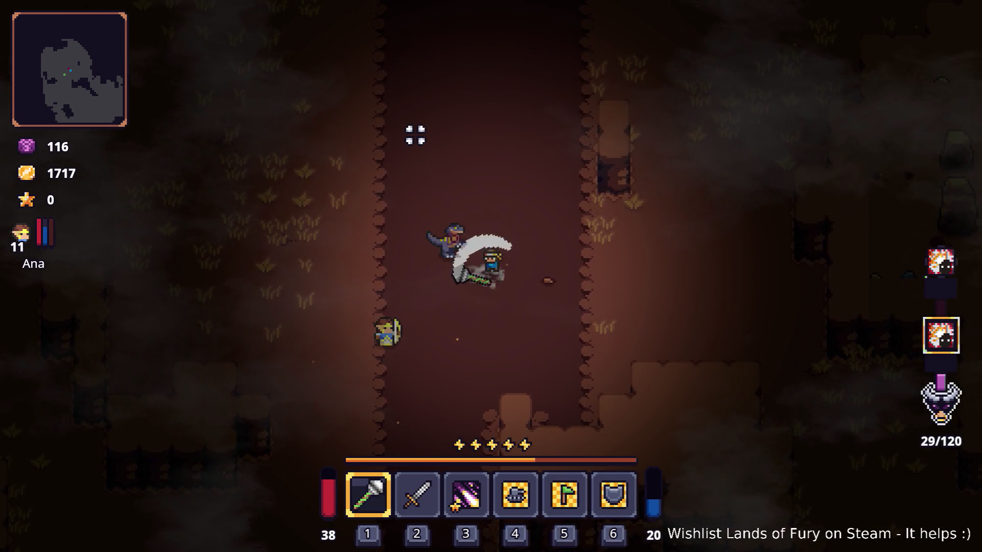
left_click(405, 144)
- Walk north up the corridor toward the lava fields
key("w")
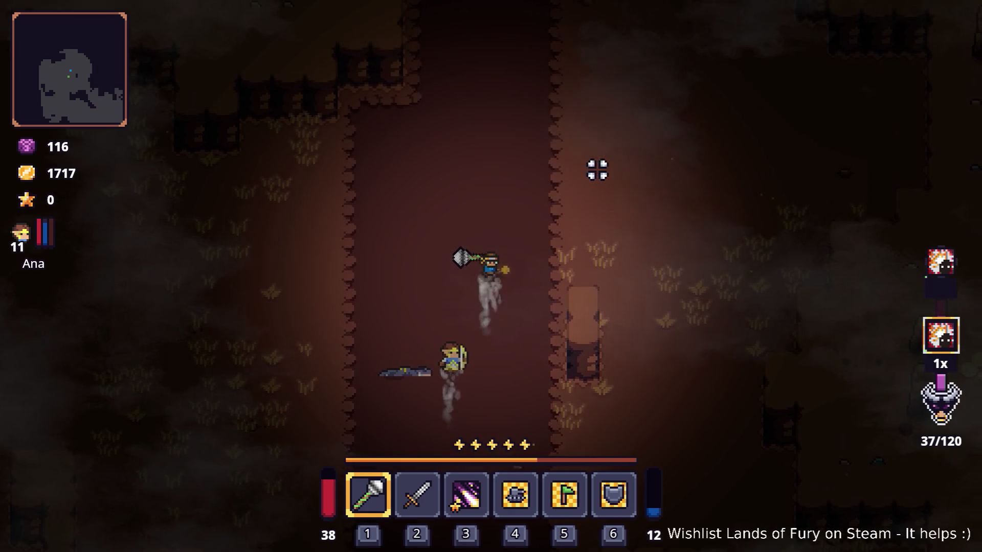
key("d")
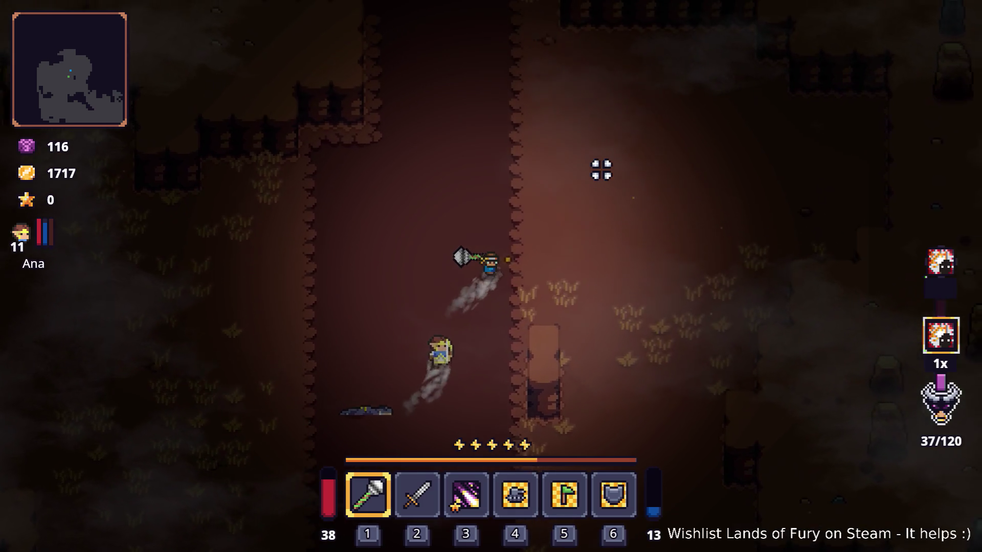
key("a")
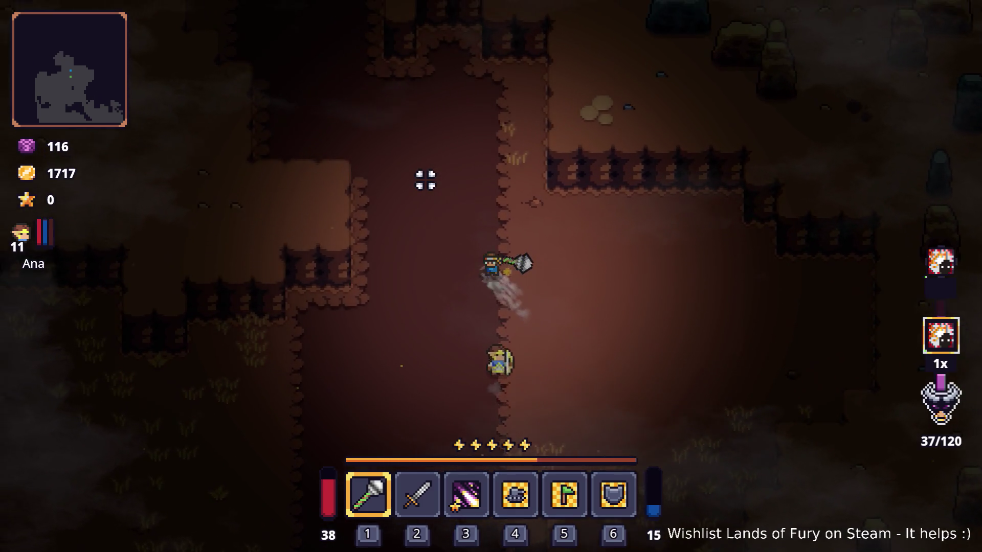
key("w")
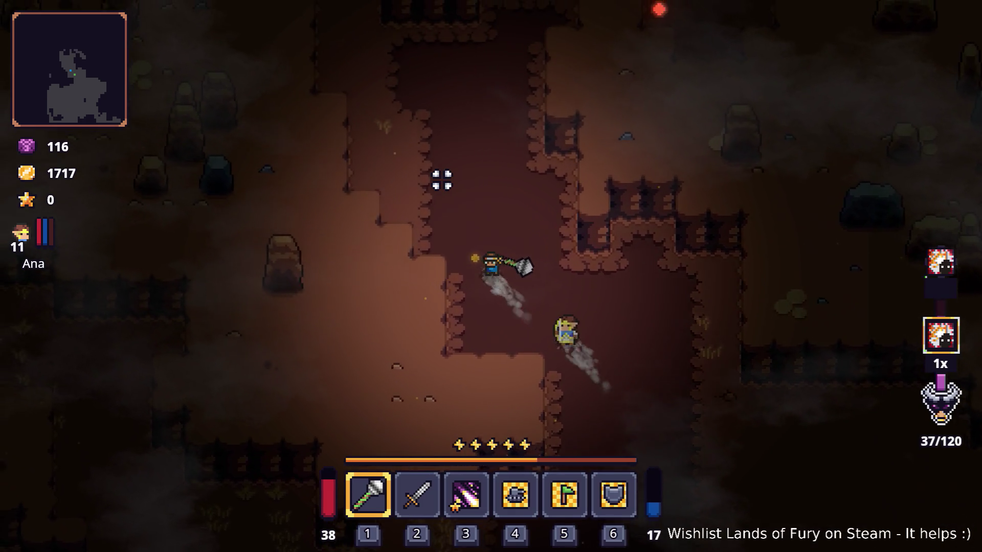
key("w")
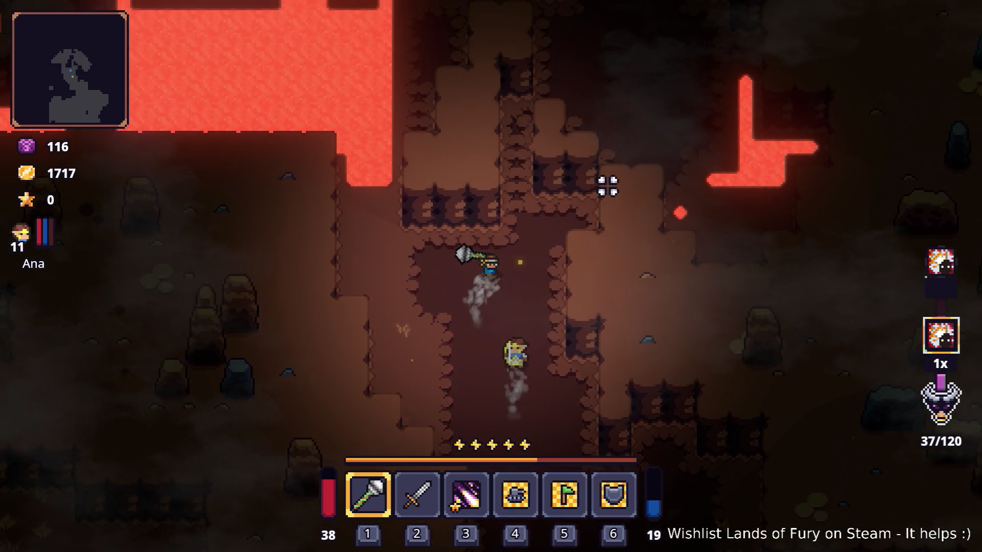
- Walk up the corridor toward the lava, then double back down and to the left
key("w")
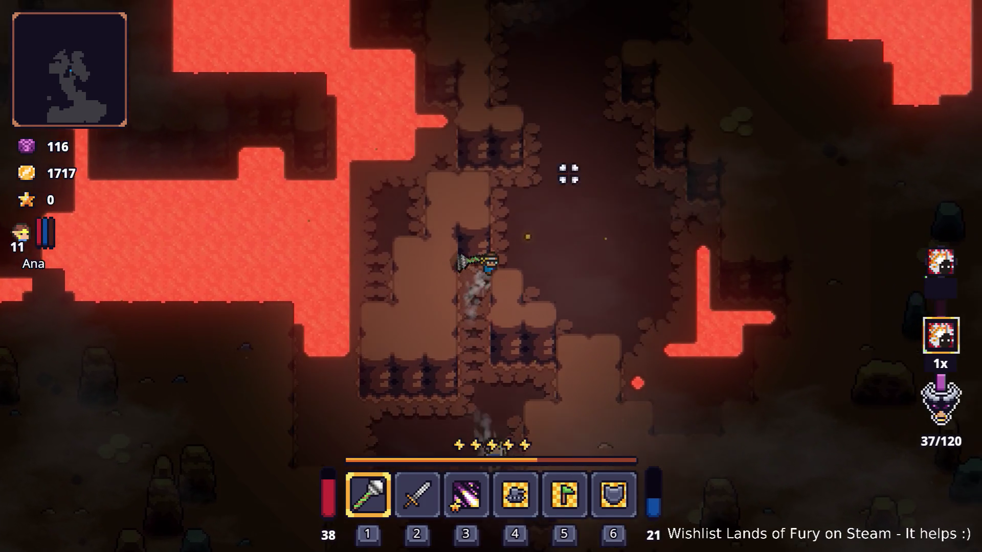
key("w")
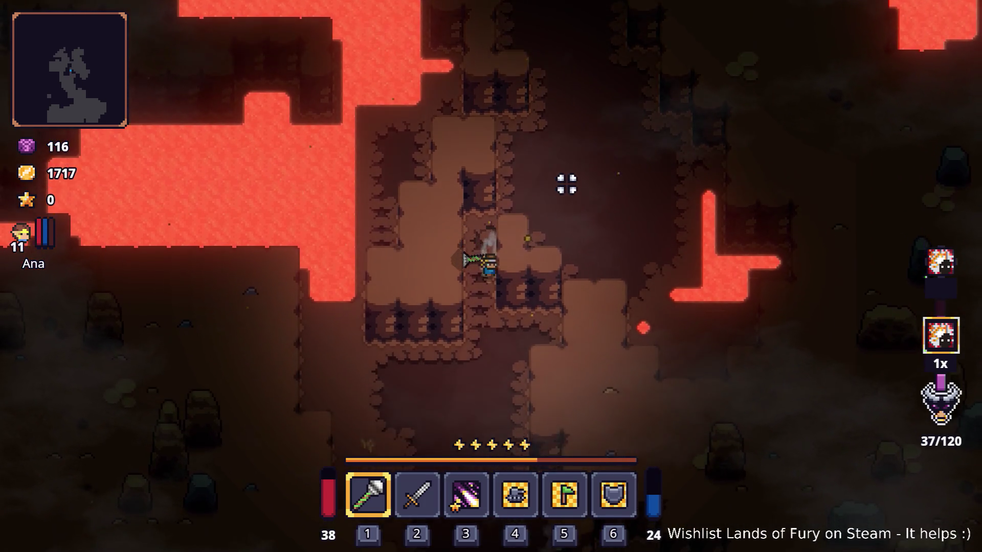
key("s")
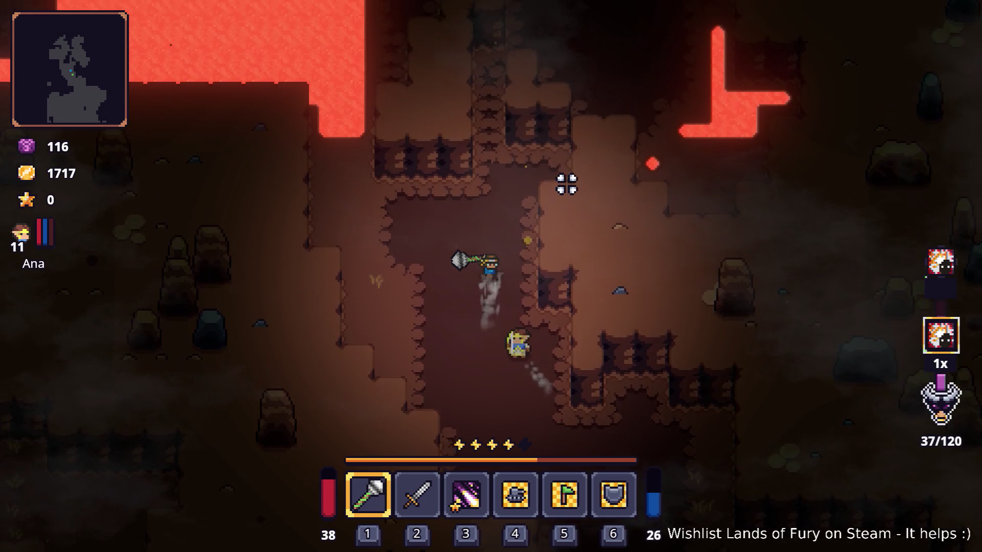
key("w")
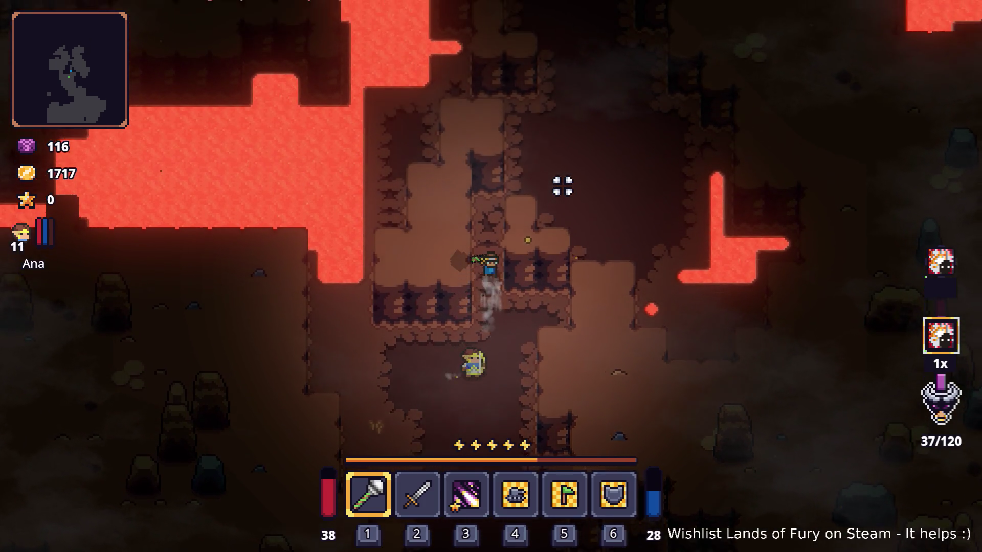
key("s")
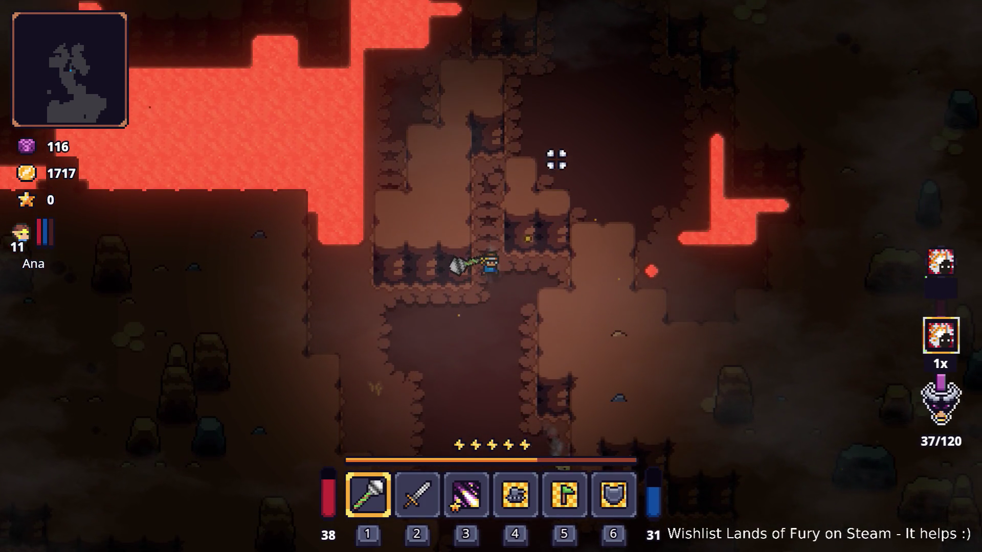
key("s")
key("a")
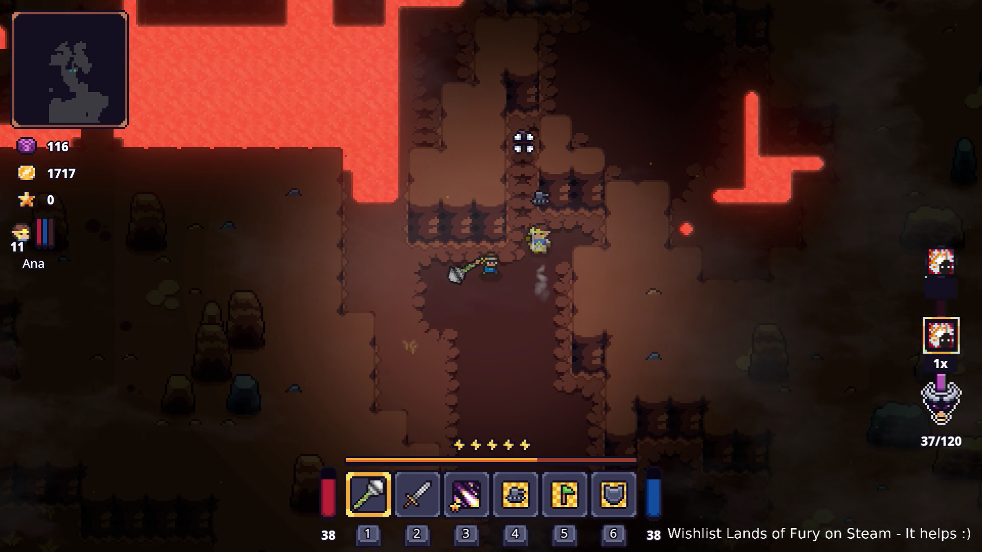
- Lead the hero and companion up-right between the lava pools and on up the corridor
key("w")
key("d")
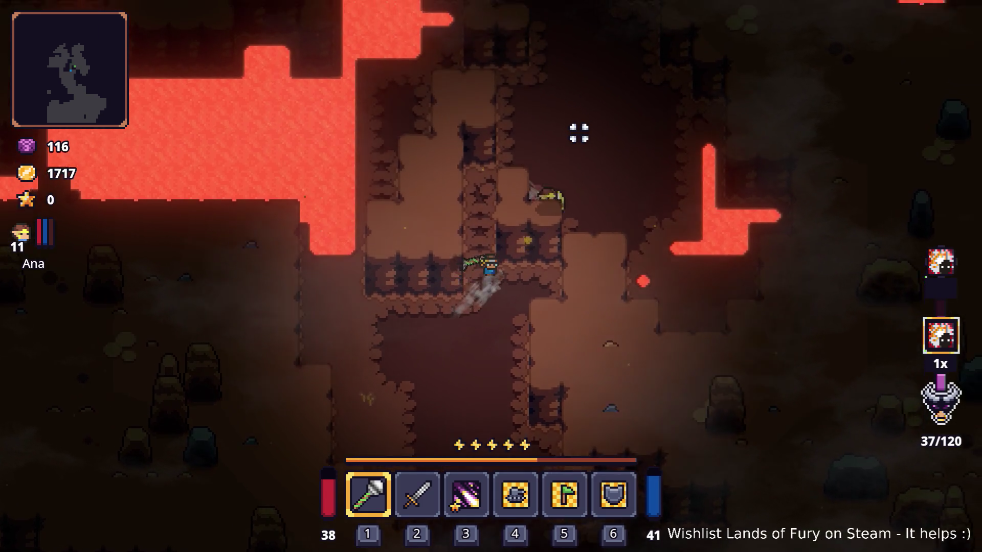
key("w")
key("d")
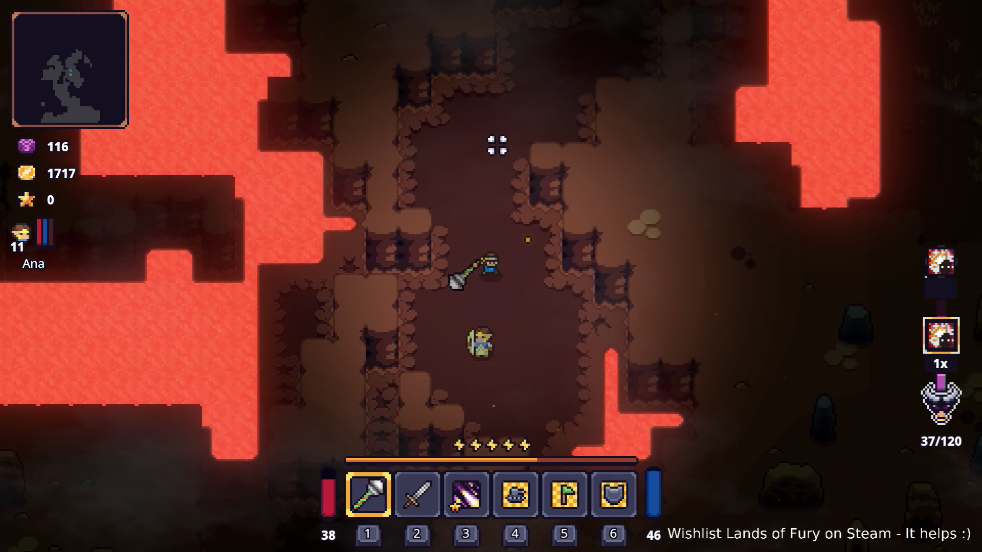
key("w")
key("d")
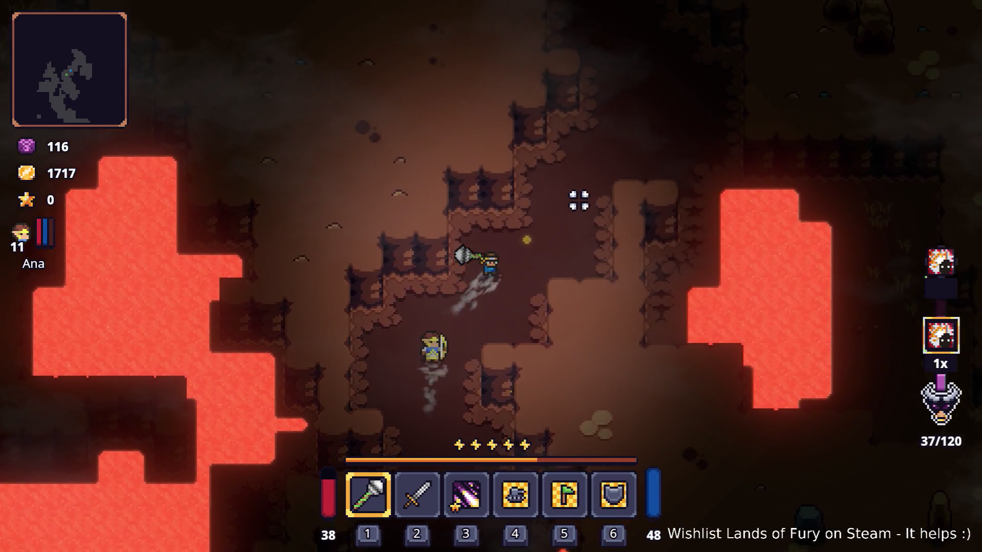
key("w")
key("d")
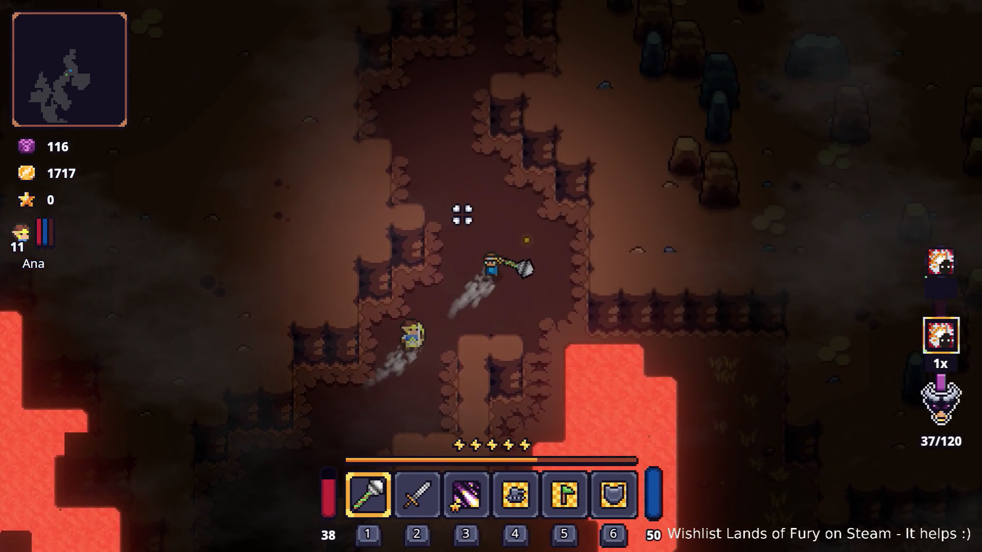
key("w")
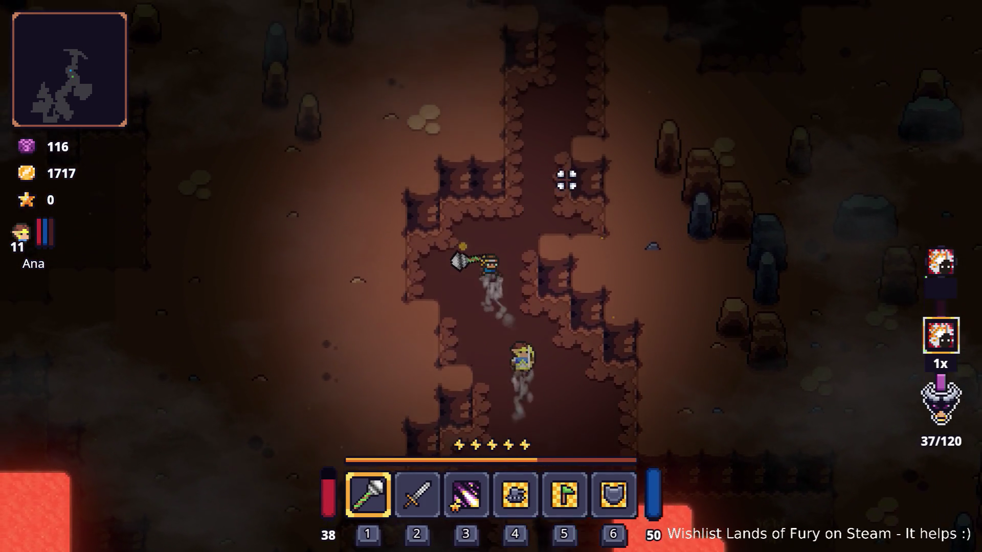
key("w")
key("d")
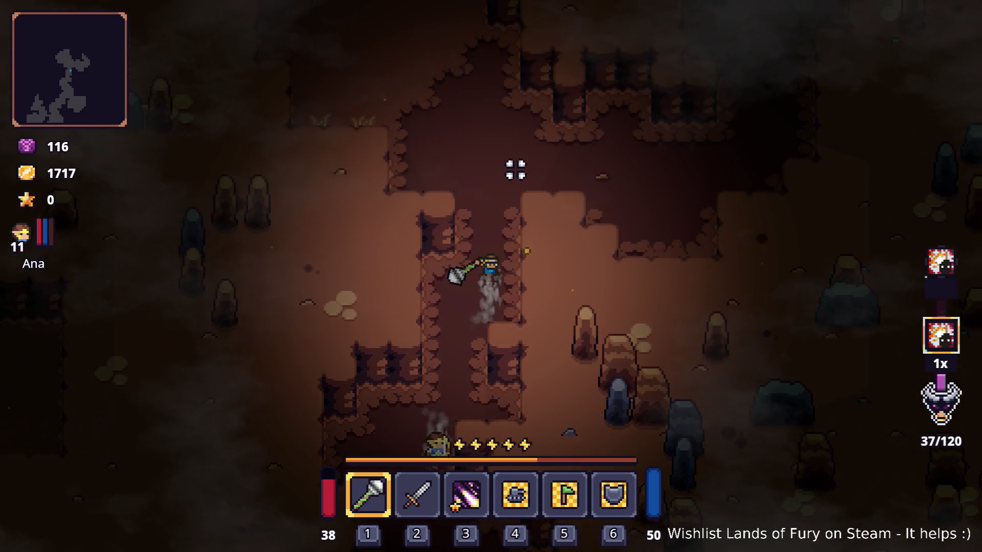
key("w")
- Step back, swing the mace once, then continue up through the cave into the larger room
key("s")
key("a")
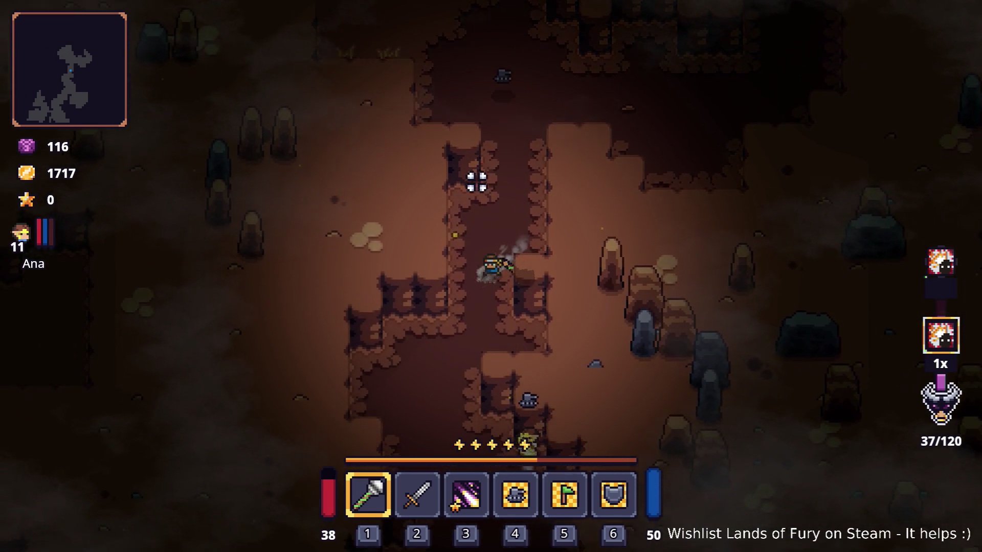
left_click(443, 364)
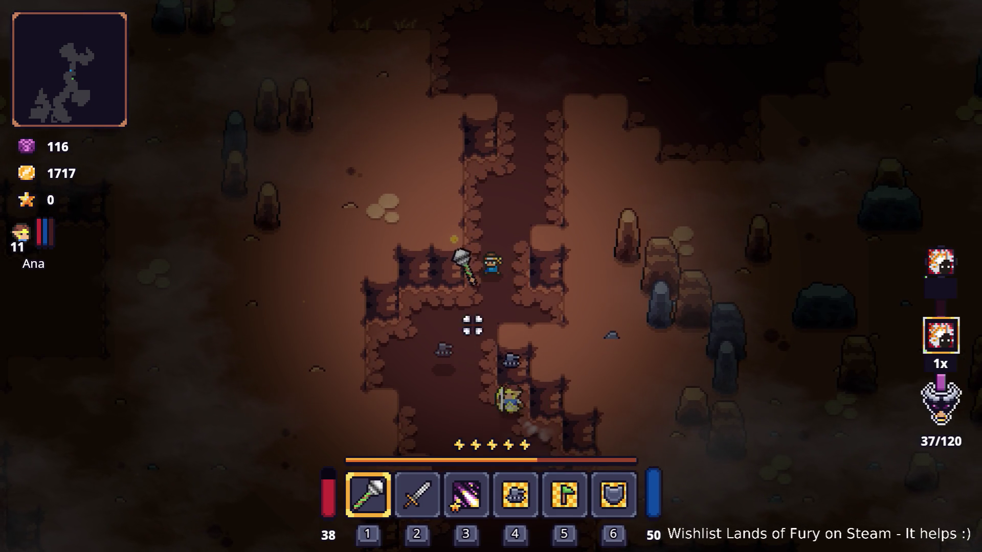
key("w")
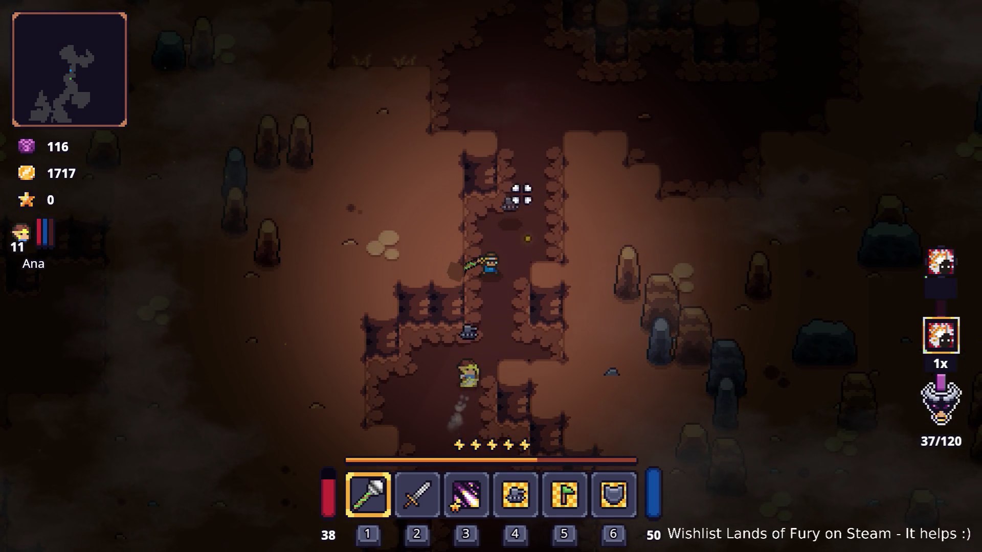
key("w")
key("d")
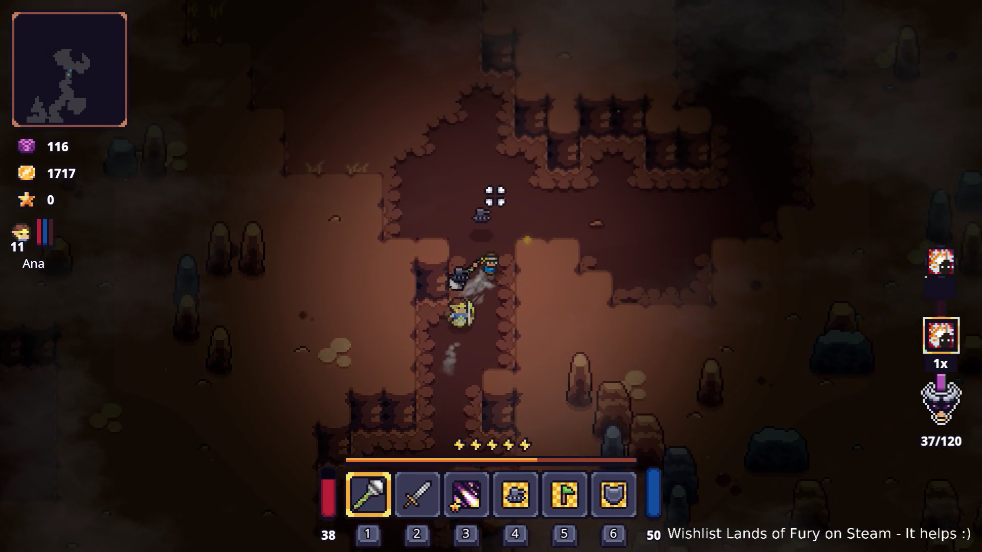
key("w")
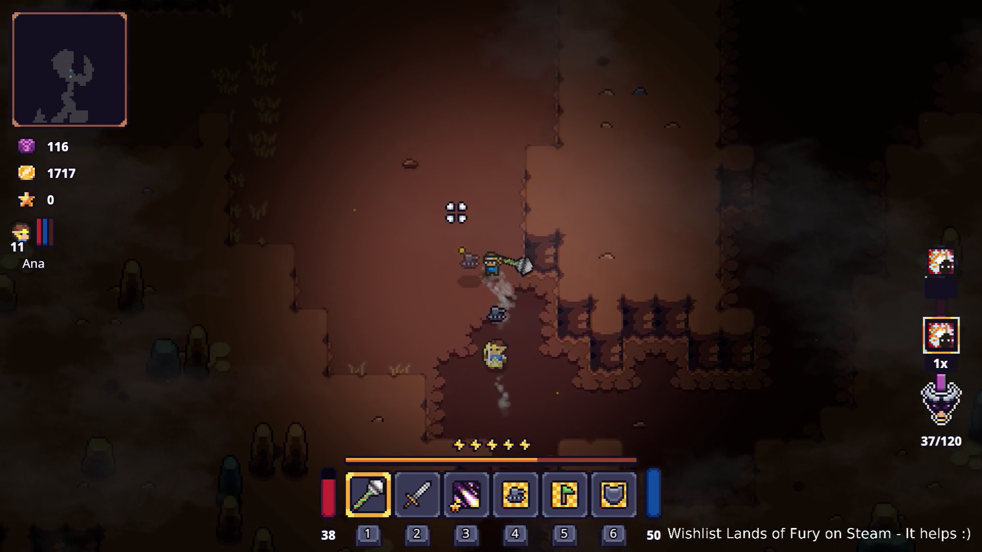
key("w")
key("a")
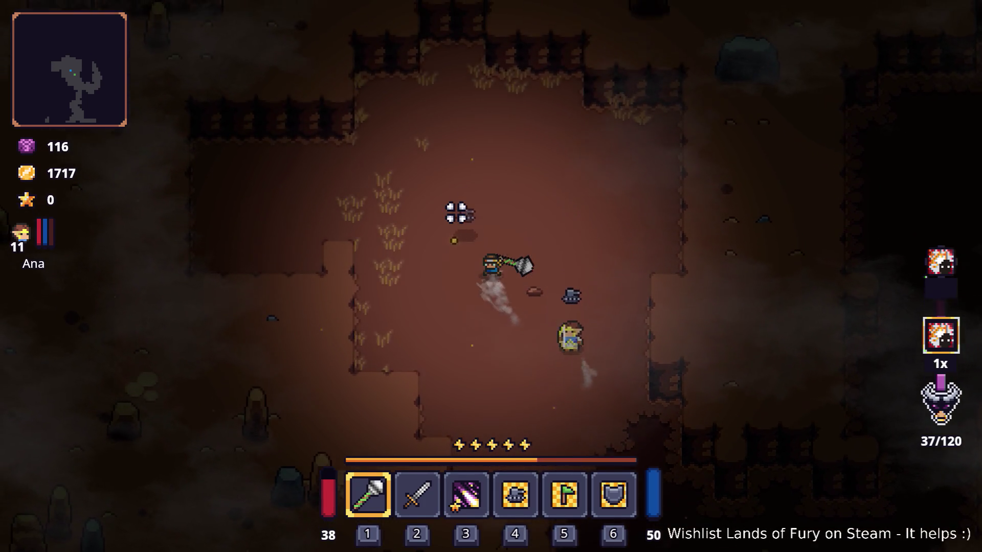
- Dash down-right into the next corridor, enter the room beyond, and bring up the developer console
key("s")
key("d")
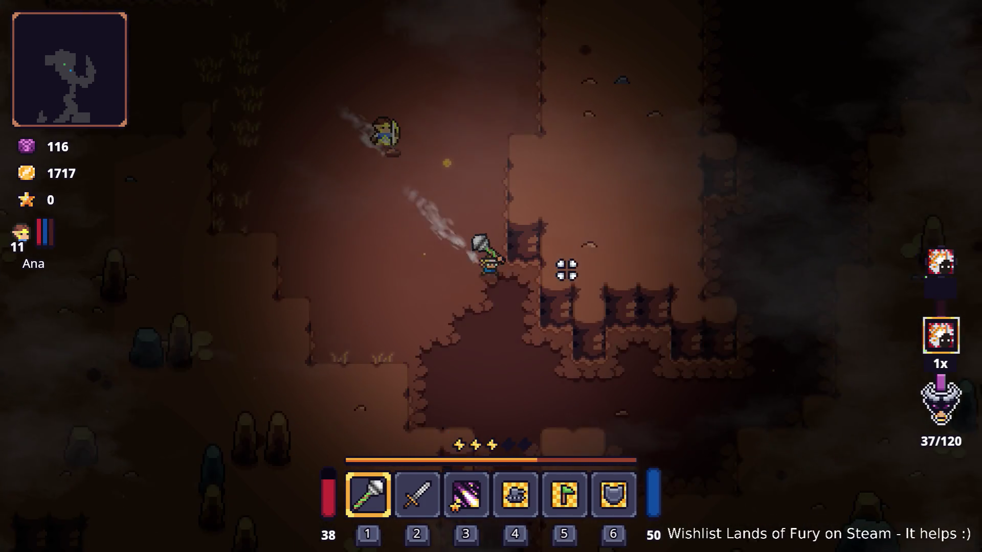
key("d")
key("s")
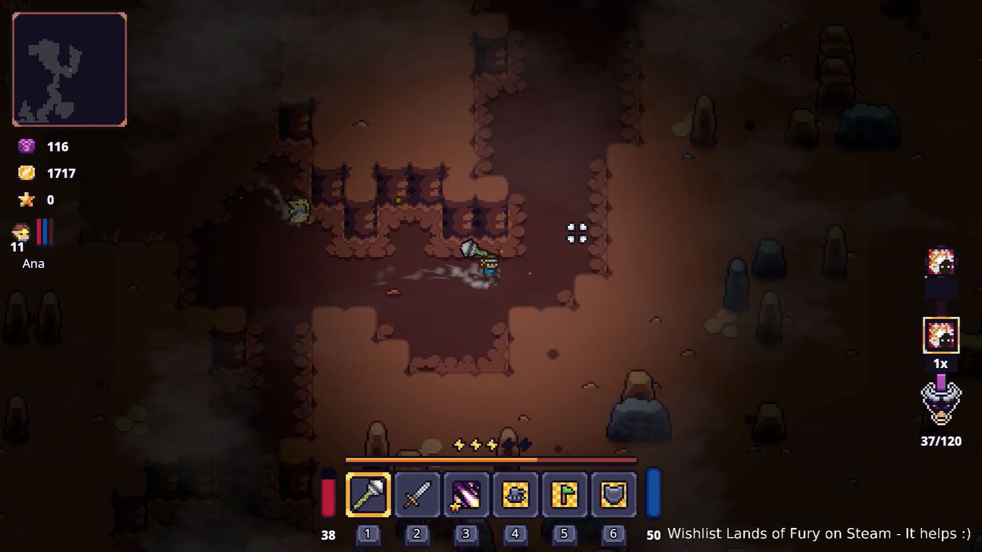
key("d")
key("w")
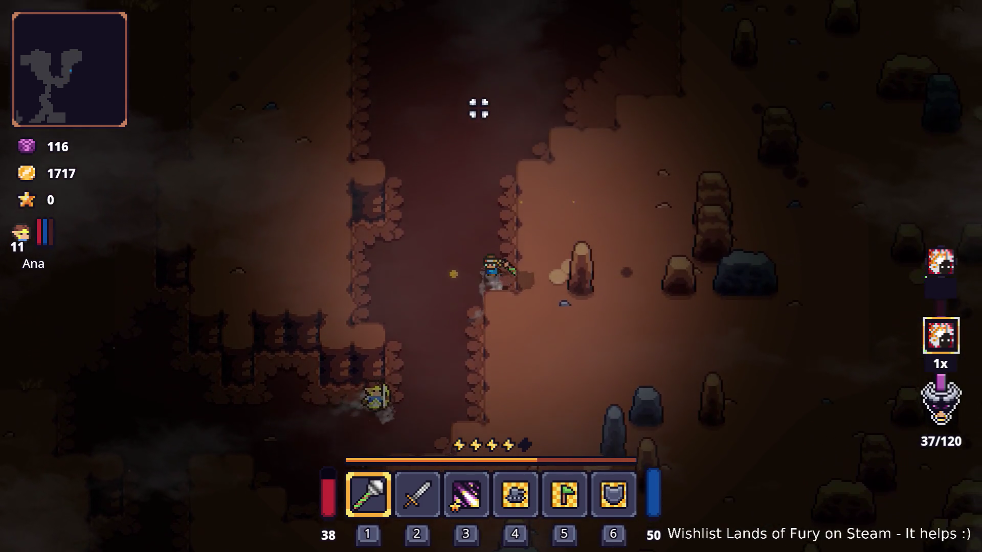
key("w")
key("d")
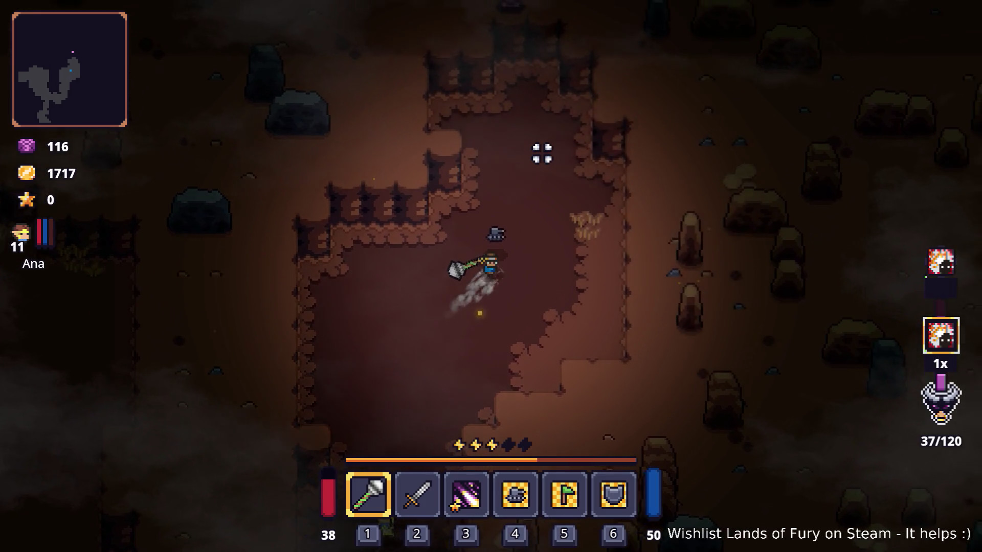
key("w")
key("a")
key("grave")
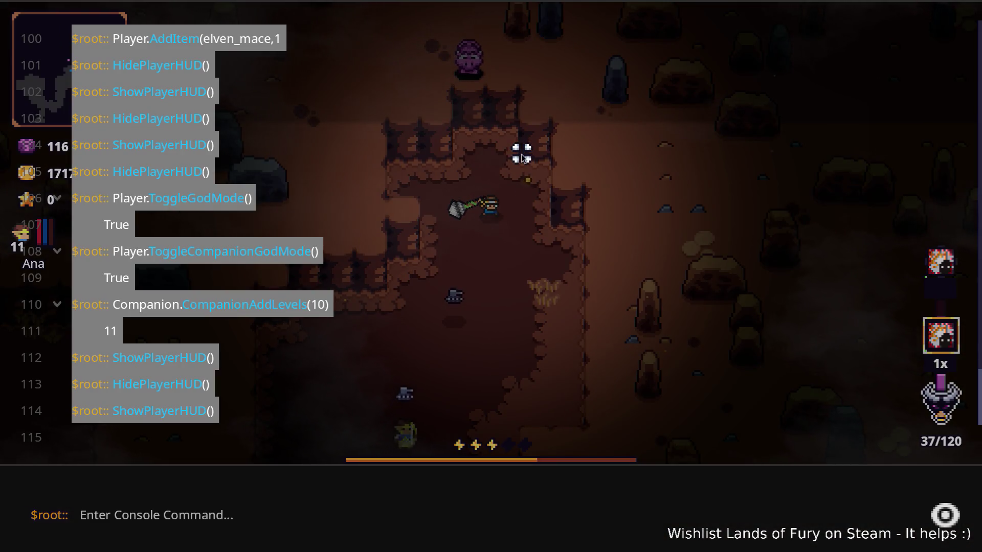
type("Lev")
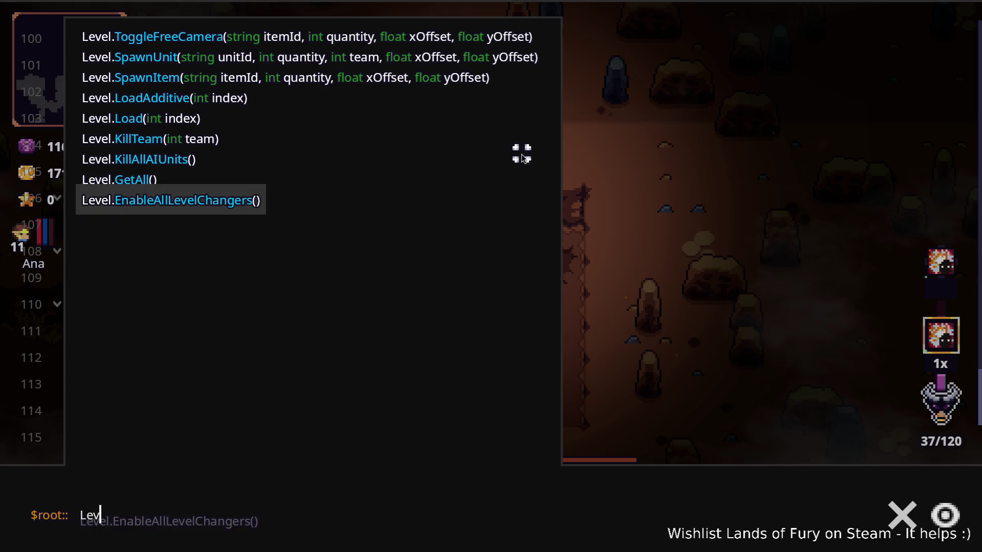
- Run Level.EnableAllLevelChangers() and use the level changer to travel to Frozen Peaks
key("grave")
key("w")
key("e")
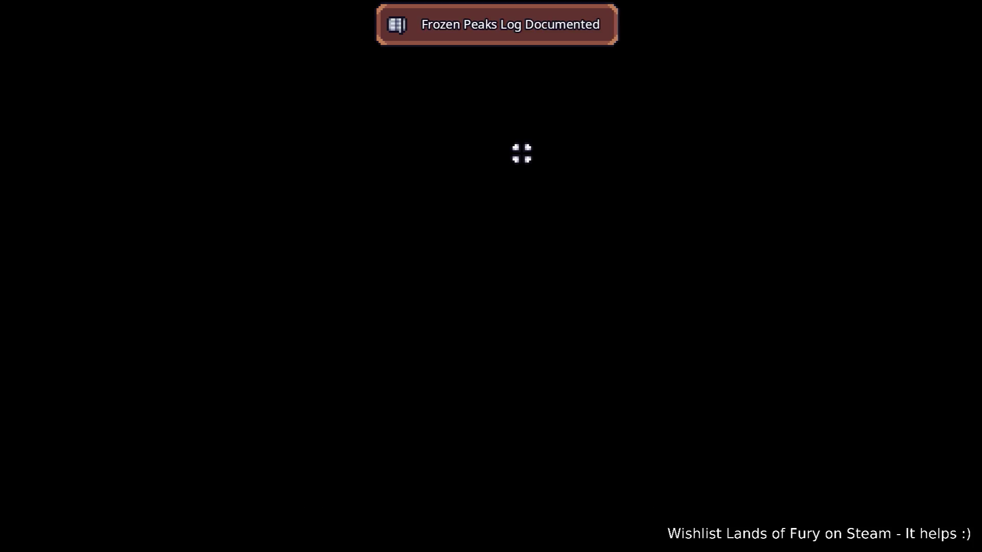
- Walk the hero along the Frozen Peaks corridor and bring the developer console back up
key("w")
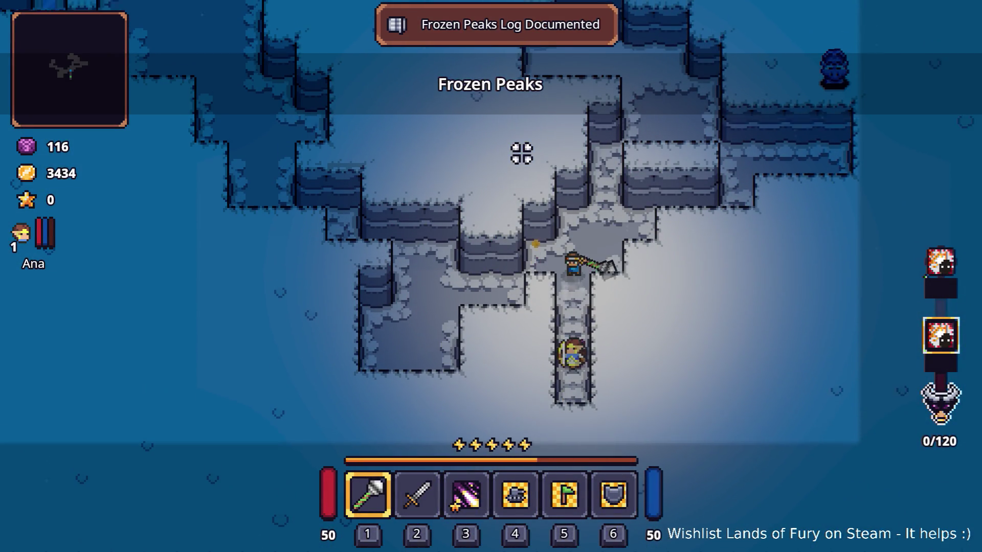
key("w")
key("a")
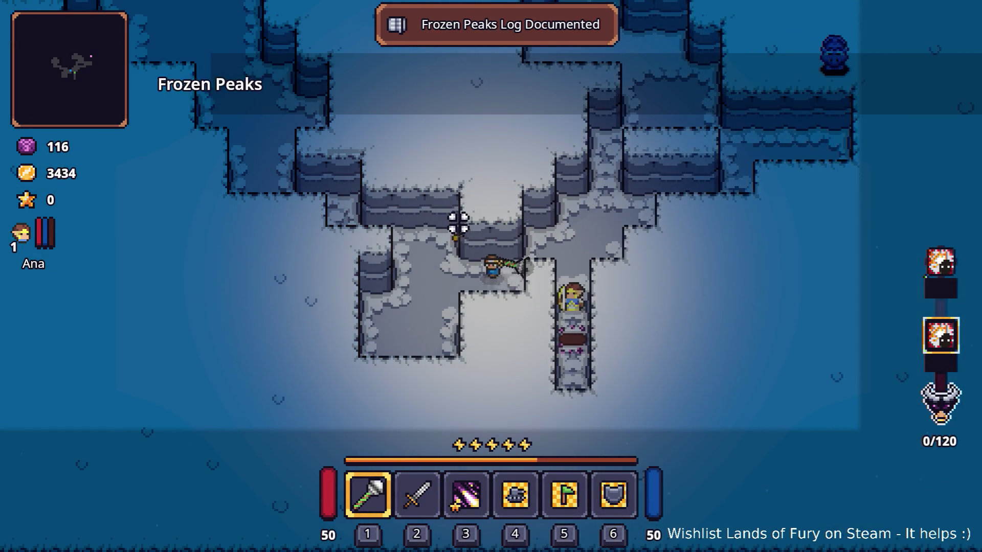
key("grave")
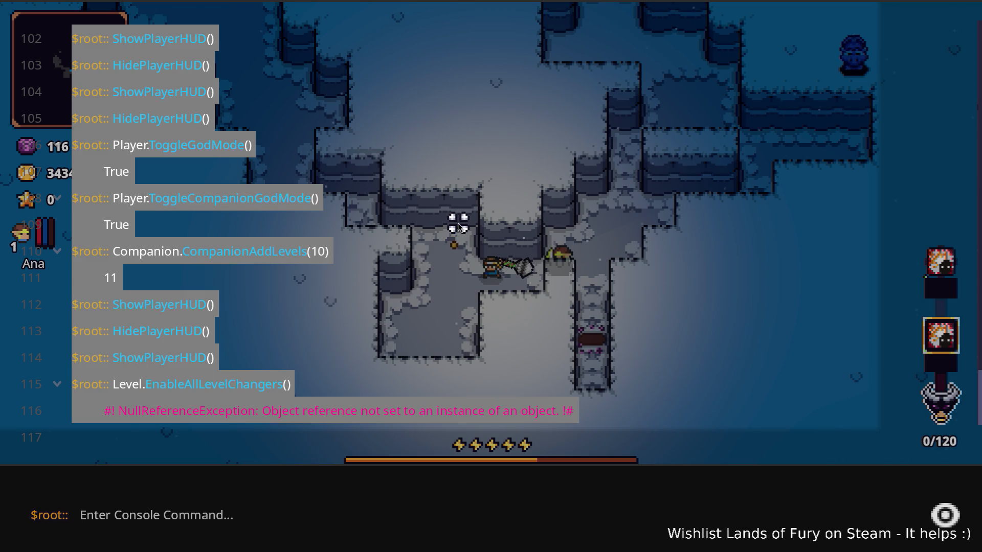
type("S")
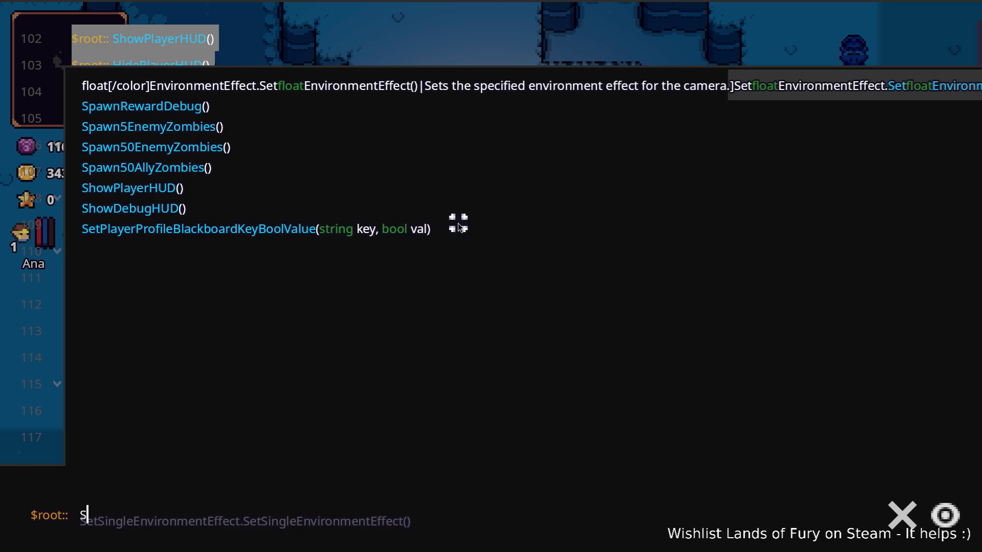
- Run Player.ToggleGodMode() in the debug console to switch god mode on
key("BackSpace")
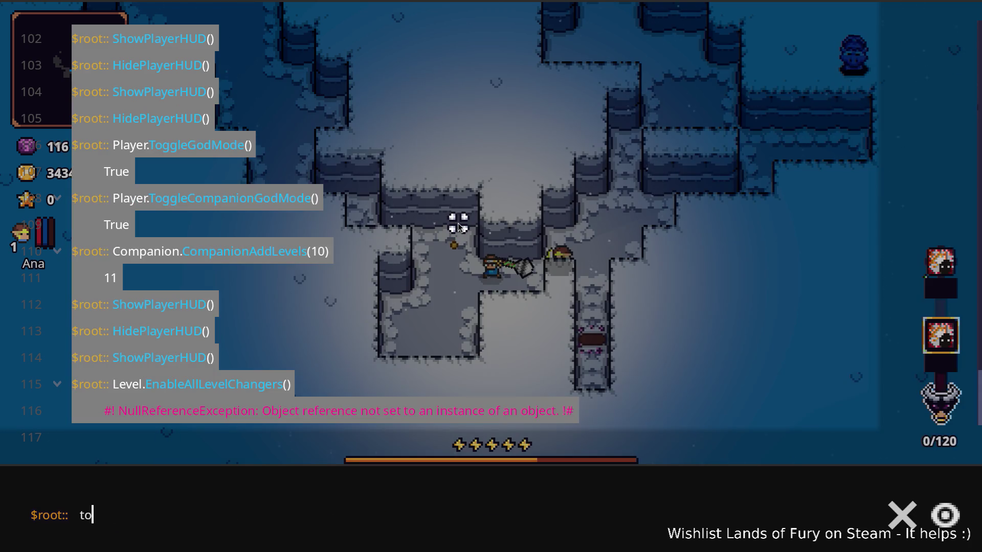
type("Level")
key("ctrl+a")
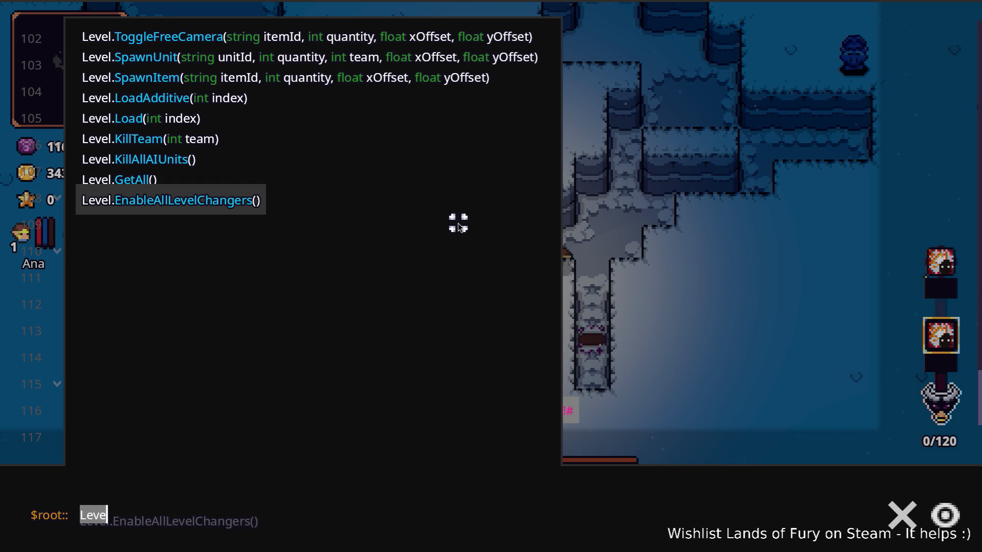
type("Player.To")
key("Tab")
key("Return")
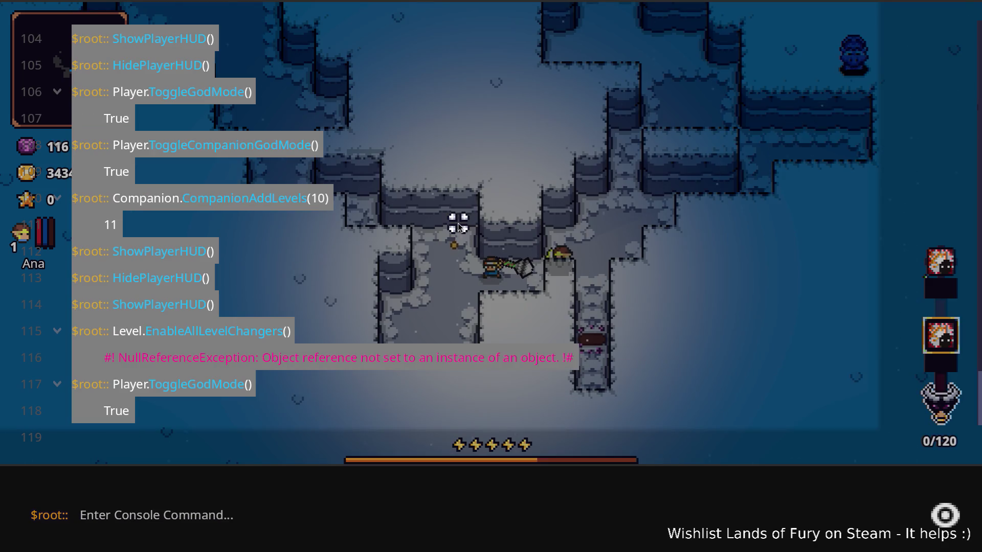
key("Up")
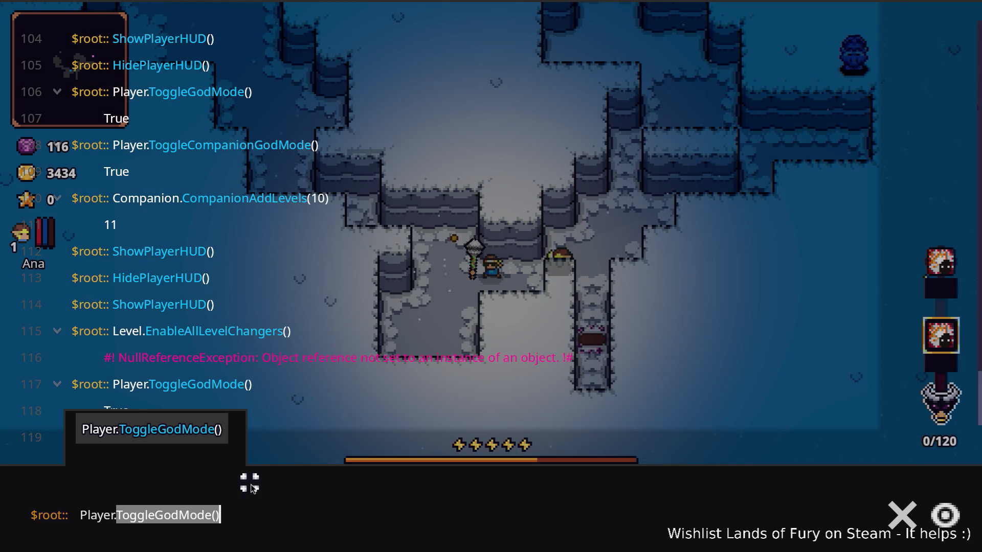
type("To")
- Close the debug console and return to the dungeon
key("Escape")
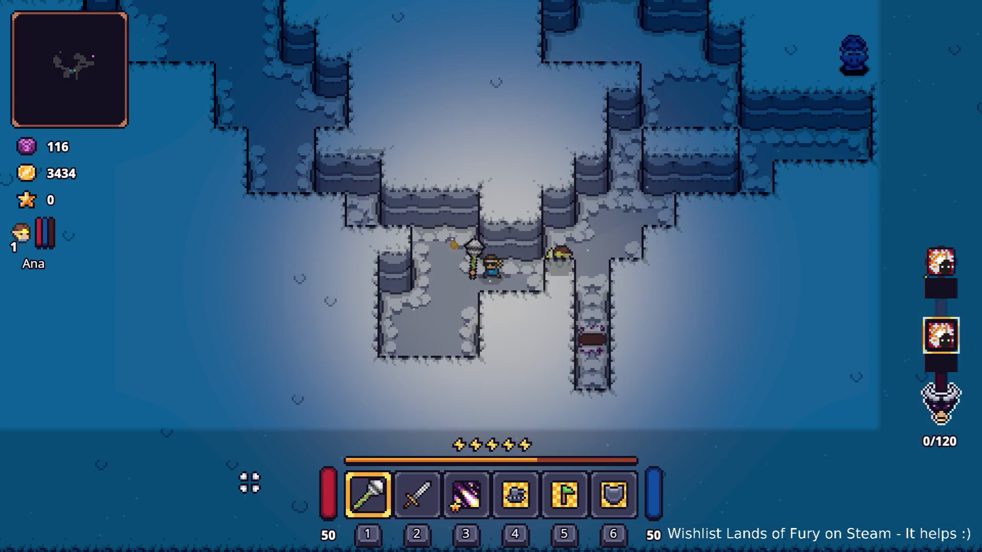
key("grave")
key("Escape")
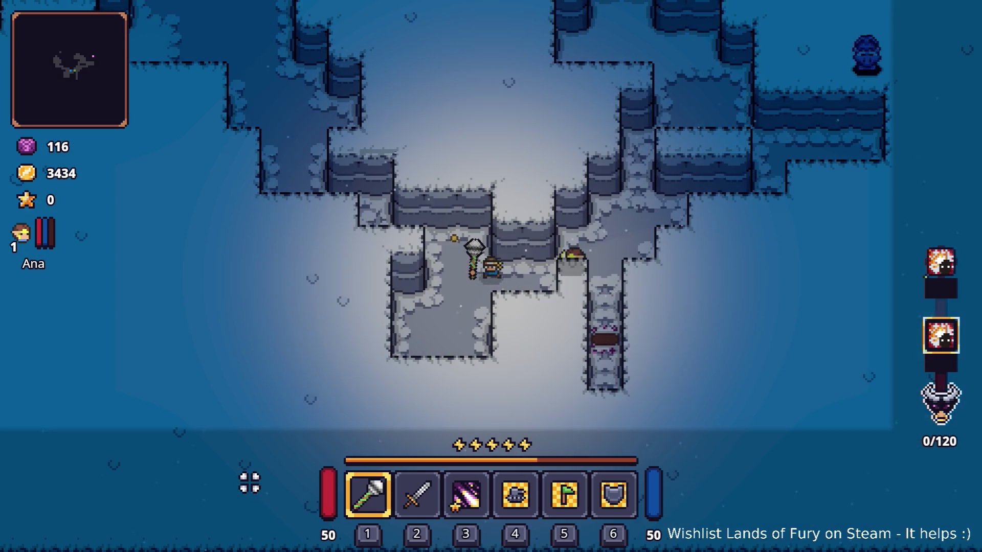
- Equip the bow in place of the mace and check the sword and bow rune slots
key("i")
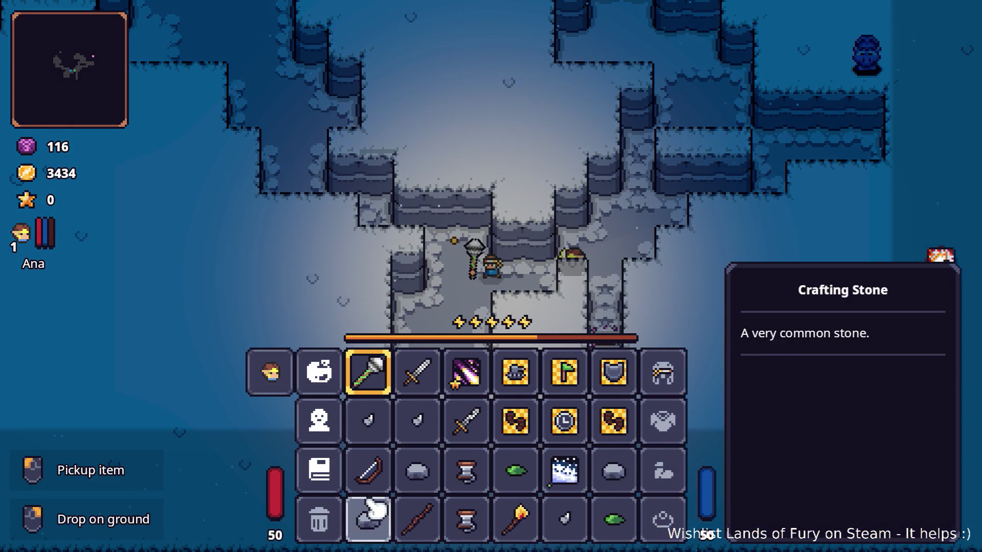
left_click_drag(368, 471, 372, 361)
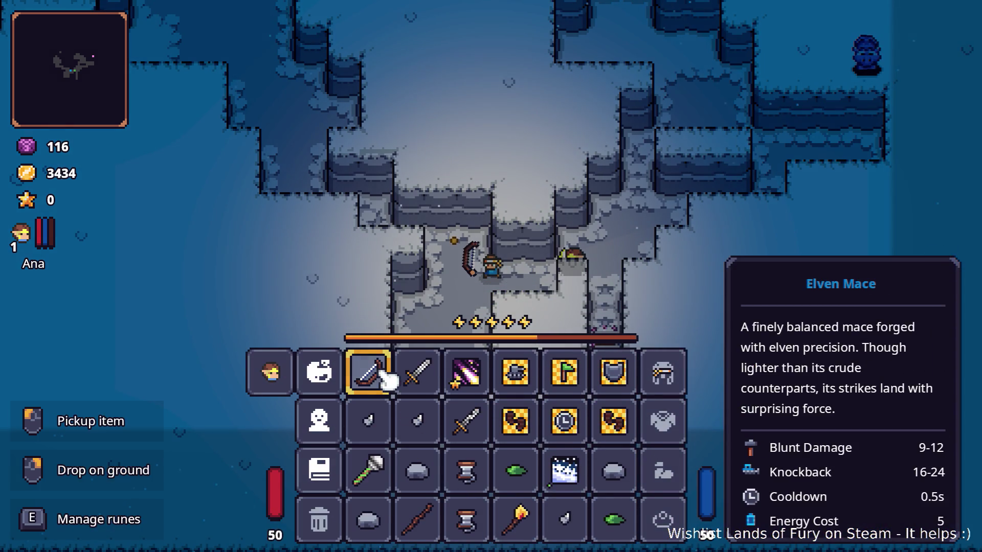
middle_click(417, 372)
left_click(489, 341)
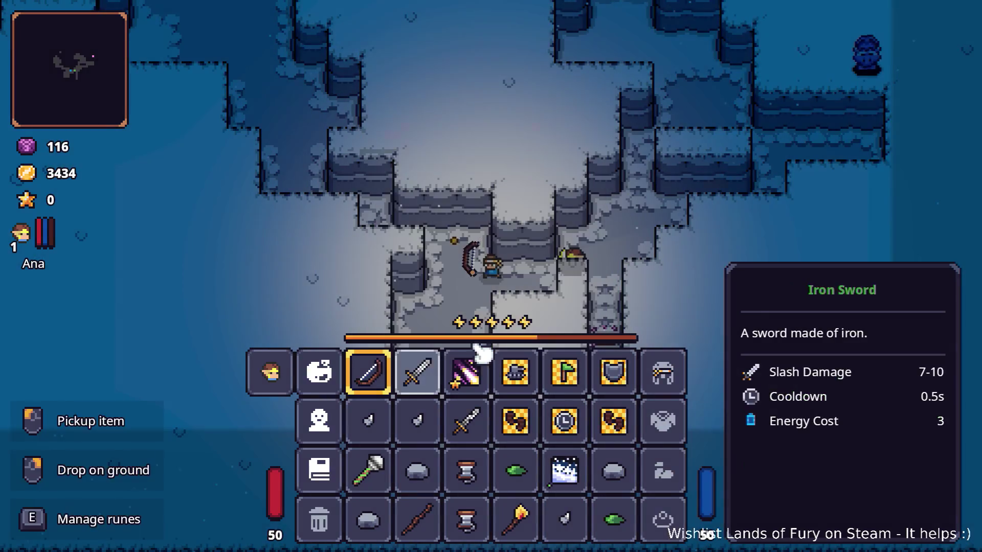
middle_click(373, 370)
left_click(428, 304)
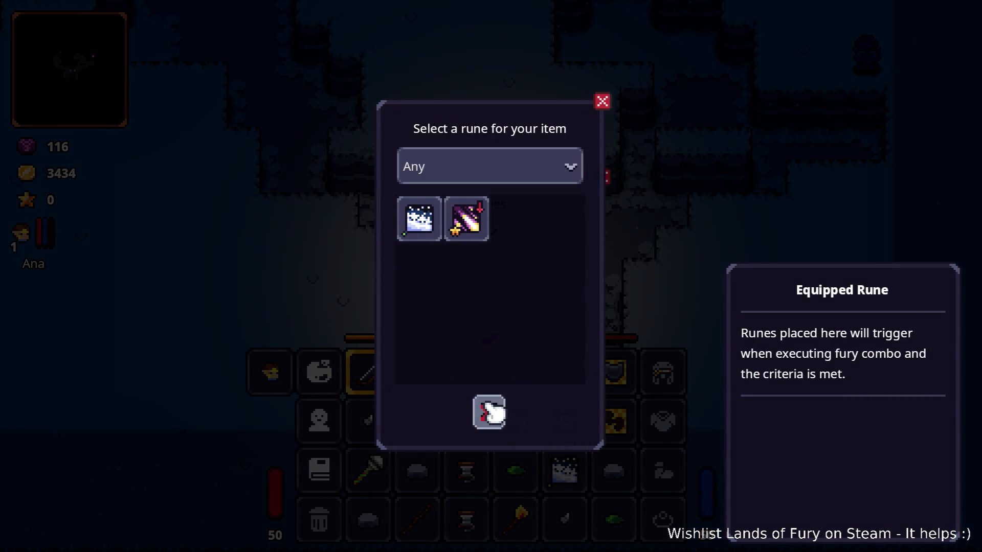
left_click(489, 413)
left_click(486, 339)
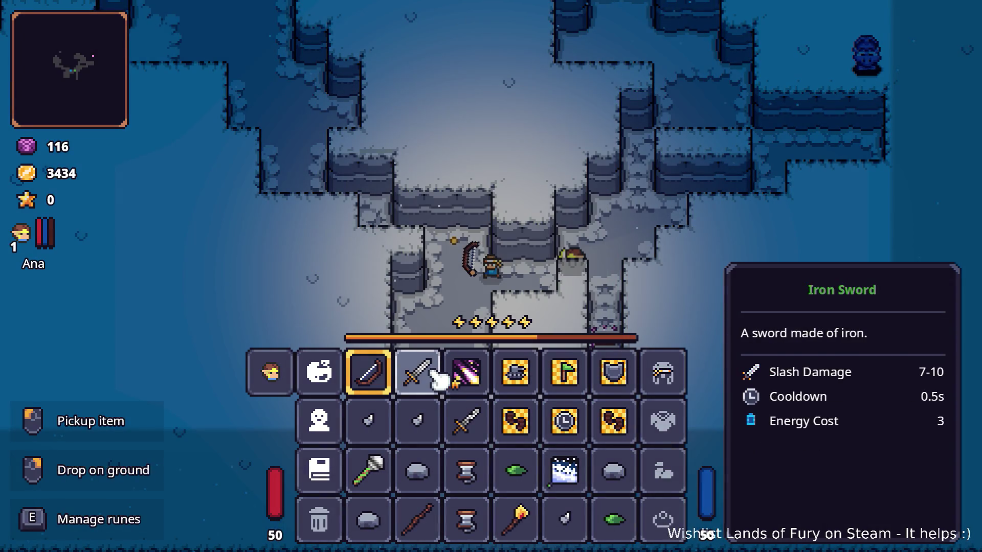
key("Tab")
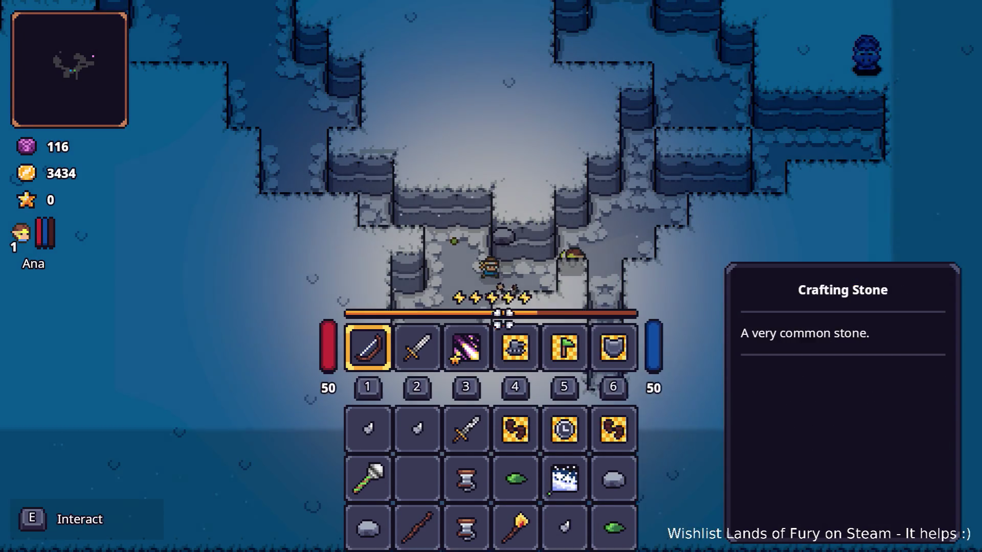
- Pick up the stone, then destroy the stone, spool and burning stick in the bin
key("e")
key("Tab")
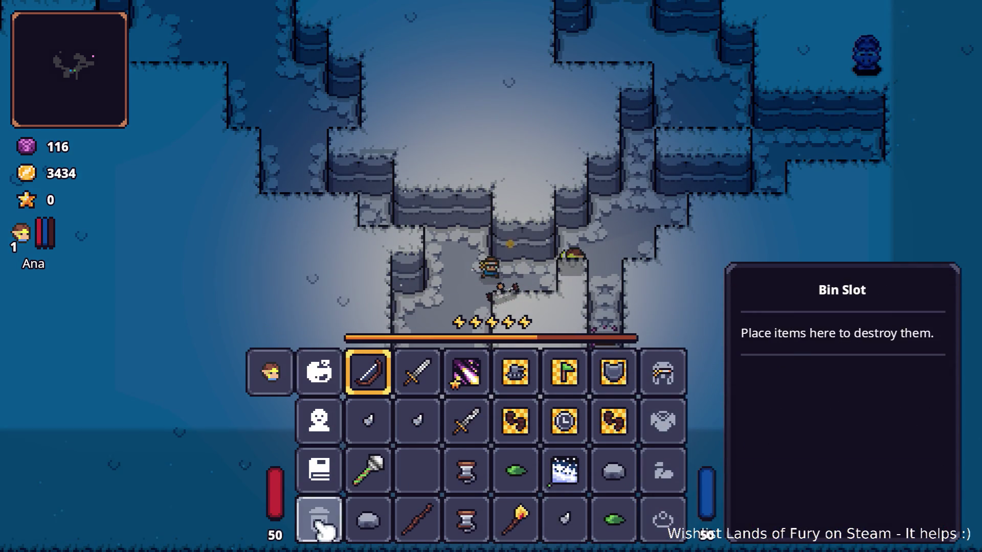
left_click(369, 521)
left_click(319, 522)
left_click(466, 520)
left_click(318, 521)
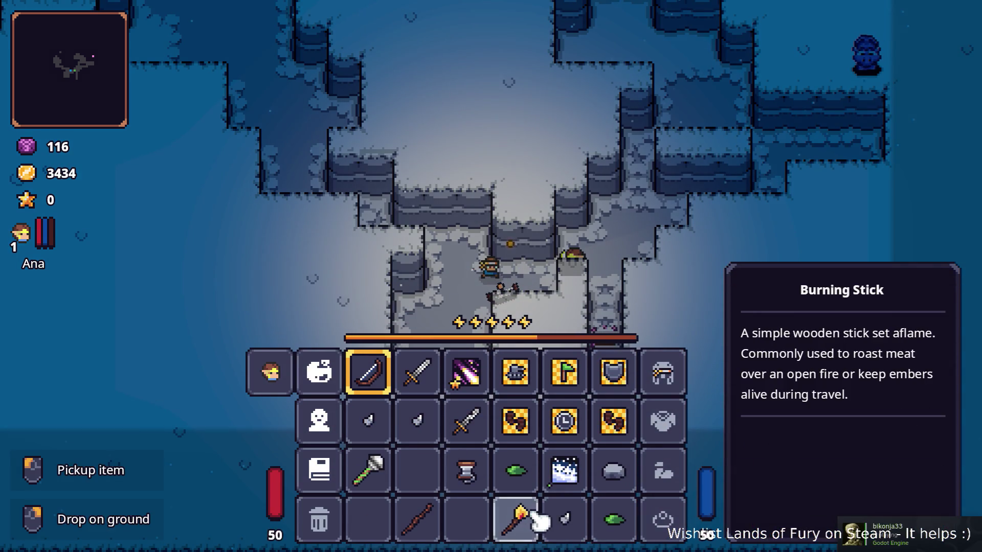
left_click(539, 522)
left_click(319, 522)
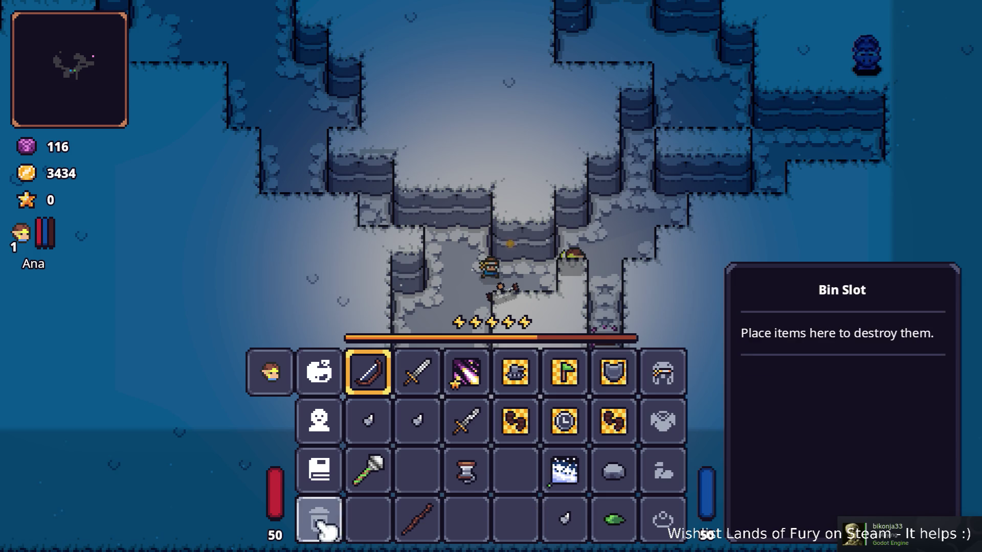
left_click(410, 418)
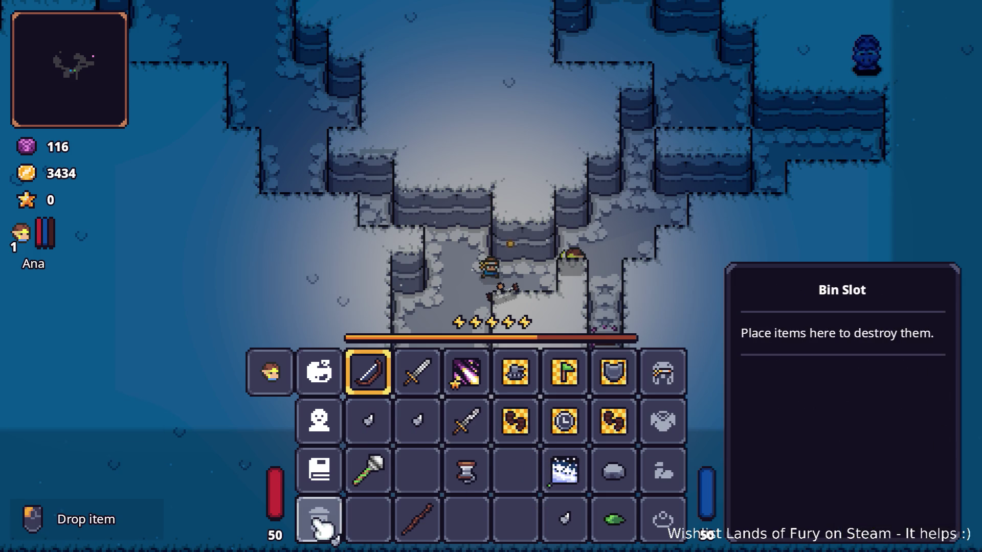
- Remove a rune from one weapon and assign the Shrapnel Shot rune to the other
right_click(417, 374)
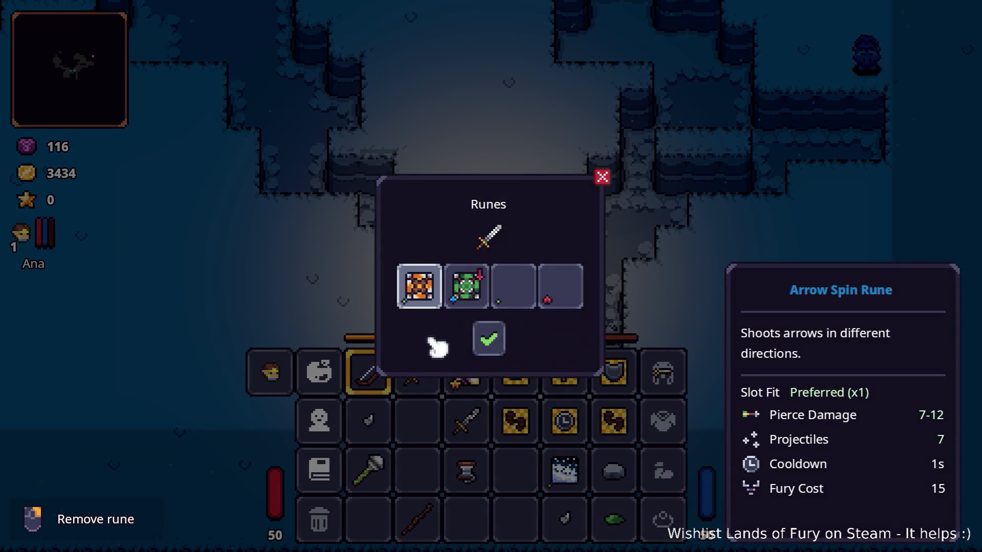
left_click(453, 305)
left_click(488, 338)
right_click(368, 373)
left_click(417, 295)
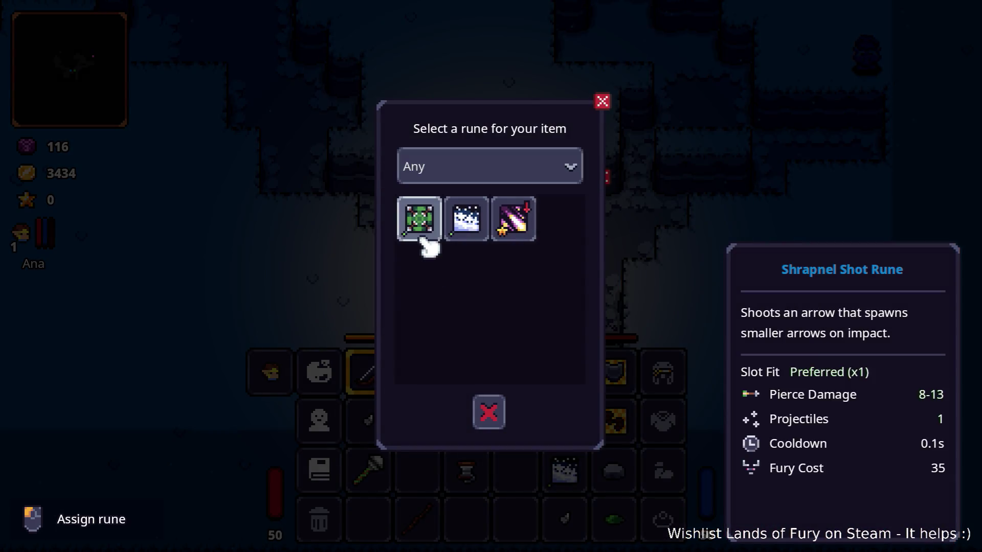
left_click(420, 219)
left_click(489, 338)
key("Tab")
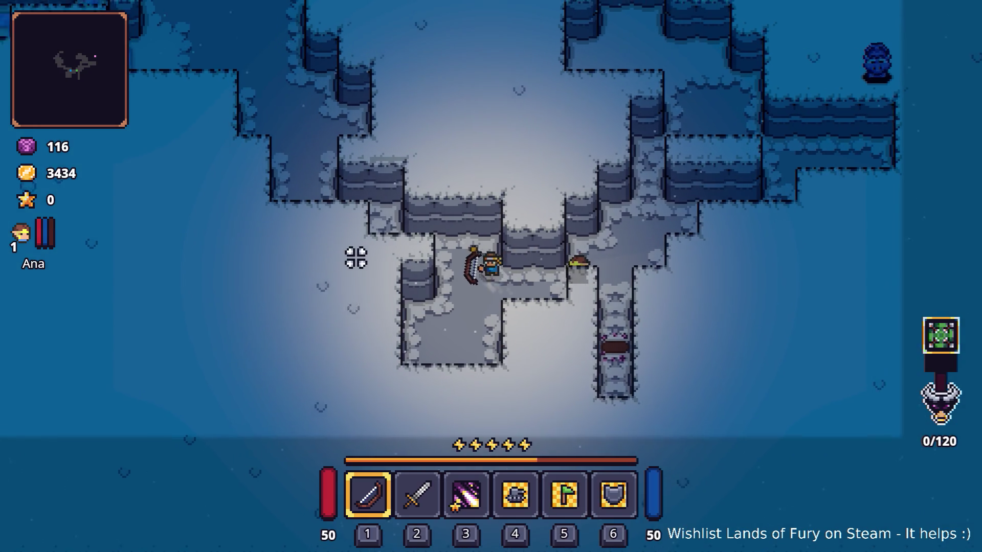
- Walk up-left, then run the CompanionAddLevels console command to level Ana up
key("a")
key("w")
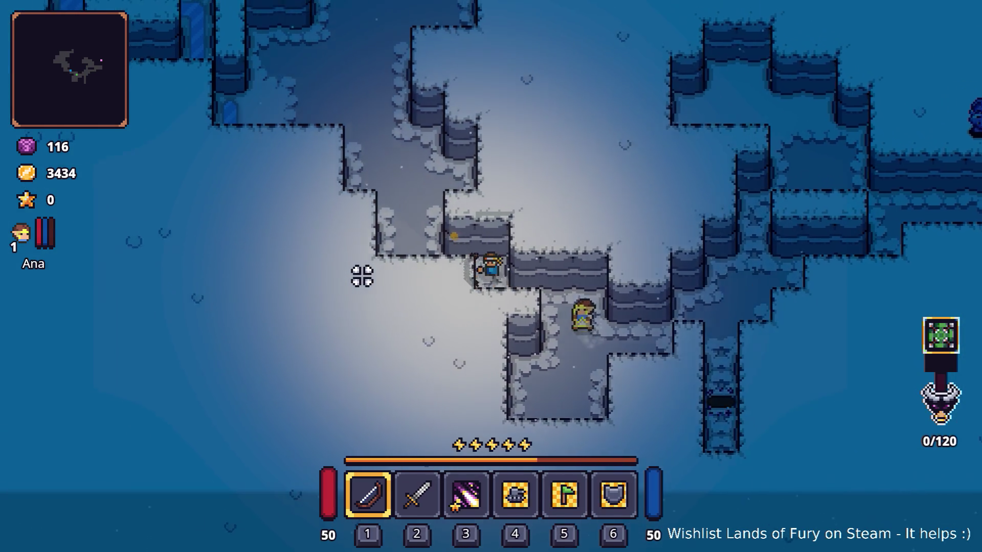
key("a")
key("w")
key("grave")
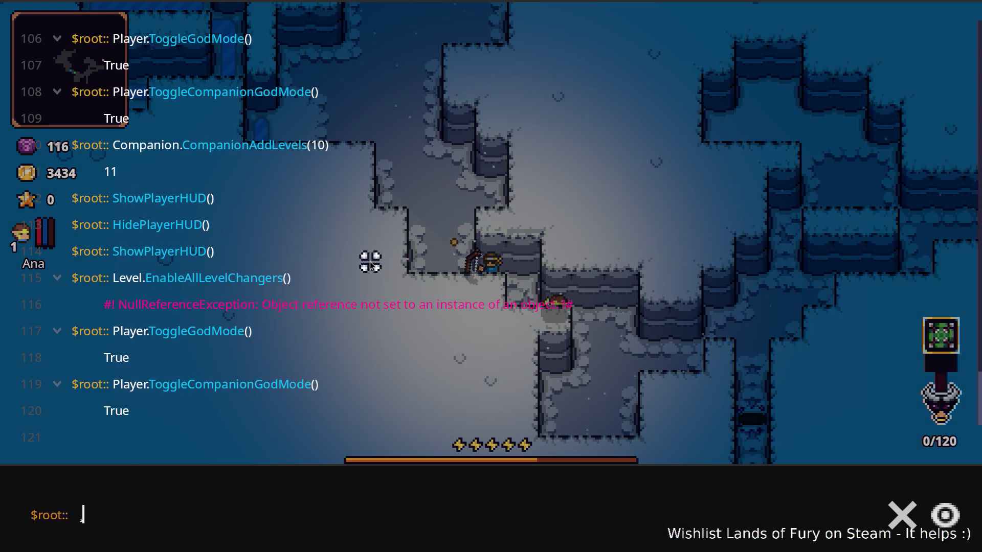
type("com")
key("Tab")
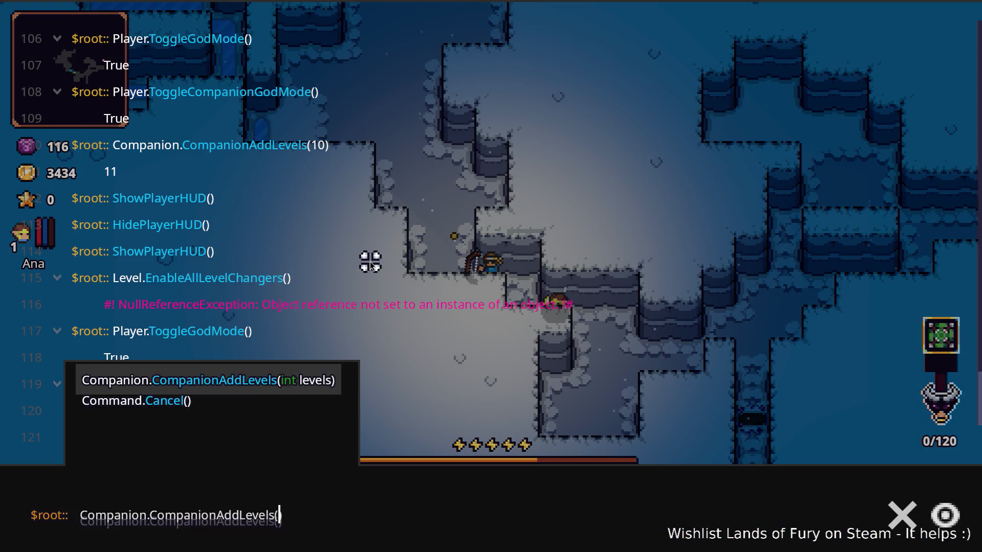
type("(1")
type("0)")
key("Return")
key("grave")
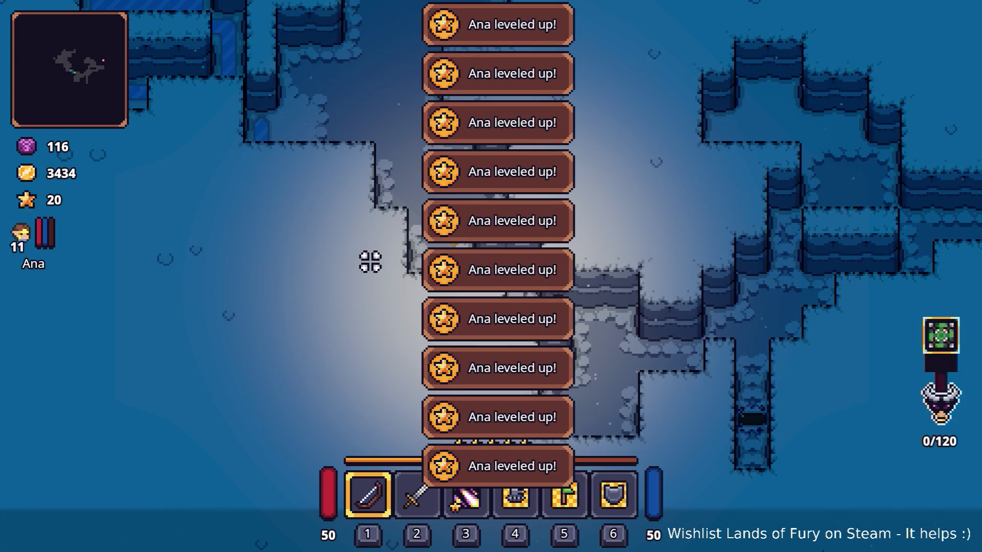
- Learn Elven Bread, Rain of Arrows, Arrow Cyclone, Pouch of Fury and raise several to level 2
key("i")
left_click(270, 374)
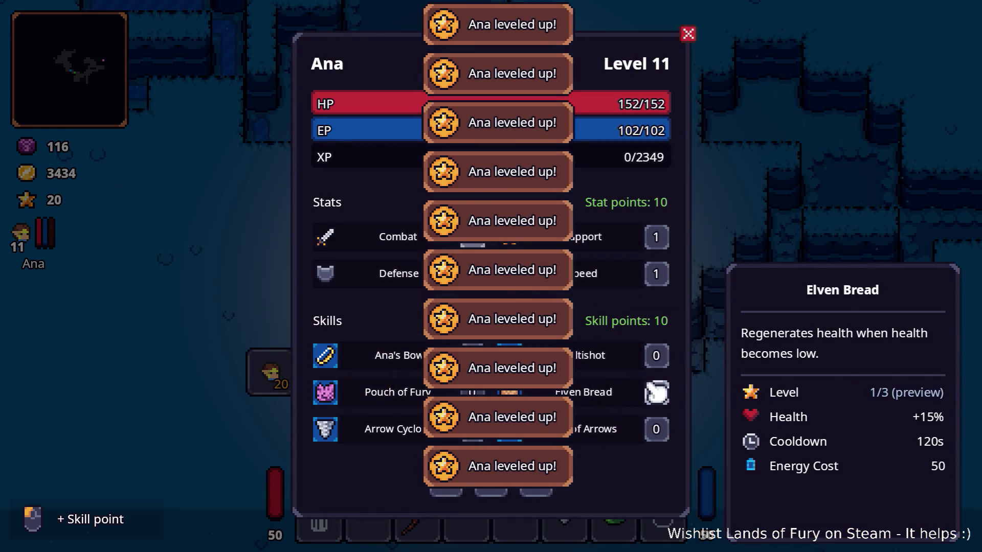
left_click(657, 392)
left_click(655, 429)
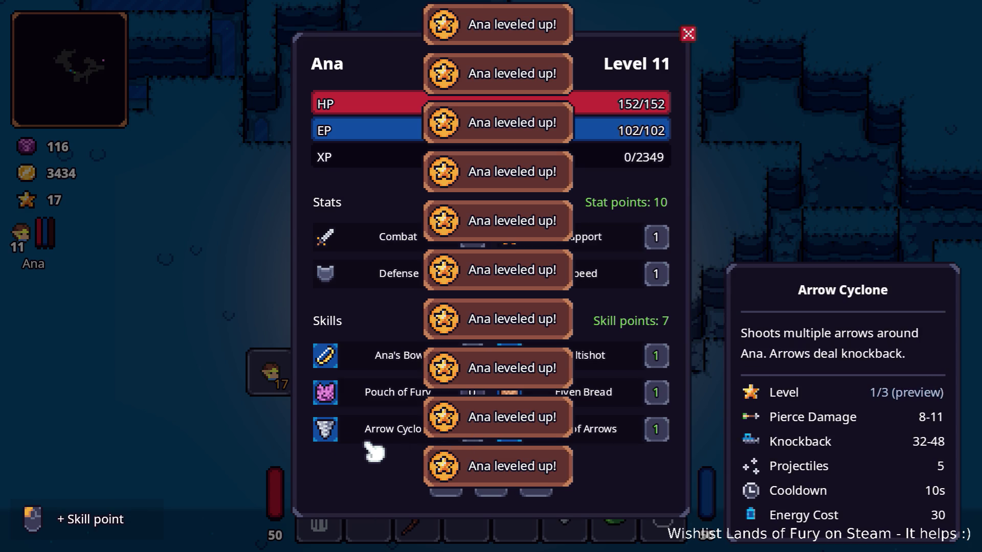
left_click(470, 429)
left_click(472, 392)
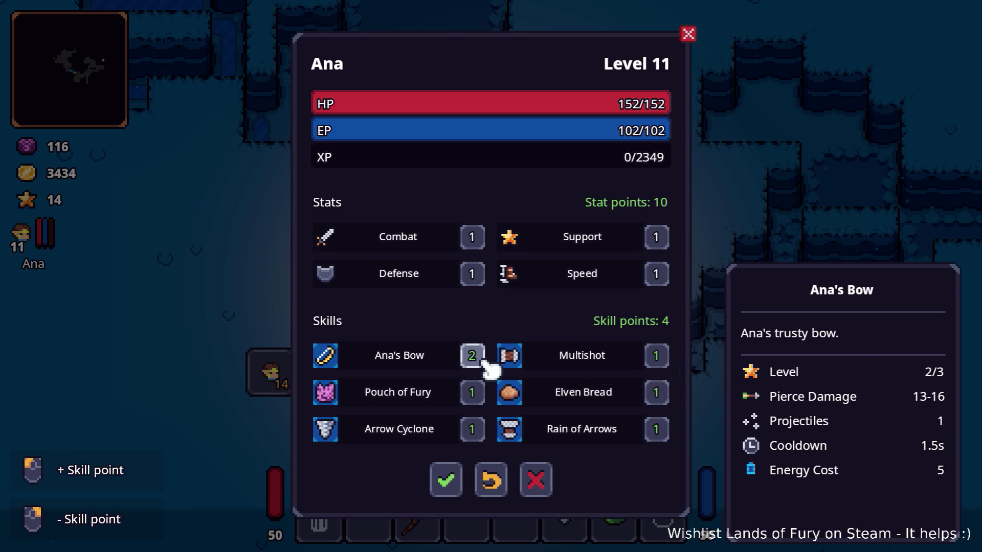
left_click(472, 392)
left_click(472, 429)
left_click(655, 355)
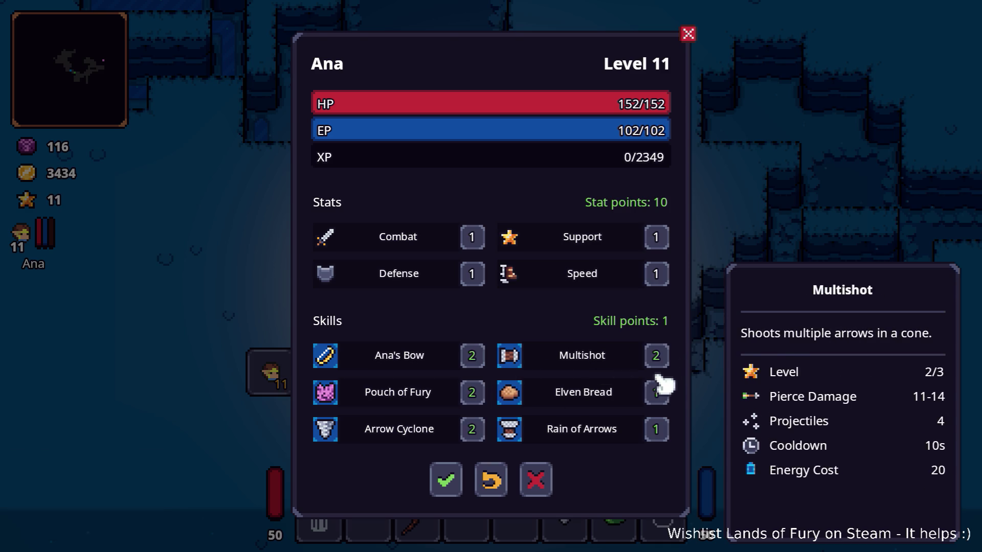
- Raise Ana's Bow to level 3, put spare points into Speed and confirm
left_click(482, 358)
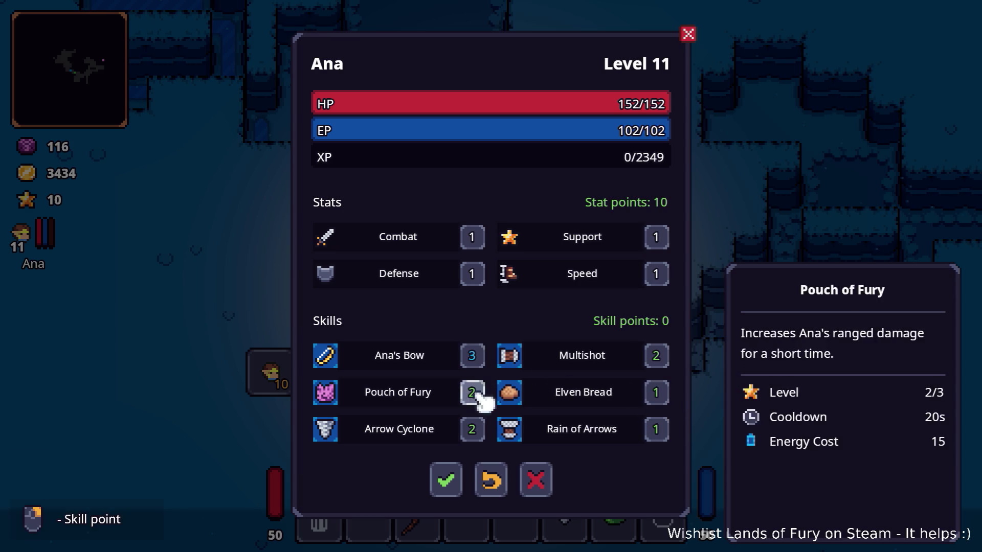
left_click(659, 276)
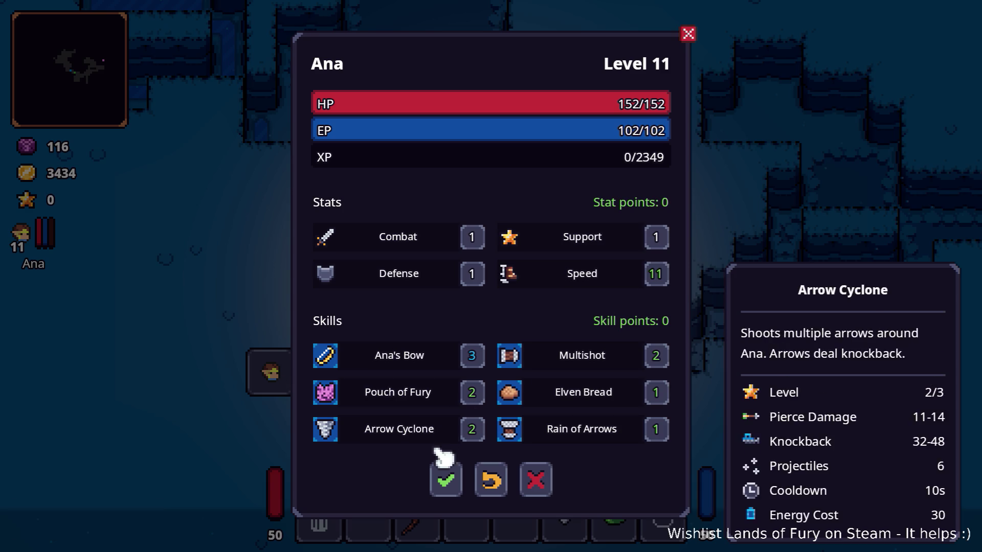
left_click(446, 480)
- Advance into the cave and shoot the enemies at the top, then regroup with the ally
key("Escape")
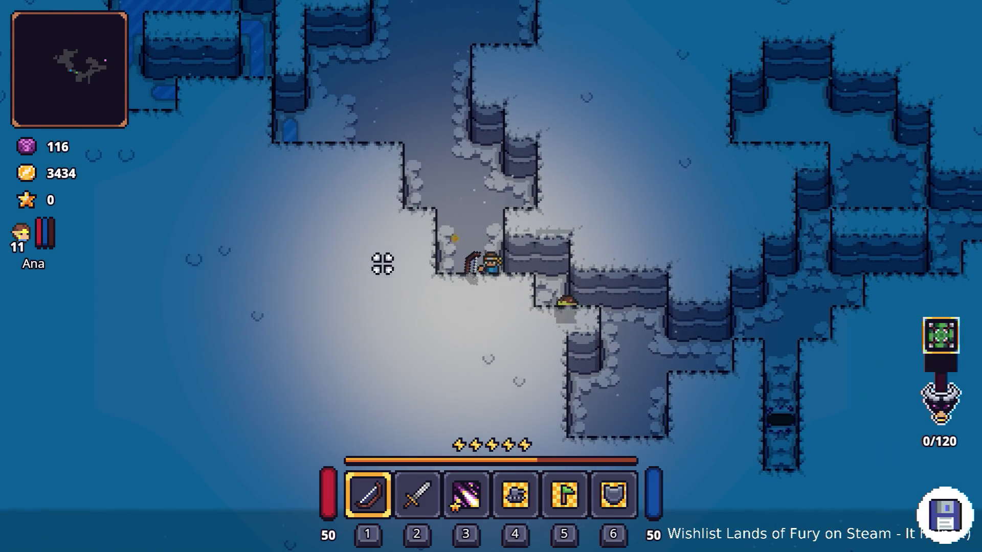
key("w")
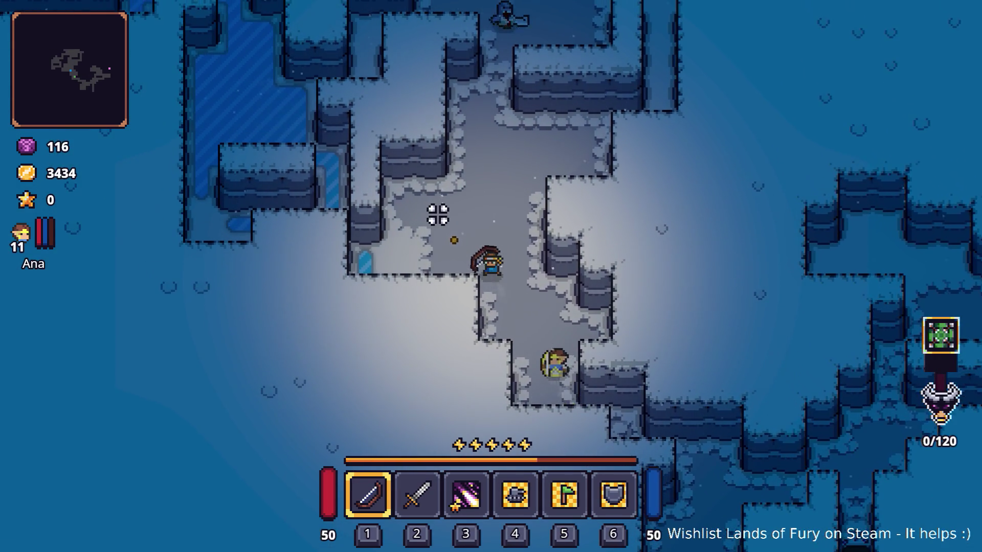
key("w")
left_click(526, 84)
key("a")
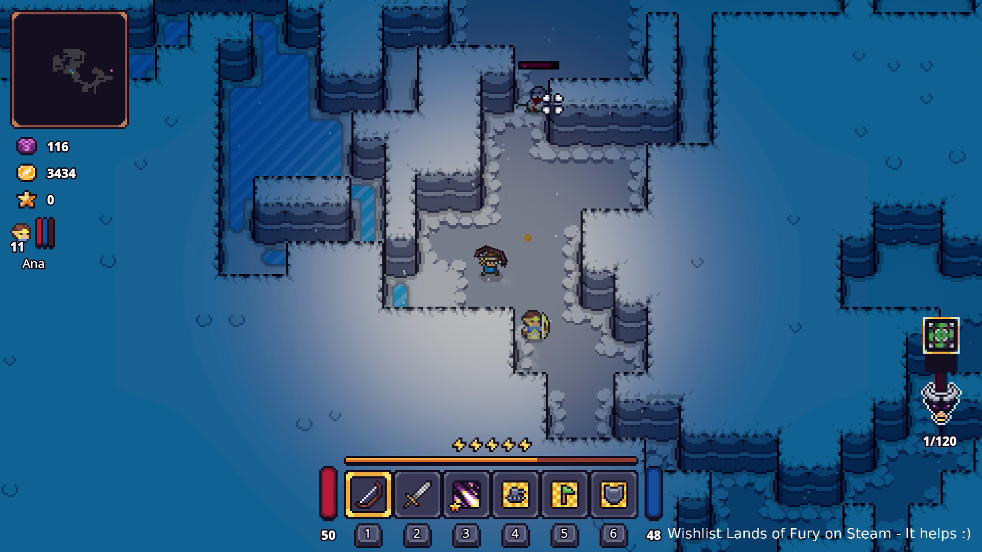
left_click(576, 130)
key("d")
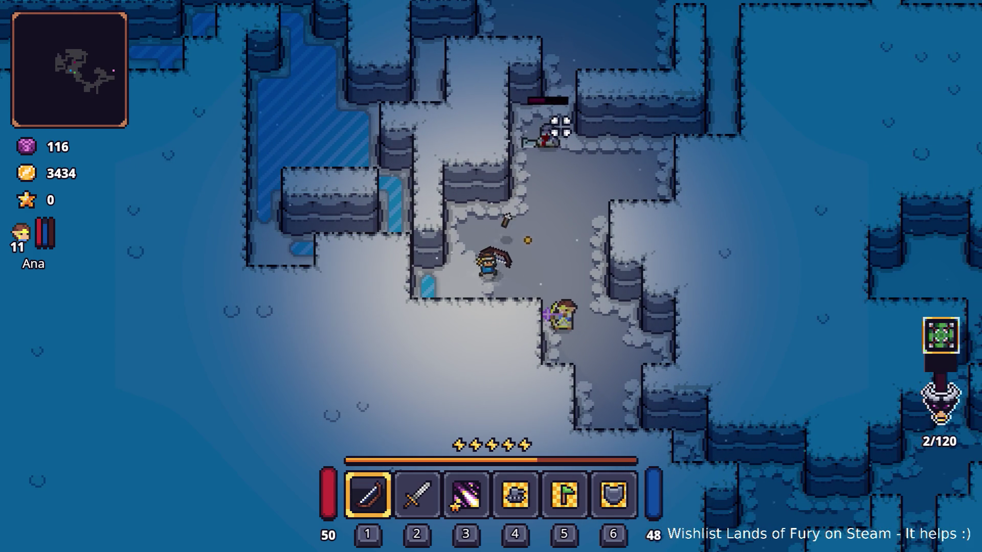
key("w")
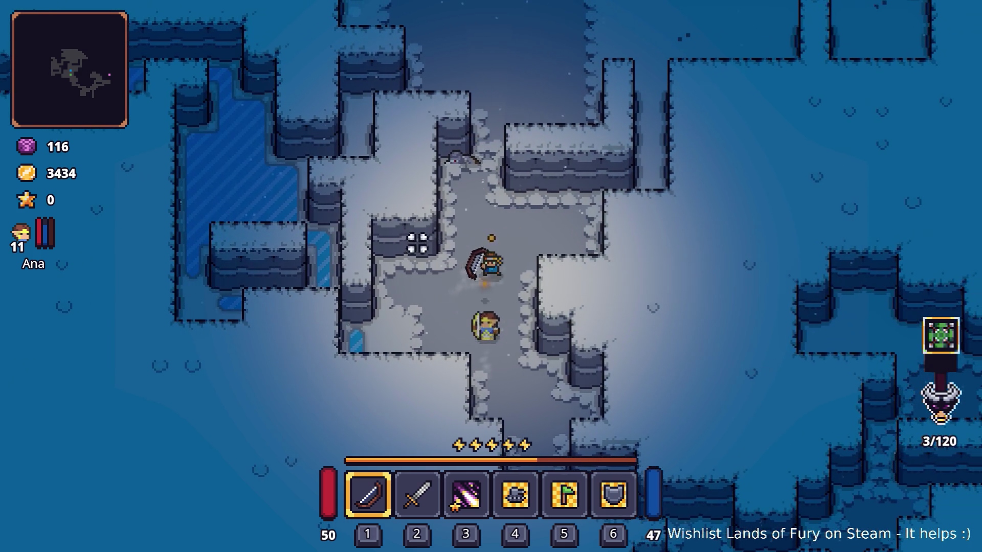
key("s")
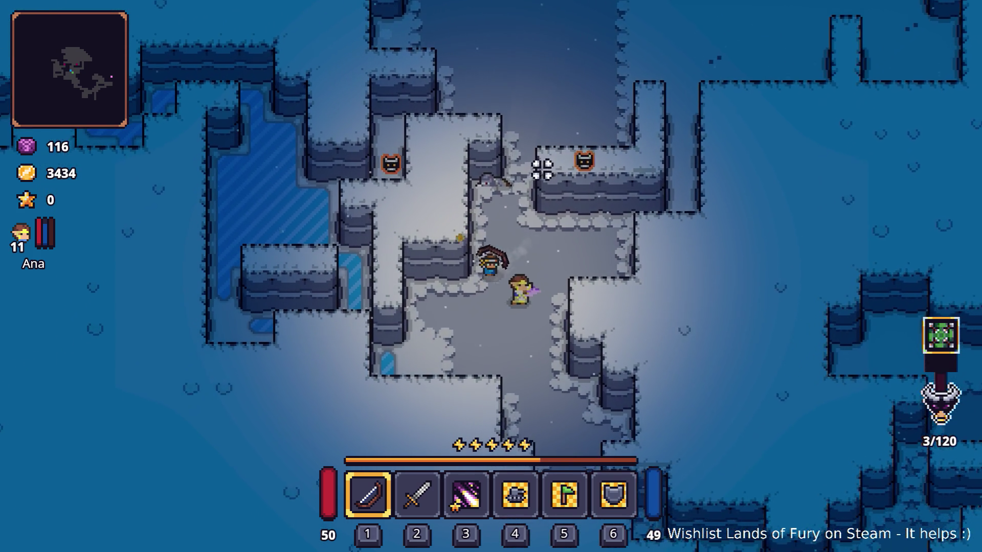
key("s")
key("d")
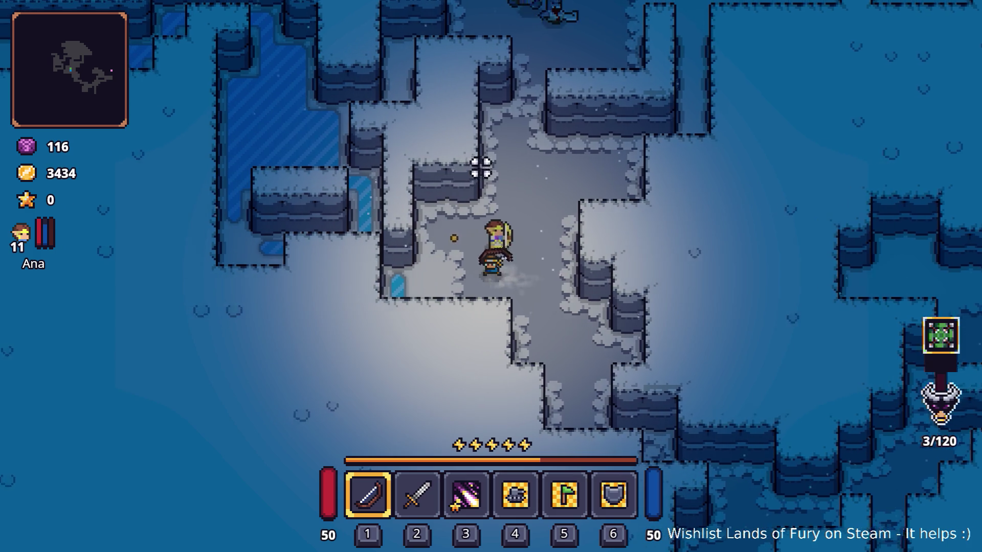
- Fire more arrows at the enemies to reach 18 of 120 kills
left_click(510, 111)
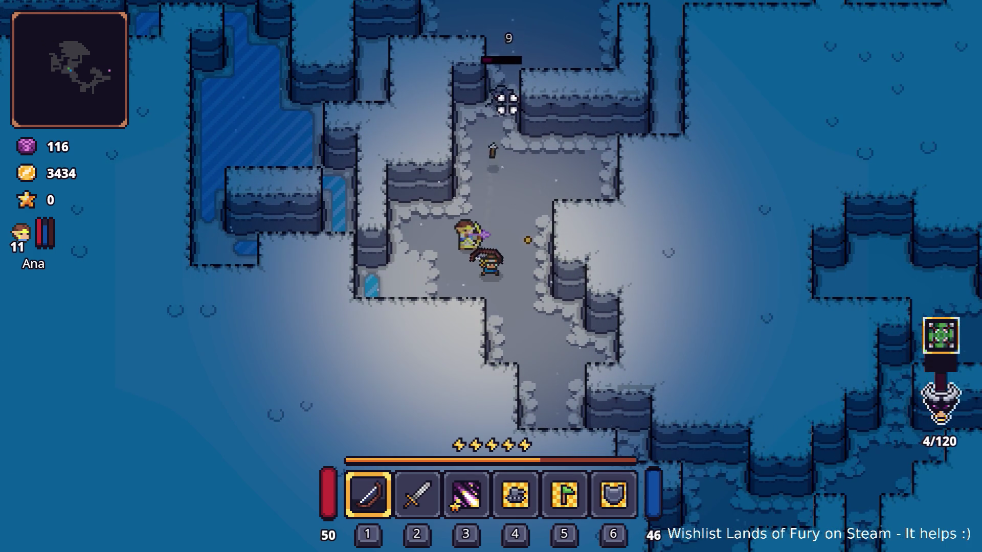
key("w")
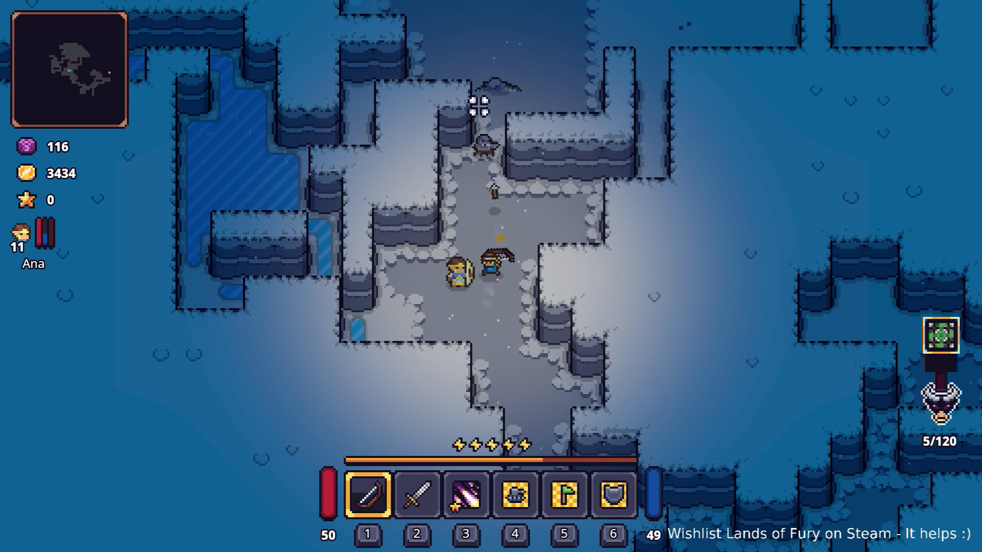
left_click(468, 129)
left_click(467, 132)
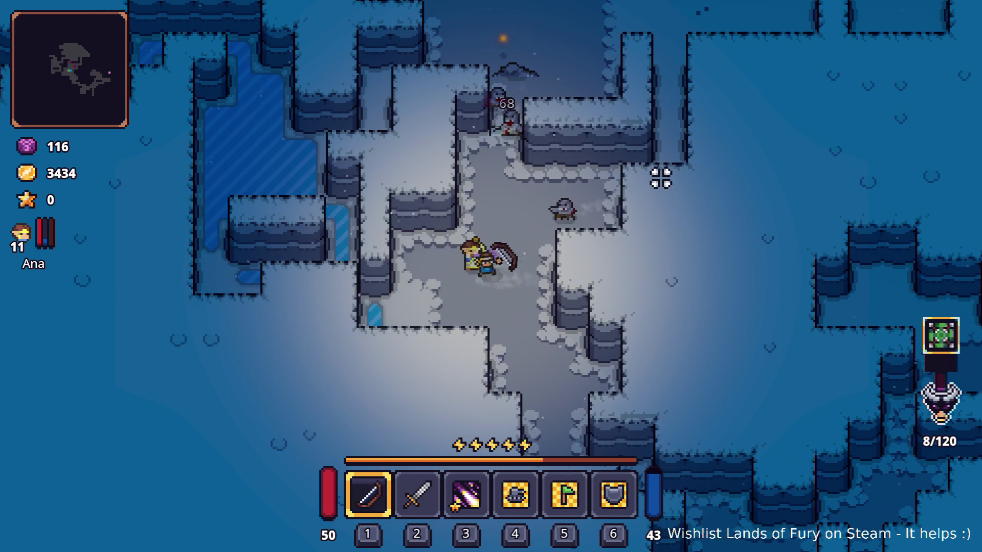
key("d")
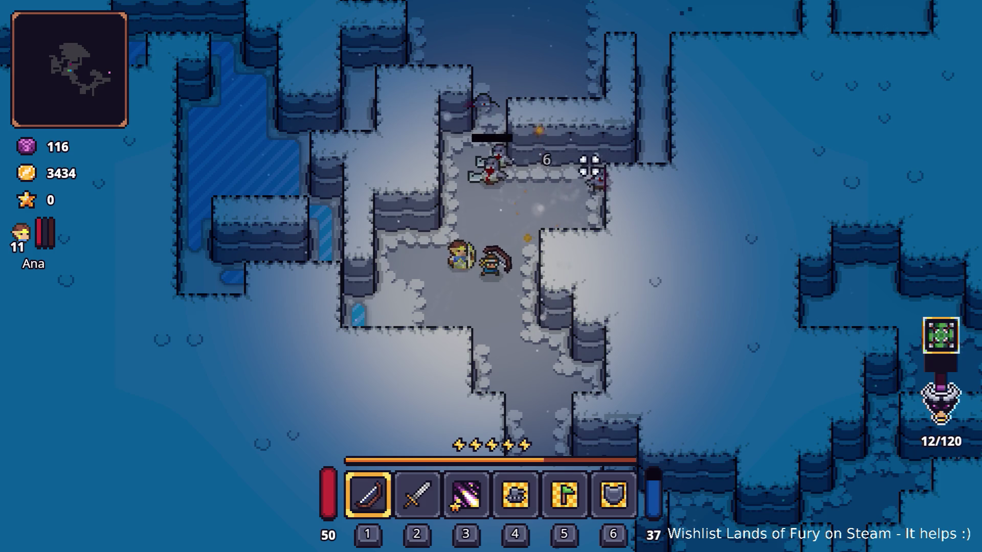
key("d")
left_click(459, 162)
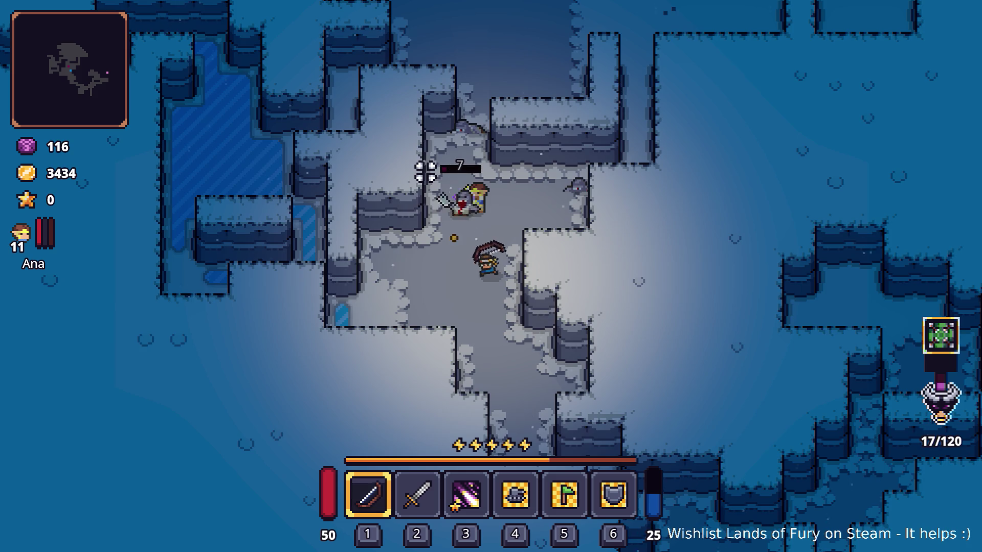
key("a")
- Run HidePlayerHUD() in the debug console and walk on toward the companion
key("grave")
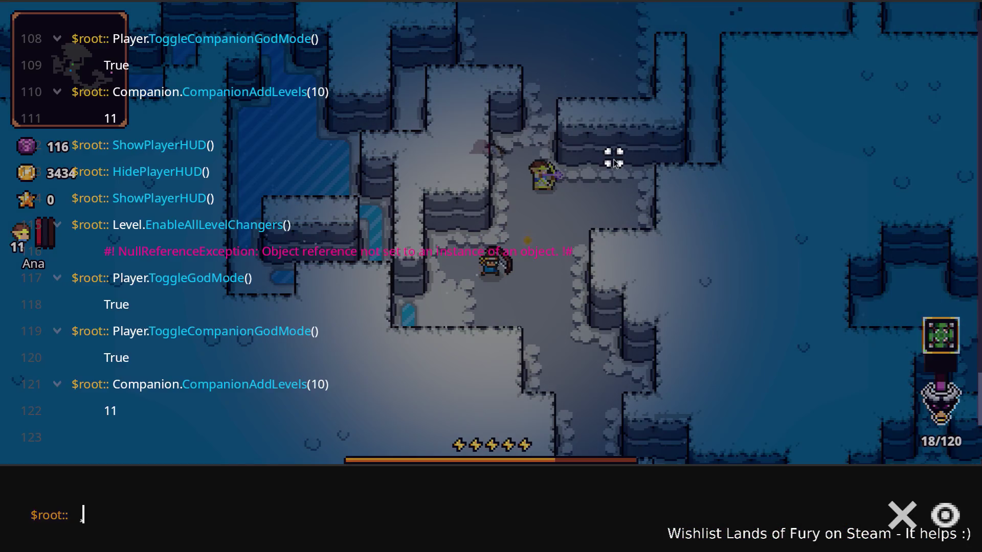
type("Hi")
key("Tab")
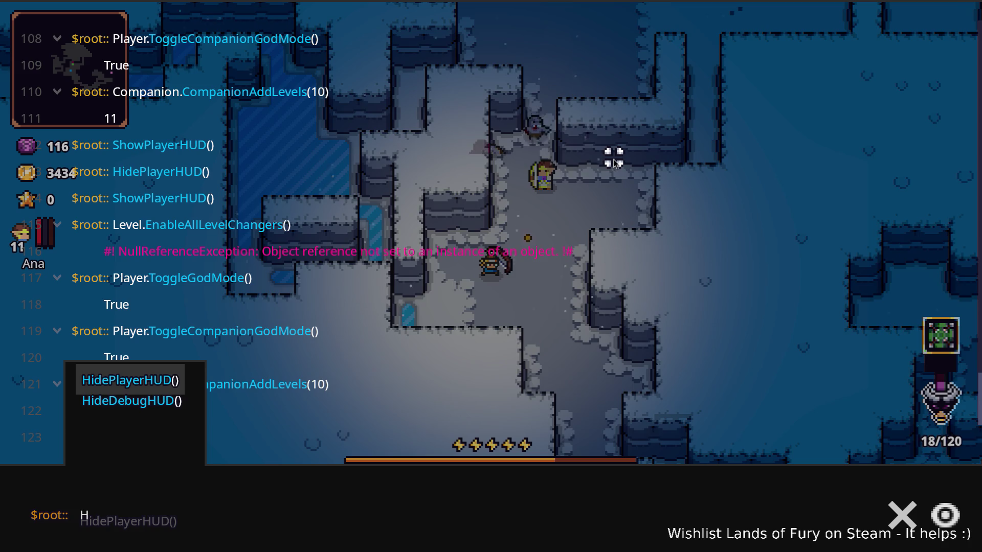
key("Return")
key("grave")
key("w")
key("d")
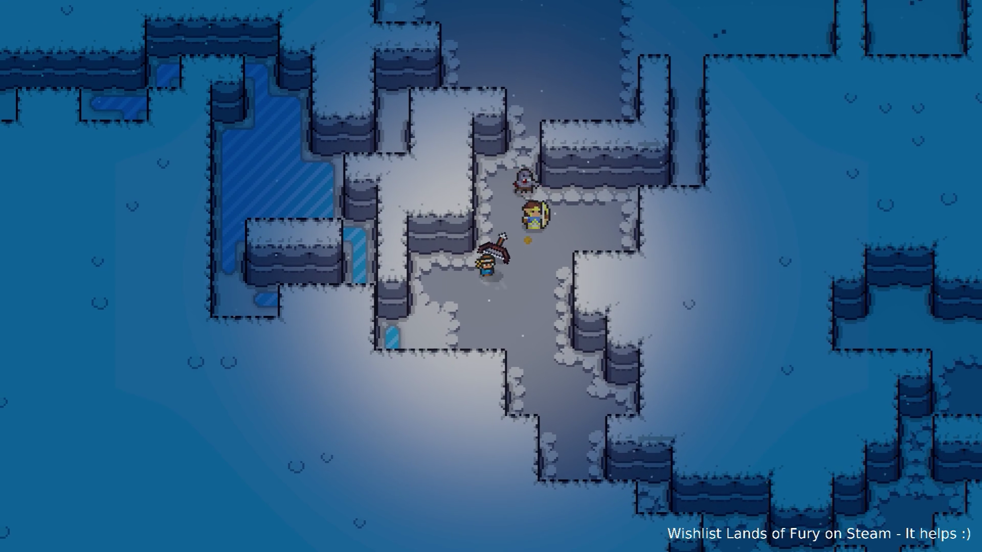
- Walk up the passage, around the open chamber and across the frozen pool
key("w")
key("d")
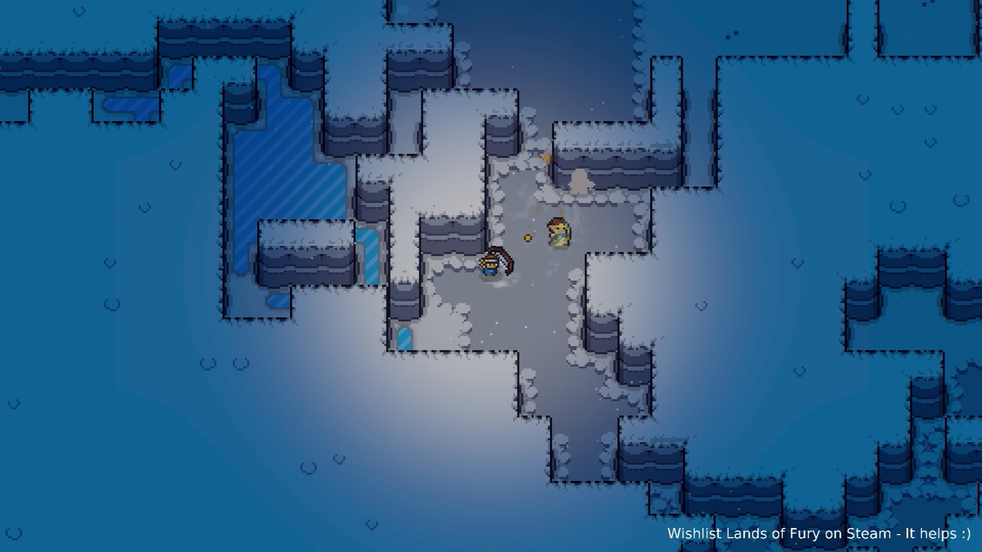
key("w")
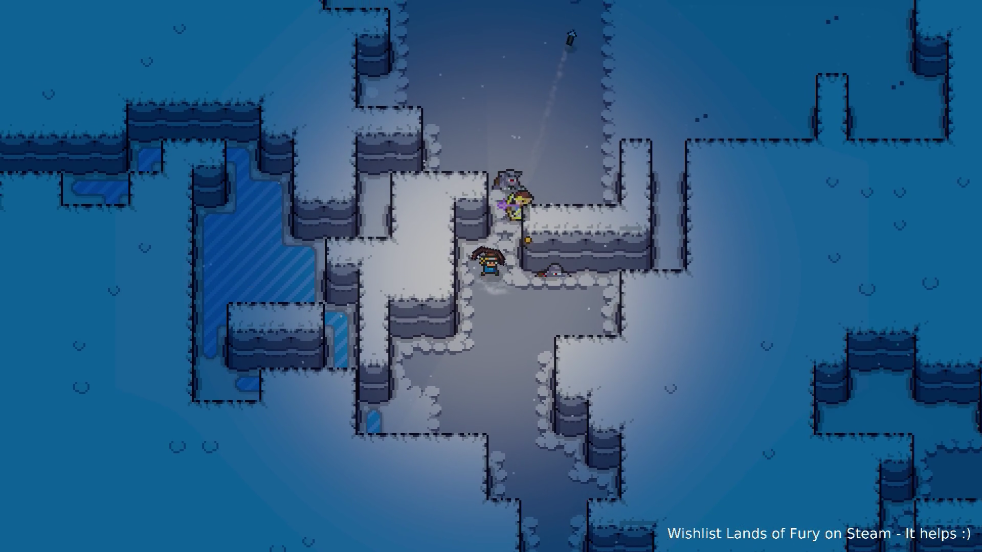
key("d")
key("w")
key("d")
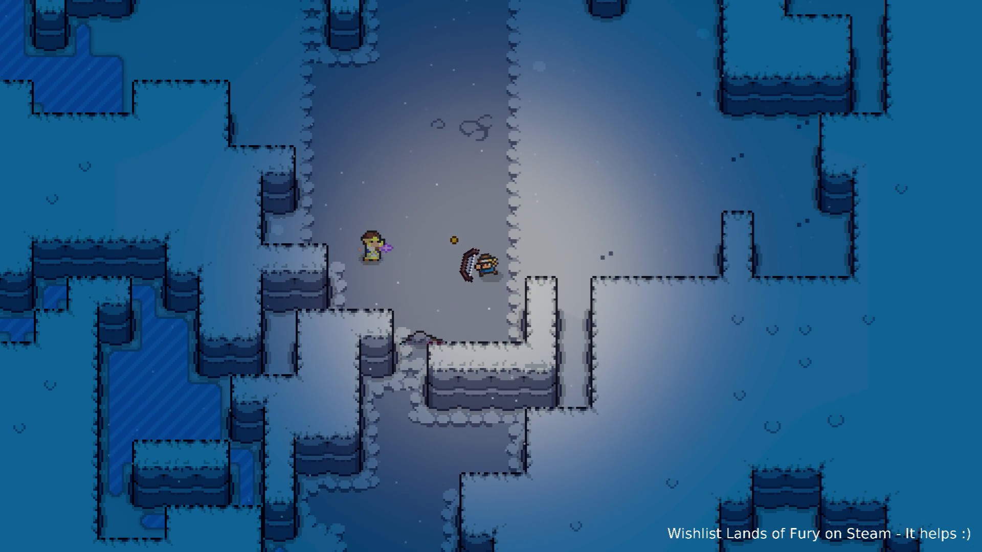
key("w")
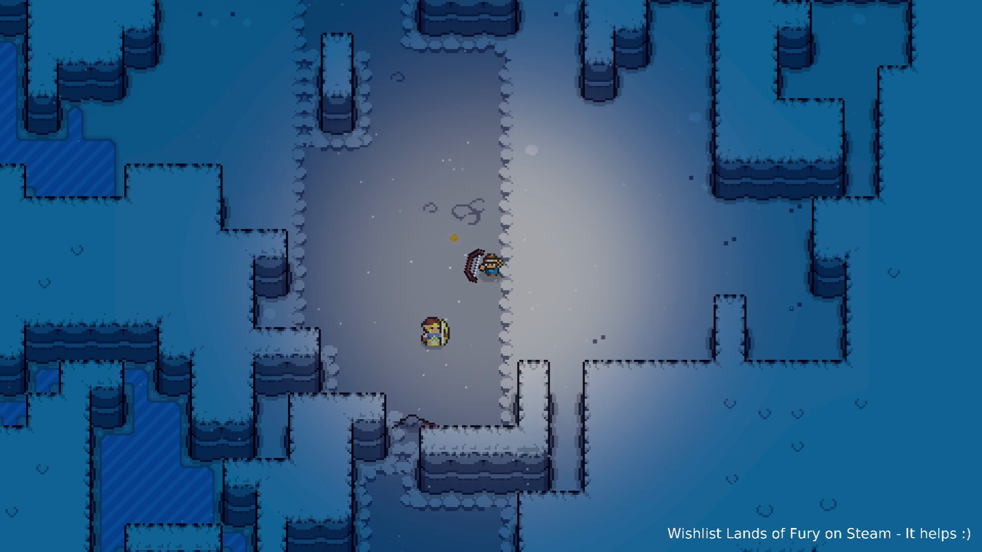
key("w")
key("a")
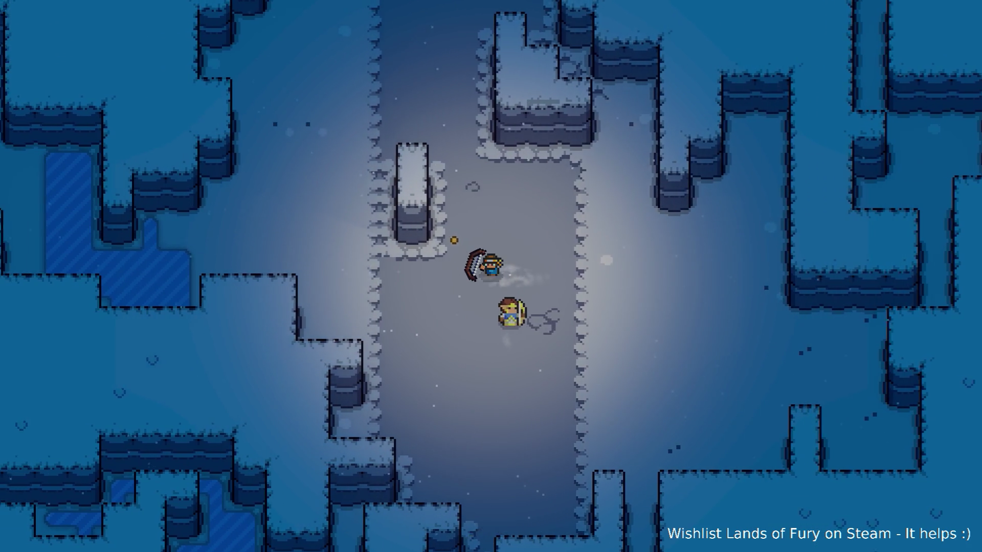
key("a")
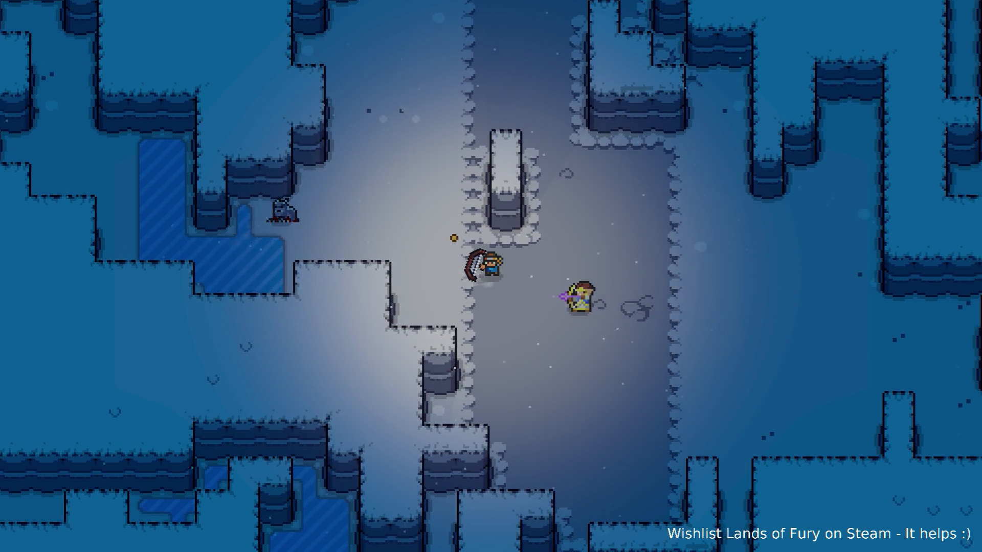
key("d")
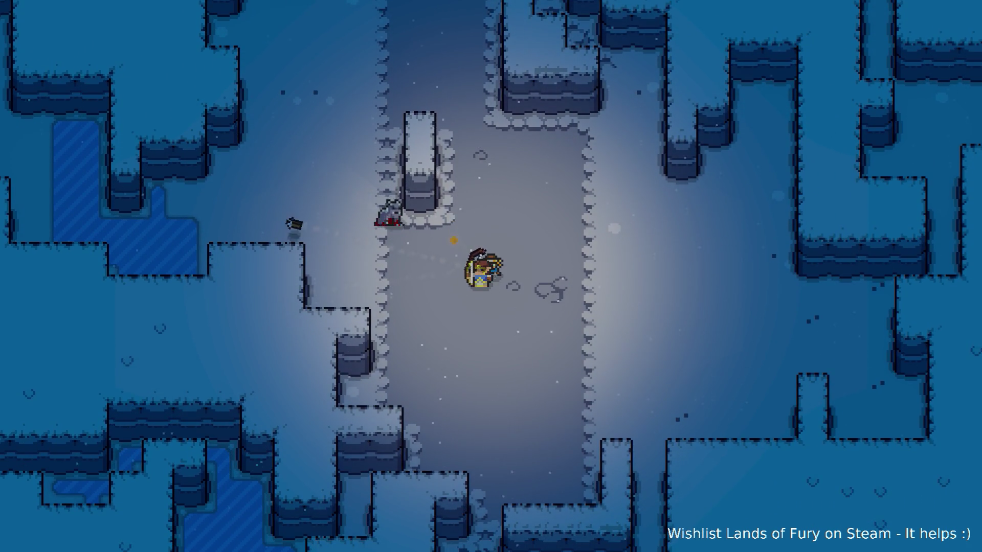
key("d")
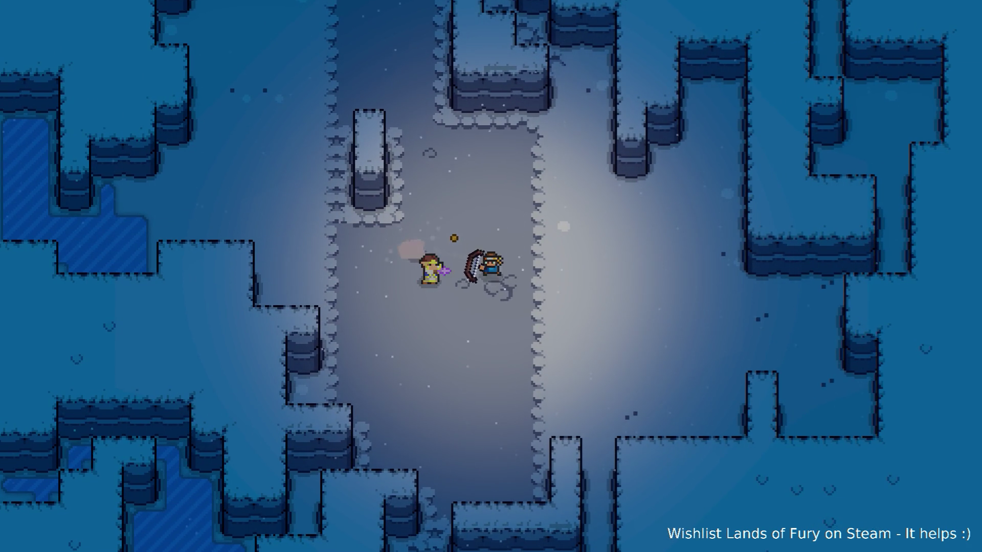
key("a")
key("w")
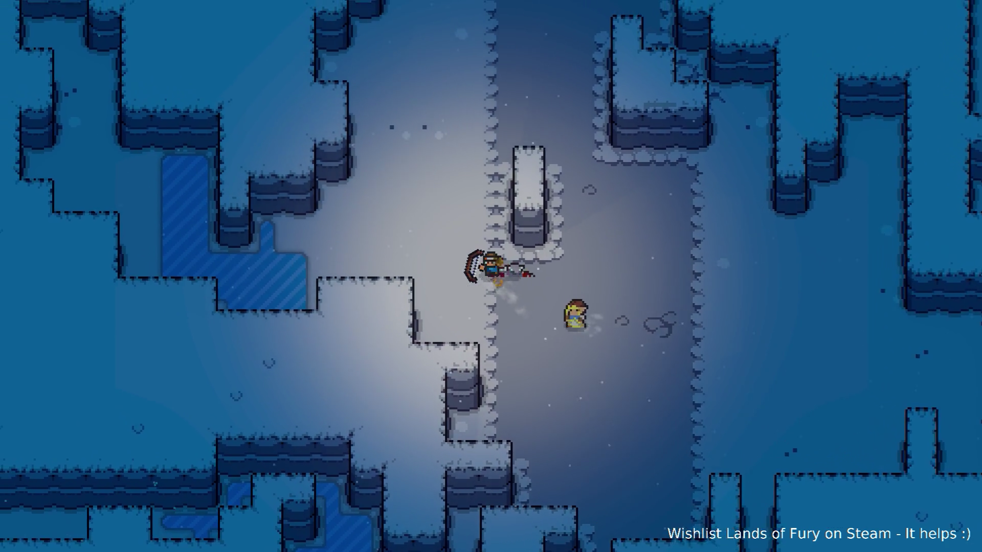
key("a")
key("s")
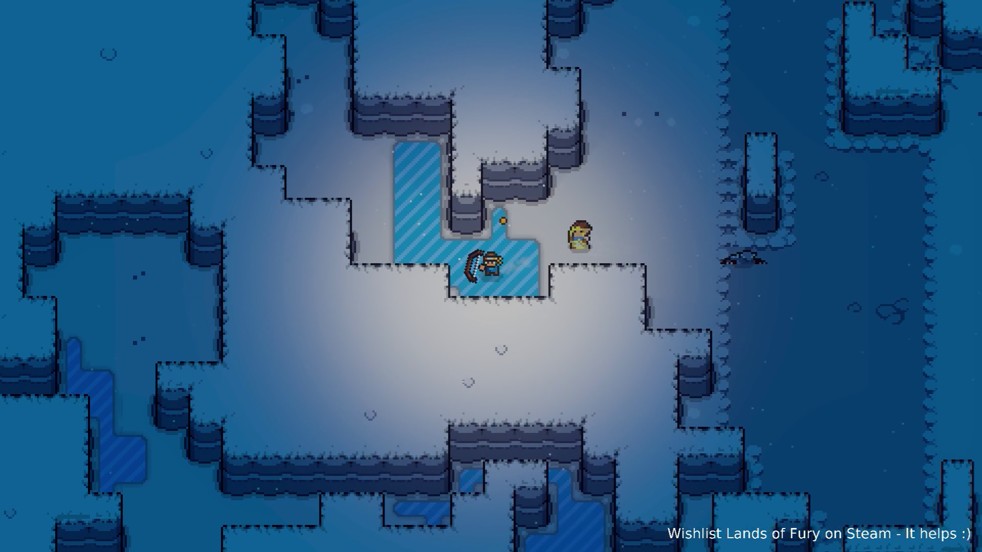
key("a")
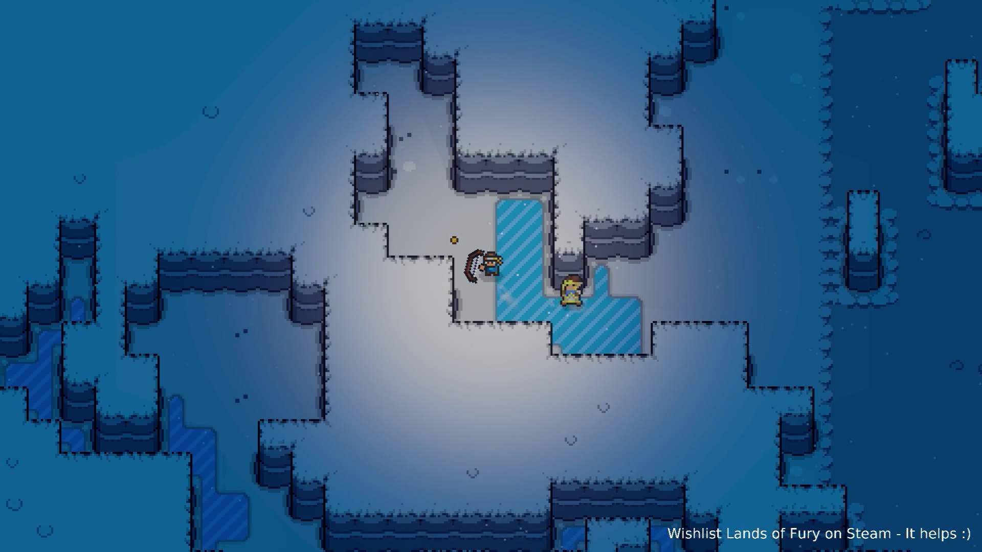
key("d")
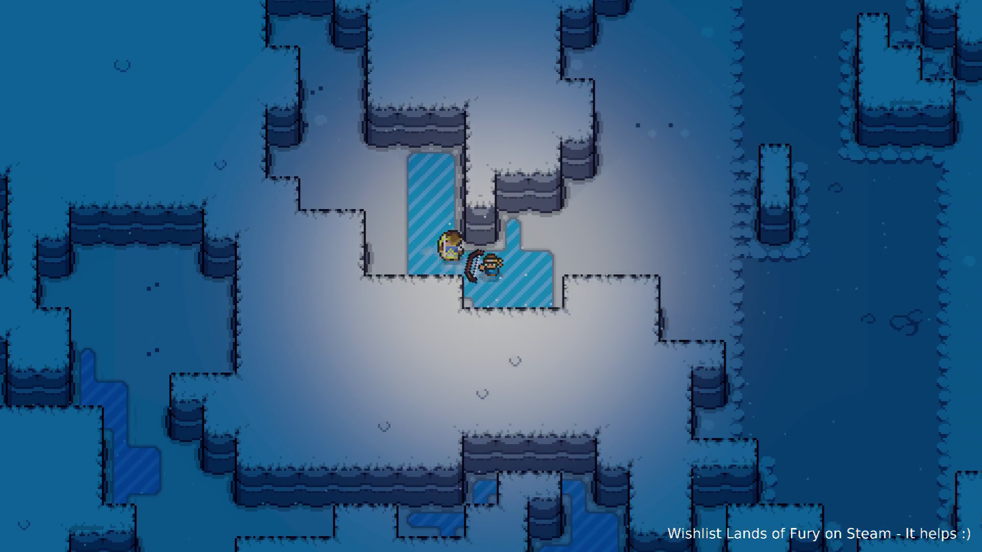
- Walk the archer up-right into the room and back down-left toward the ice
key("d")
key("w")
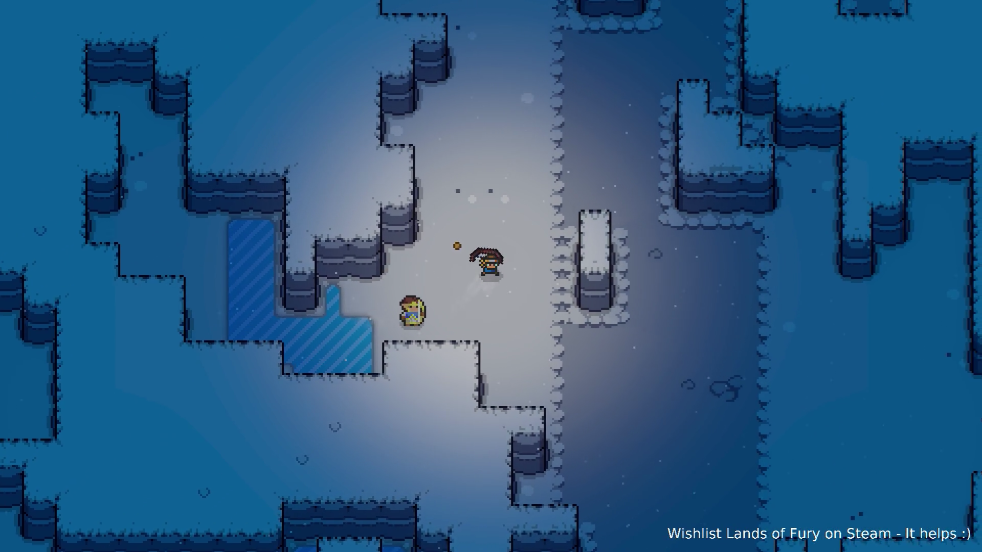
key("w")
key("d")
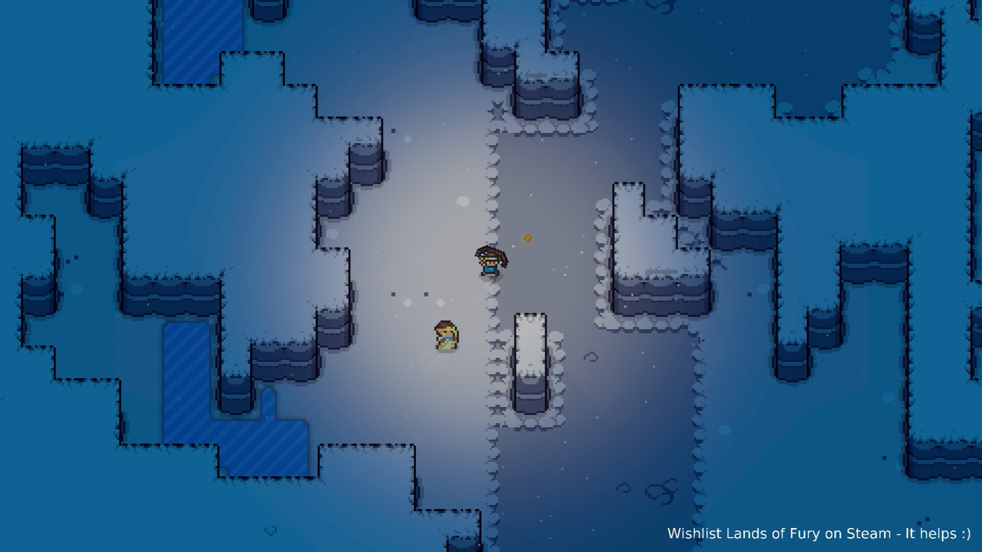
key("w")
key("d")
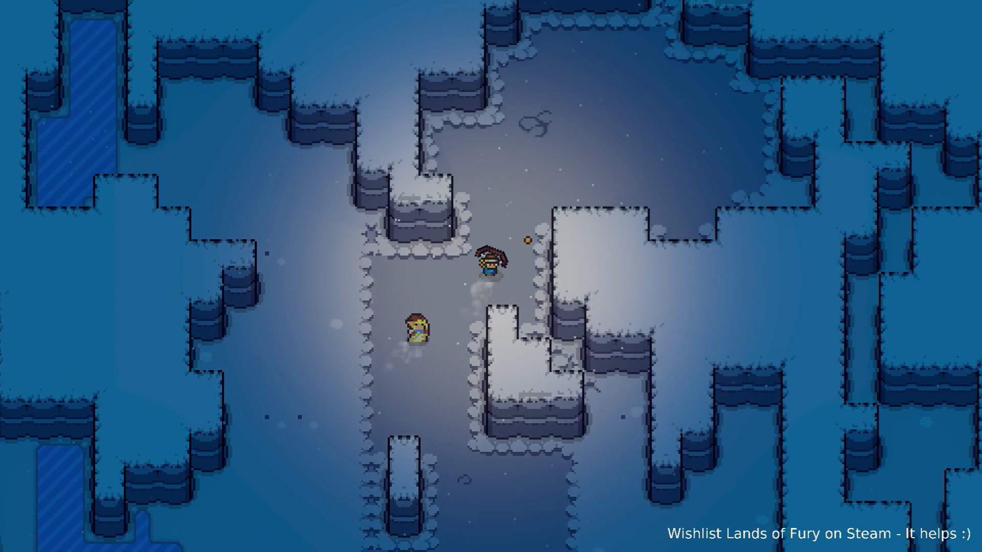
key("w")
key("d")
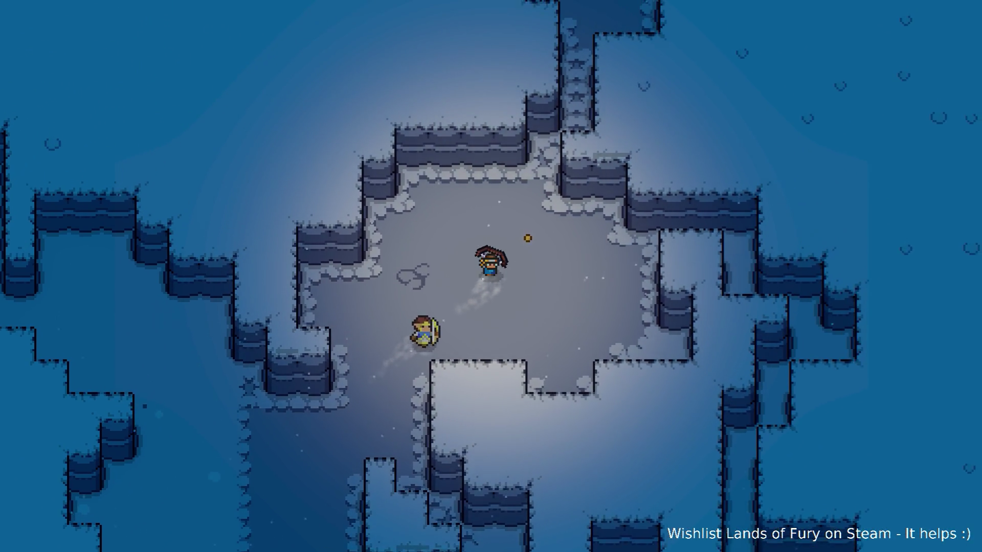
key("s")
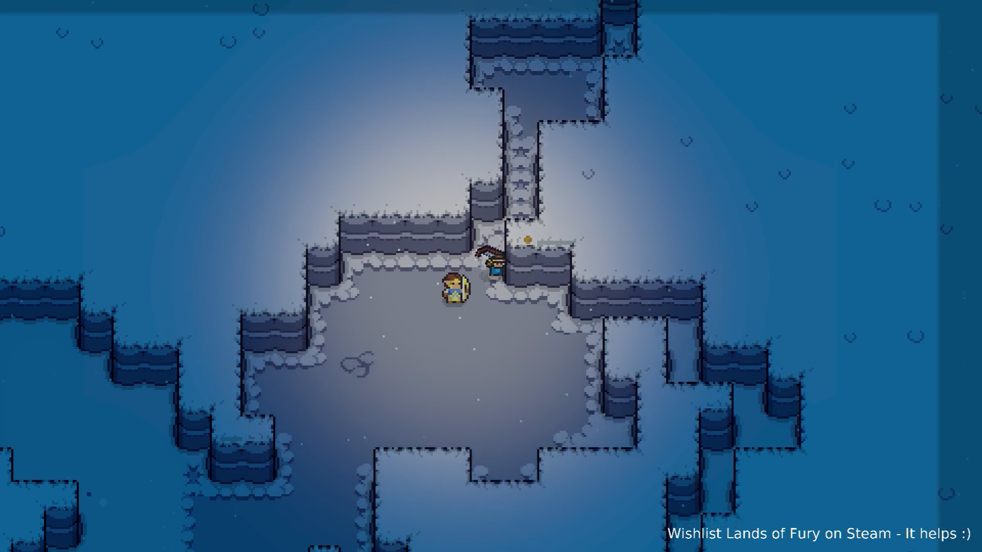
key("a")
key("s")
key("a")
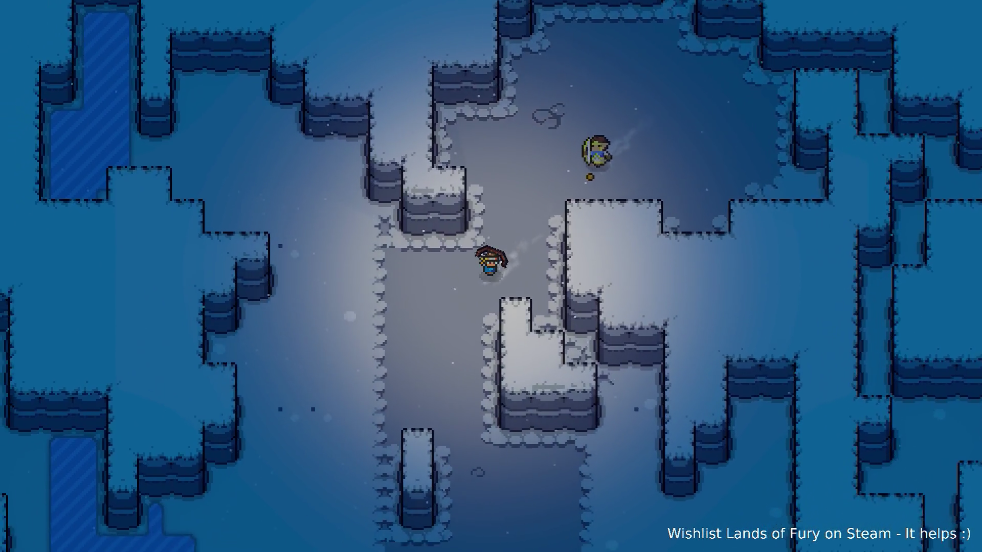
key("s")
key("d")
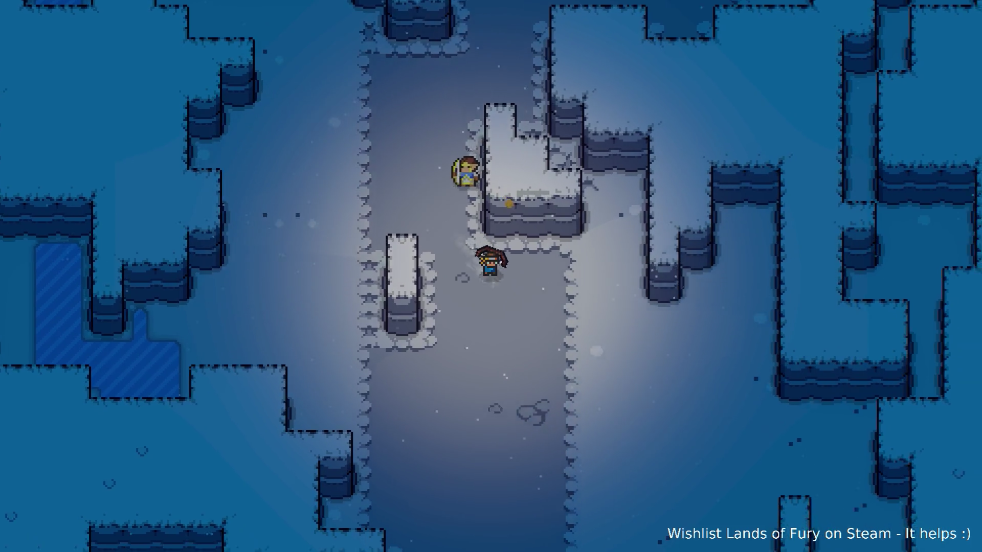
key("s")
key("a")
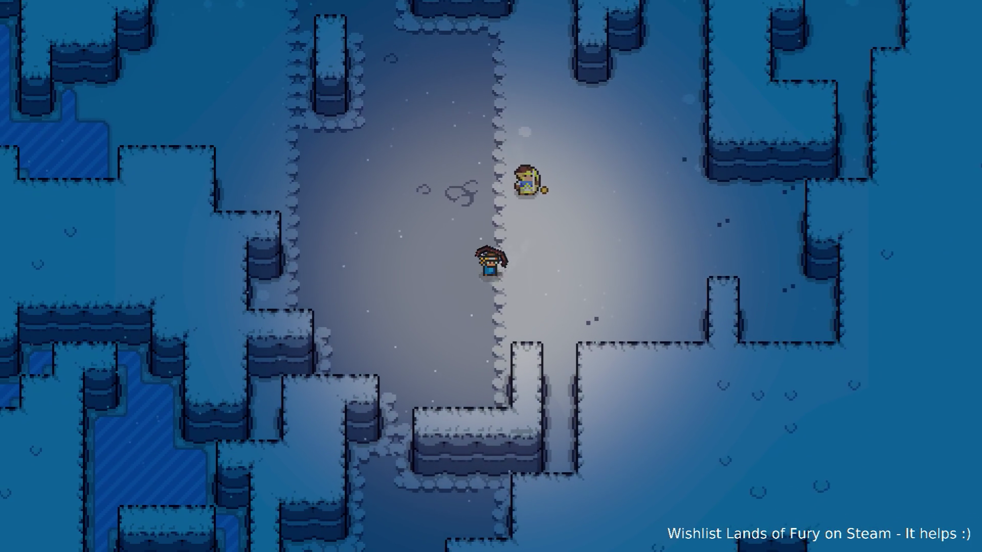
key("s")
key("a")
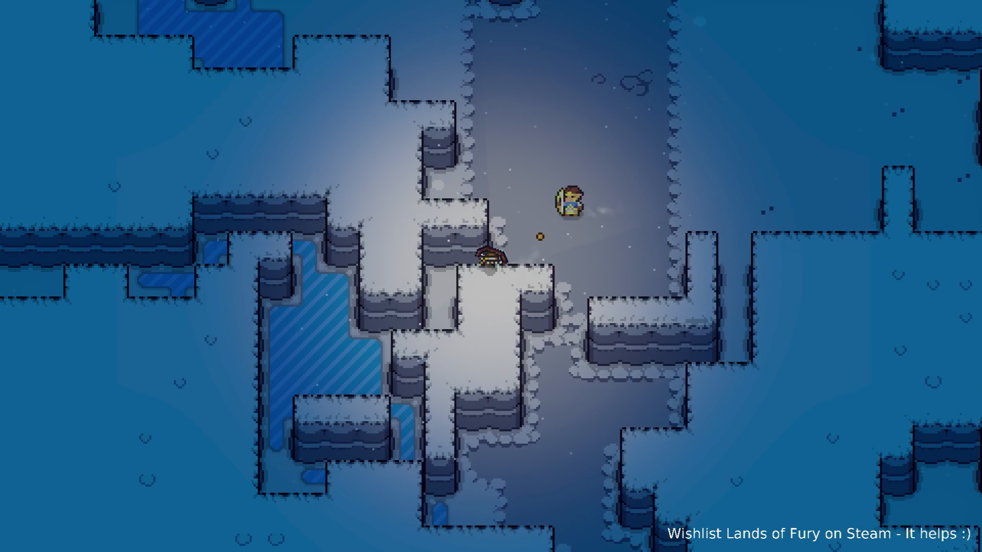
key("w")
key("a")
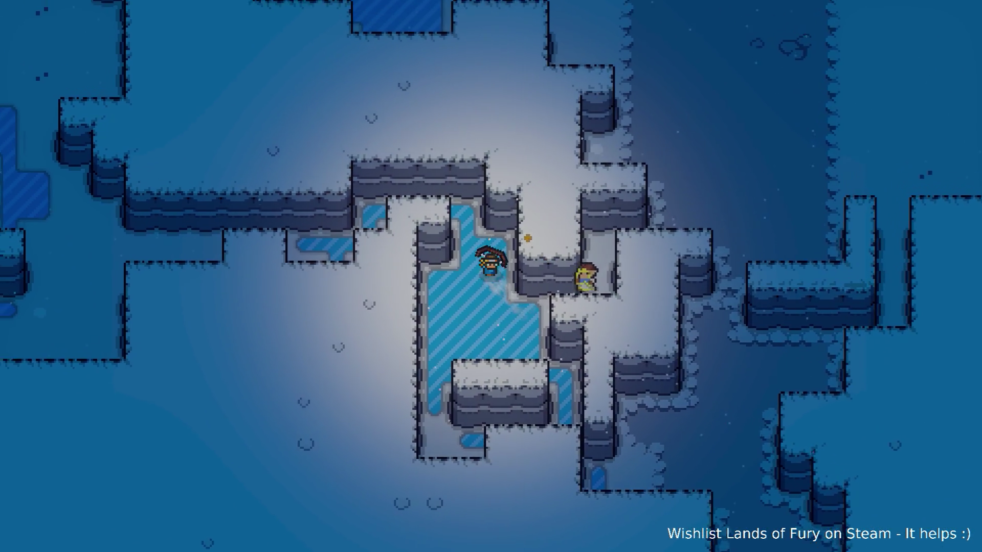
- Circle the archer around the cave wall and head back up through the cave
key("a")
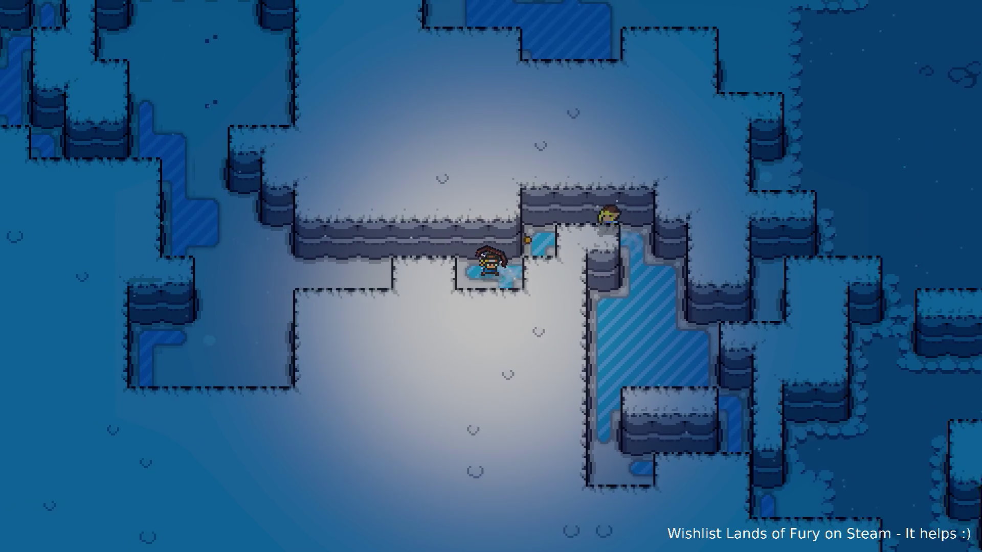
key("a")
key("w")
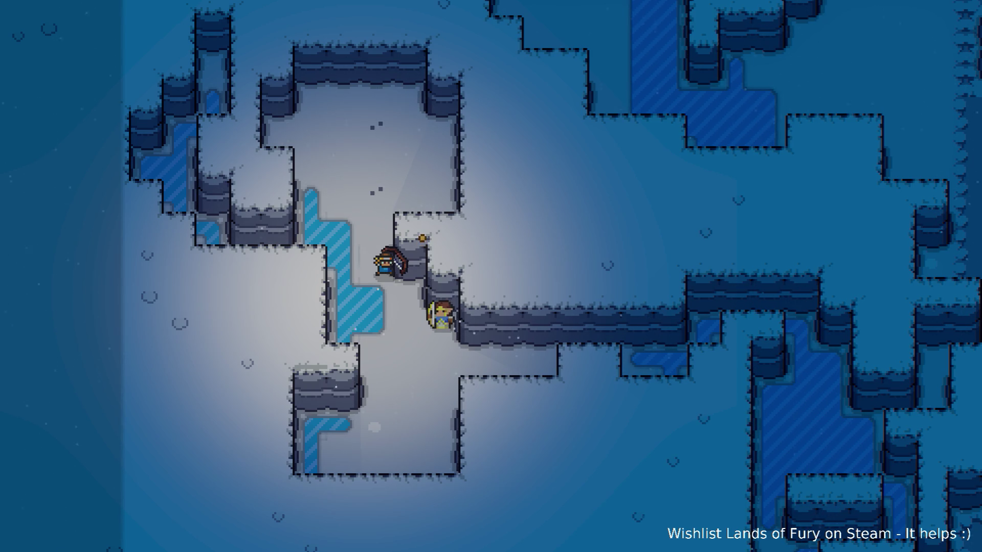
key("w")
key("a")
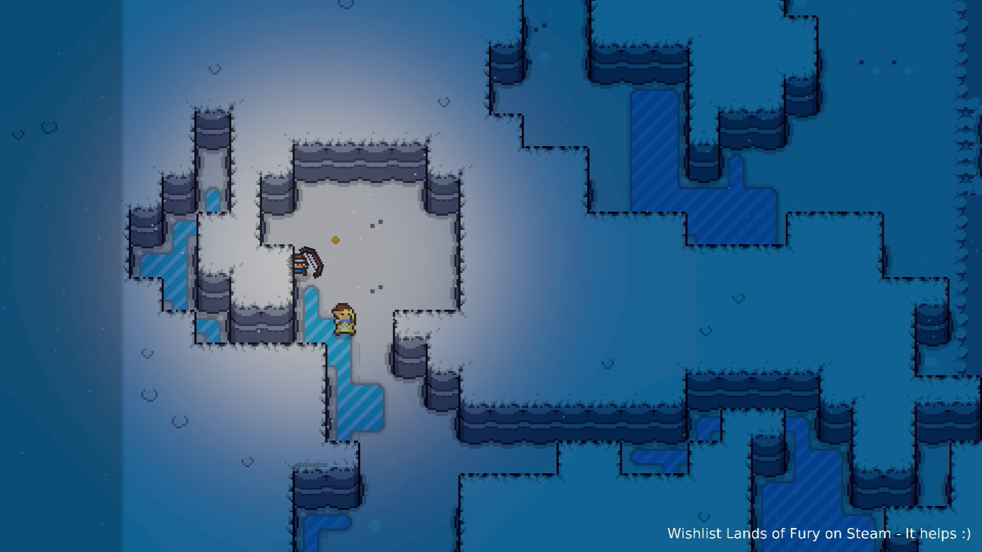
key("d")
key("s")
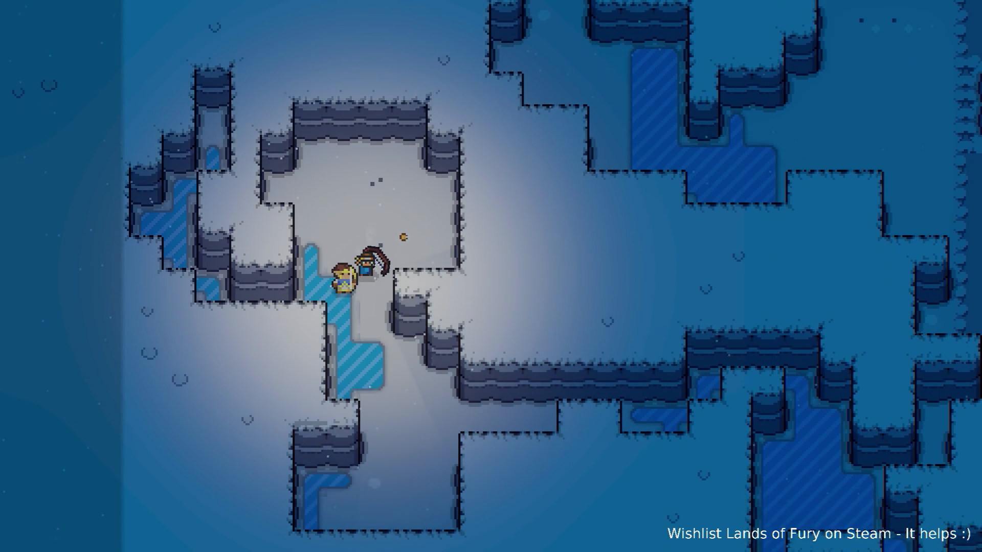
key("s")
key("d")
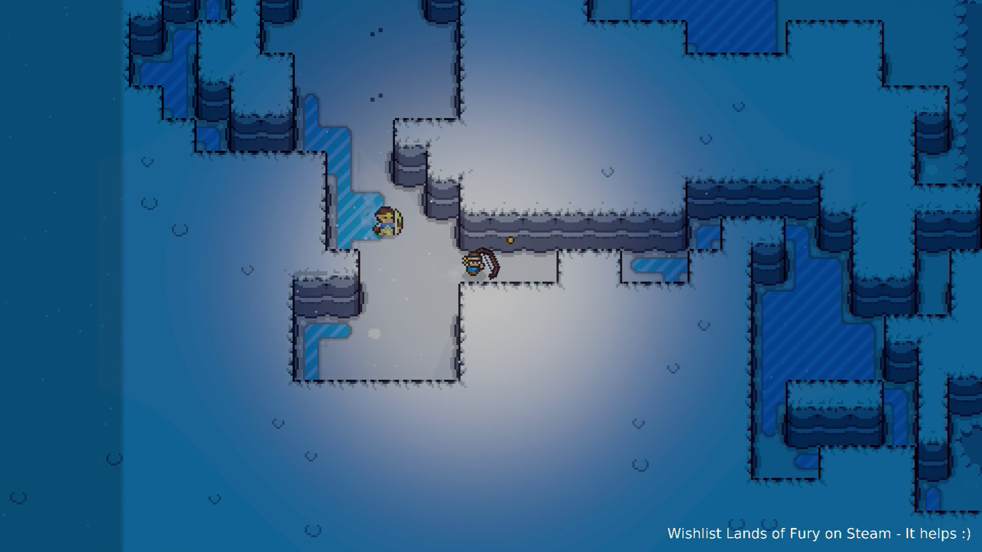
key("d")
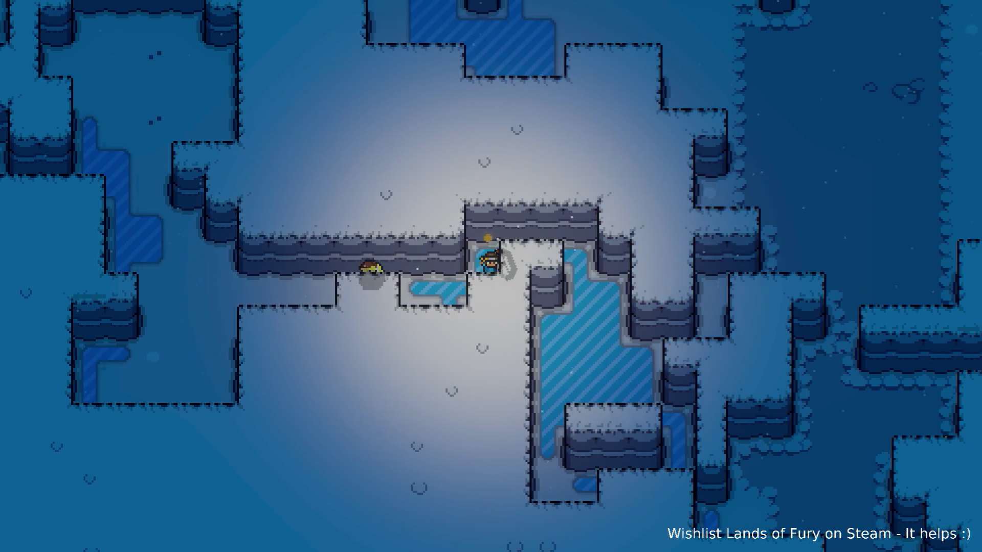
key("d")
key("s")
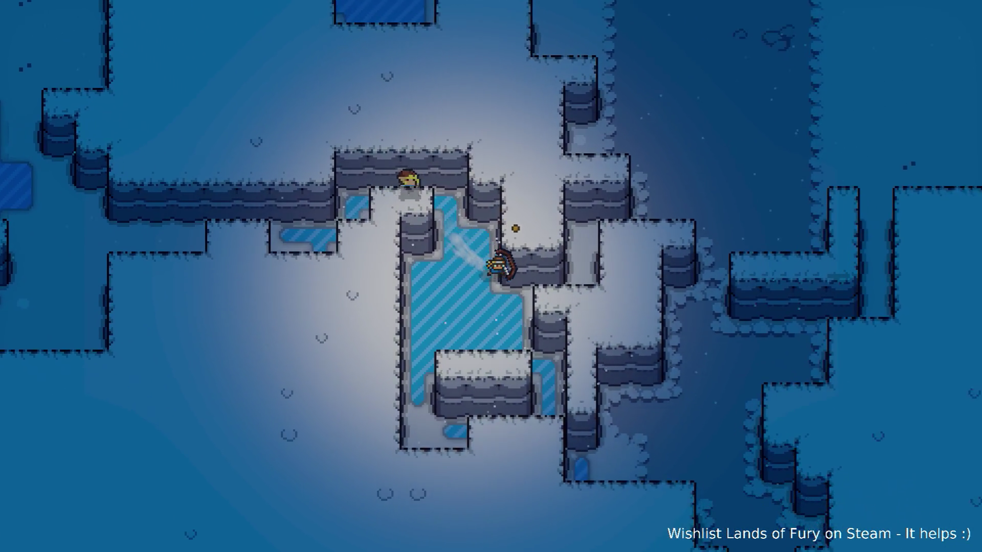
key("w")
key("d")
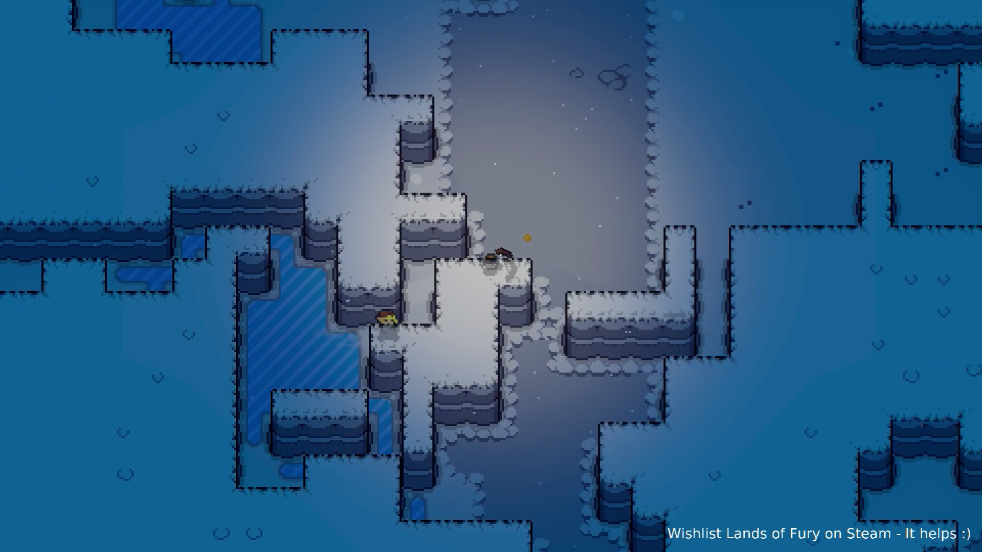
key("w")
key("d")
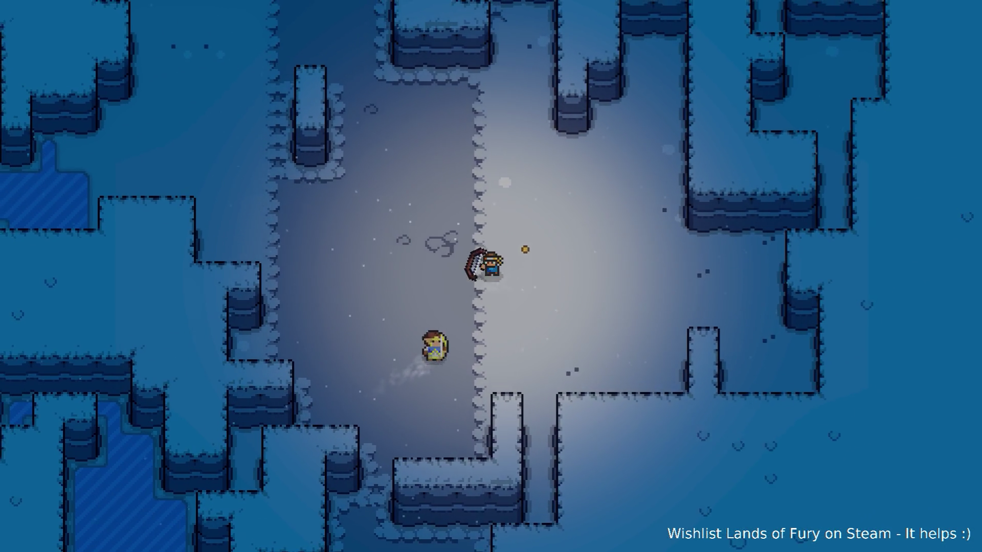
key("w")
- Pause the game and quit to the desktop
key("Escape")
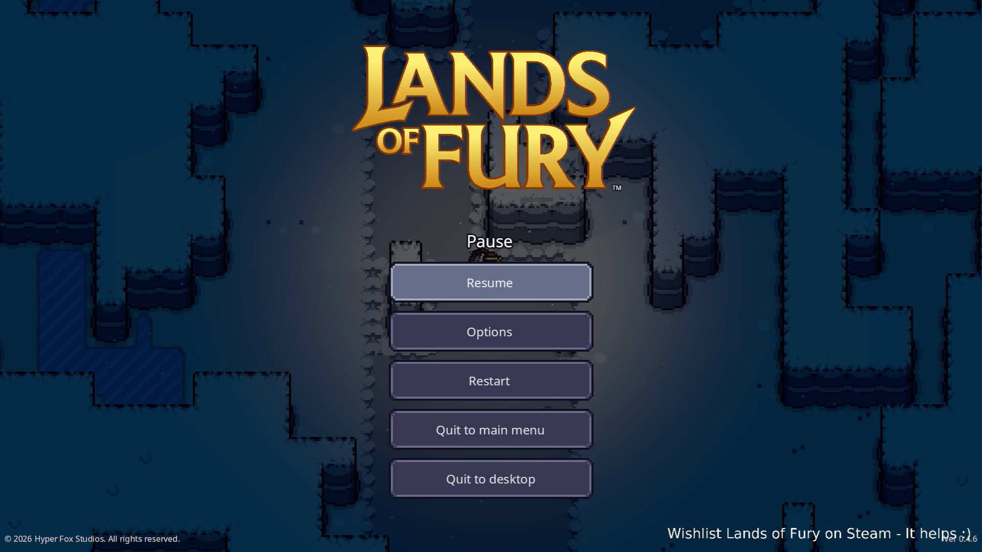
key("Down")
key("Down")
key("Down")
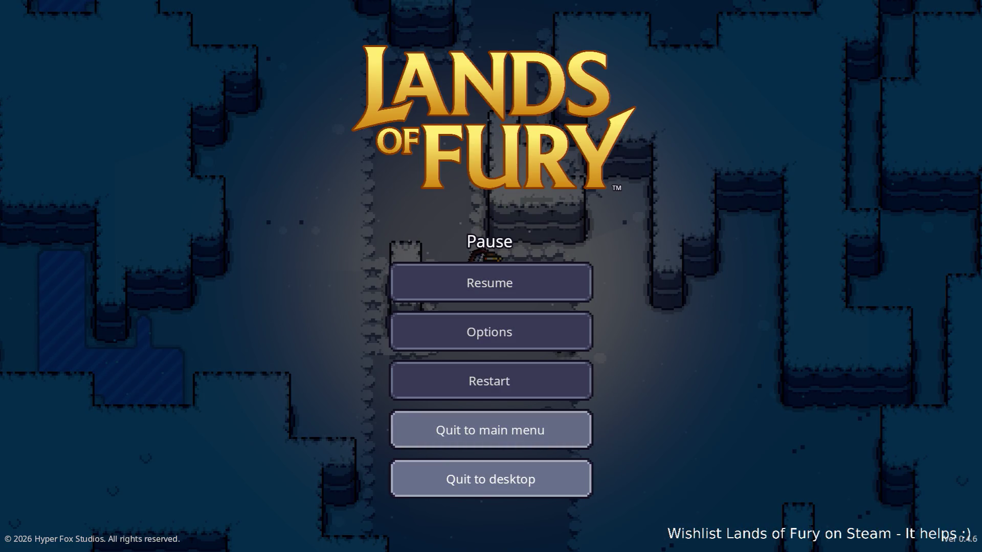
key("Return")
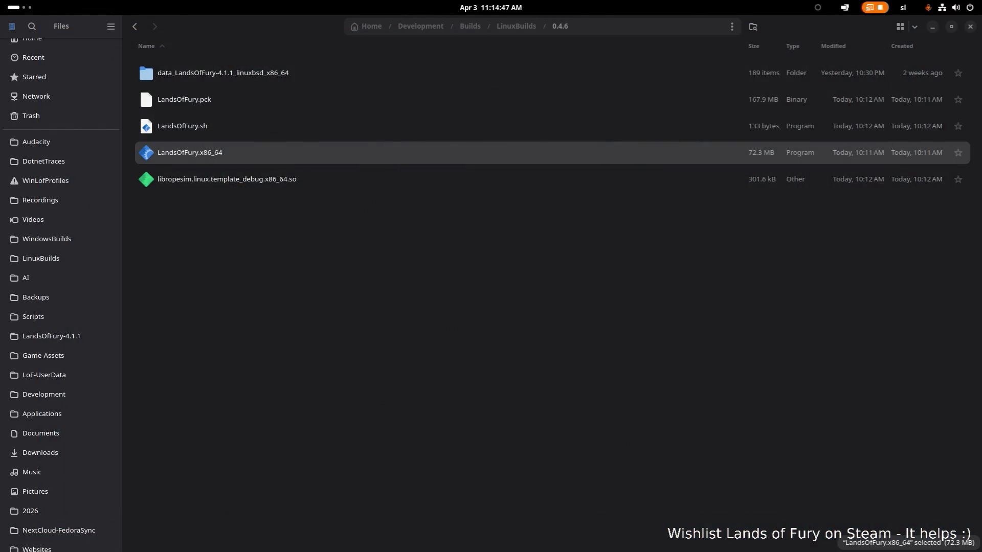
- Deselect the game executable and bring up the application switcher
left_click(176, 208)
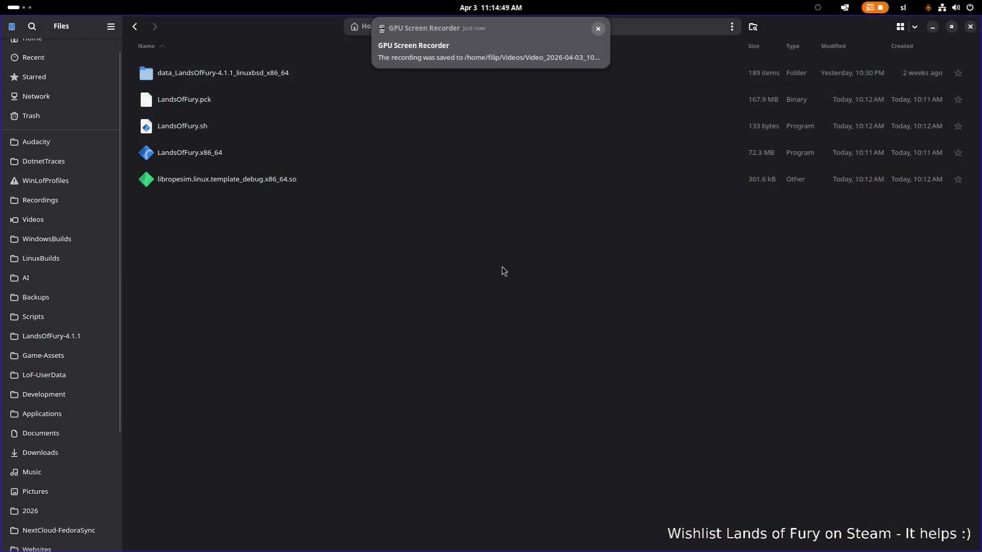
key("alt+Tab")
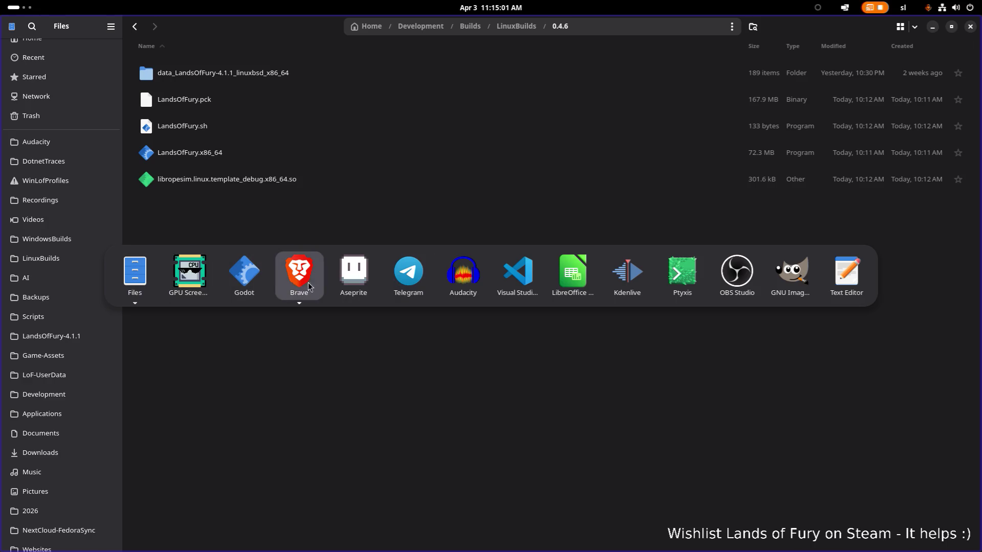
- Switch from the file manager to another program in the switcher
left_click(628, 273)
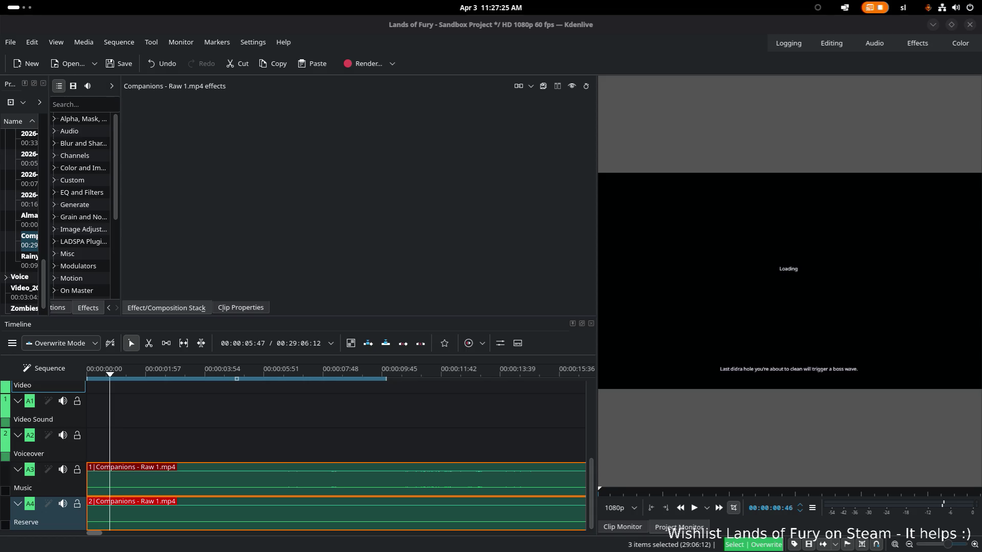
- Drag the splitters so effect category names and bin clip names show in full, then bring up the app switcher
left_click(119, 185)
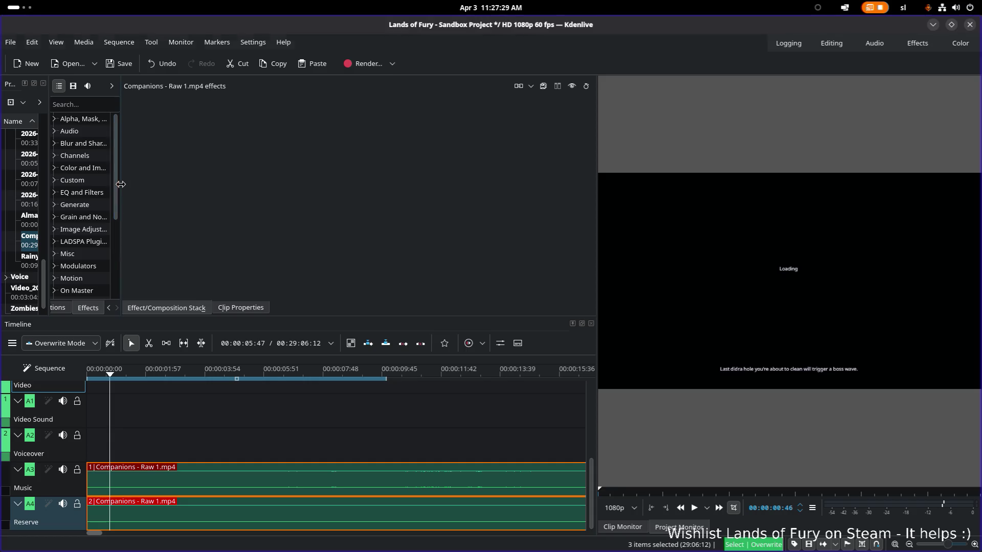
left_click_drag(120, 184, 296, 184)
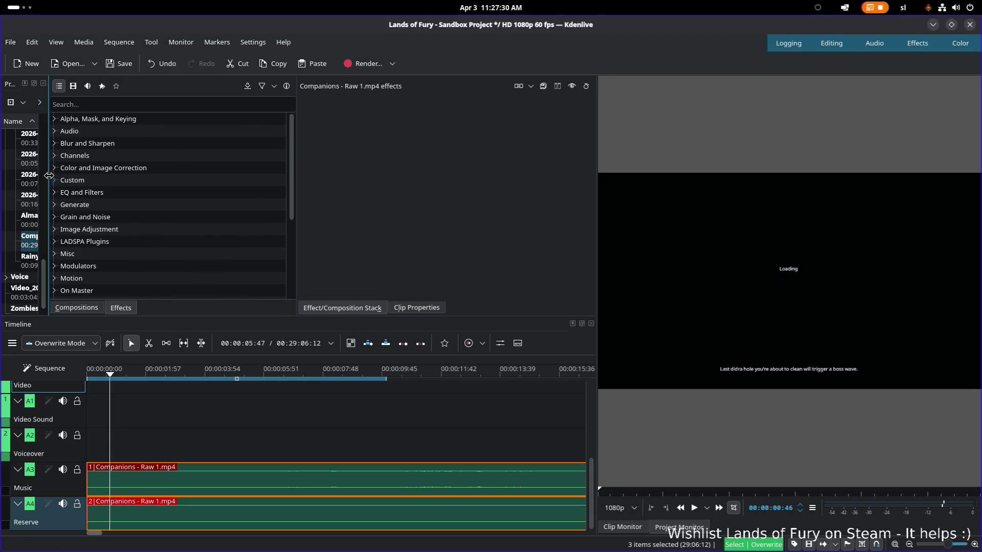
left_click_drag(49, 176, 240, 175)
key("alt+Tab")
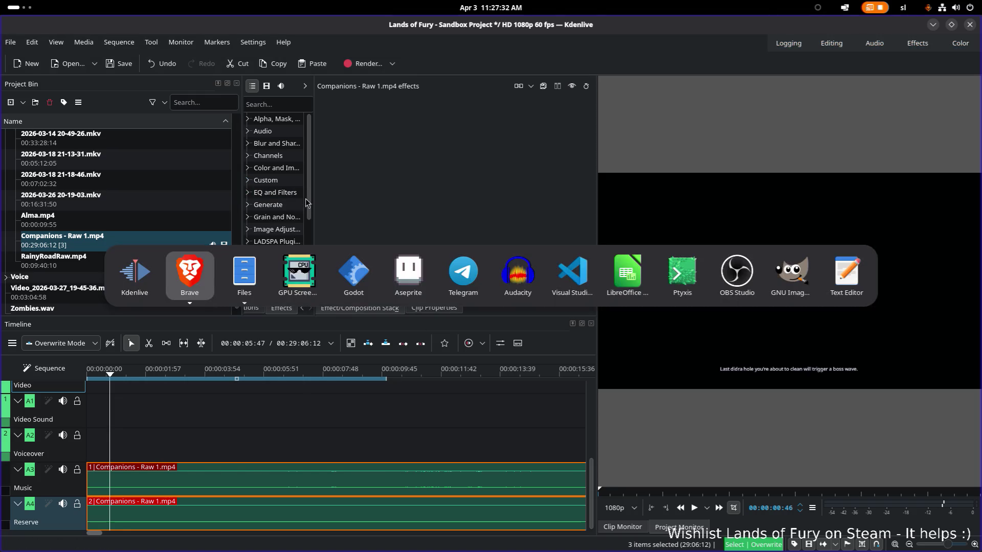
- Switch to Files and browse from Home into the Videos folder
left_click(244, 271)
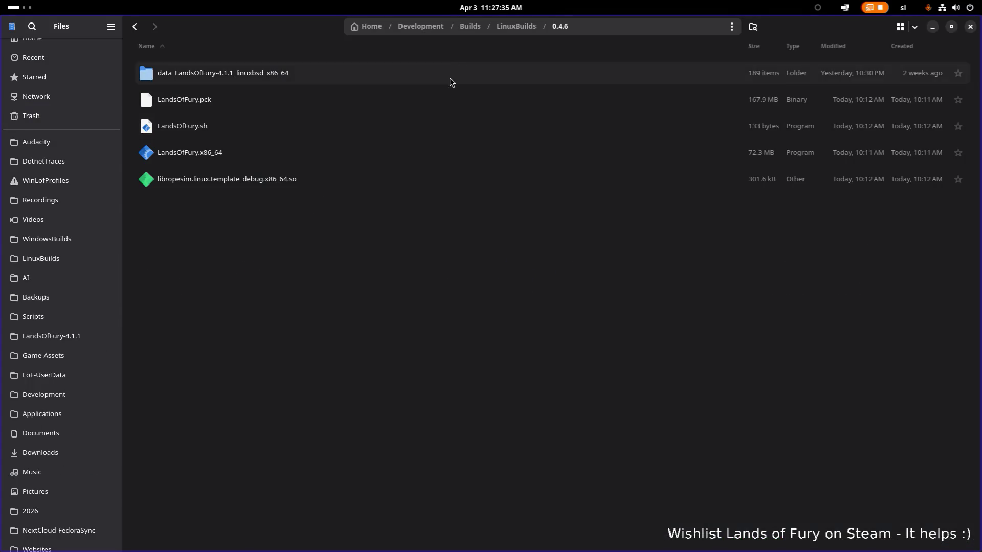
scroll(49, 90, "up", 1)
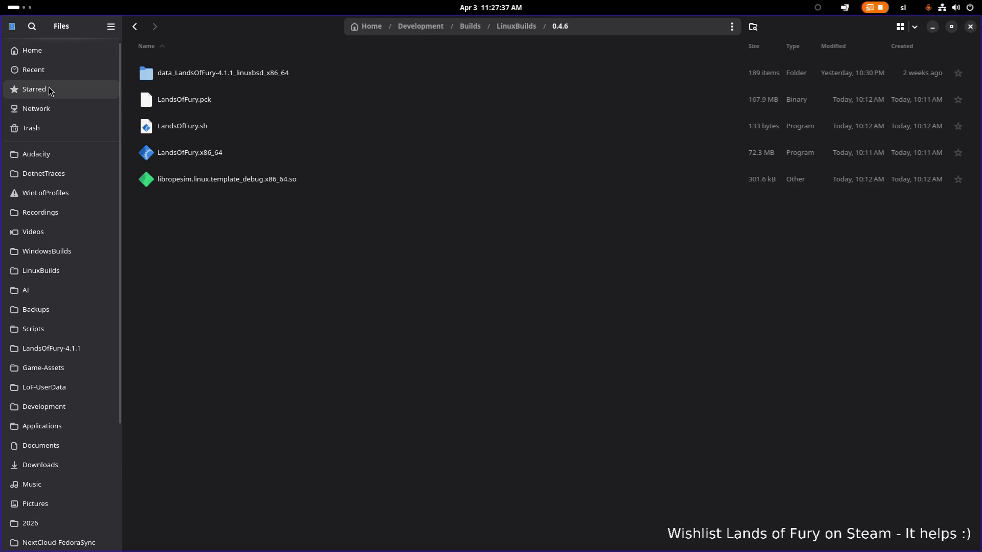
left_click(50, 52)
left_click(60, 230)
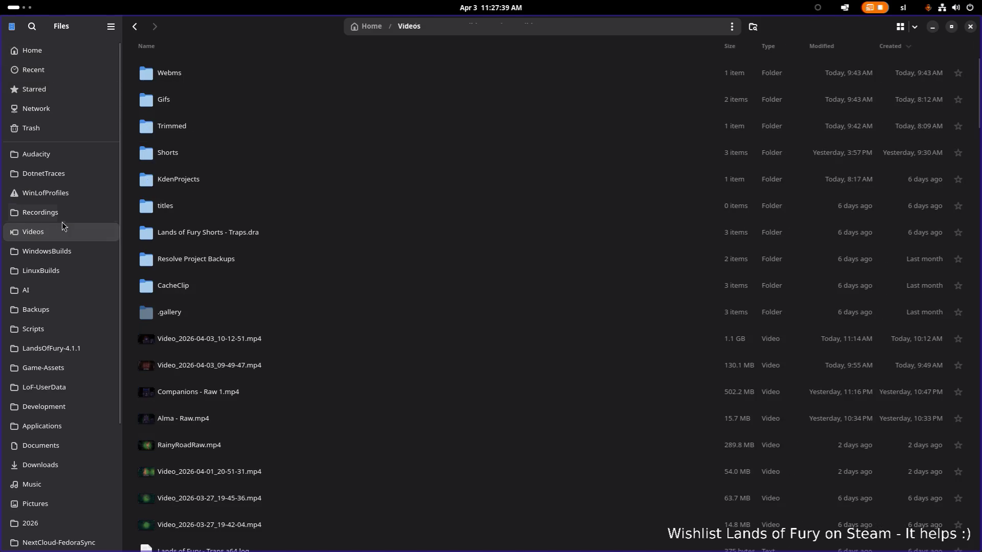
scroll(279, 193, "down", 1)
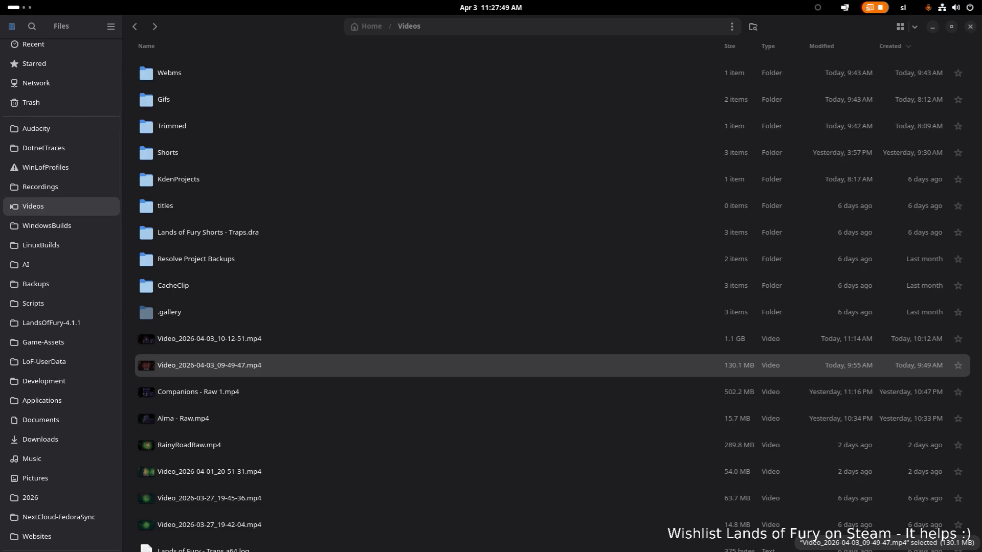
- Return to the Kdenlive Sandbox Project via the app switcher
key("alt+Tab")
key("Tab")
key("Tab")
key("Escape")
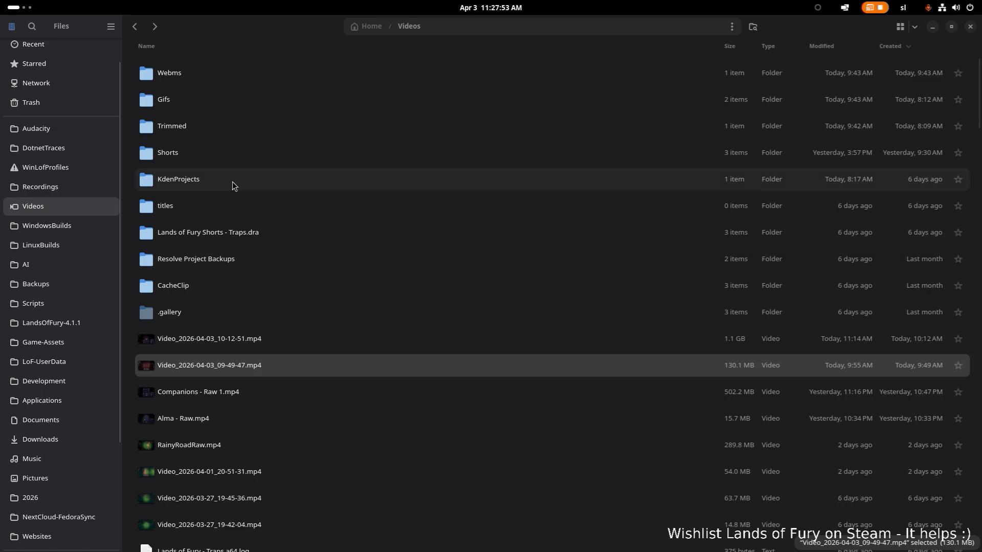
key("alt+Tab")
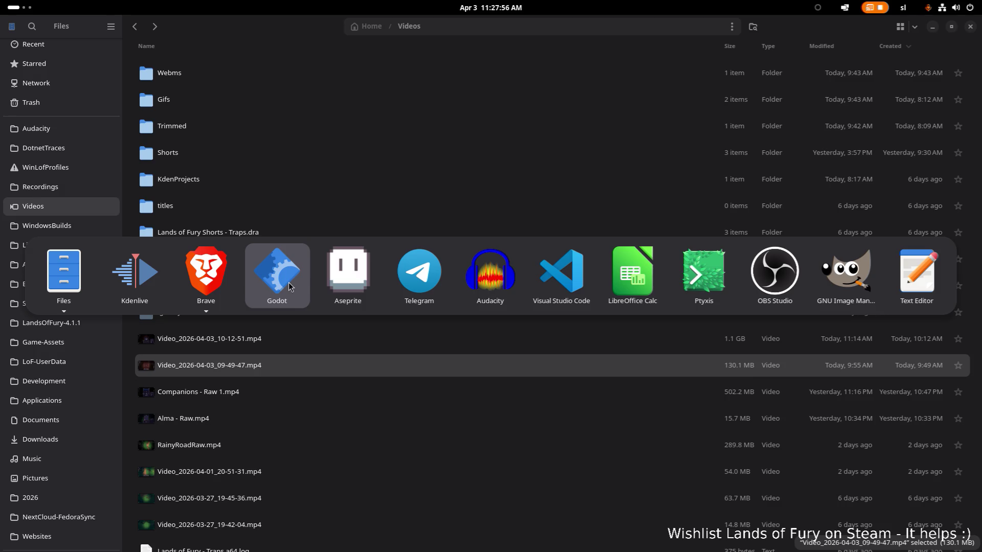
left_click(150, 277)
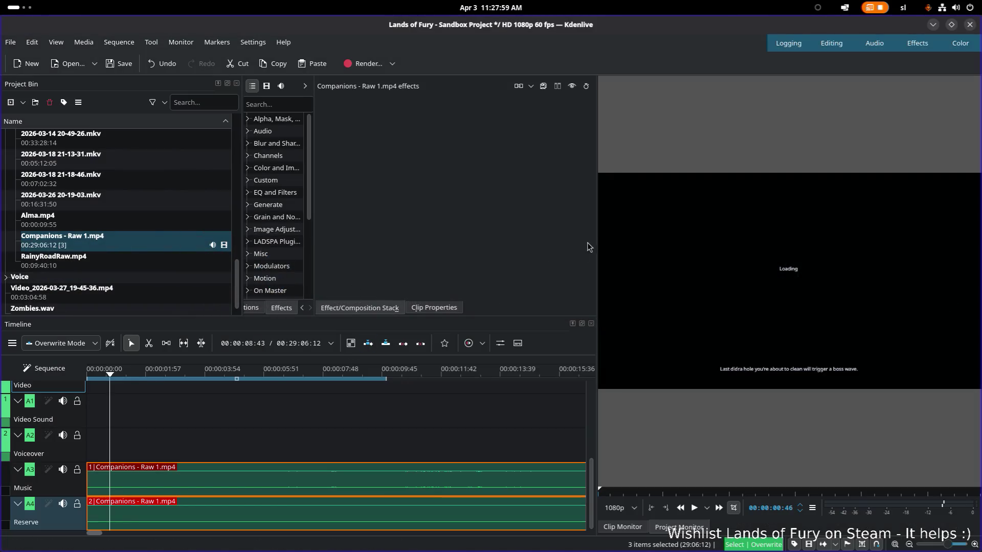
- Widen the timeline and create the Combos and Companions - Raw 1.mp4 bin clip from the Companions footage
left_click_drag(595, 243, 727, 226)
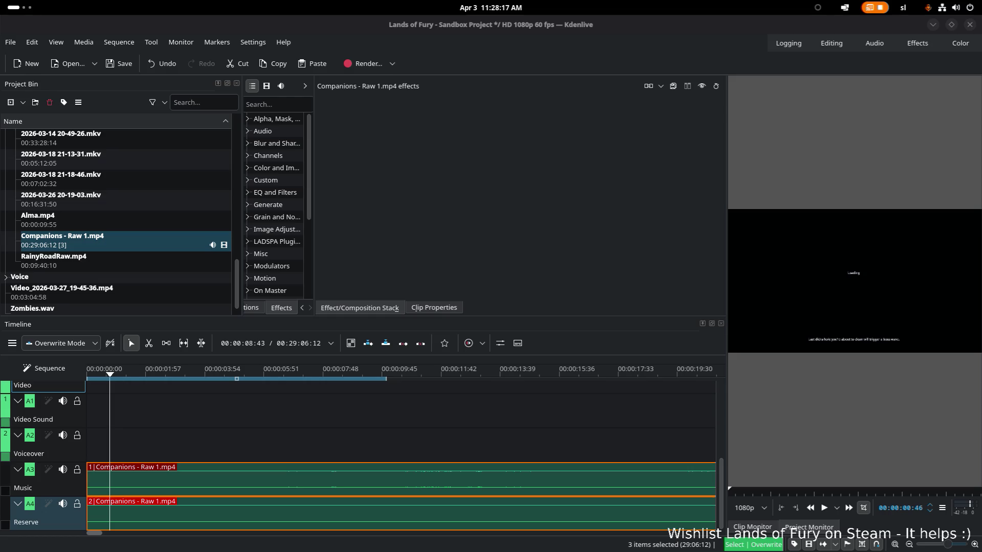
left_click(114, 242)
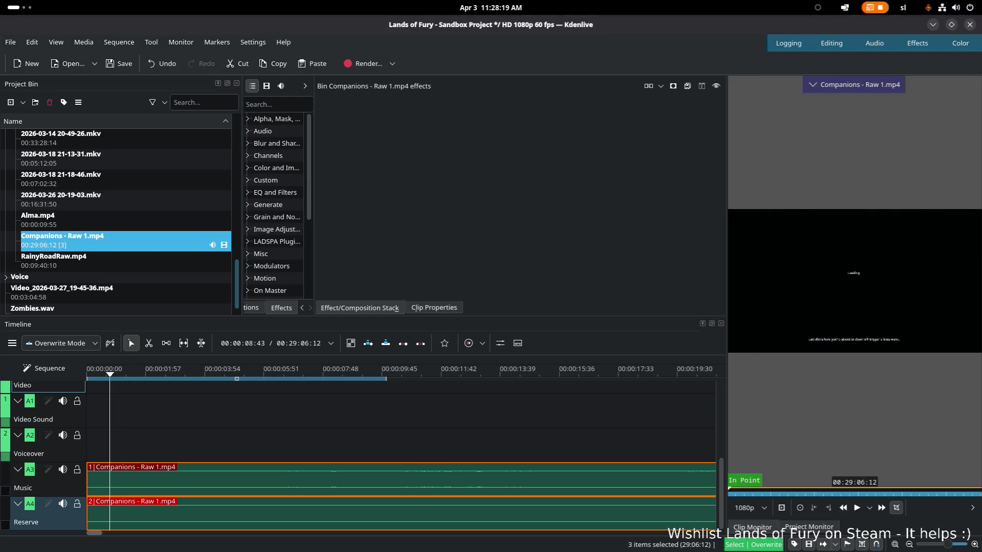
left_click_drag(114, 243, 130, 263)
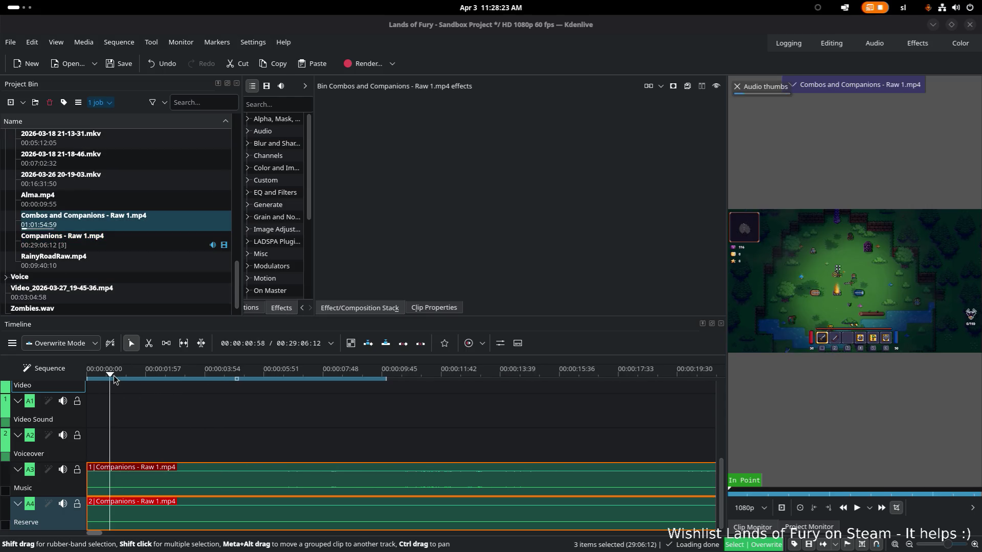
- Scrub the playhead to about 25 seconds and play the timeline briefly with a slightly larger monitor
left_click(96, 374)
left_click_drag(96, 374, 400, 376)
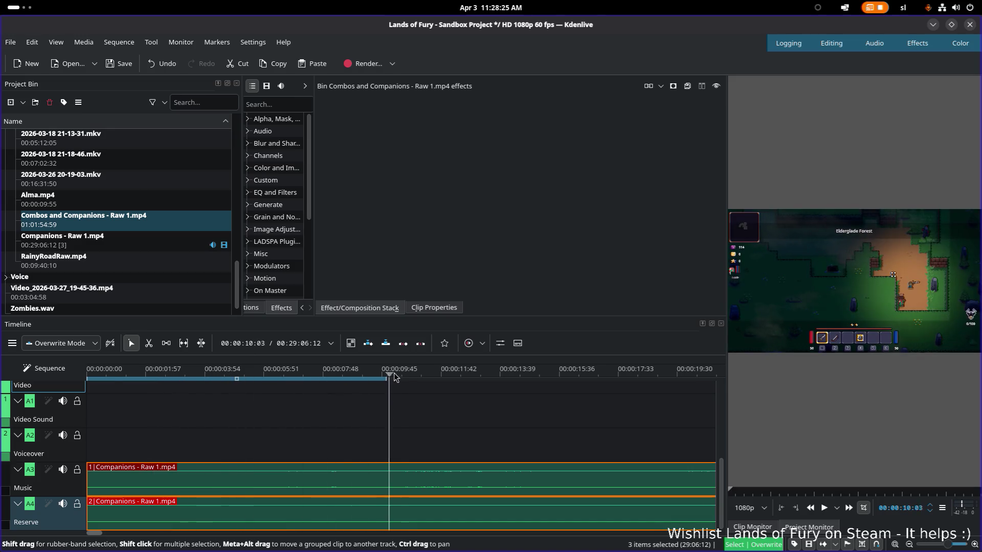
left_click_drag(399, 376, 618, 377)
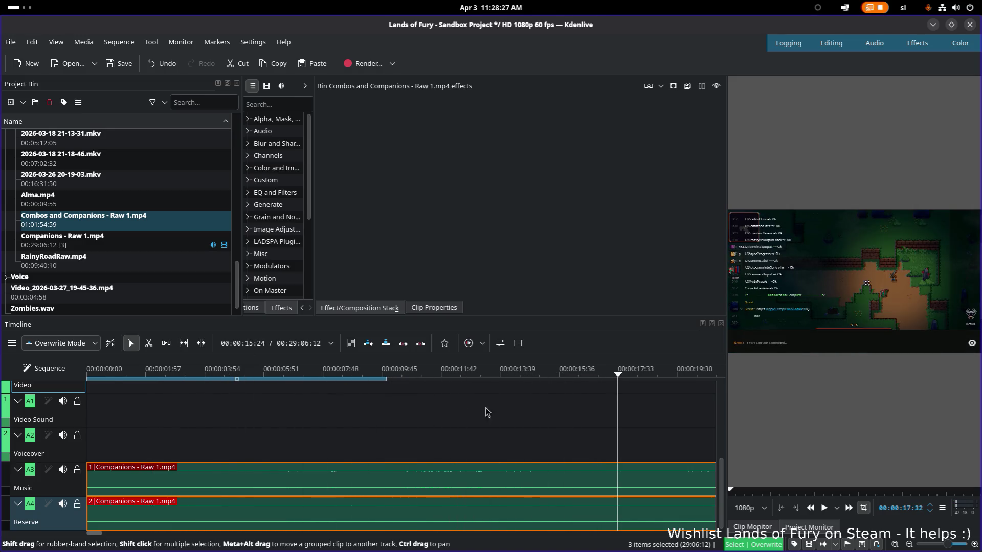
scroll(98, 535, "down", 1)
scroll(110, 536, "down", 1)
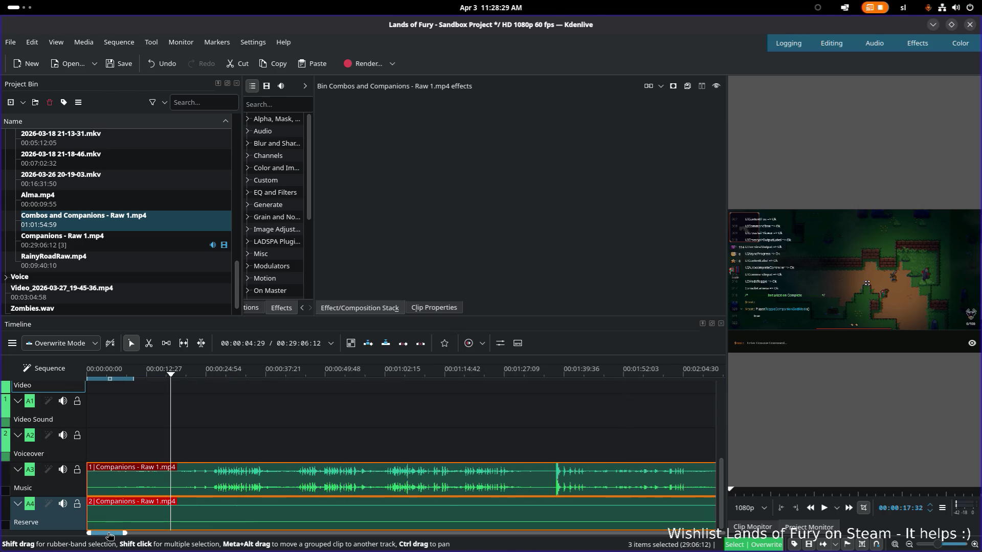
left_click(206, 374)
key("space")
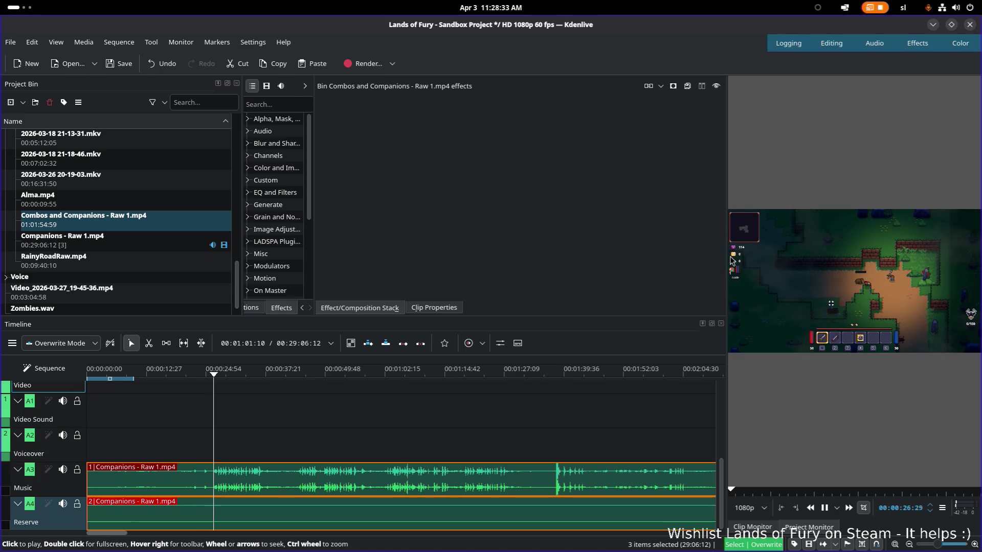
left_click_drag(726, 259, 685, 256)
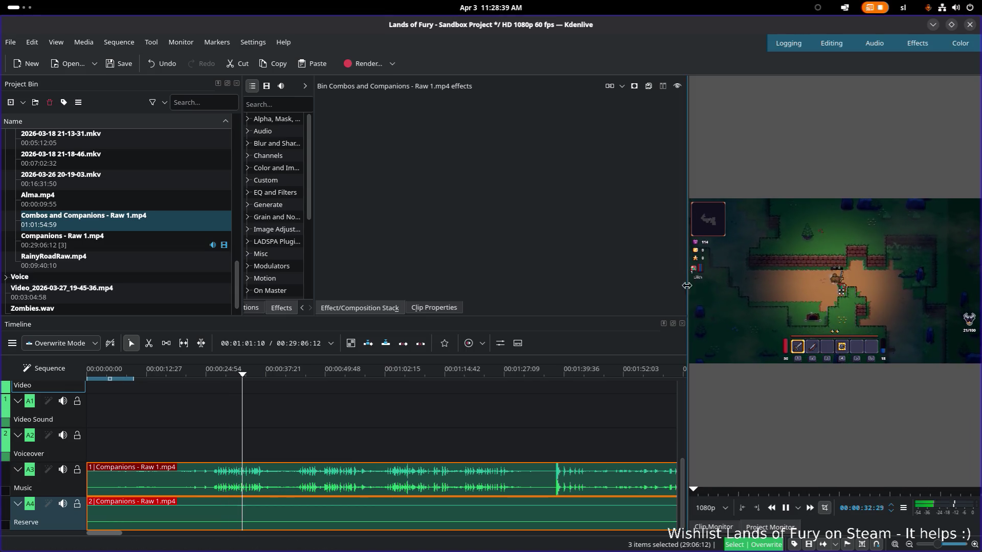
key("space")
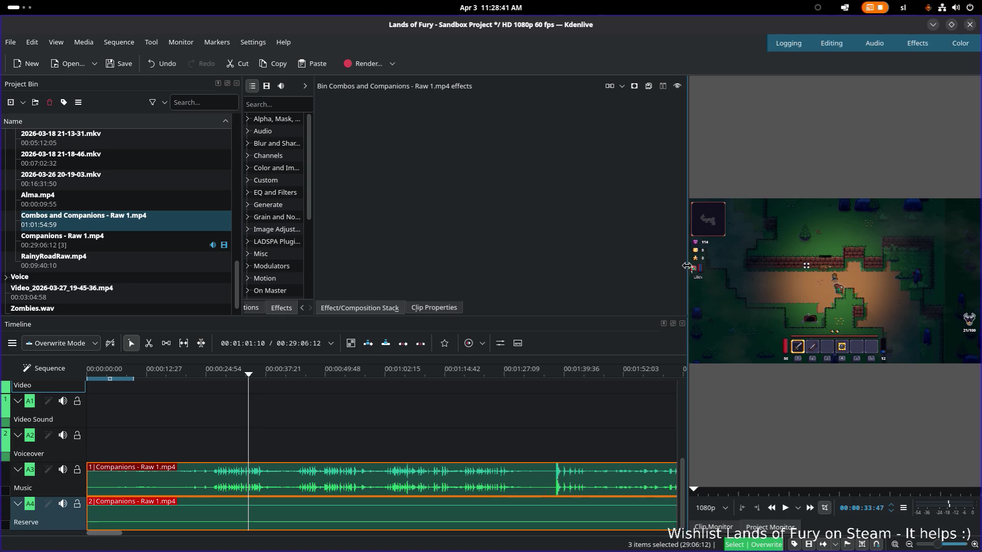
- Enlarge the monitor further and resume playback to about 52 seconds, then bring up the app switcher
mouse_move(689, 268)
left_mouse_down()
mouse_move(481, 243)
mouse_move(187, 230)
mouse_move(603, 276)
left_mouse_up()
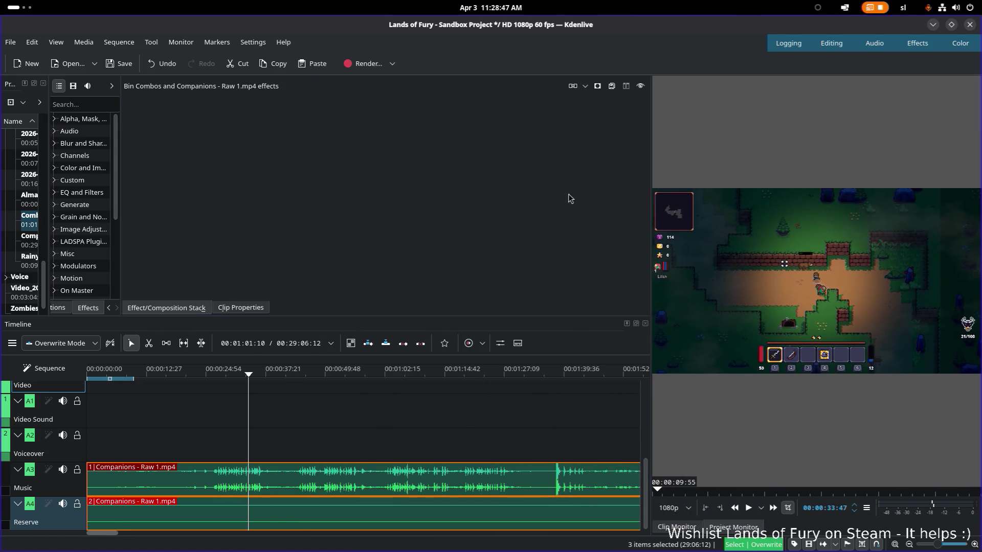
left_click(285, 417)
key("space")
key("space")
key("alt+Tab")
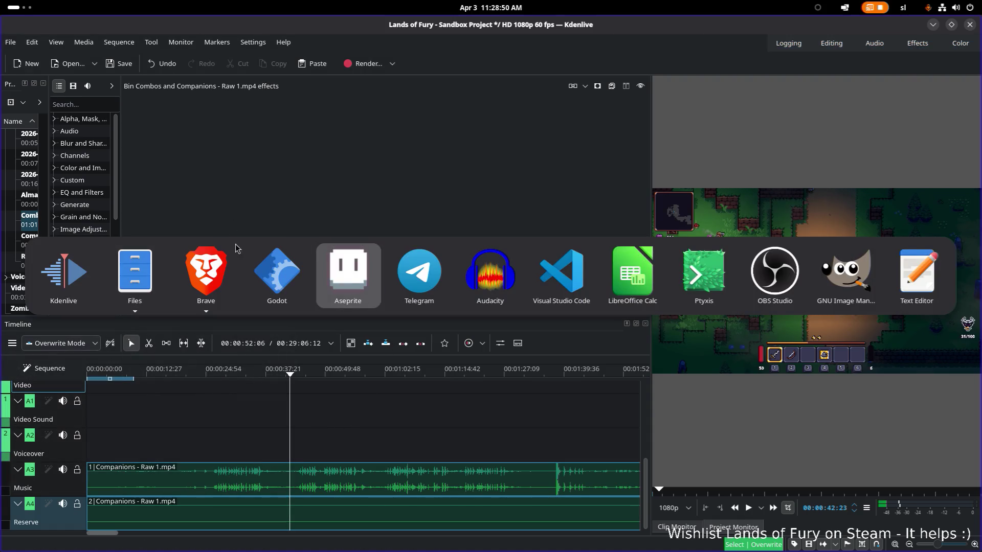
- Stay in Kdenlive, then switch to Files on Downloads and bring up the first webm file's actions
left_click(62, 272)
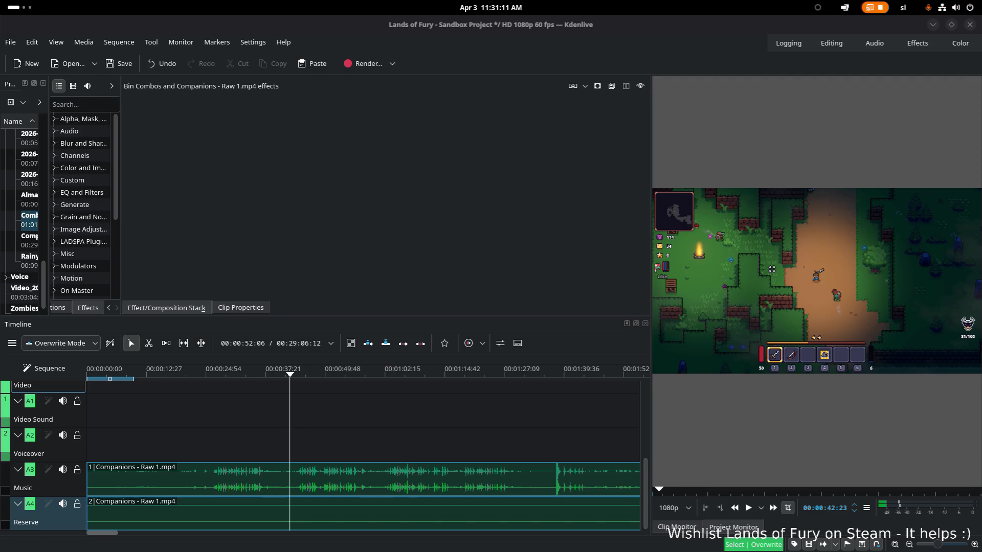
key("alt+Tab")
right_click(493, 73)
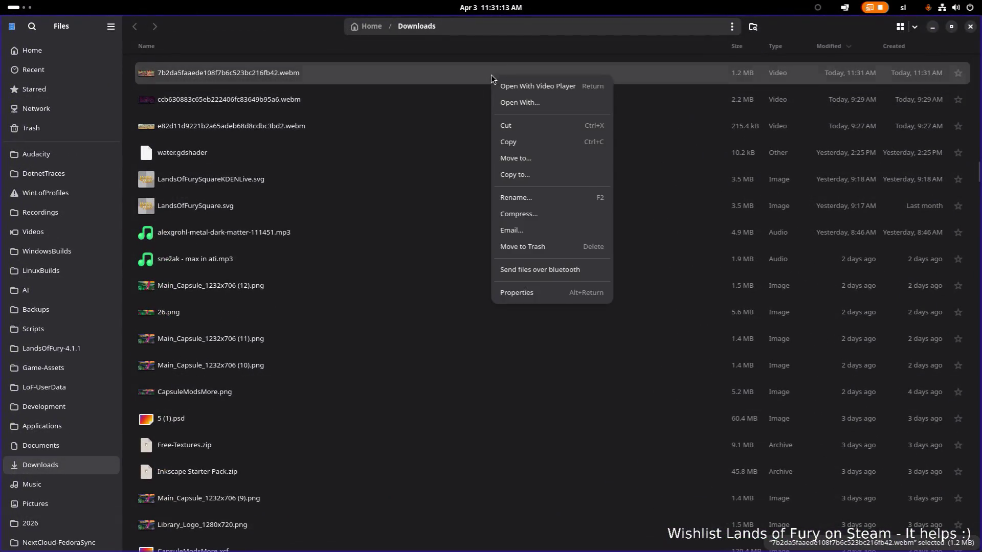
- View the first webm's video properties (duration, dimensions, frame rate) and close them
left_click(549, 296)
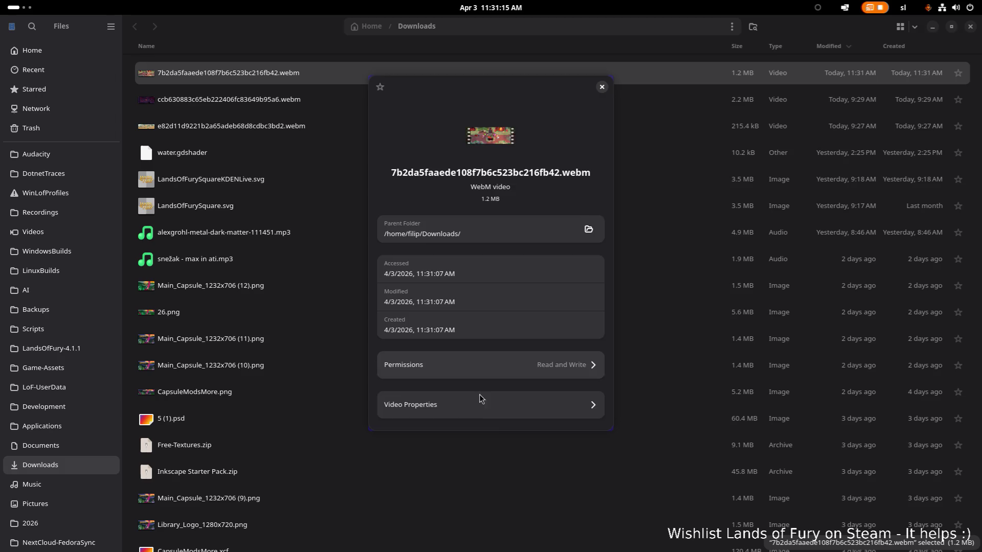
left_click(479, 399)
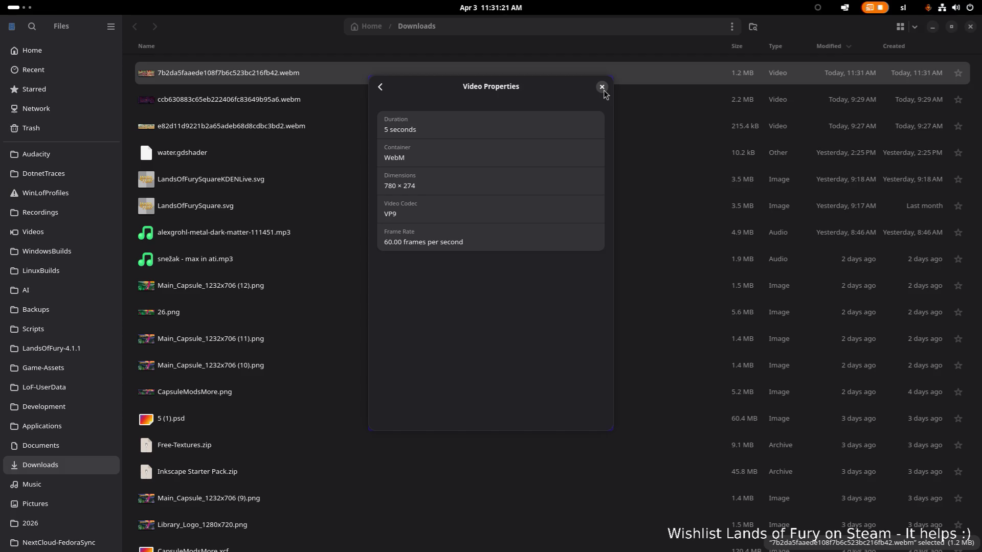
left_click(603, 88)
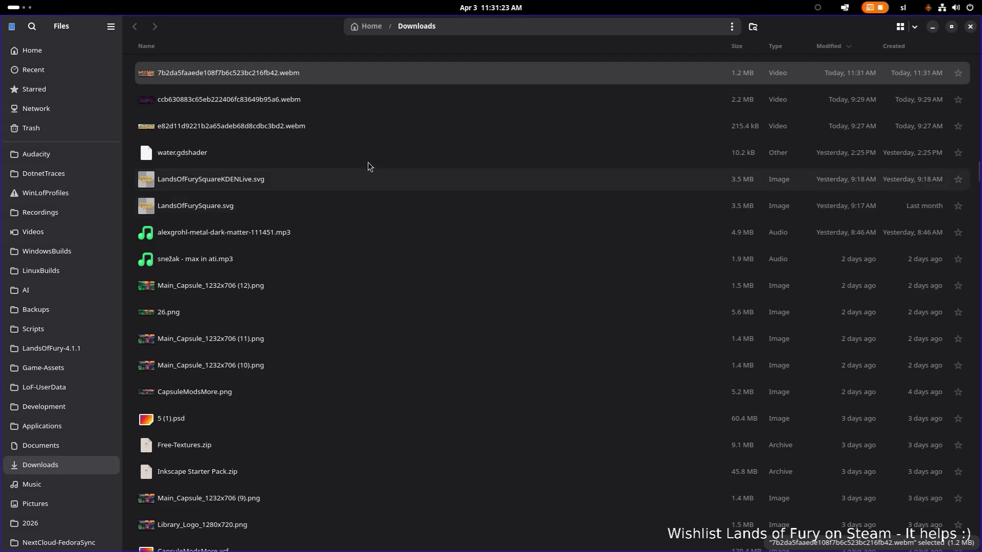
- View the second webm's video properties the same way and close them
right_click(375, 98)
left_click(409, 315)
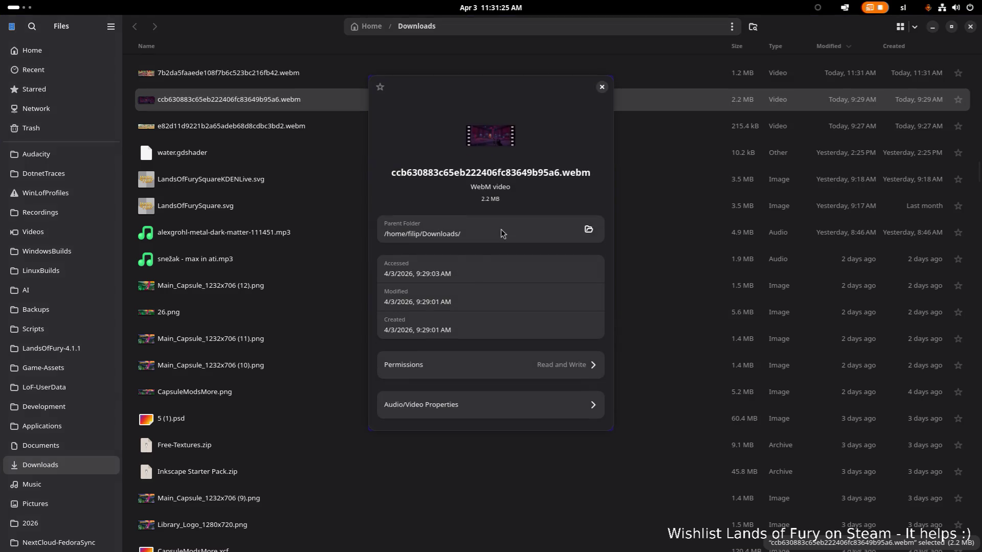
left_click(435, 398)
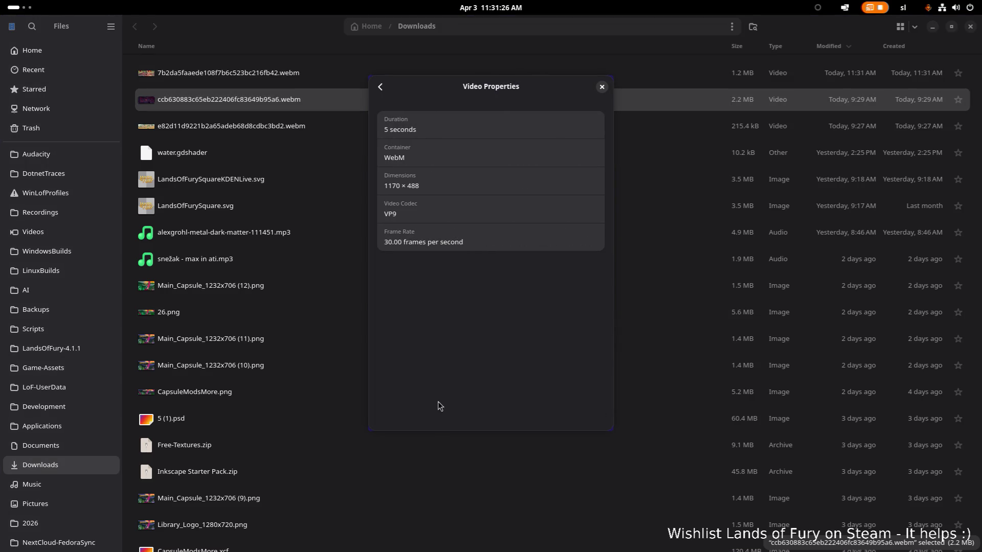
left_click(603, 88)
- Select the third webm and the water.gdshader row, then cancel a switch away from Files
left_click(412, 119)
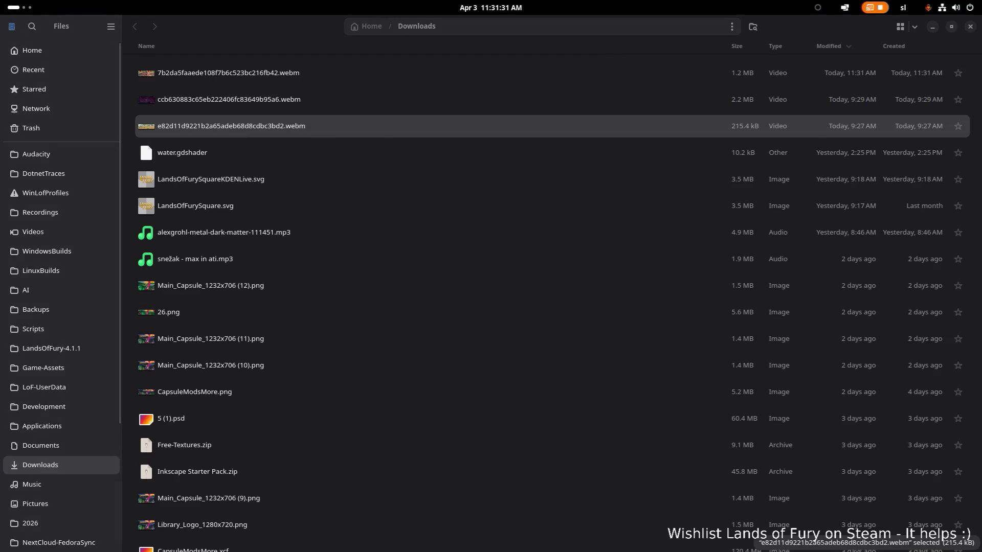
left_click(328, 159)
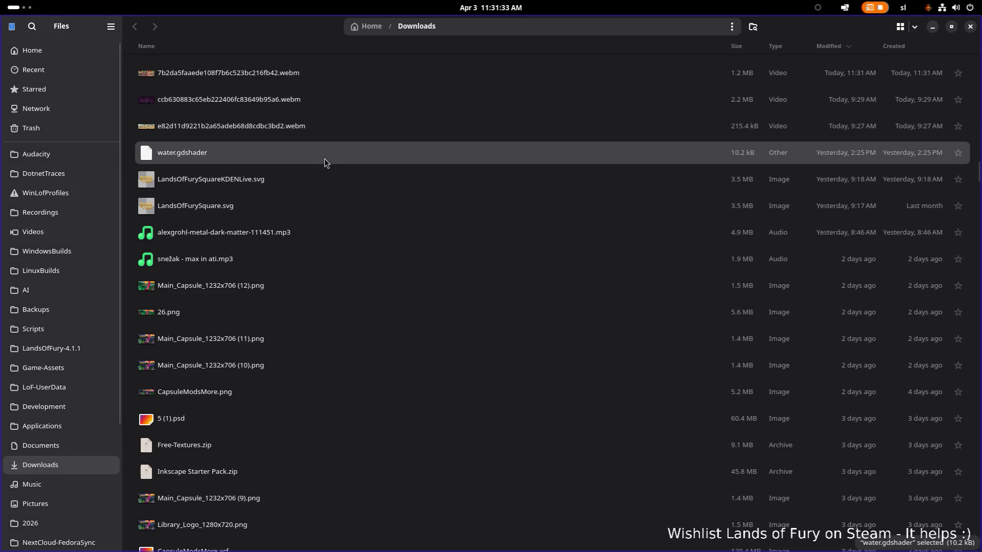
key("alt+Tab")
key("Escape")
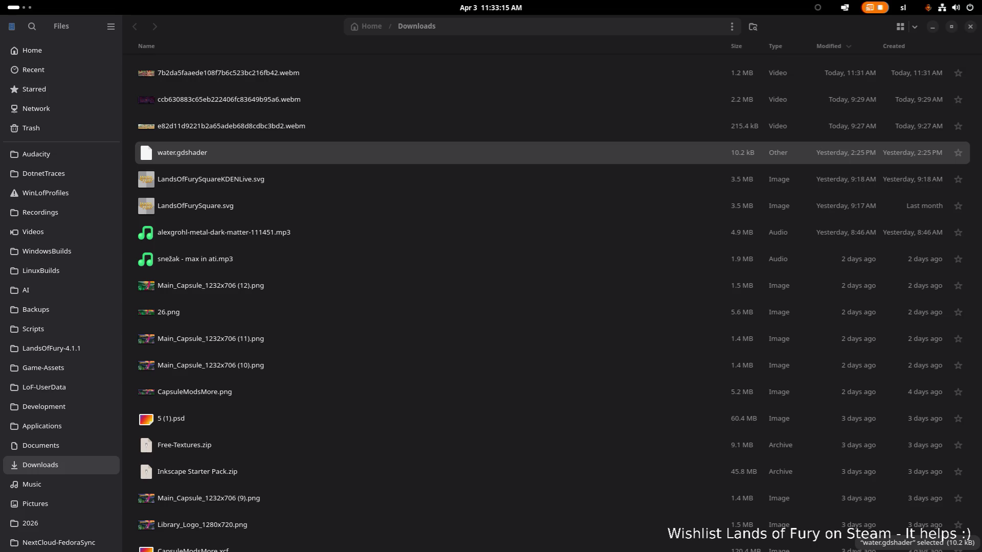
key("alt+Tab")
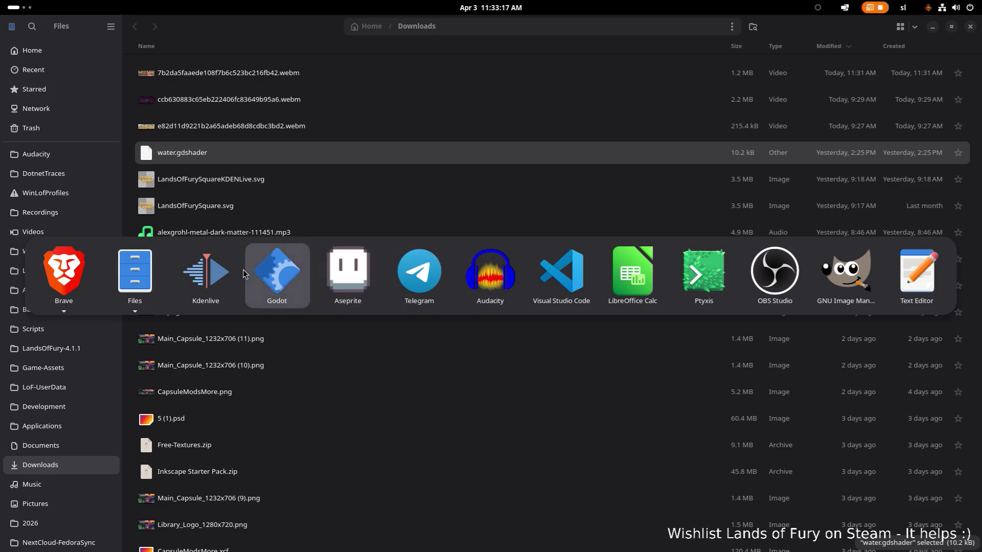
- Return to Kdenlive and play the Companions footage in an enlarged Project Monitor
left_click(217, 277)
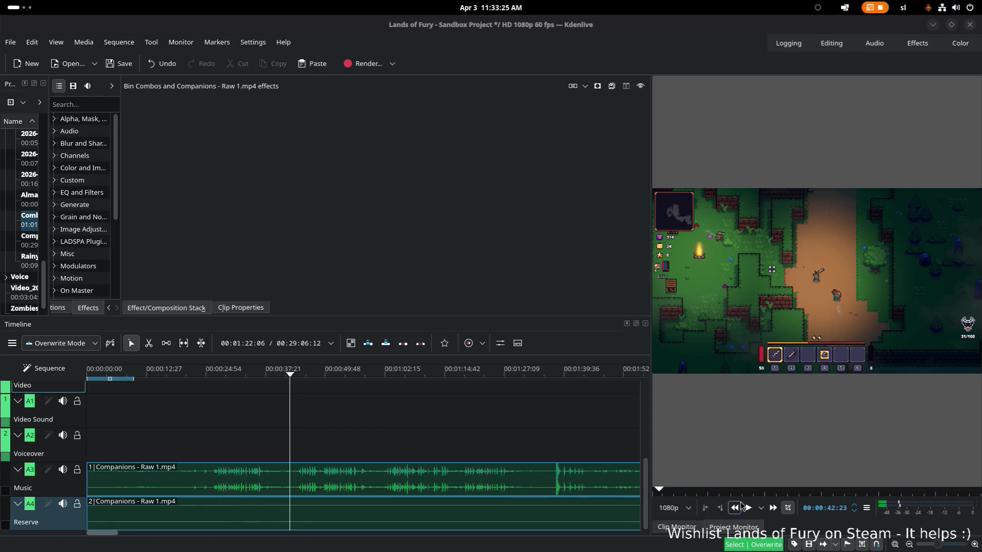
left_click(824, 312)
mouse_move(650, 220)
left_mouse_down()
mouse_move(505, 219)
mouse_move(522, 218)
left_mouse_up()
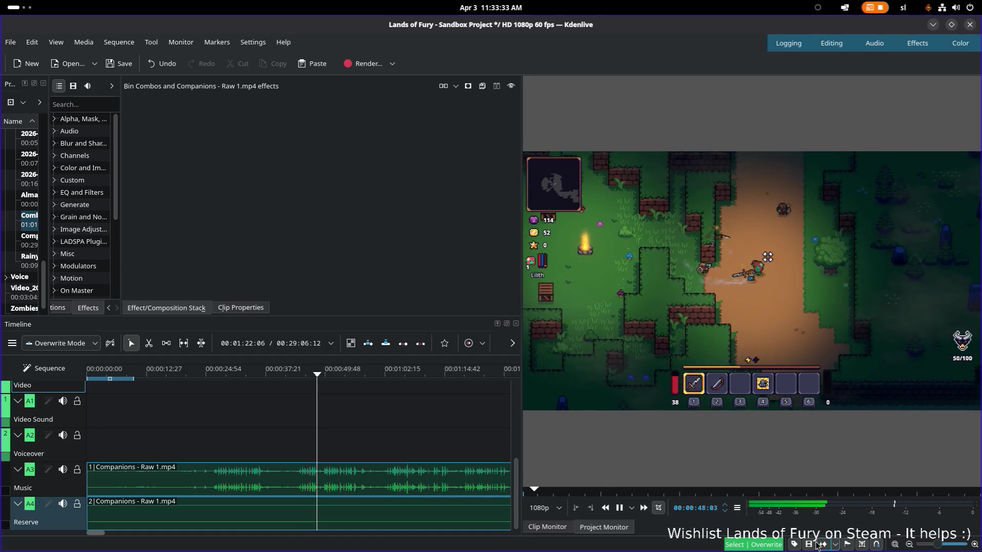
- Adjust timeline zoom and skip along the ruler through the footage to around three minutes and beyond
left_click(938, 546)
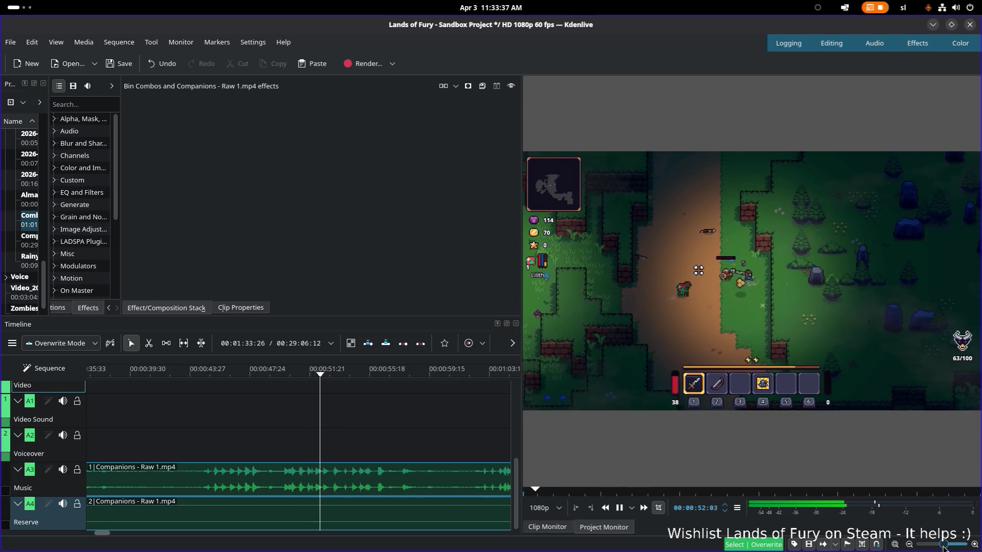
left_click(938, 546)
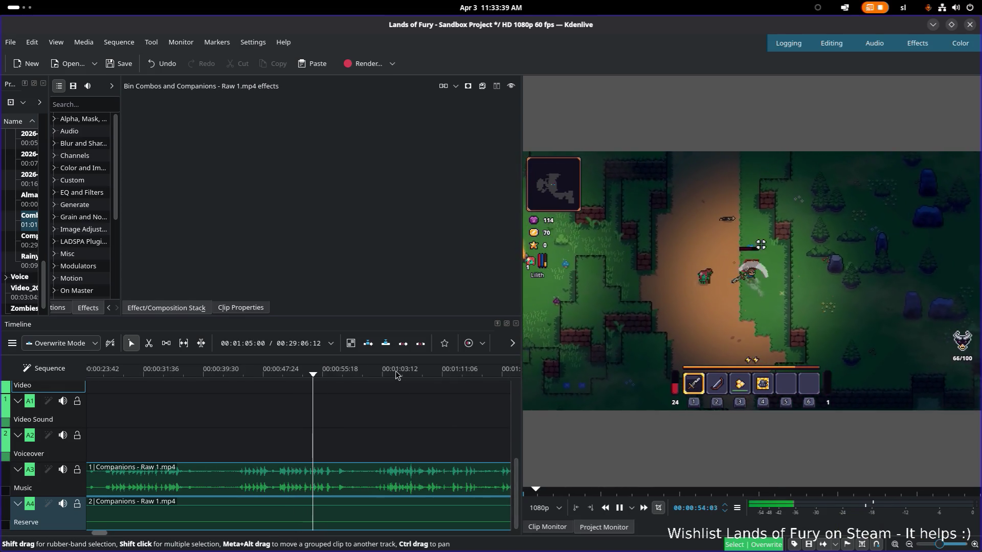
left_click(449, 422)
key("space")
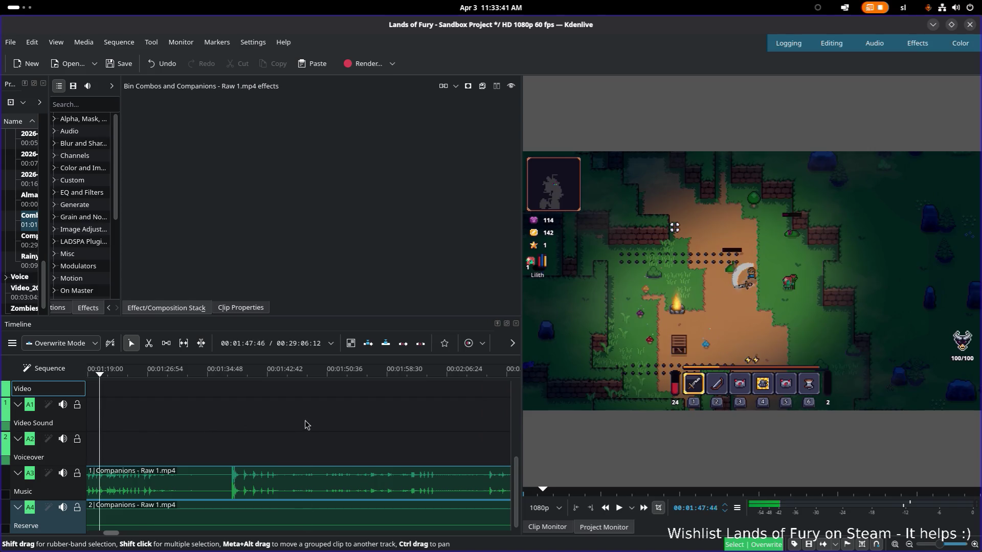
left_click(417, 423)
left_click(427, 421)
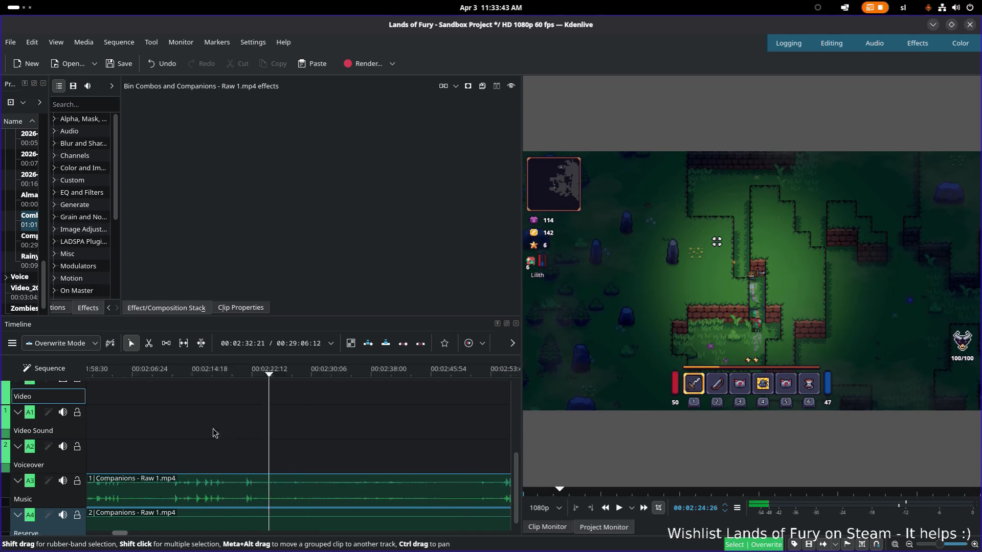
left_click(271, 427)
left_click(417, 425)
left_click(436, 424)
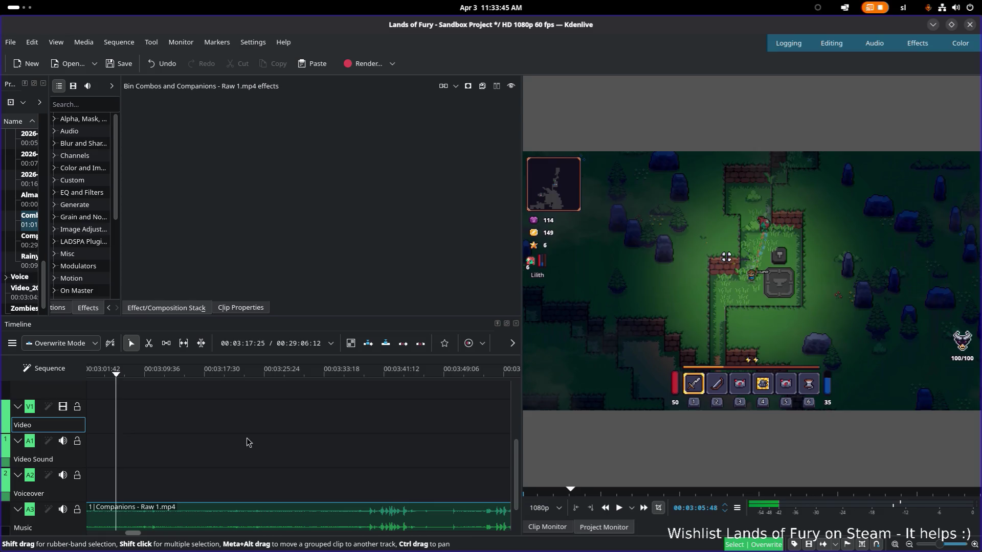
left_click(351, 441)
left_click(439, 438)
- Jump further to the console HUD-hiding scene near 00:06:32 and play from there
left_click(362, 450)
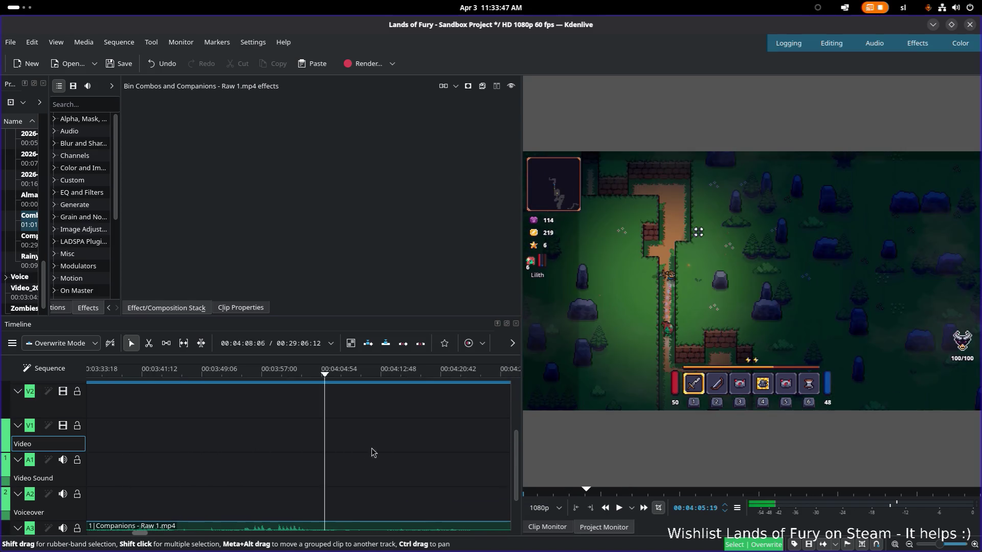
left_click(361, 417)
left_click(433, 427)
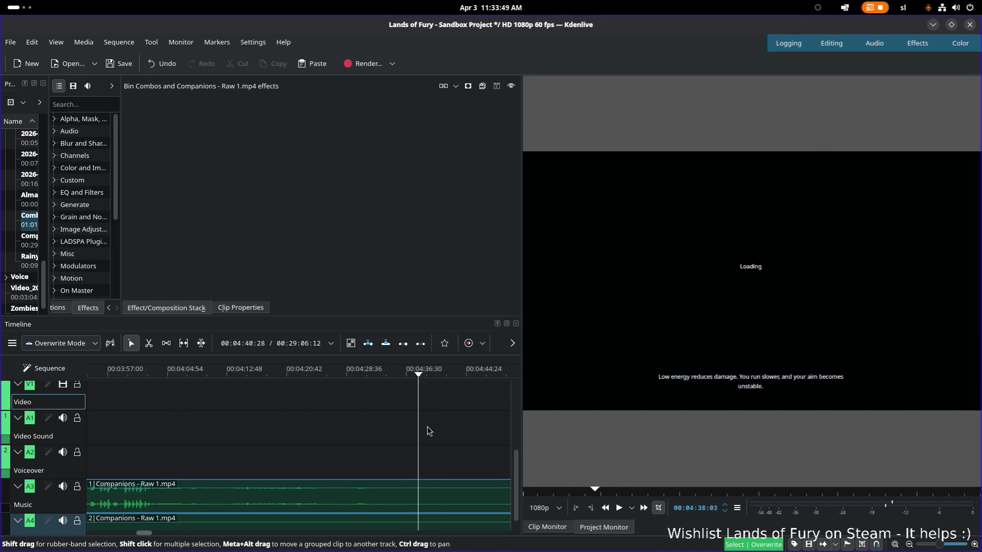
left_click(283, 432)
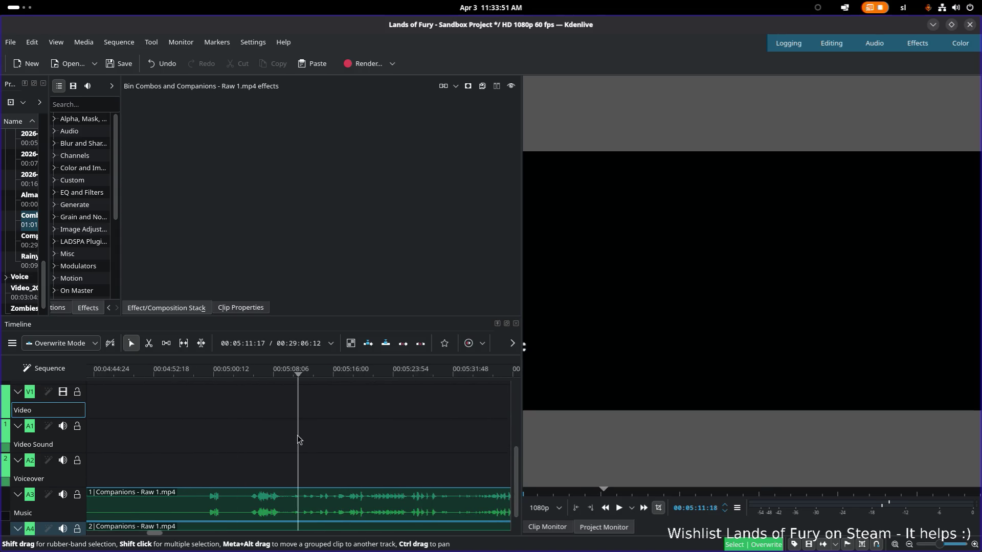
left_click(284, 434)
left_click(385, 431)
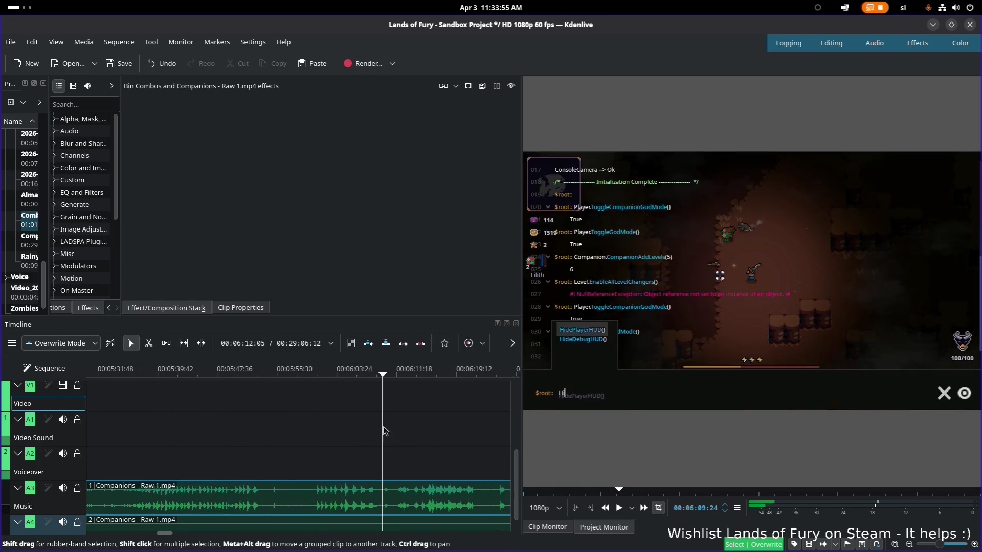
left_click(324, 430)
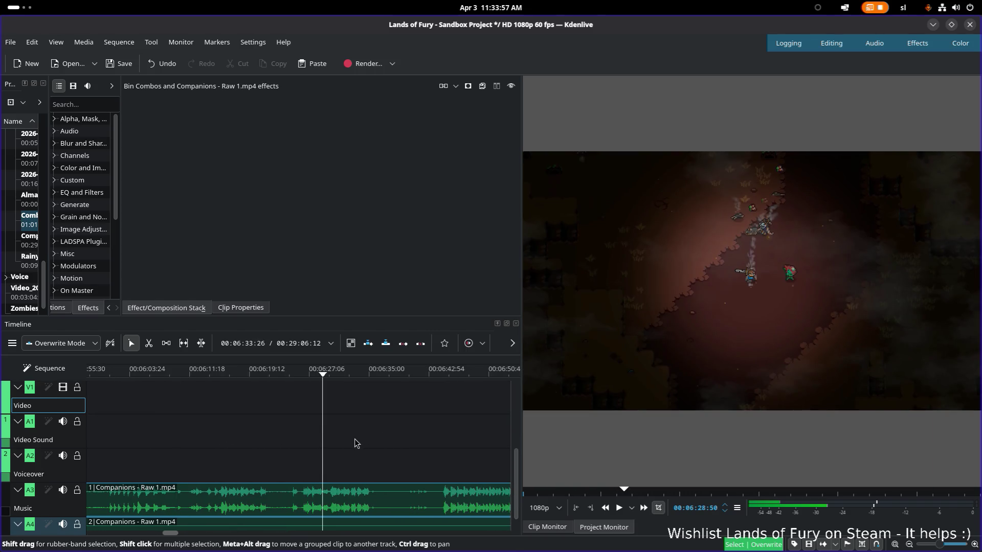
left_click(303, 459)
key("space")
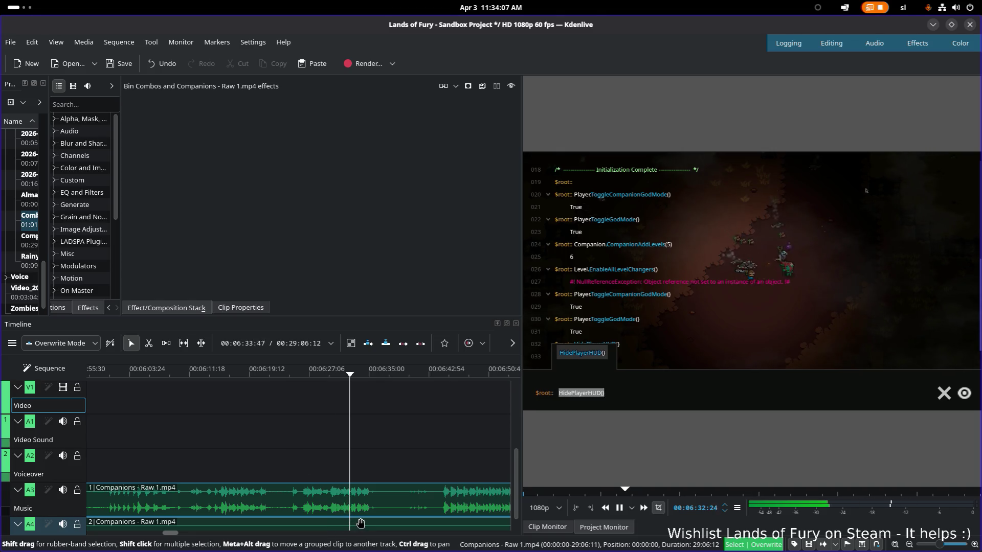
- Select the Companions audio clips and skim the console and rune scenes up to the runes panel around 07:14
left_click(385, 514)
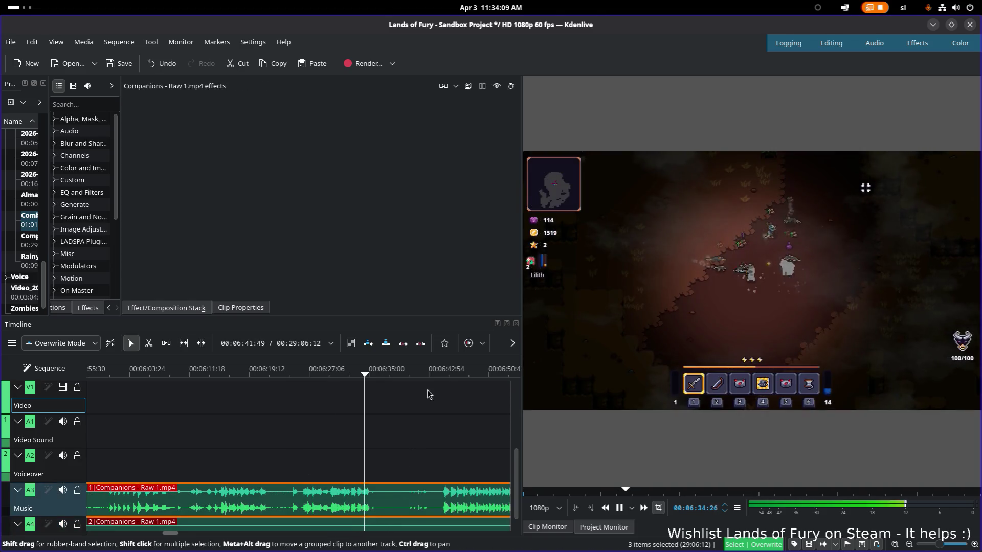
left_click(419, 373)
scroll(356, 398, "up", 3)
left_click(322, 374)
key("space")
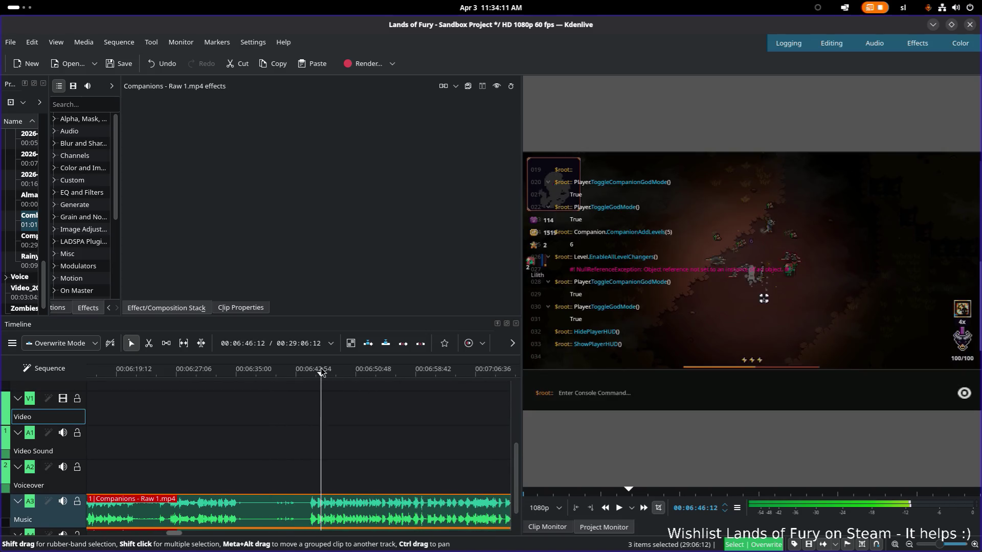
left_click(396, 374)
scroll(427, 441, "down", 1)
scroll(290, 393, "down", 3)
left_click(276, 374)
key("space")
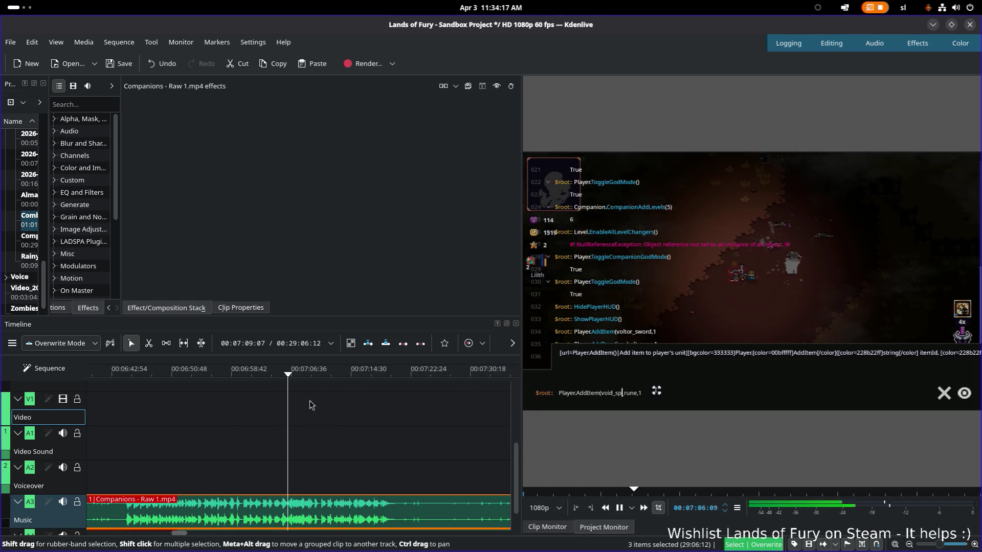
left_click(353, 374)
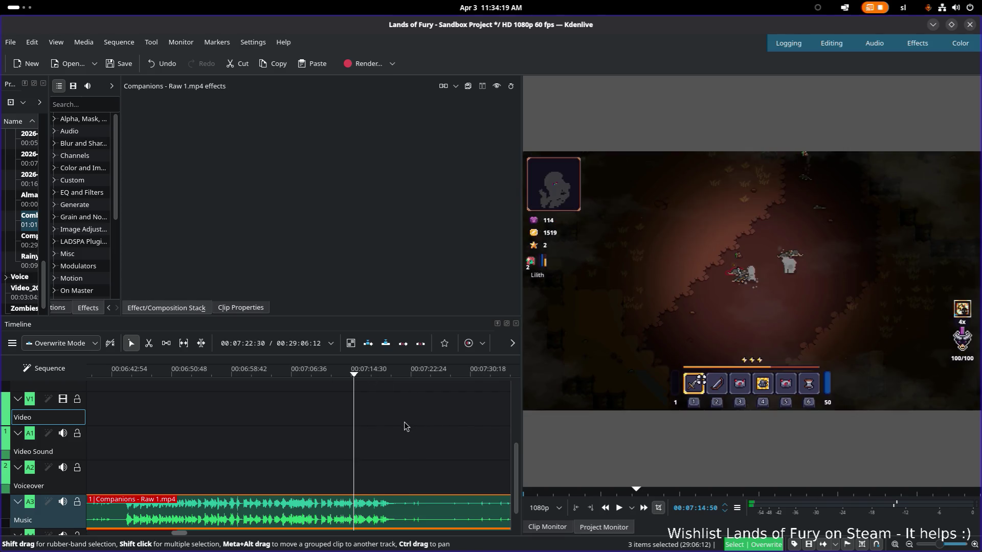
scroll(412, 422, "down", 3)
left_click(311, 374)
scroll(306, 401, "down", 2)
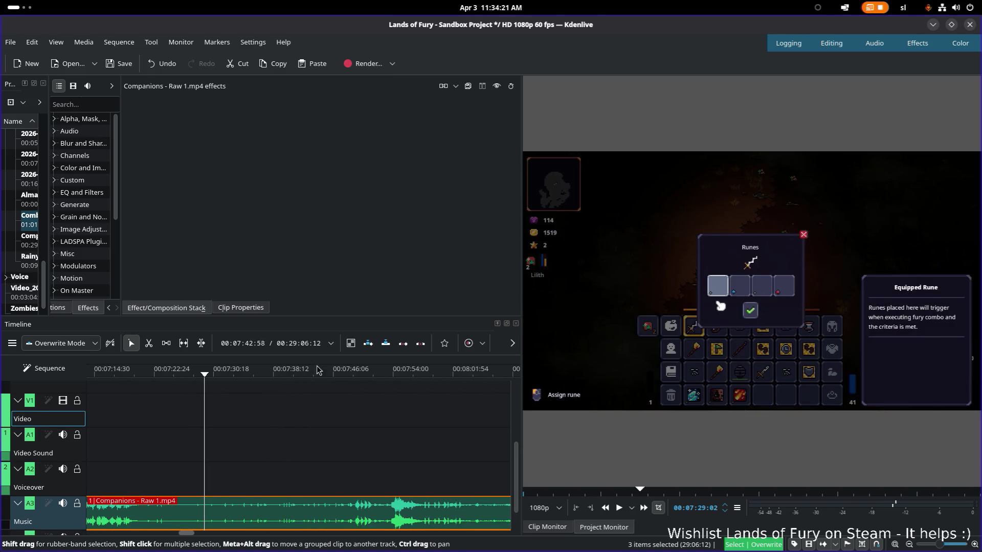
- Scrub and play onward from about 07:46 through 08:03 to the cave fight near 08:35
left_click(352, 406)
key("space")
scroll(202, 442, "down", 4)
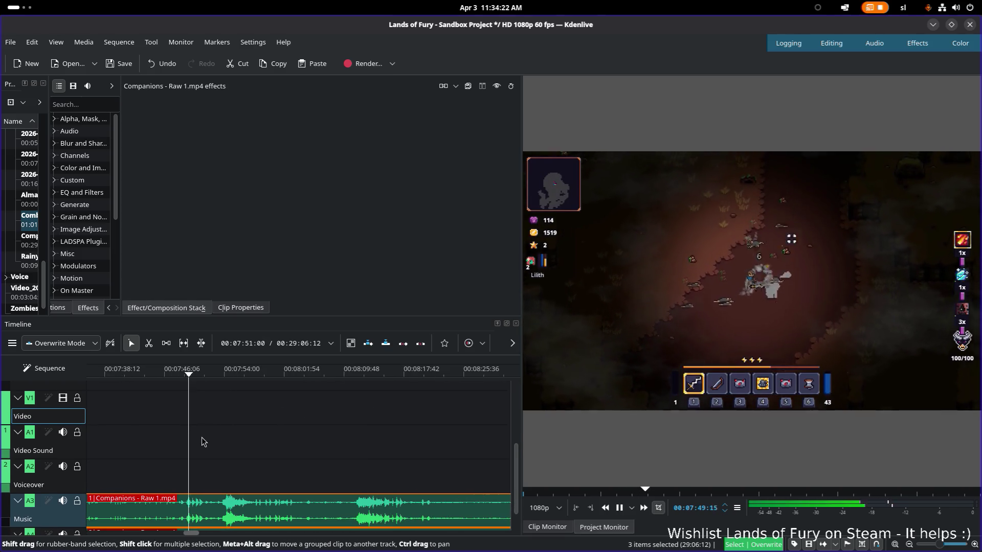
left_click(228, 373)
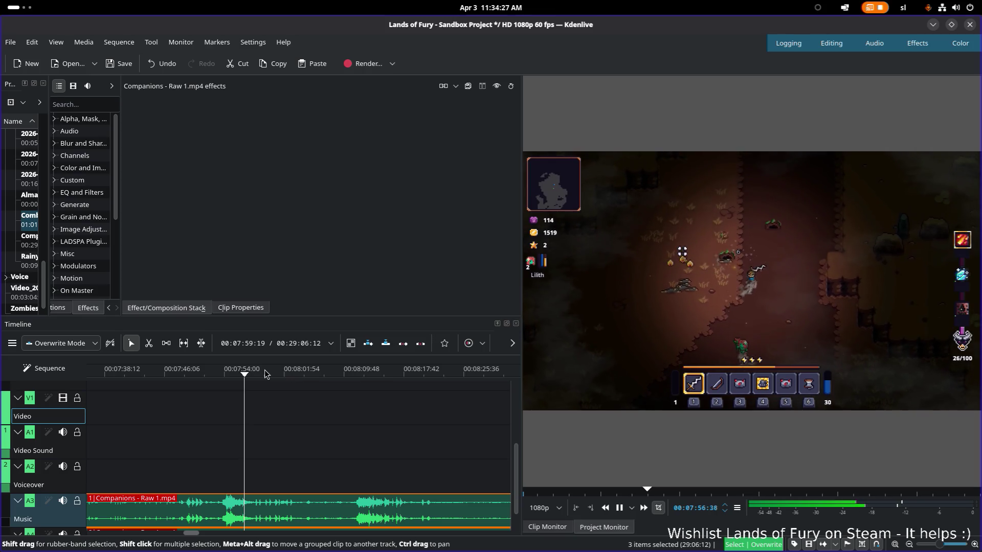
left_click_drag(252, 374, 208, 373)
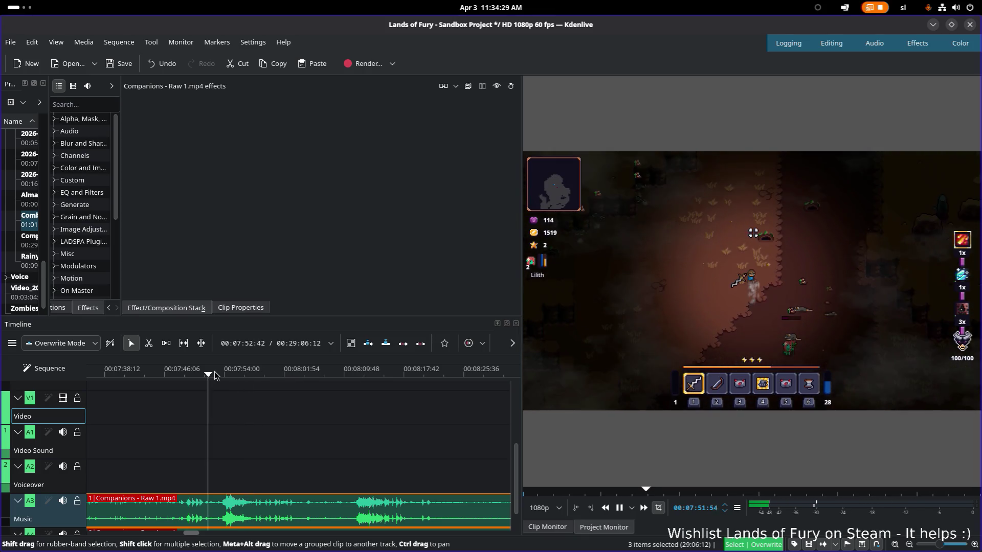
key("space")
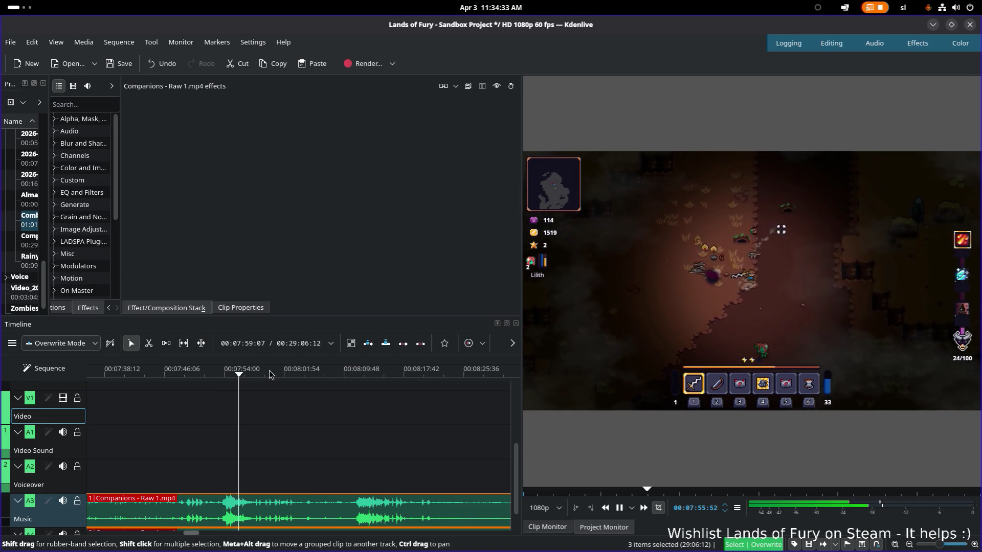
left_click(214, 374)
left_click_drag(215, 370, 386, 376)
scroll(368, 380, "down", 3)
left_click(367, 372)
key("space")
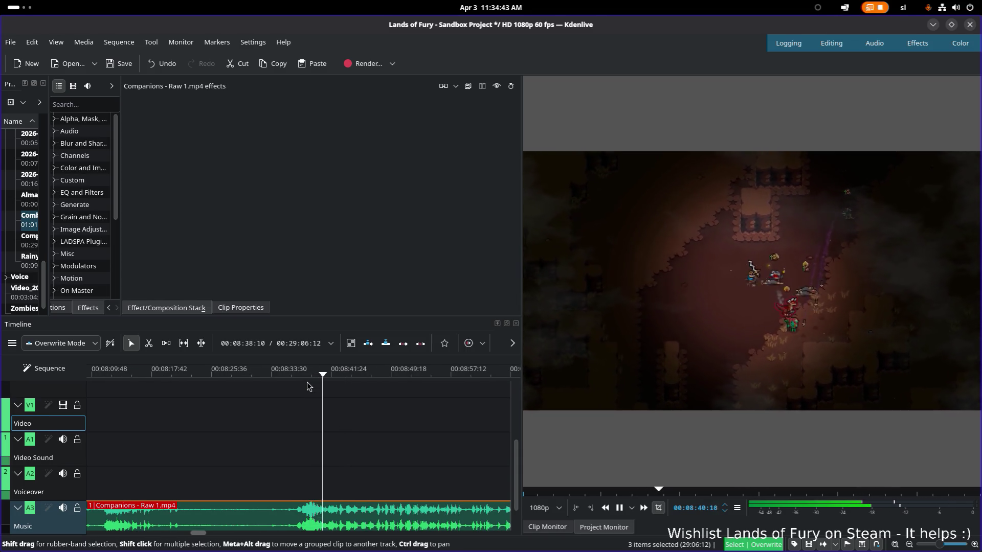
left_click(295, 375)
- Pause and razor-cut the Companions clip at the playhead near 8:33, then return to the Select tool
key("space")
key("x")
left_click(284, 502)
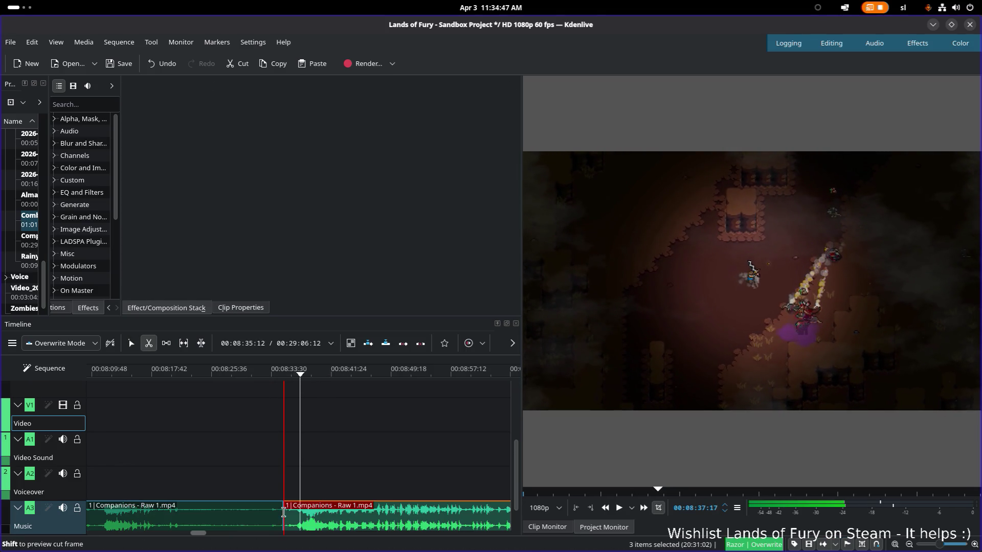
key("space")
key("s")
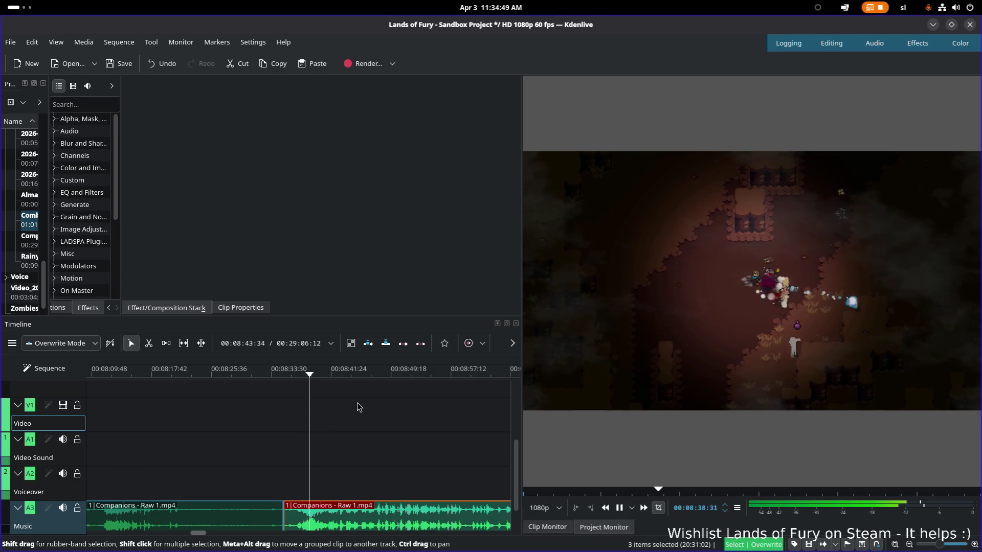
scroll(330, 405, "right", 3)
- Move past the cut through 09:06 and 09:19 to the ALMA skill screen around nine and a half minutes
left_click(268, 371)
left_click(302, 372)
left_click(268, 371)
left_click_drag(268, 374, 361, 373)
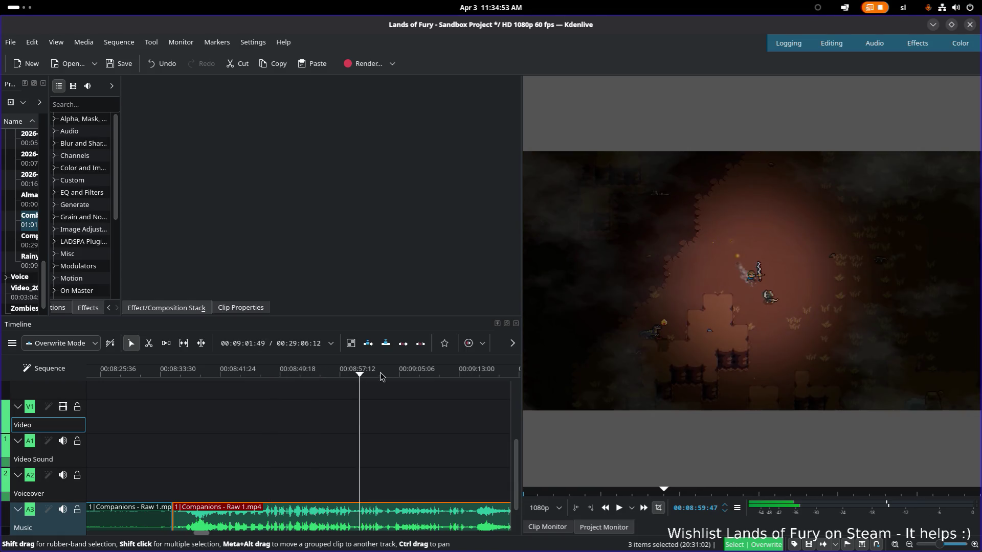
scroll(361, 374, "right", 3)
left_click(280, 373)
scroll(346, 409, "right", 3)
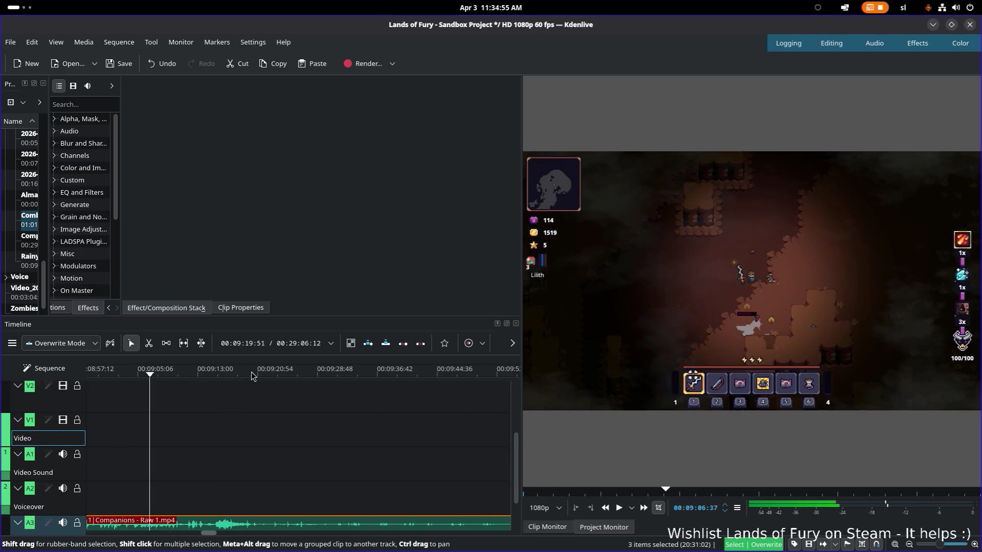
left_click(248, 374)
scroll(282, 443, "right", 1)
left_click(296, 374)
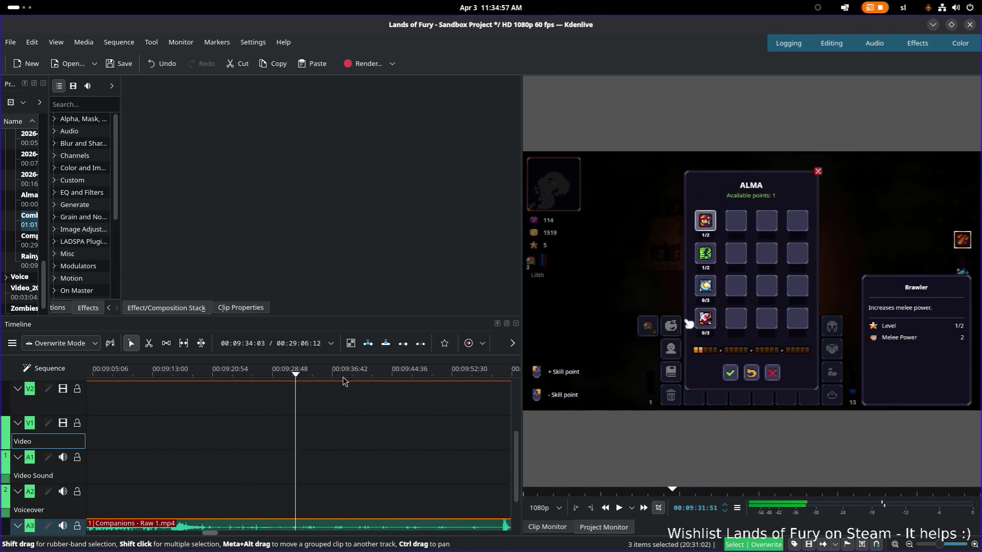
scroll(285, 464, "right", 5)
scroll(257, 463, "left", 3)
left_click_drag(521, 355, 644, 355)
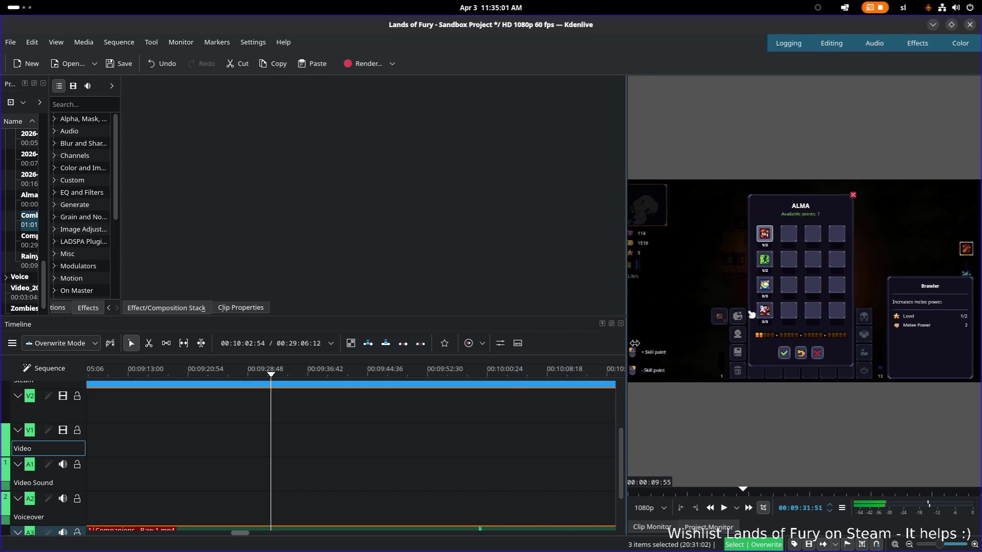
scroll(381, 469, "left", 2)
scroll(382, 468, "down", 1)
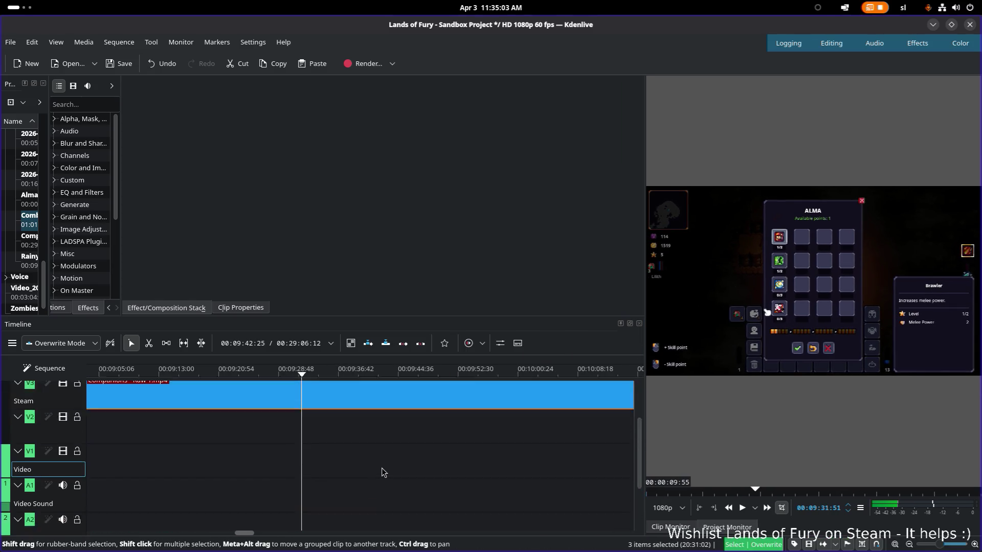
scroll(380, 473, "down", 1)
- Scrub from the Lilith screen around 09:35 onward to the cave walk near 10:23
left_click(323, 374)
mouse_move(335, 374)
left_mouse_down()
mouse_move(323, 375)
mouse_move(487, 373)
mouse_move(542, 390)
mouse_move(373, 409)
left_mouse_up()
mouse_move(430, 386)
left_mouse_down()
mouse_move(495, 378)
mouse_move(508, 427)
mouse_move(262, 427)
left_mouse_up()
left_click(284, 375)
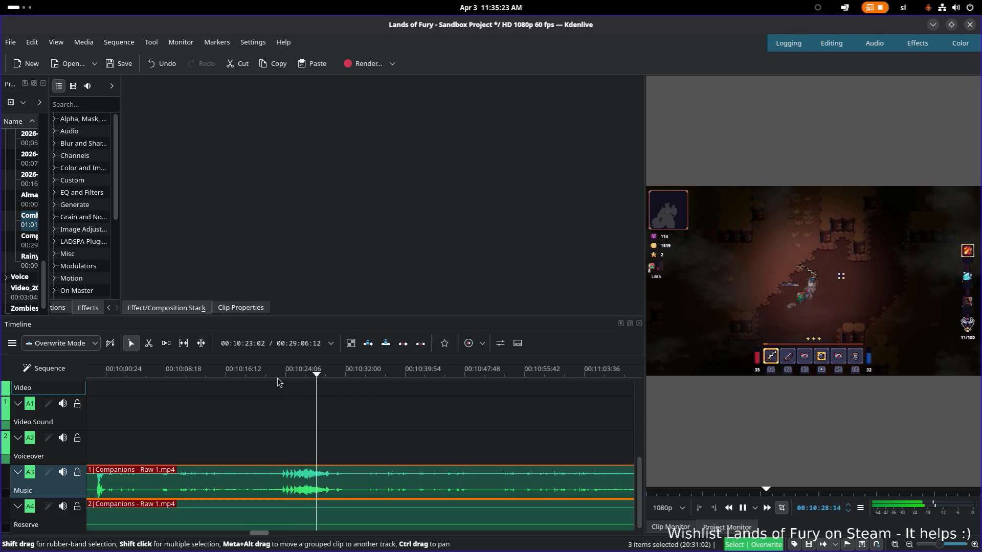
- Scrub and play through the Companions footage from around 00:15 onward to review it
left_click(411, 398)
scroll(448, 433, "down", 4)
scroll(242, 427, "down", 1)
left_click(438, 376)
scroll(464, 407, "down", 1)
scroll(338, 404, "down", 1)
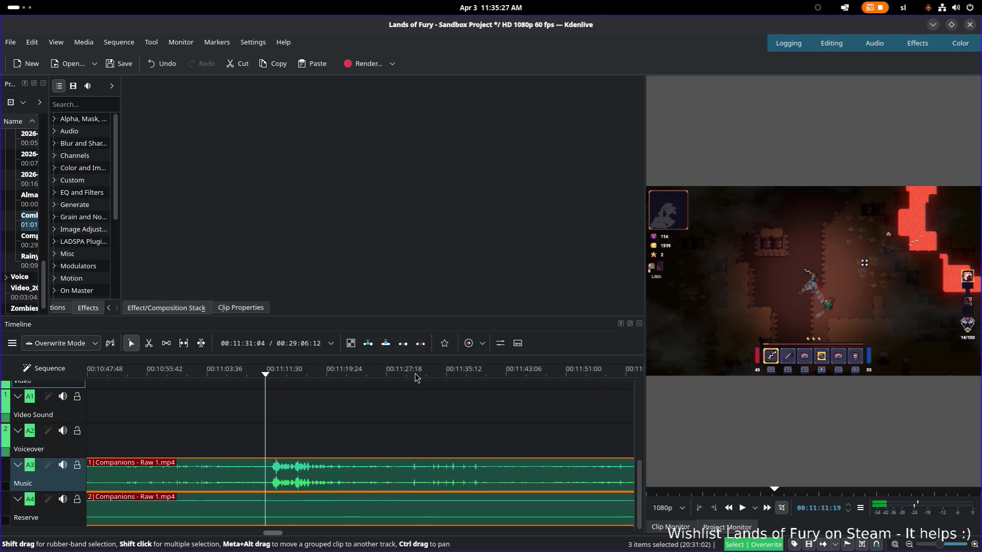
left_click(421, 375)
scroll(460, 410, "down", 2)
left_click(400, 370)
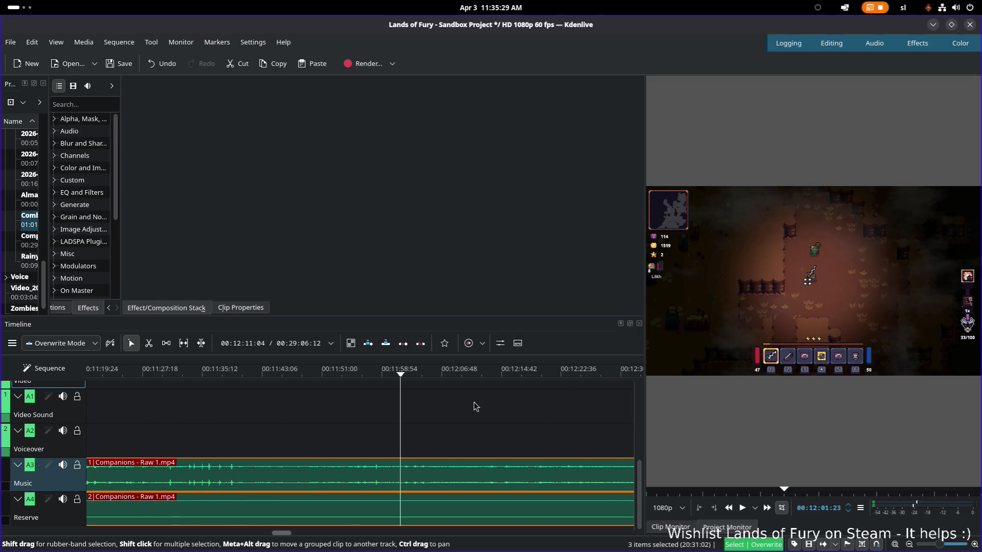
scroll(280, 397, "down", 2)
left_click(453, 376)
key("space")
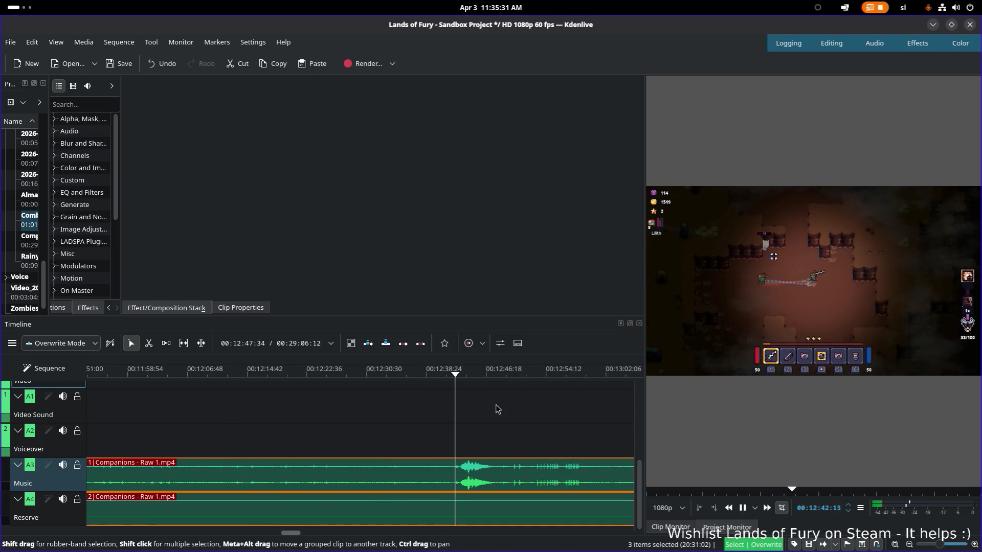
scroll(327, 388, "down", 2)
scroll(327, 388, "down", 1)
key("space")
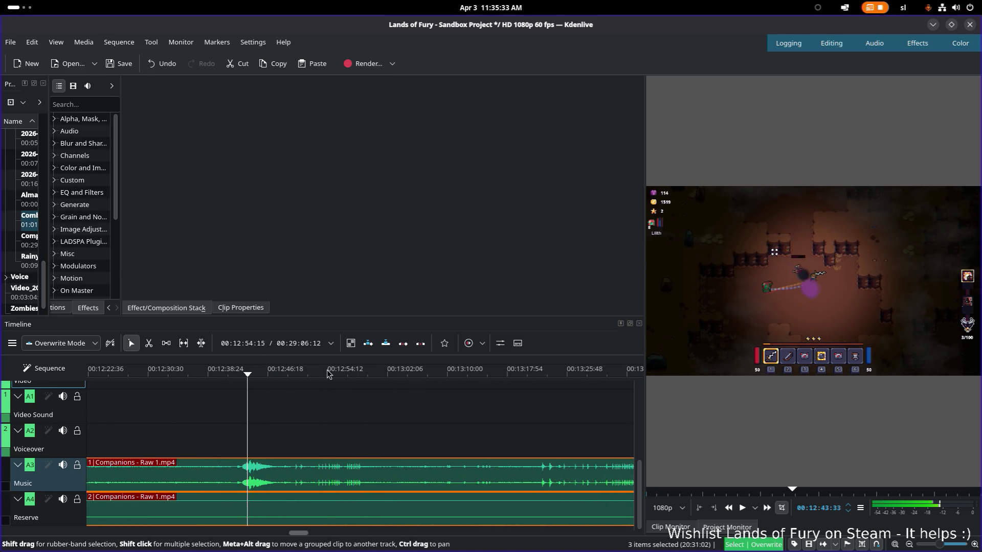
left_click(328, 373)
scroll(252, 394, "down", 4)
left_click(489, 373)
scroll(471, 422, "down", 1)
scroll(405, 397, "down", 6)
left_click(357, 373)
scroll(490, 449, "down", 6)
left_click(438, 374)
scroll(523, 421, "down", 6)
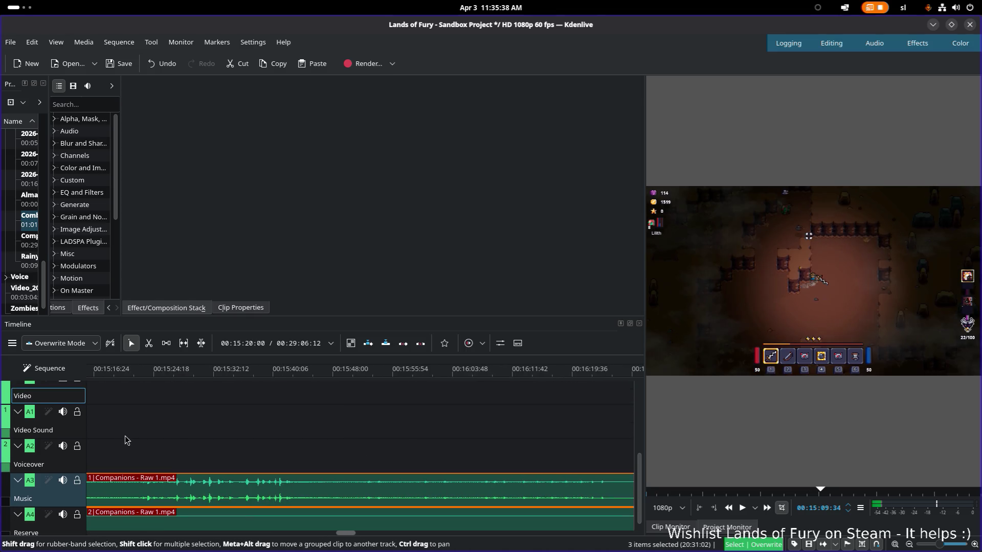
left_click(458, 373)
scroll(514, 432, "down", 6)
left_click(460, 374)
scroll(300, 421, "down", 3)
- Review the footage between about 00:17:09 and 00:20:08 and settle near 00:19:57
left_click(402, 374)
scroll(235, 421, "down", 5)
scroll(236, 421, "up", 1)
left_click(444, 378)
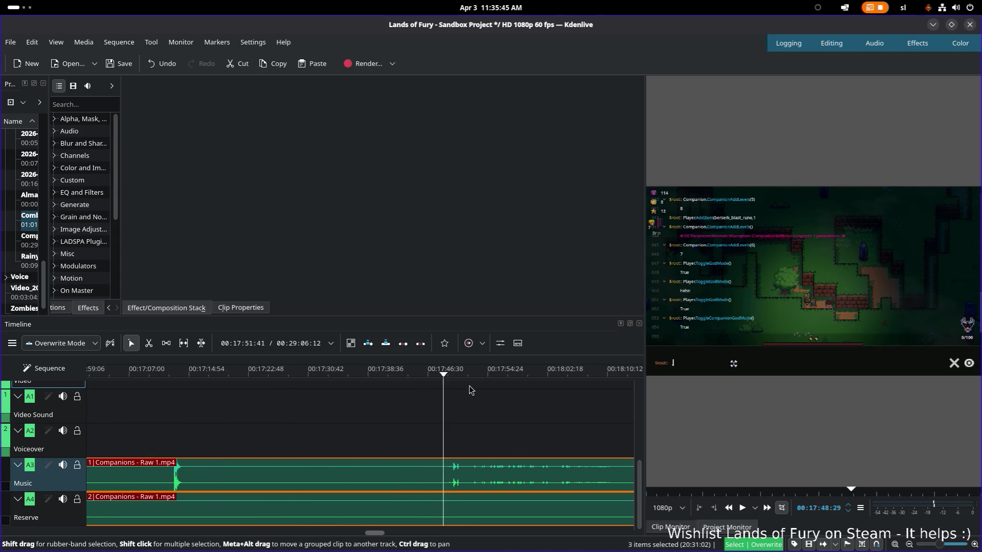
left_click(466, 374)
left_click(528, 373)
scroll(473, 388, "down", 5)
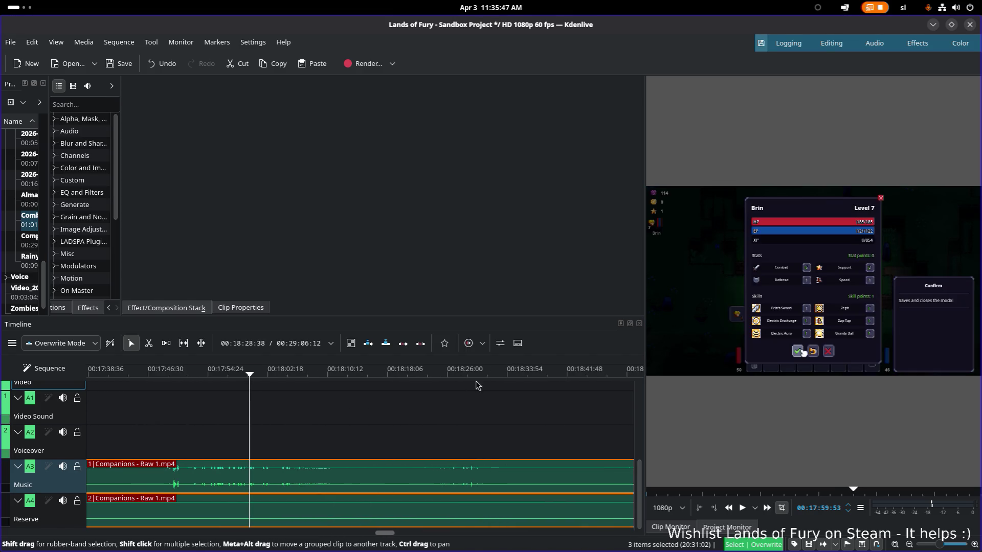
left_click(495, 375)
scroll(533, 422, "down", 5)
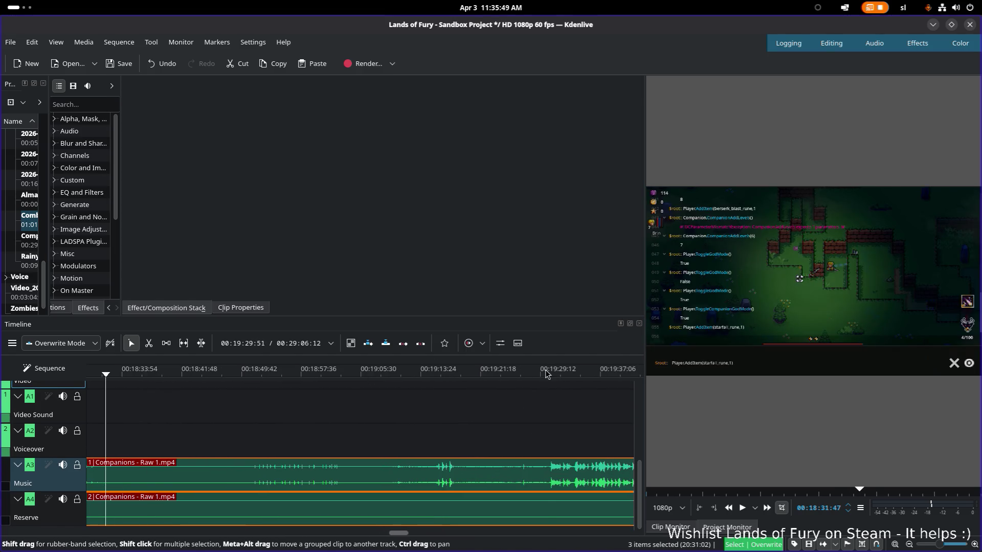
left_click(547, 373)
scroll(555, 408, "down", 4)
key("space")
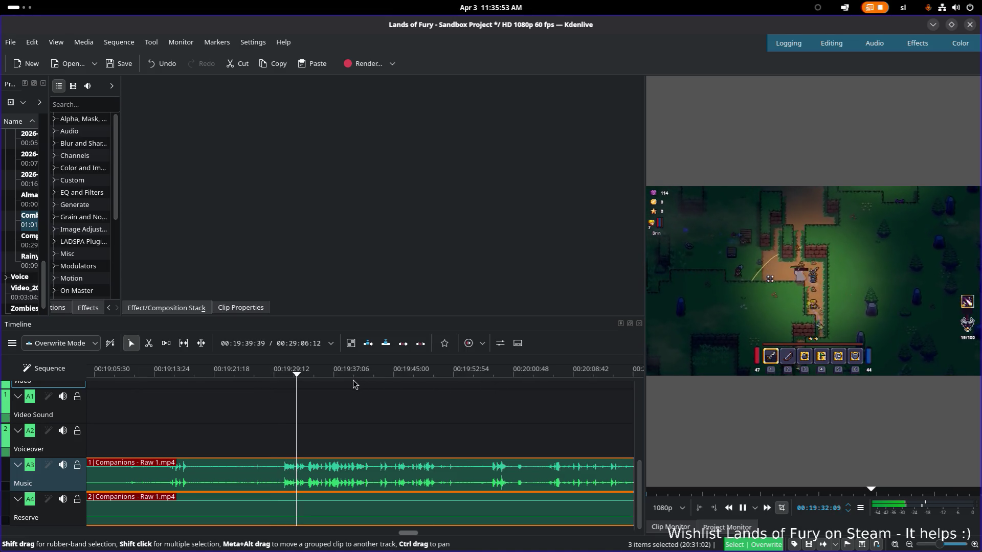
left_click(380, 378)
scroll(216, 390, "down", 3)
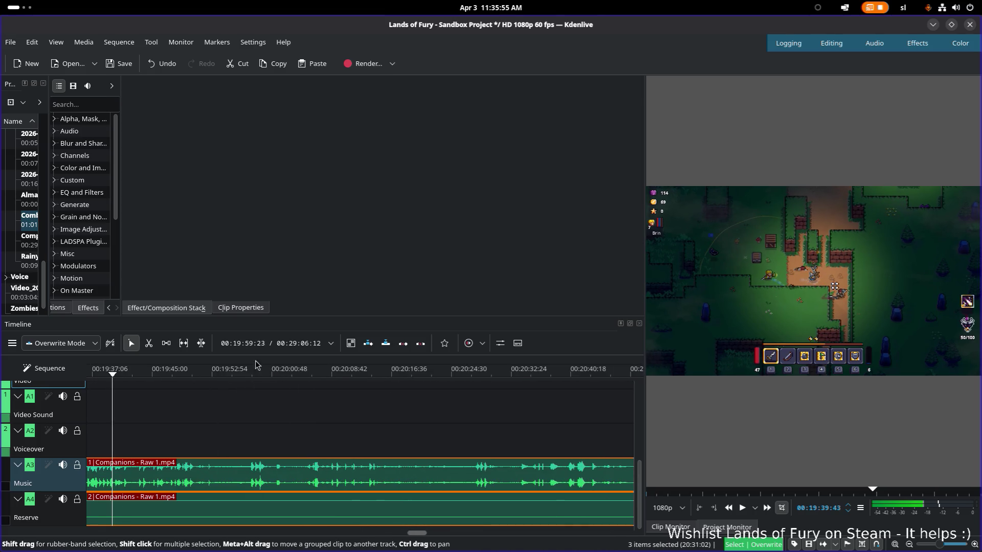
left_click(243, 373)
left_click(321, 371)
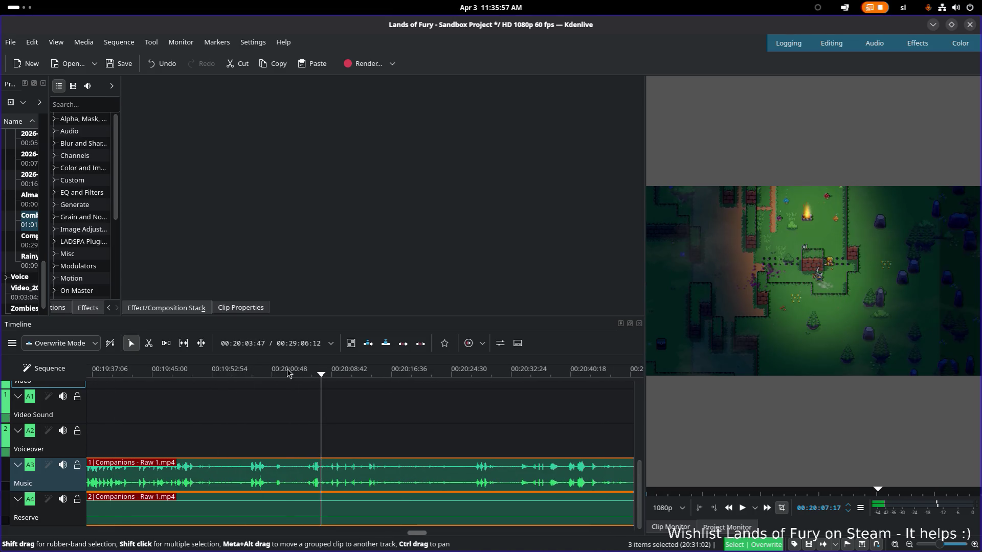
left_click_drag(288, 373, 246, 373)
key("space")
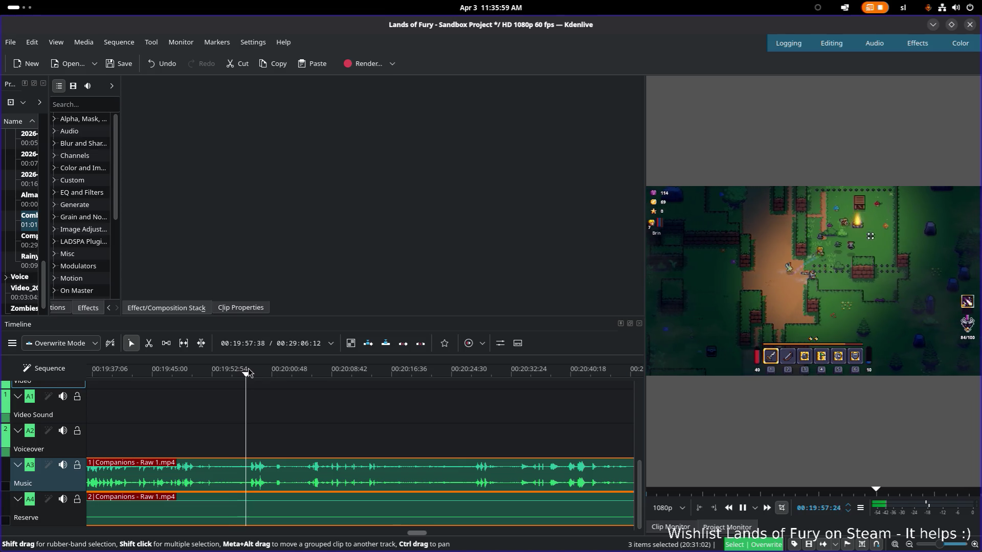
key("space")
scroll(307, 445, "up", 1)
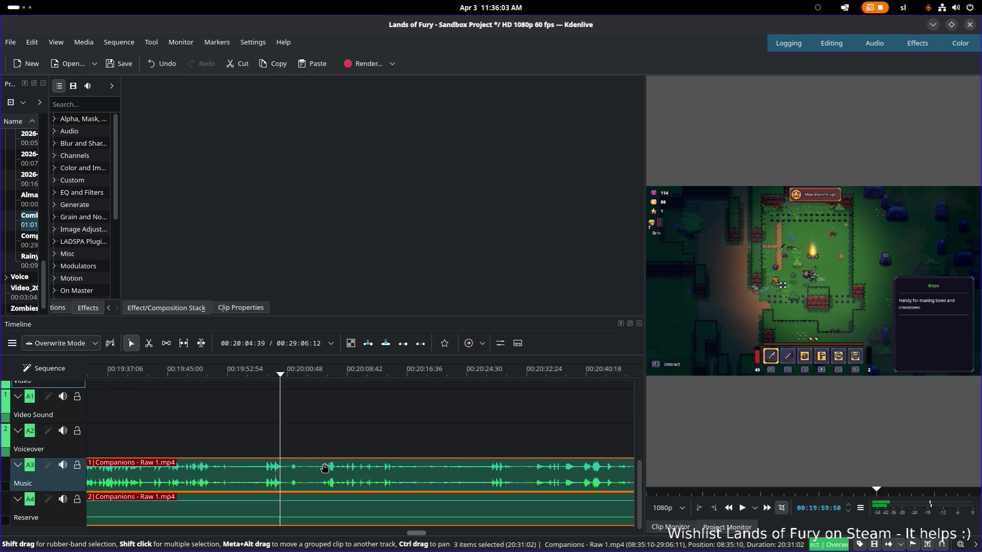
- Razor-cut the A3 audio clips at 00:19:57
left_click(259, 373)
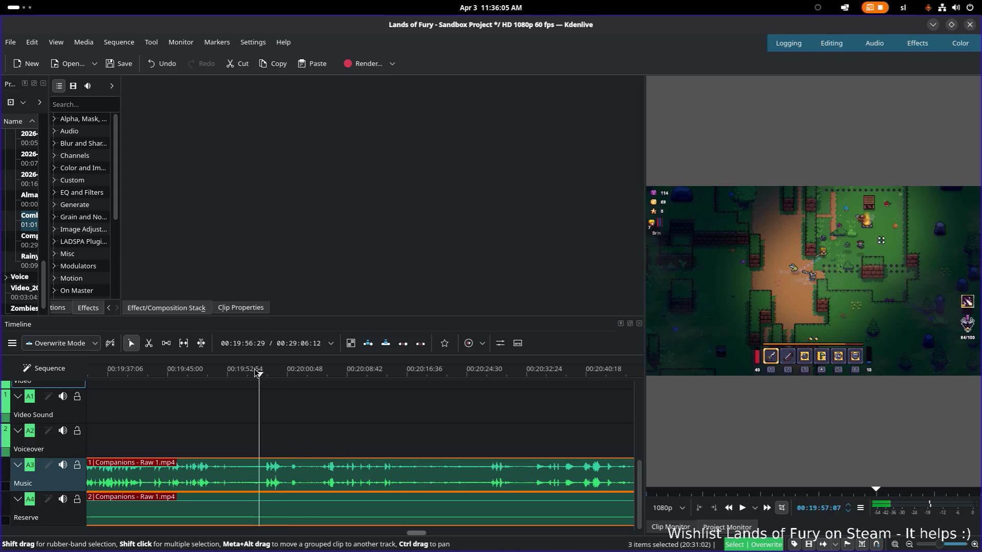
key("x")
left_click(258, 472)
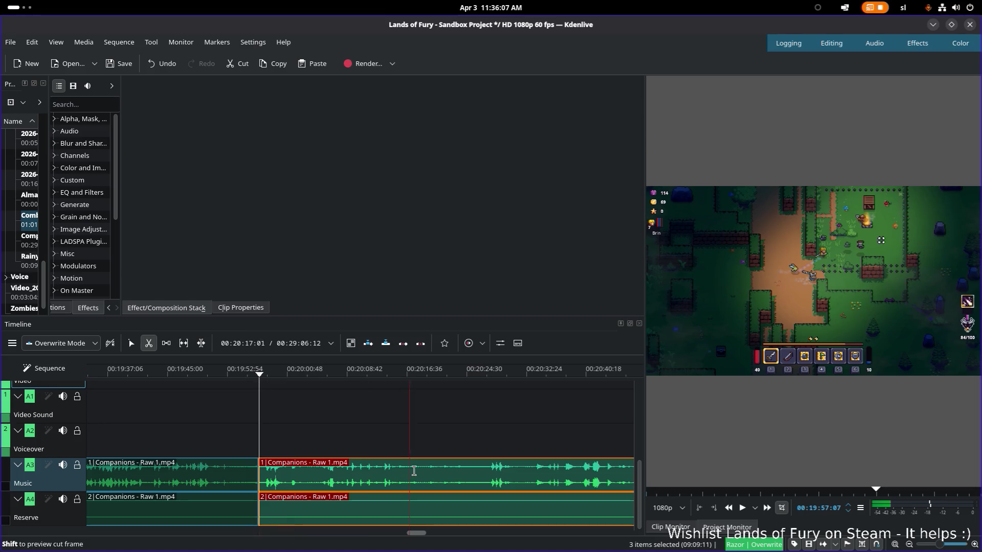
- Cut the audio again near 00:20:17 and select the isolated 20-second middle section
left_click(409, 472)
key("s")
left_click(335, 471)
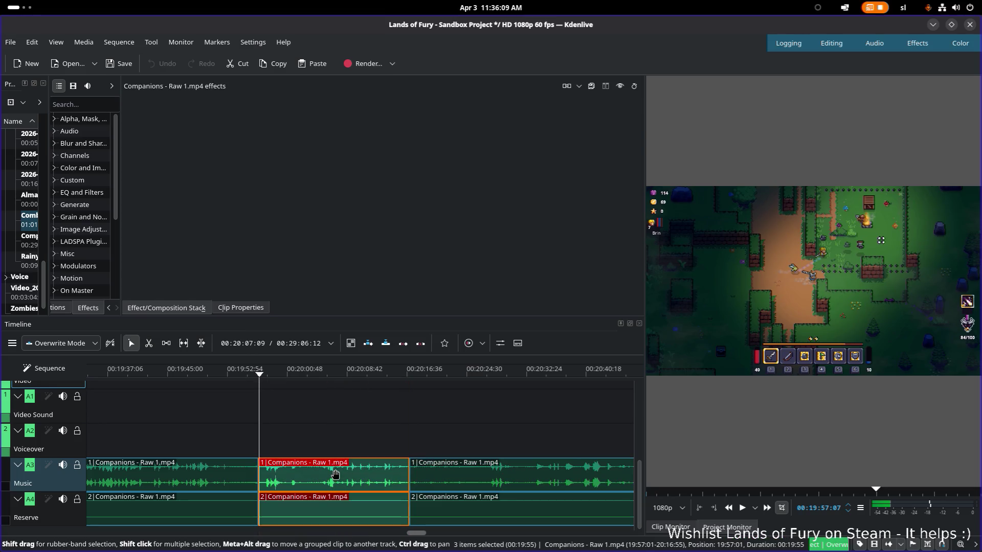
right_click(342, 469)
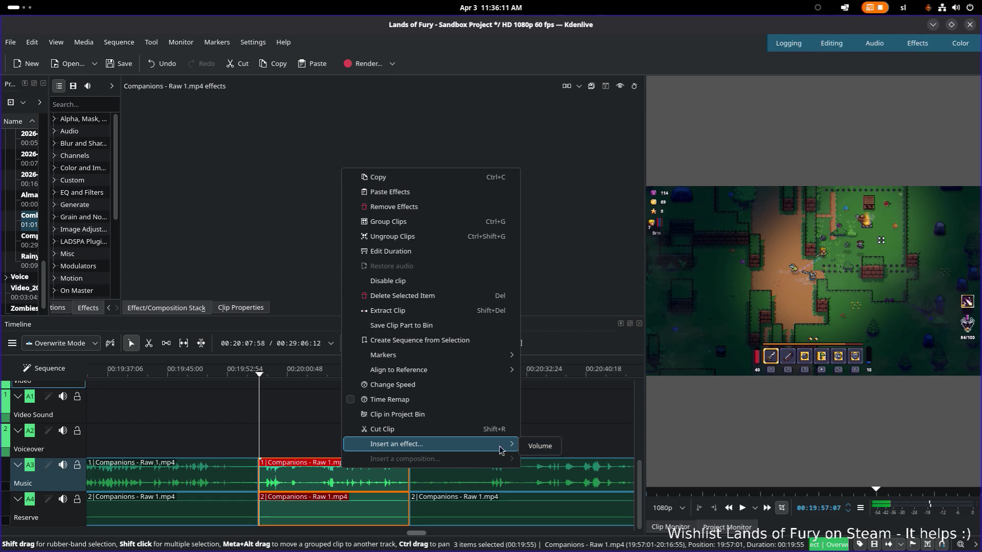
left_click(368, 494)
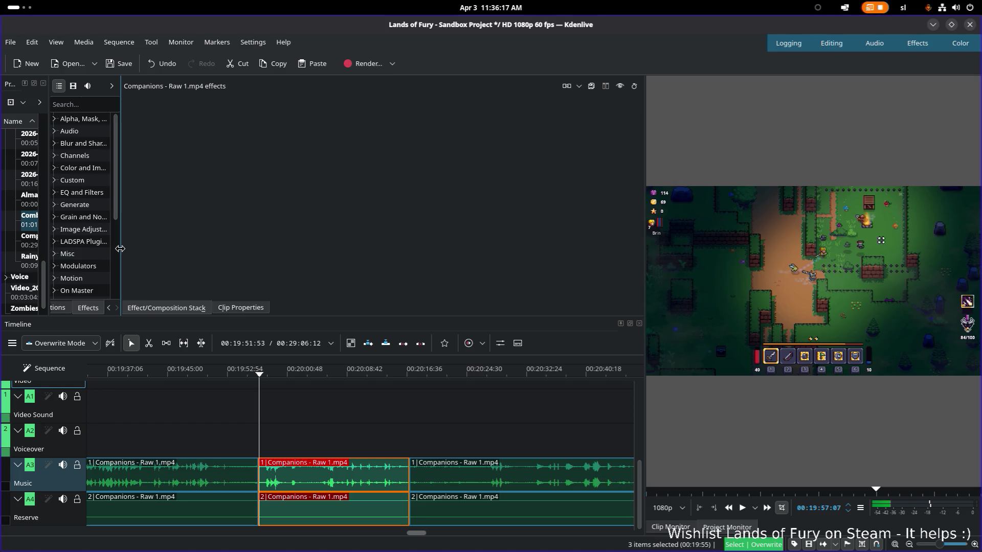
- Switch to the Editing workspace, show the middle section's effects and enlarge the monitors
left_click(830, 43)
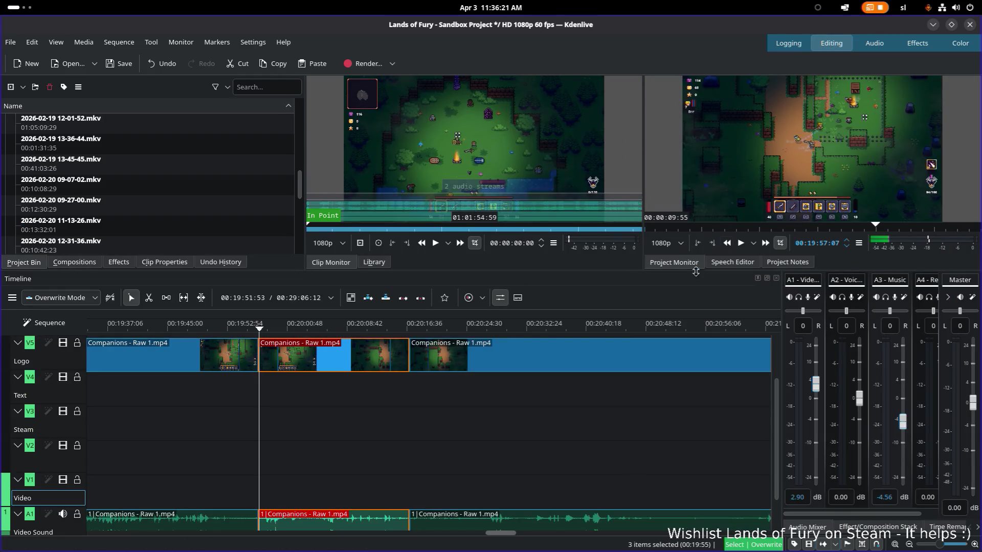
scroll(396, 460, "up", 3)
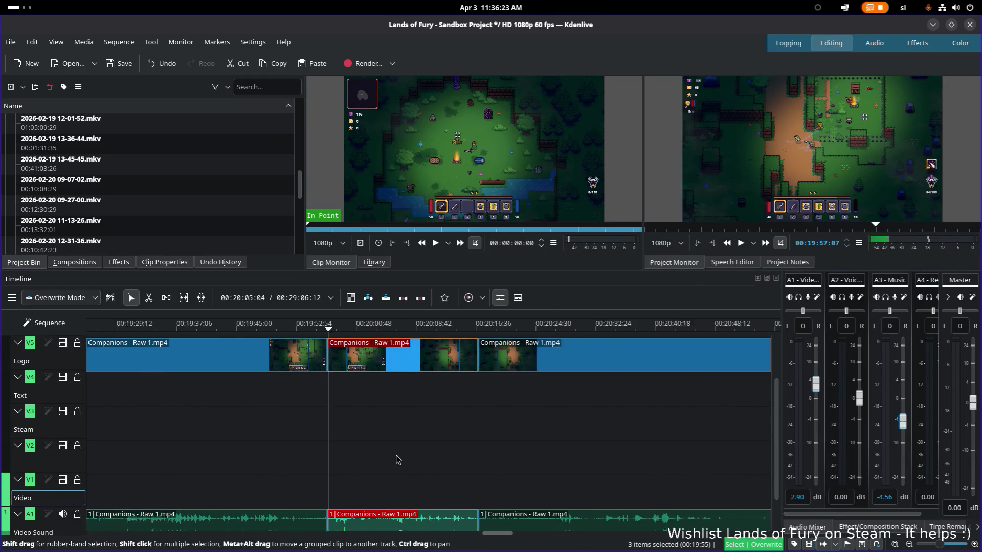
scroll(397, 459, "down", 1)
left_click(417, 528)
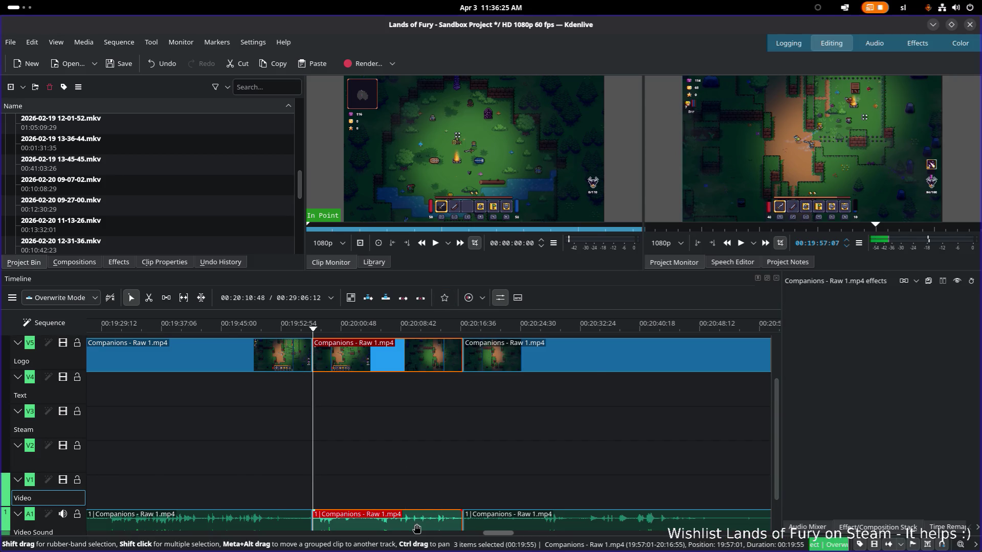
right_click(416, 528)
left_click(632, 434)
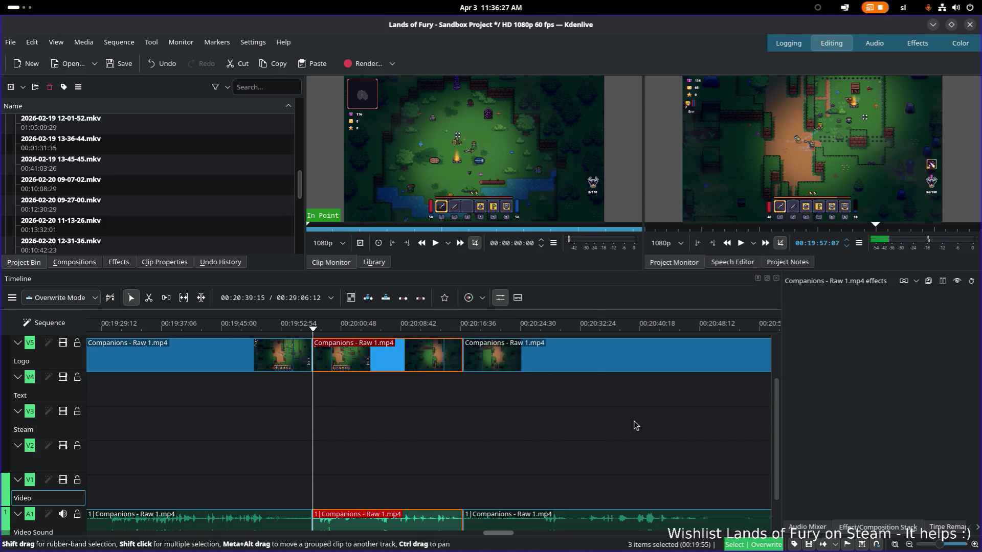
left_click_drag(633, 270, 633, 329)
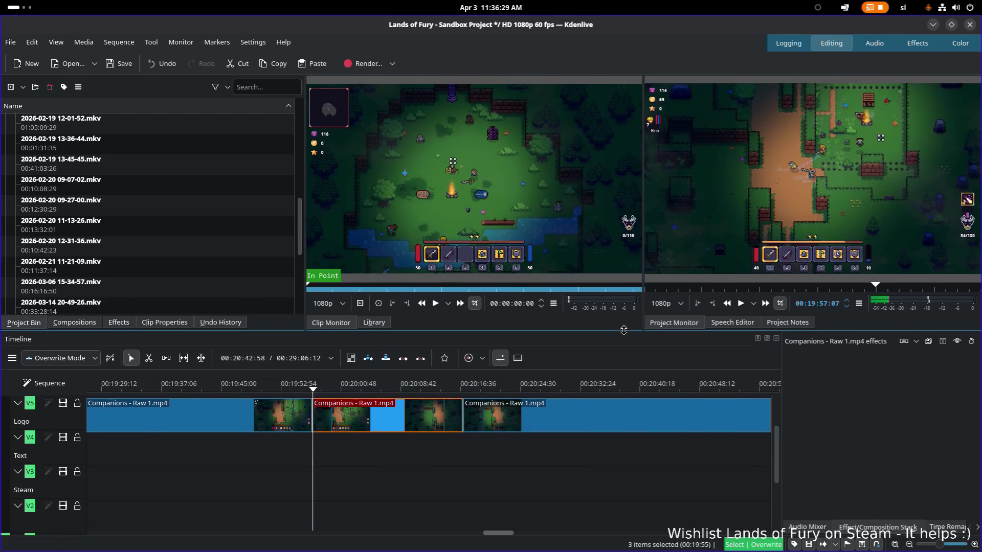
- Toggle between Library and Clip Monitor, then push the section after the middle one later, leaving a gap
left_click(376, 322)
left_click(330, 321)
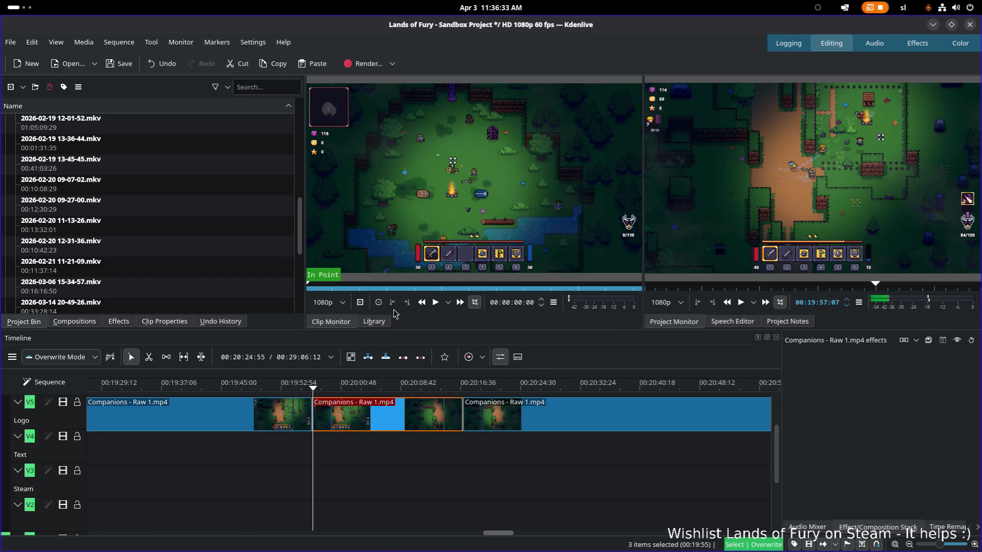
left_click(374, 322)
scroll(407, 449, "right", 3)
scroll(389, 447, "left", 5)
scroll(438, 447, "left", 4)
scroll(449, 443, "right", 4)
scroll(448, 443, "up", 2)
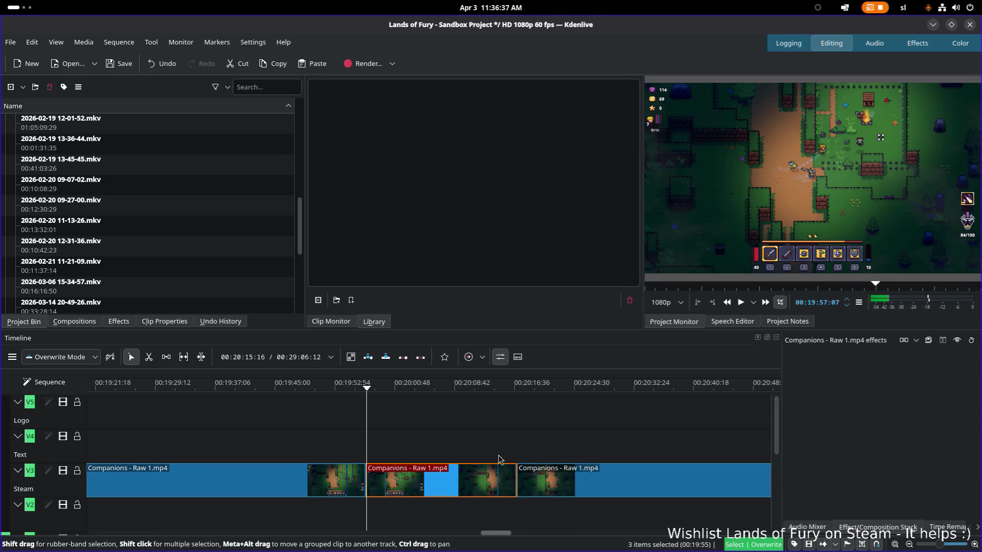
left_click(581, 481)
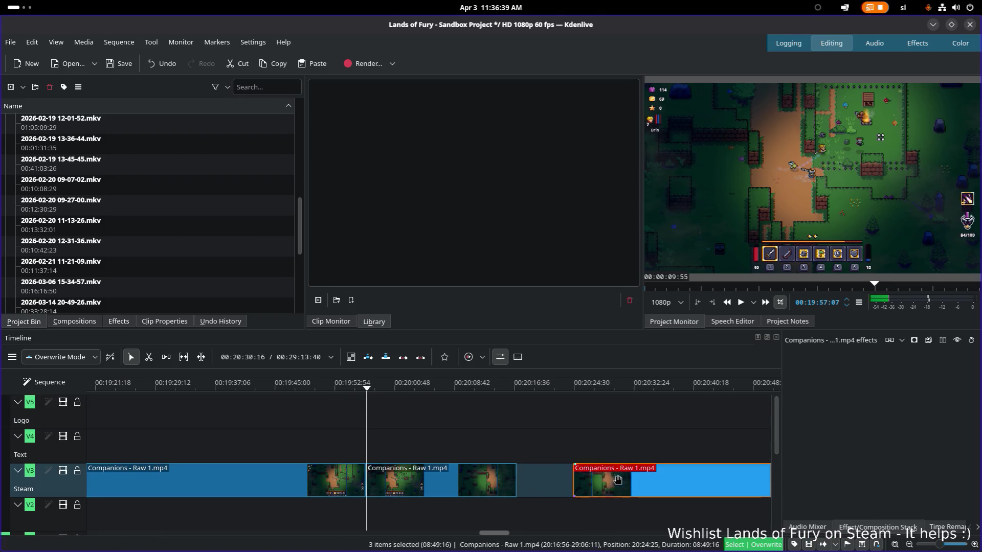
right_click(456, 479)
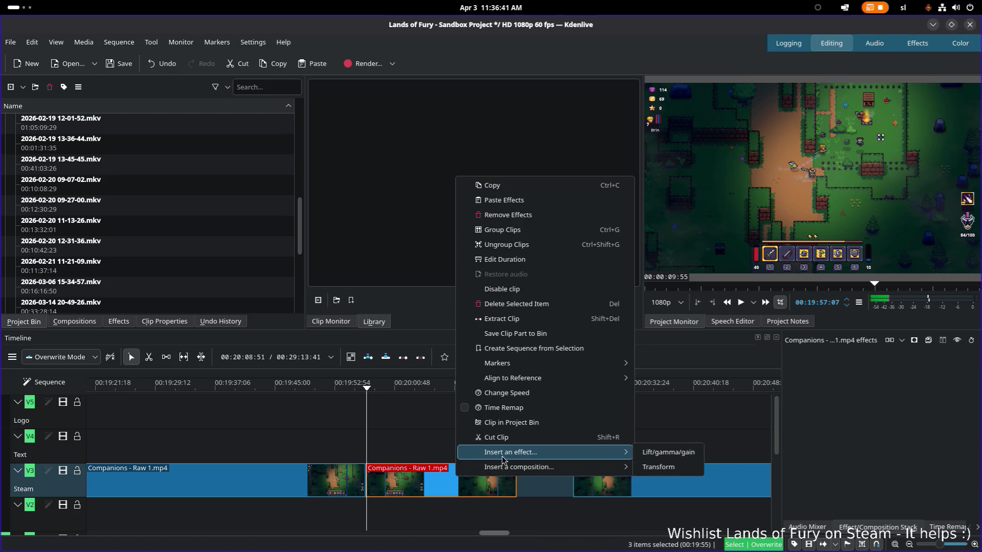
- Add a Transform effect to the middle section and set its Scale to 120%, then 175%
left_click(652, 471)
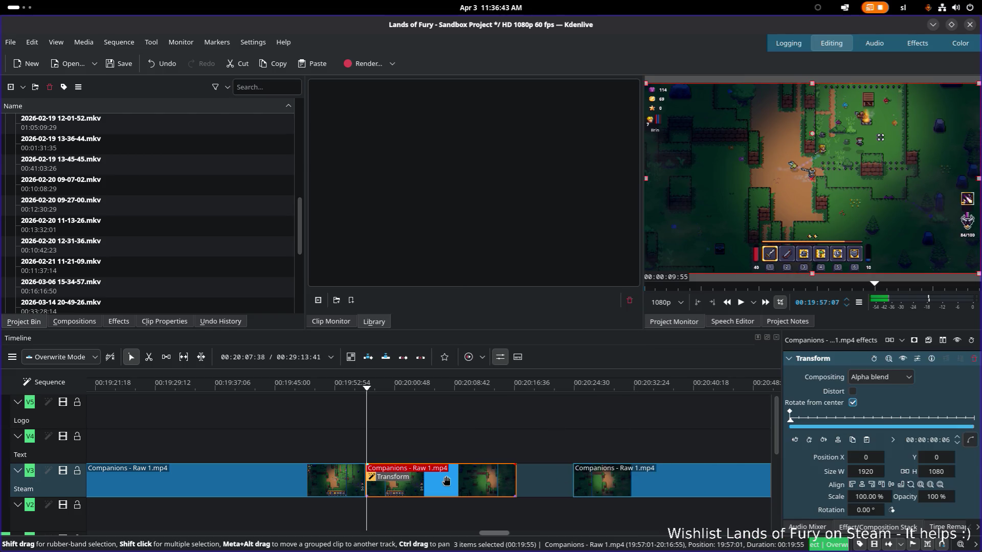
left_click_drag(446, 481, 469, 481)
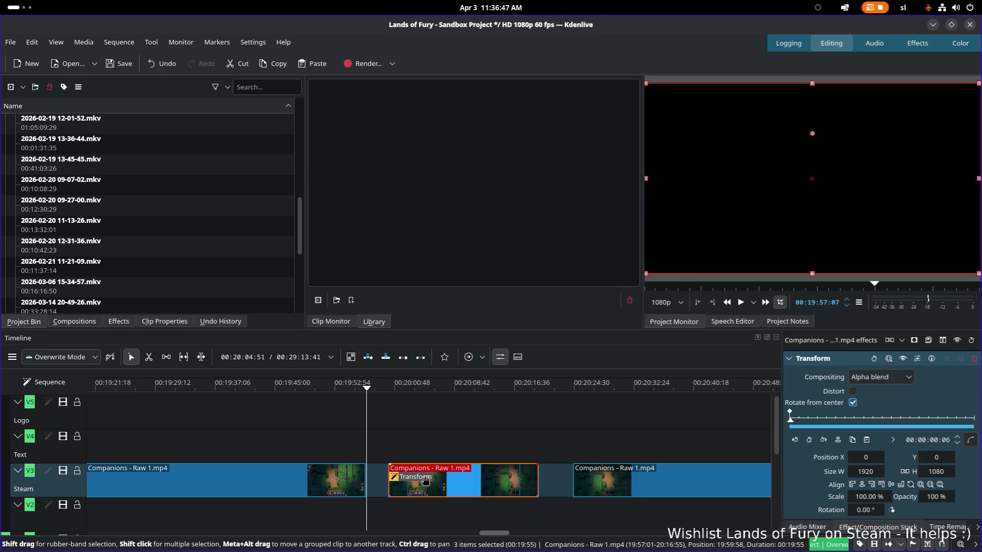
left_click(905, 409)
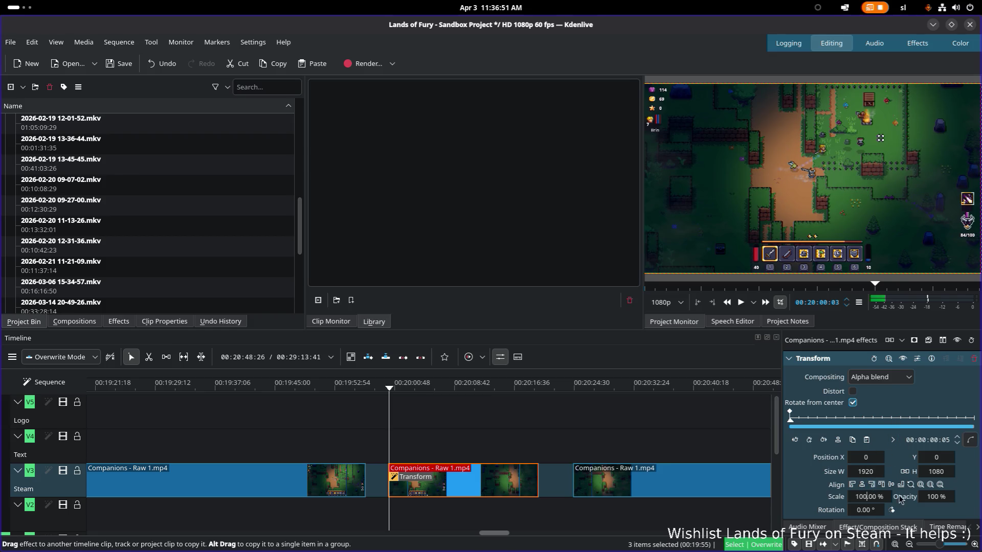
type("120")
key("Return")
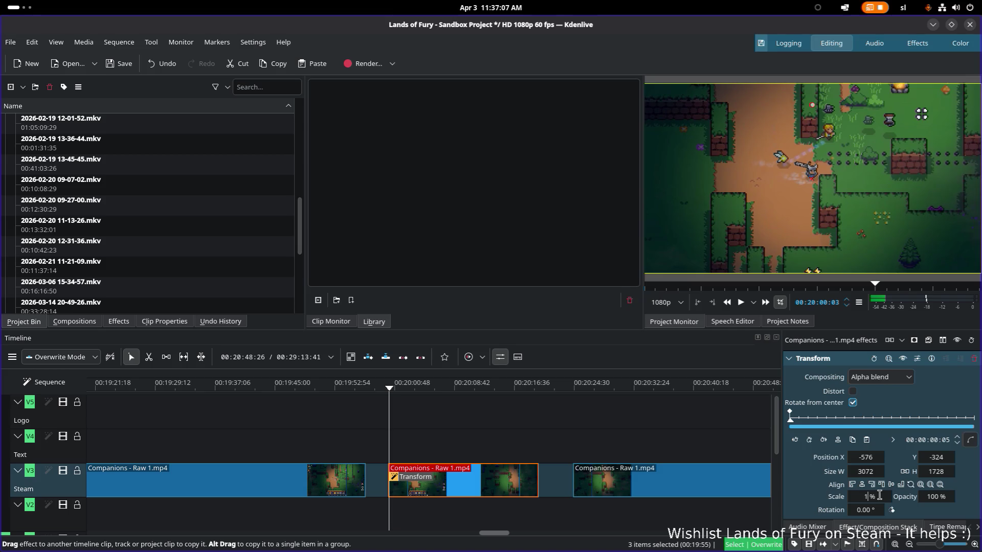
type("75")
key("Return")
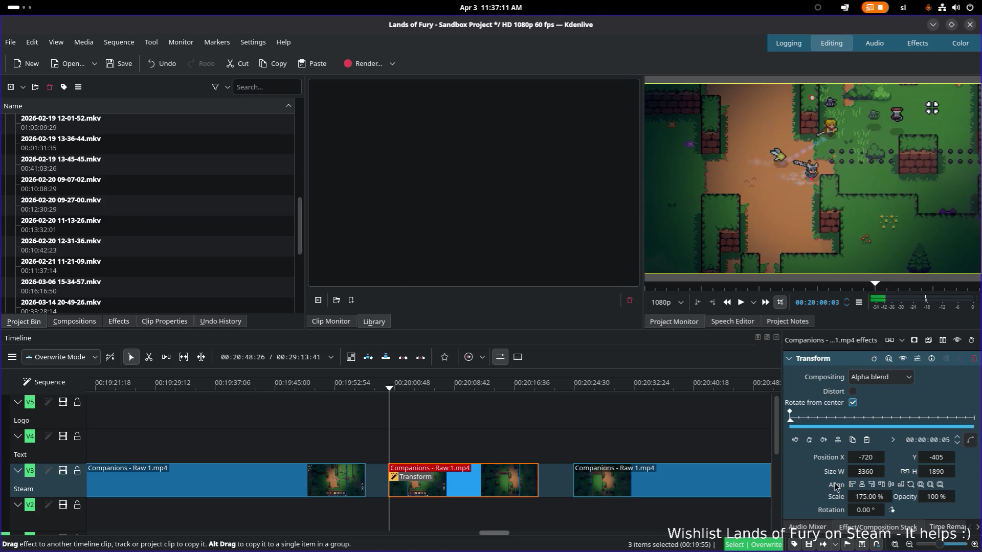
- Play back the zoomed section to check the 175% framing
key("space")
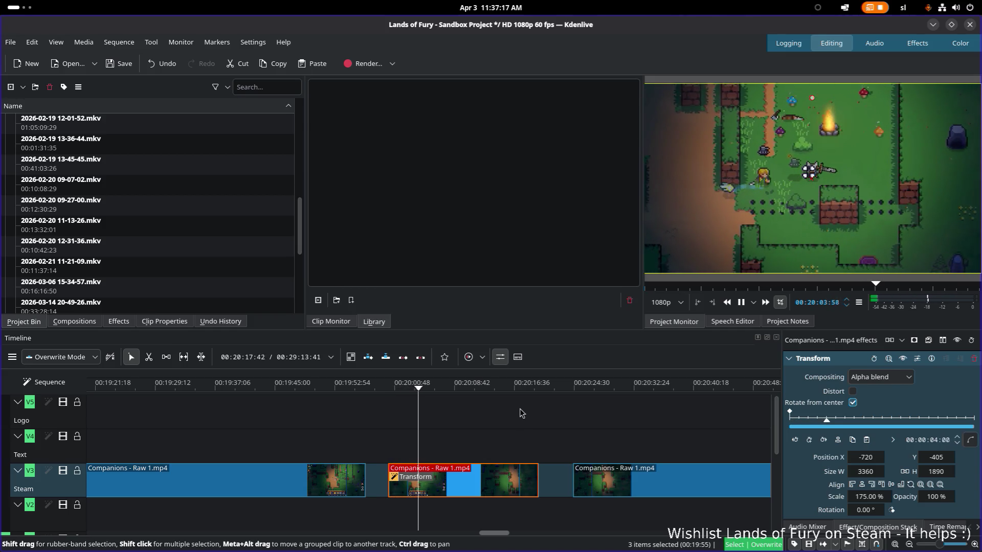
left_click(470, 385)
key("space")
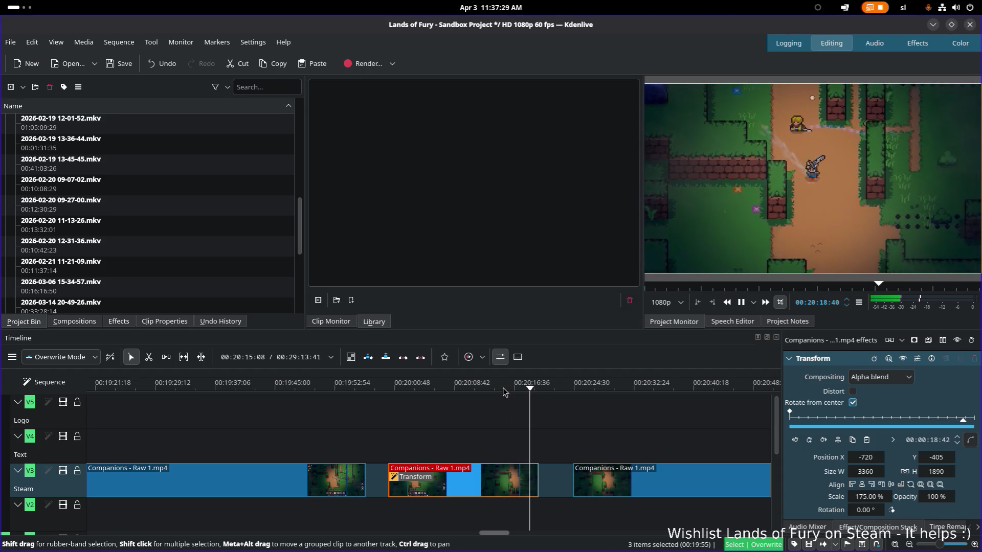
key("space")
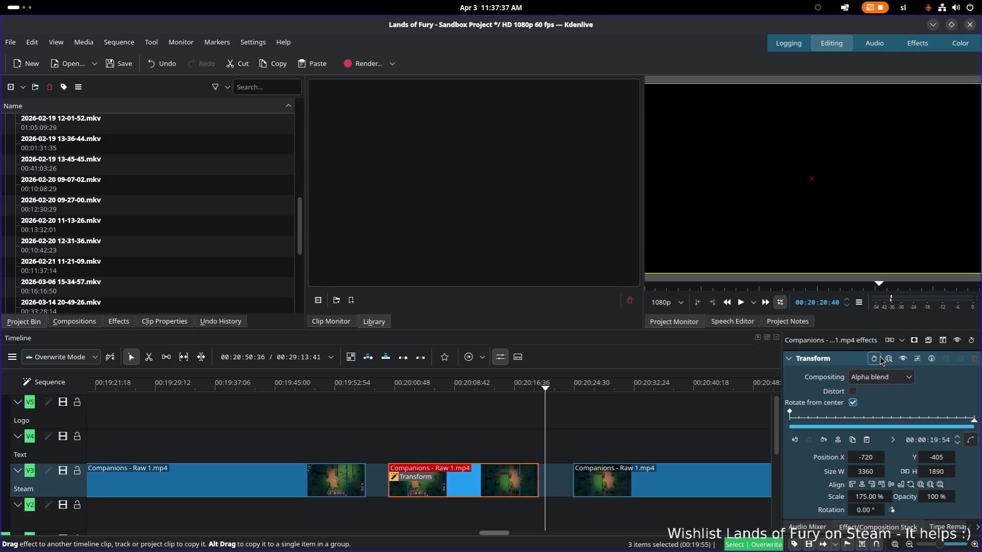
left_click(917, 359)
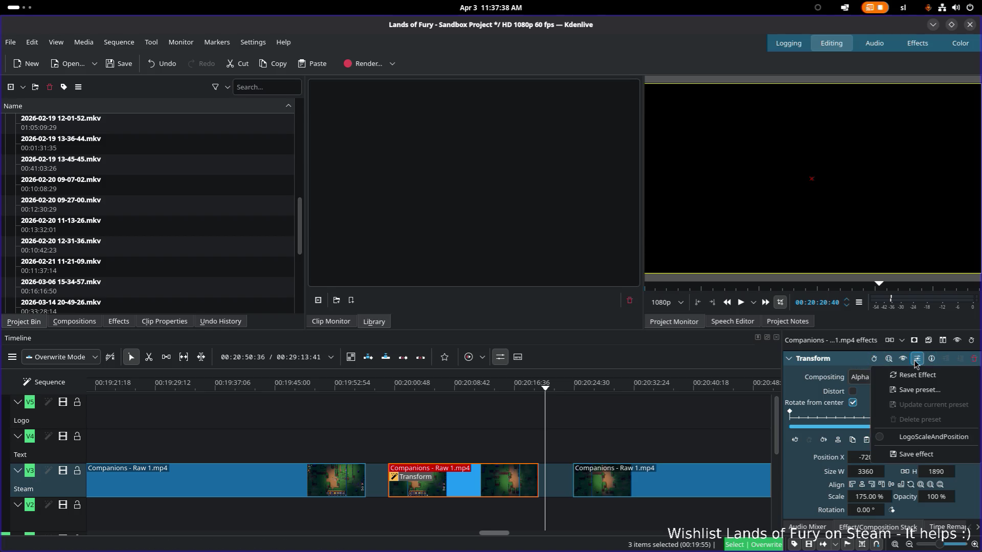
- Save the Transform zoom as a preset named Gif Zoo and play the timeline just after it
left_click(930, 391)
type("Gif Zoo")
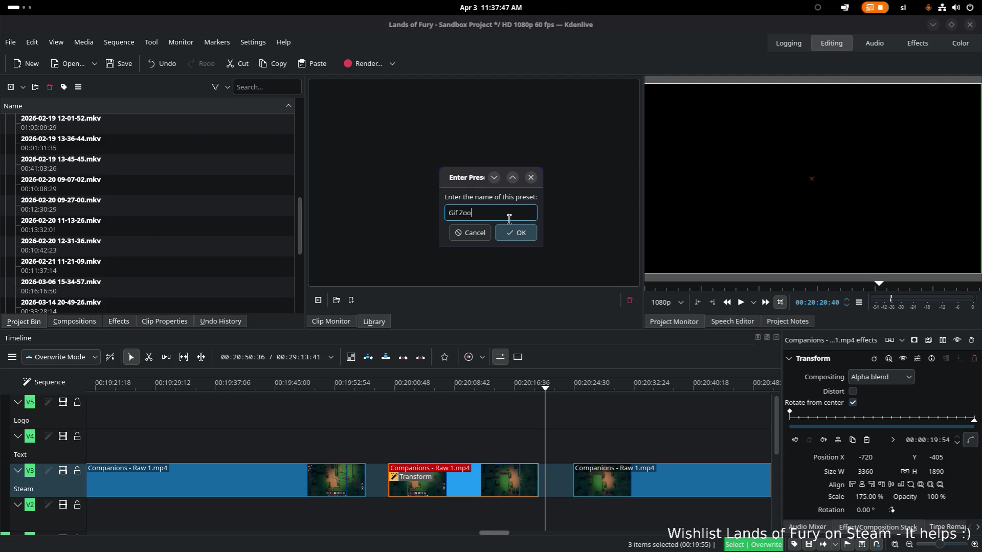
key("Return")
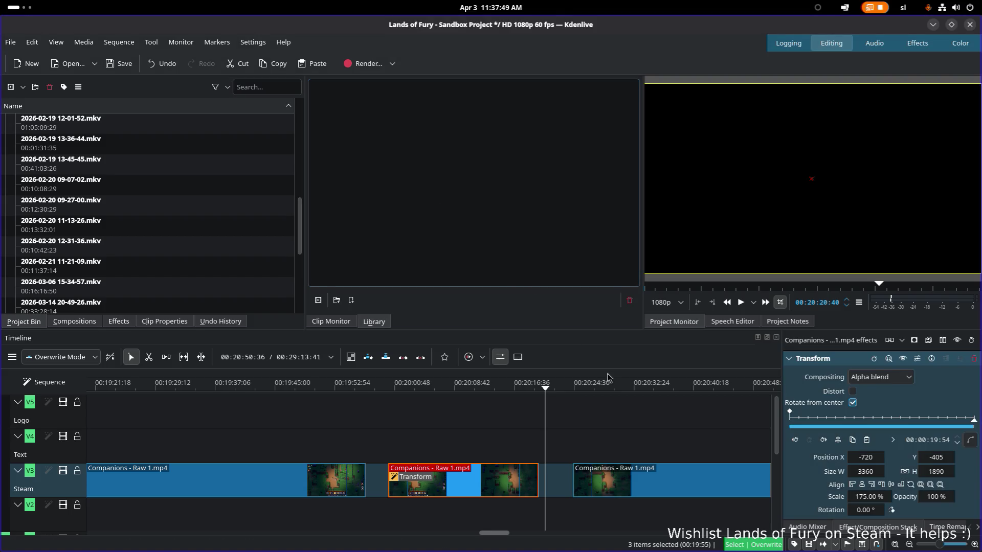
left_click(599, 389)
scroll(641, 453, "right", 5)
scroll(506, 453, "left", 3)
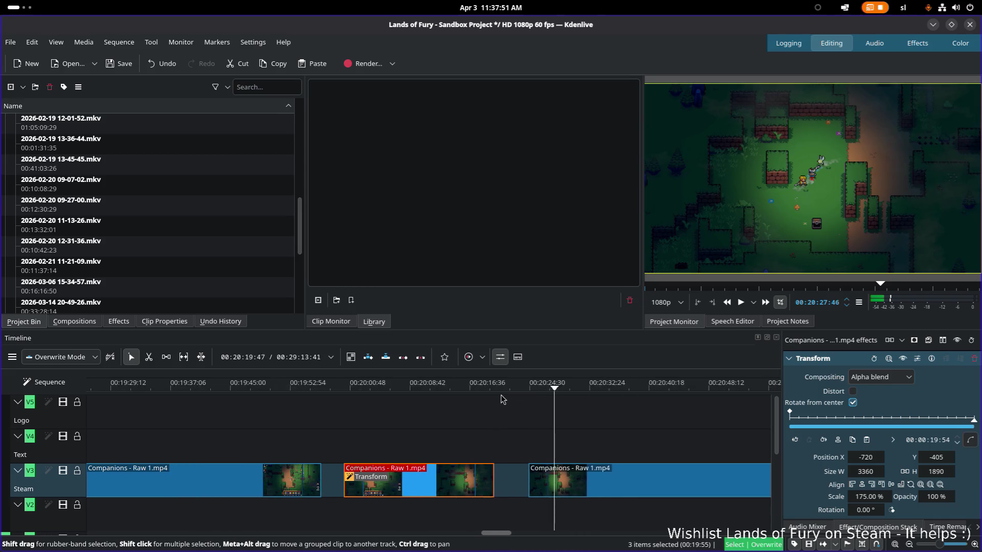
left_click(616, 388)
key("space")
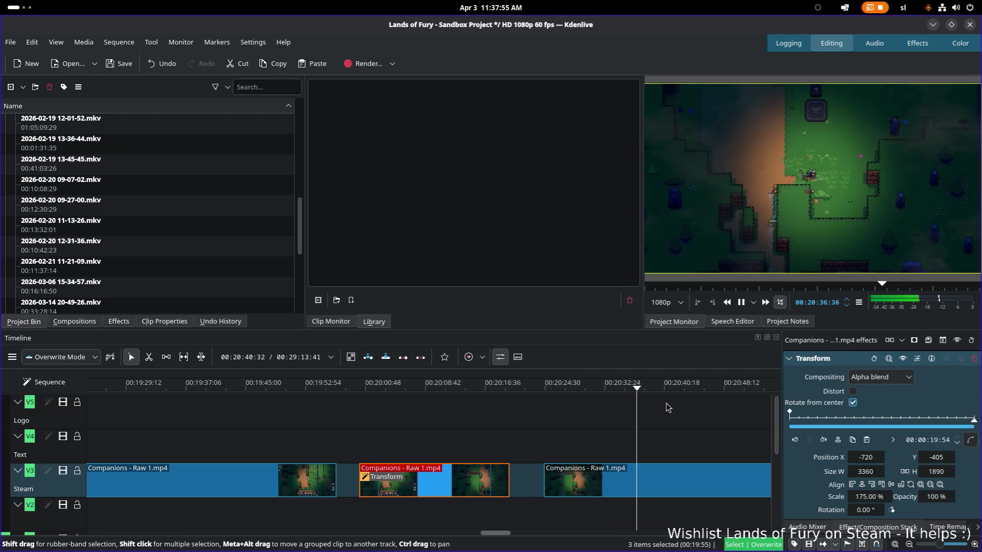
left_click(678, 387)
key("space")
- Review the footage around 00:21:27–00:21:52 and razor-cut the long clip at an earlier point
left_click(726, 389)
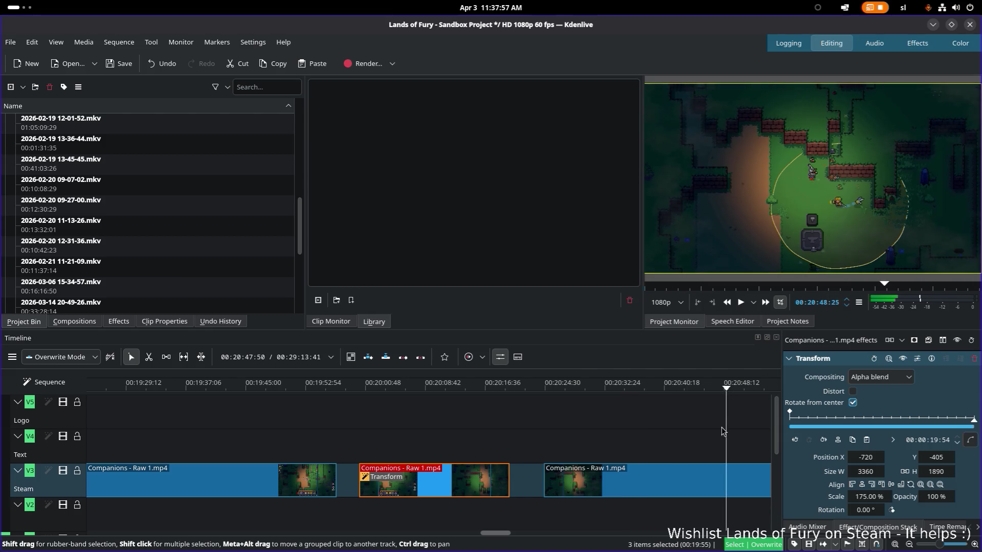
scroll(417, 418, "down", 5)
left_click(566, 392)
scroll(417, 439, "down", 3)
left_click(515, 387)
scroll(424, 432, "down", 3)
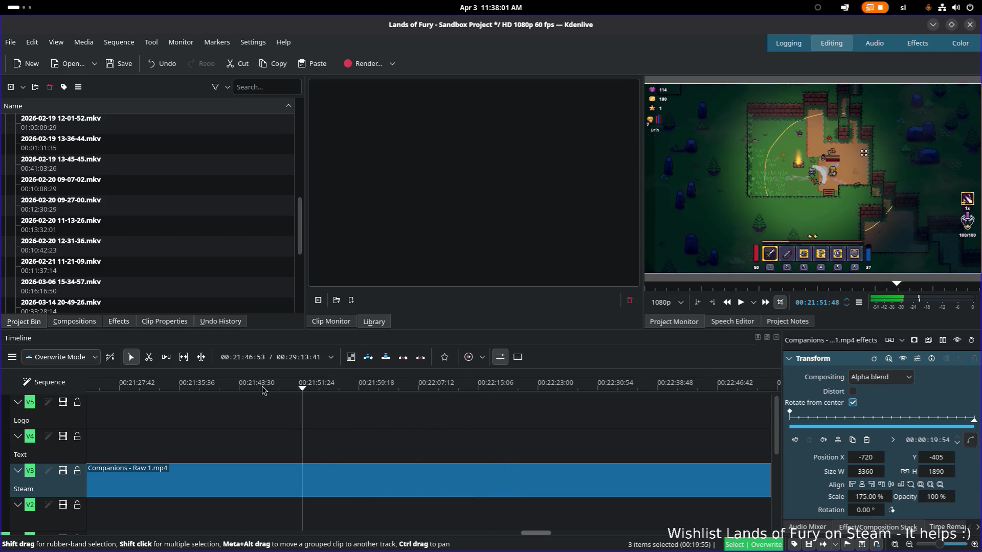
left_click(245, 389)
scroll(254, 388, "up", 1)
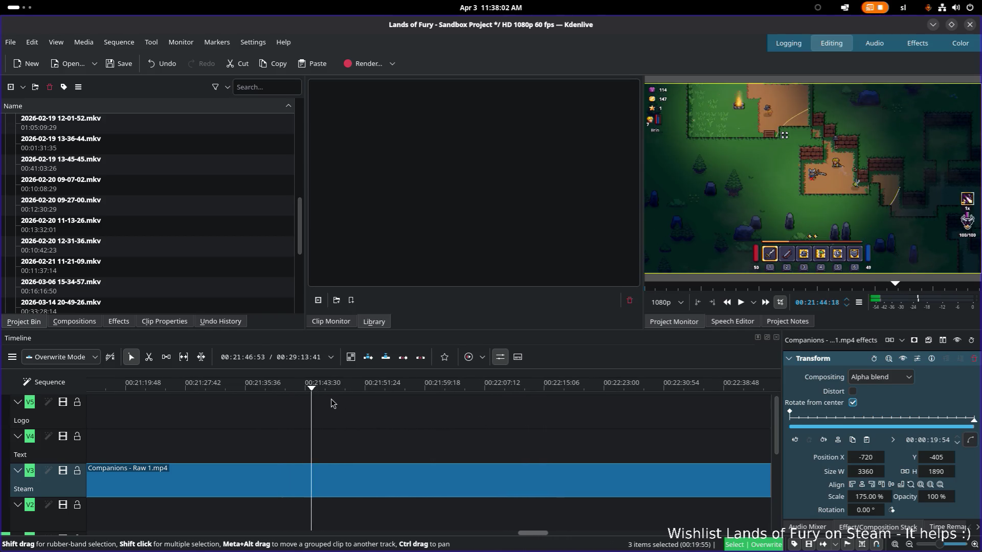
left_click(271, 387)
key("space")
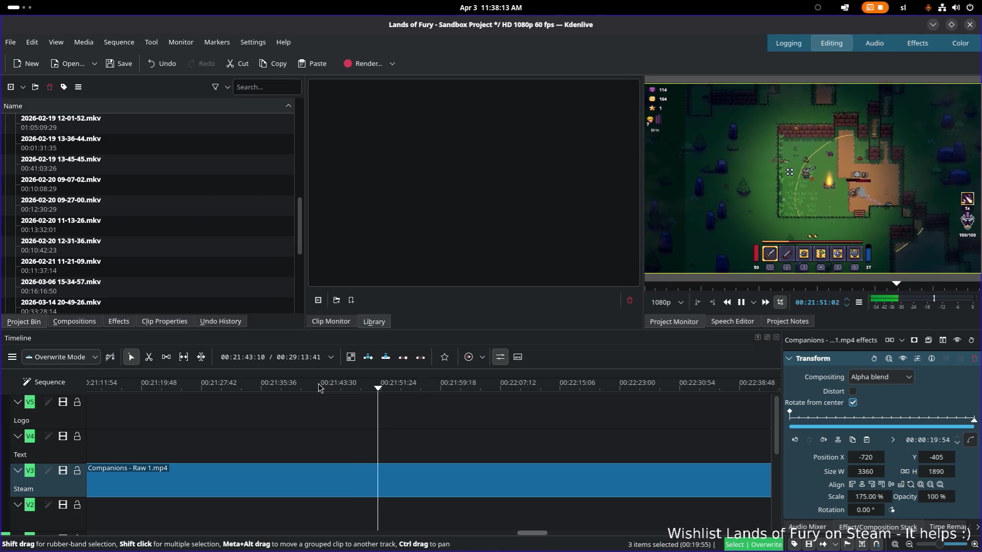
key("space")
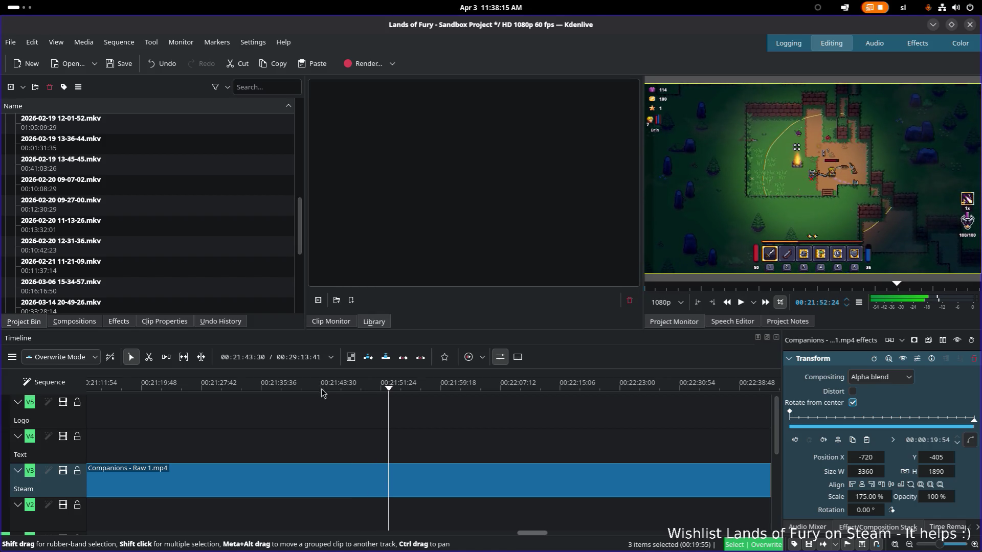
key("x")
left_click(246, 480)
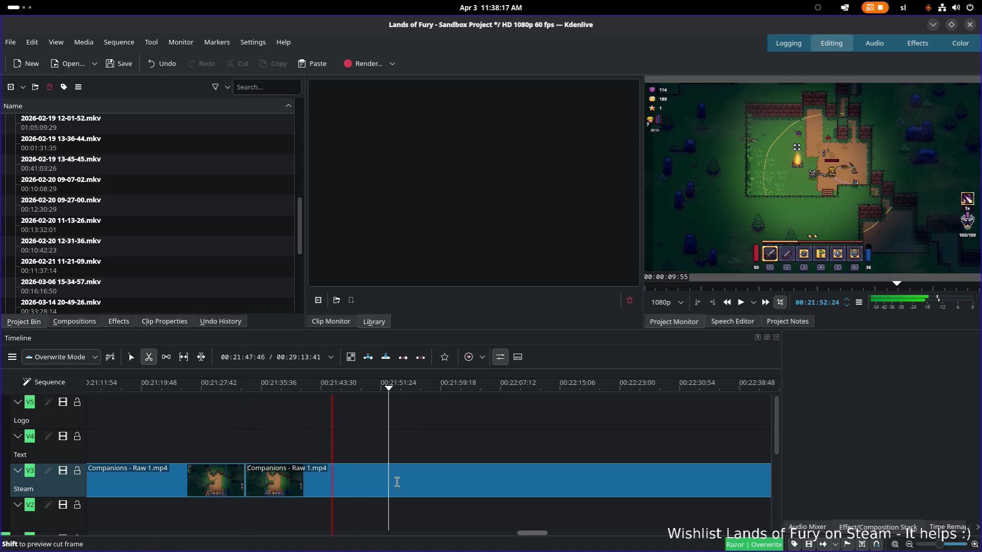
- Cut the clip at two more points isolating roughly 21:26–21:52 and select that middle section
left_click(448, 481)
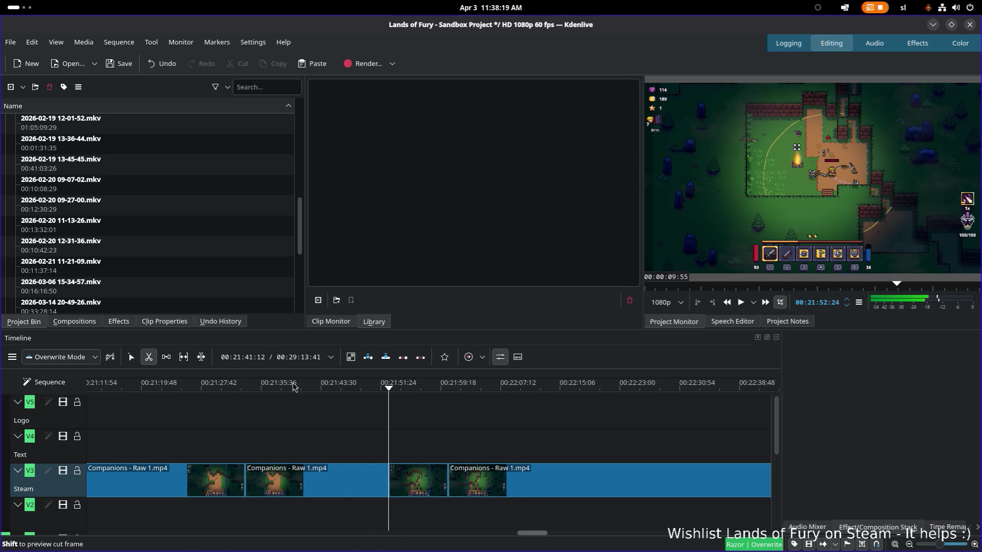
left_click_drag(206, 390, 246, 387)
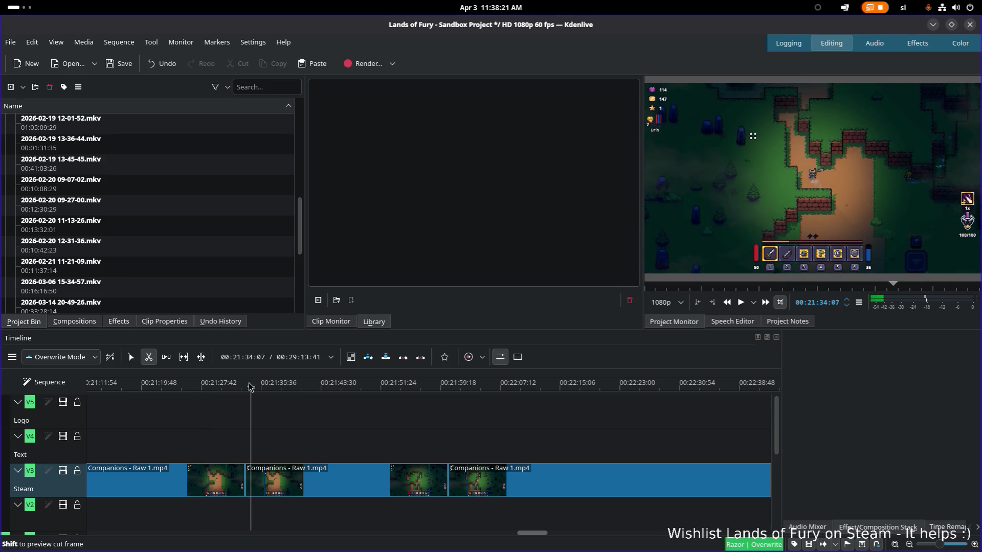
key("space")
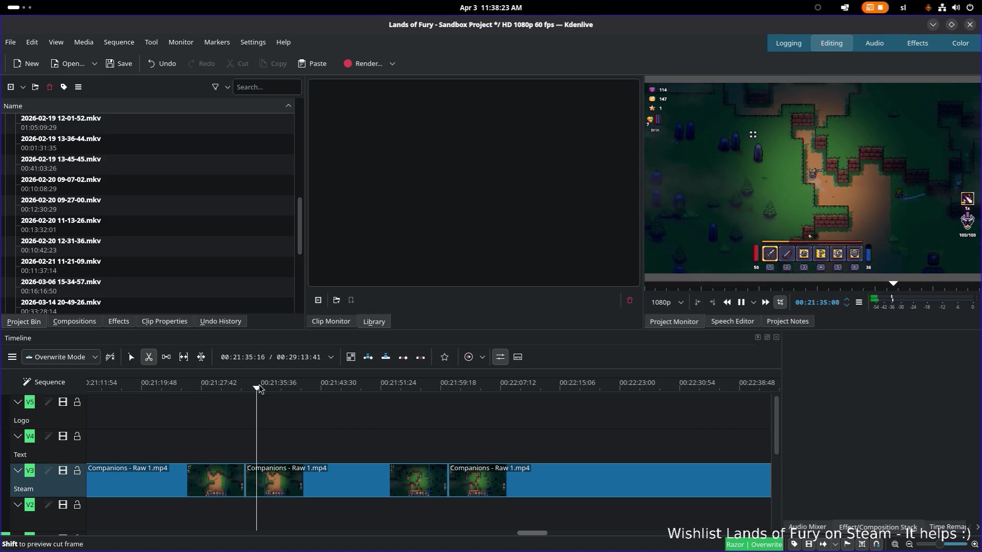
left_click(368, 480)
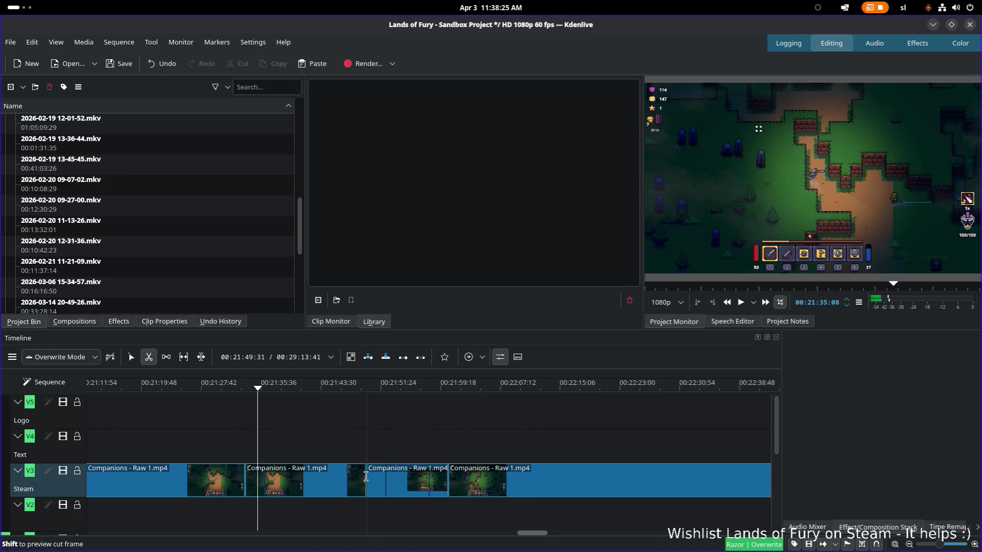
key("s")
left_click(372, 481)
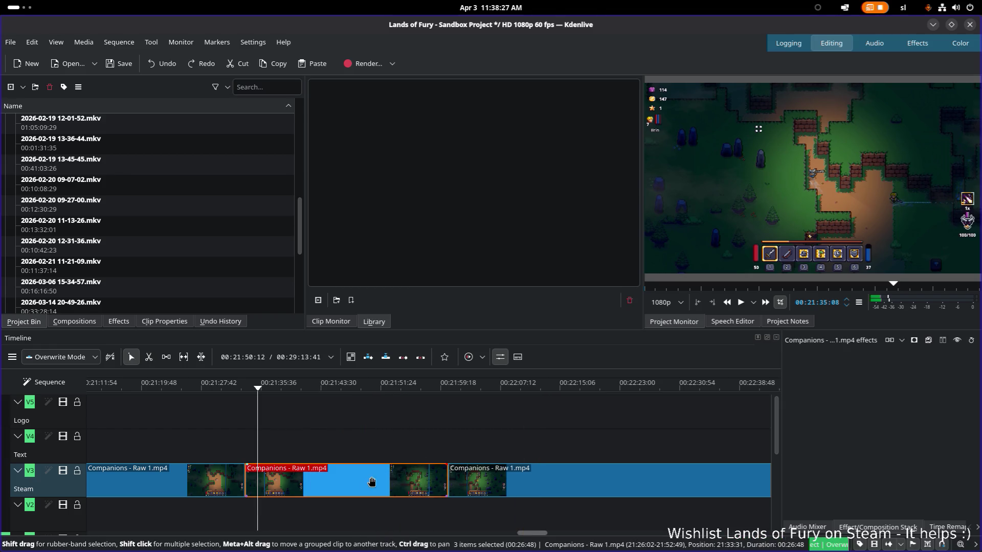
right_click(374, 480)
mouse_move(460, 363)
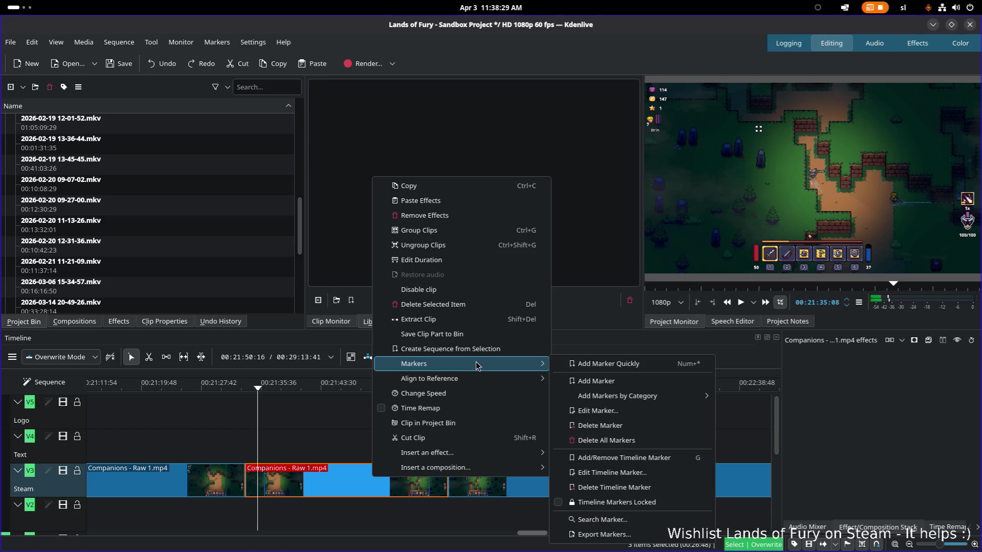
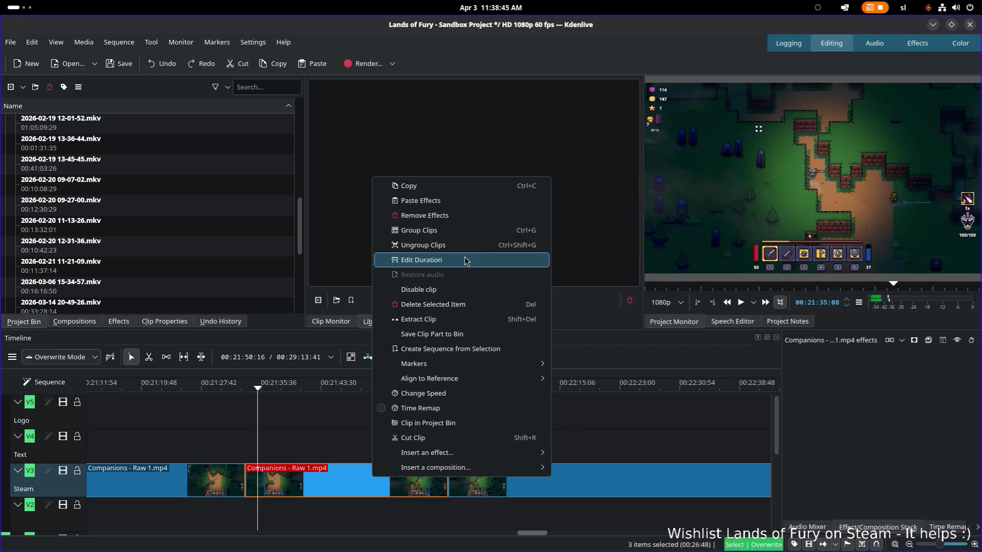
- Ungroup the Companions clips on the Steam track and bring up their clip actions for inserting an effect
left_click(443, 247)
left_click(489, 387)
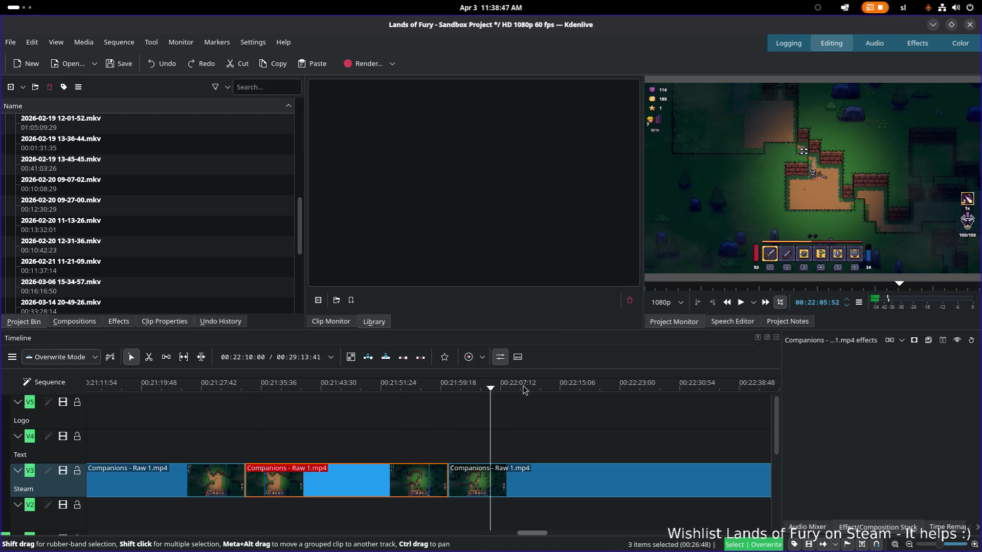
scroll(613, 433, "down", 2)
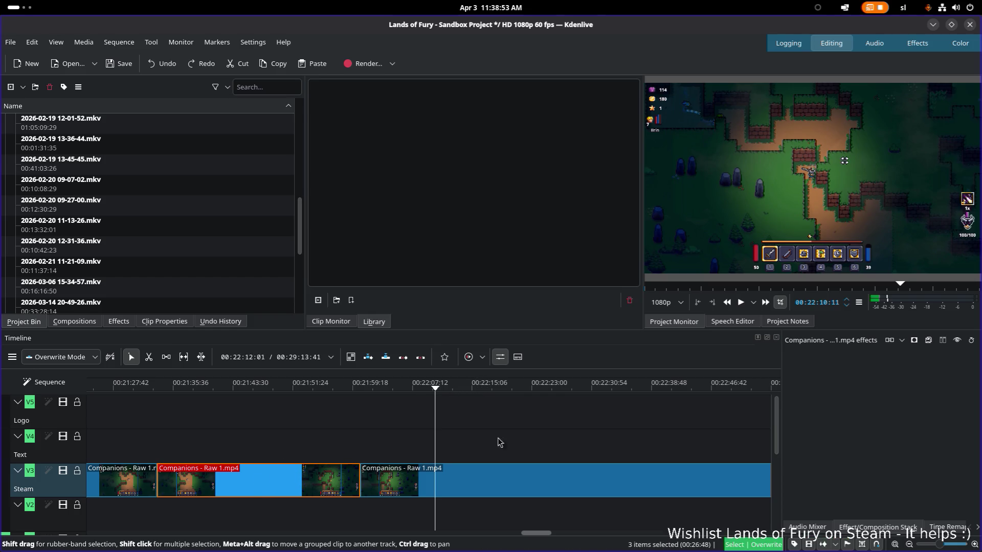
left_click(377, 388)
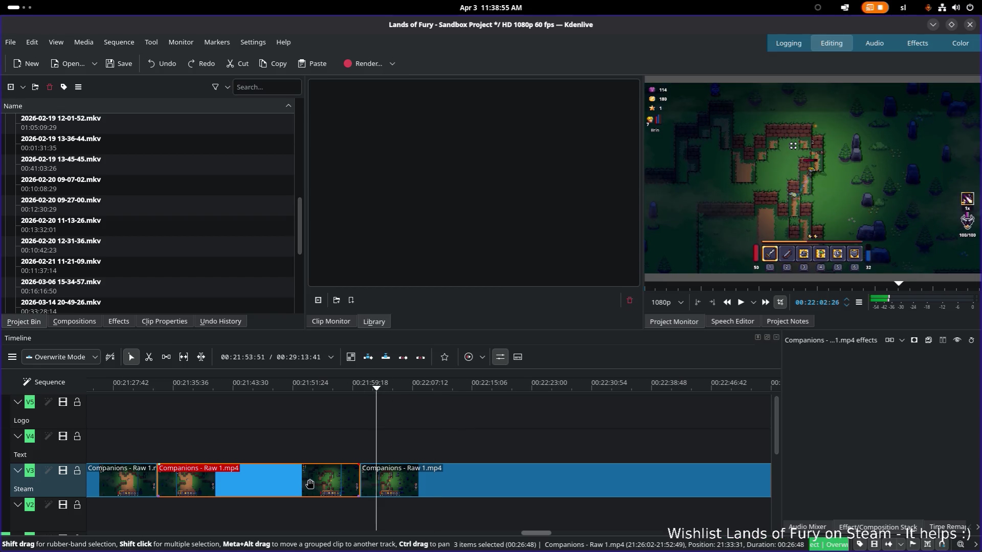
right_click(341, 481)
mouse_move(412, 455)
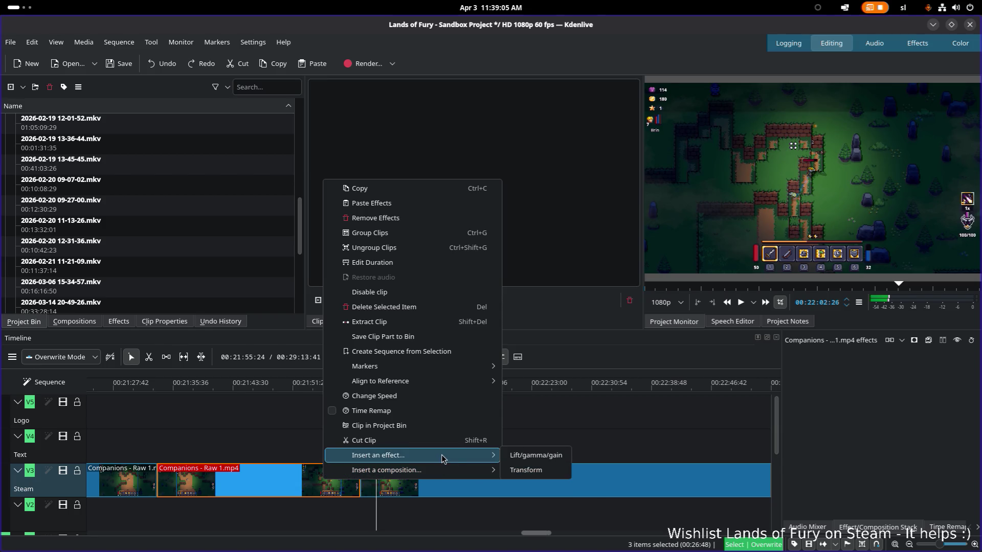
- Add a Transform effect to the Companions clip and apply its Gif Zoom preset (175%)
left_click(540, 469)
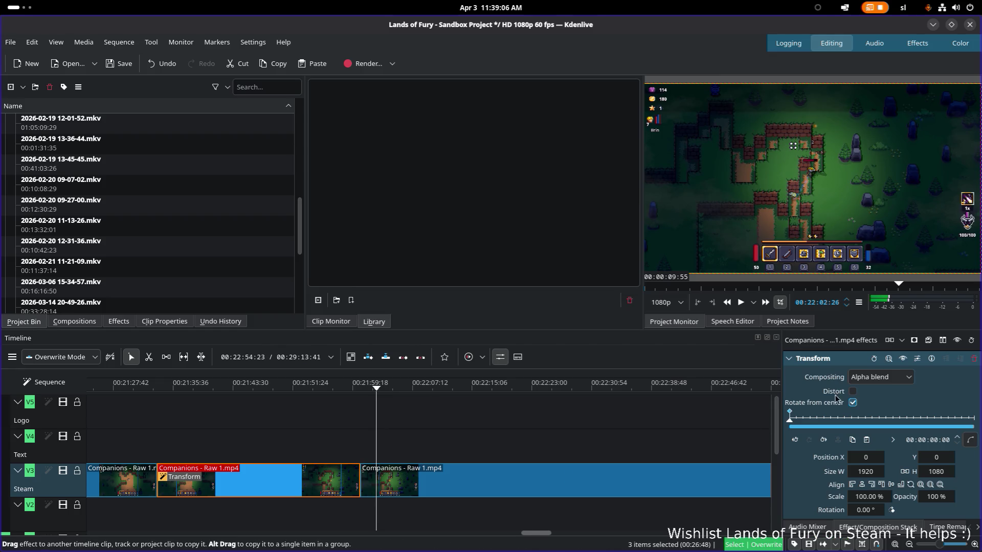
left_click(917, 359)
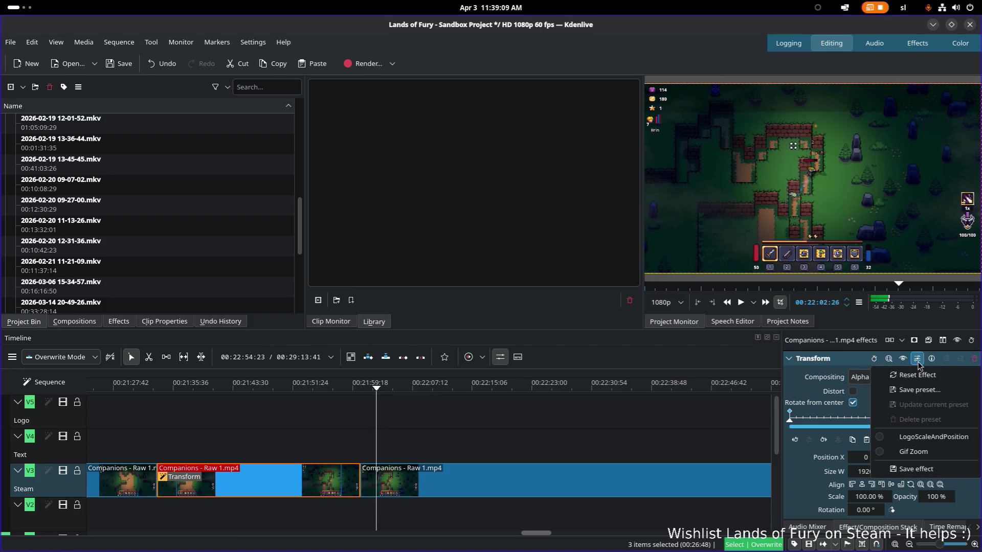
left_click(930, 456)
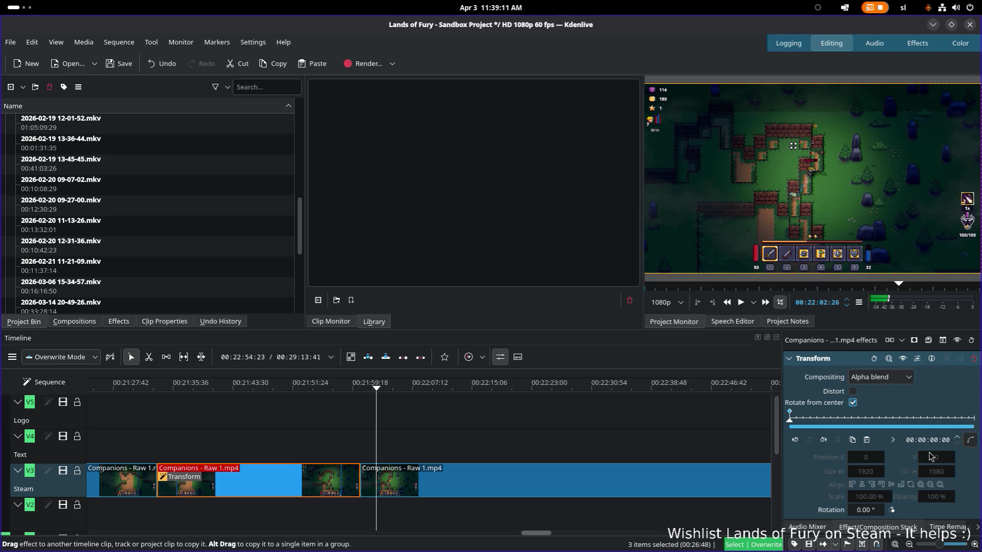
- Play back the zoomed clip from its start to check the zoom
left_click(302, 390)
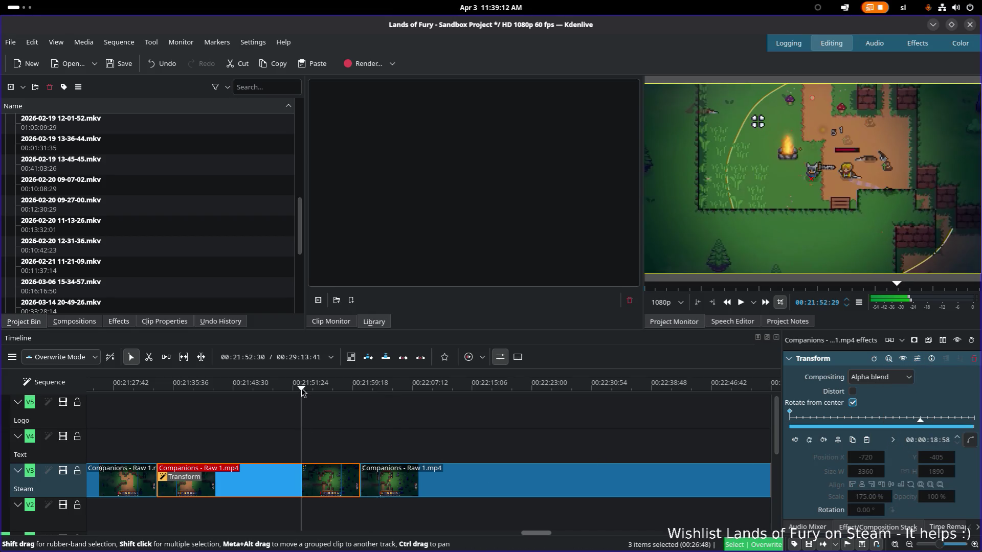
left_click(170, 388)
key("space")
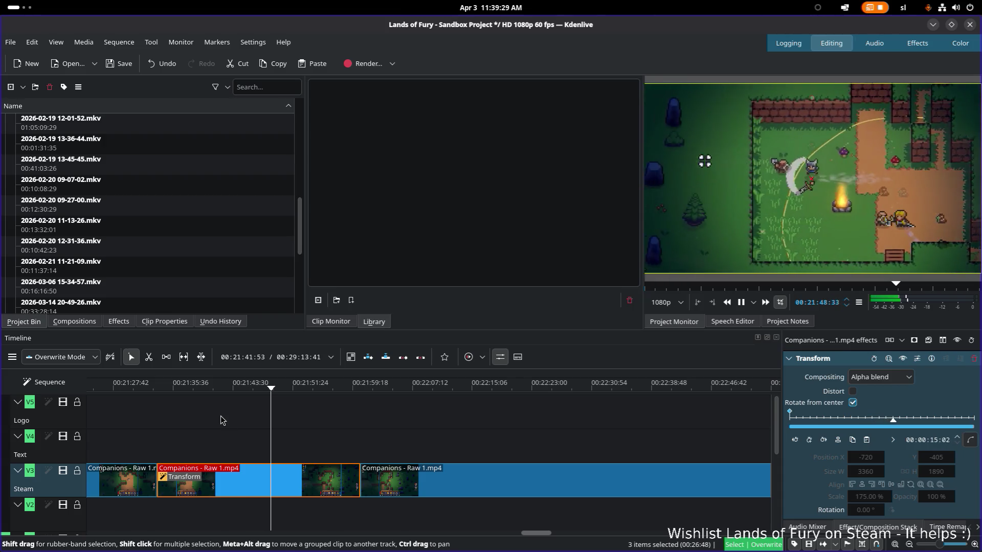
key("space")
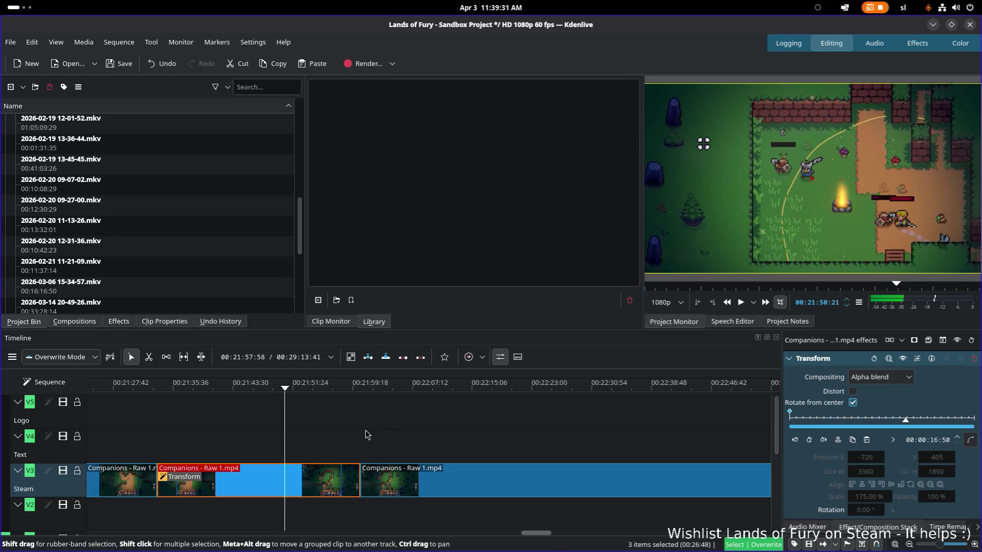
left_click(390, 387)
scroll(552, 412, "right", 3)
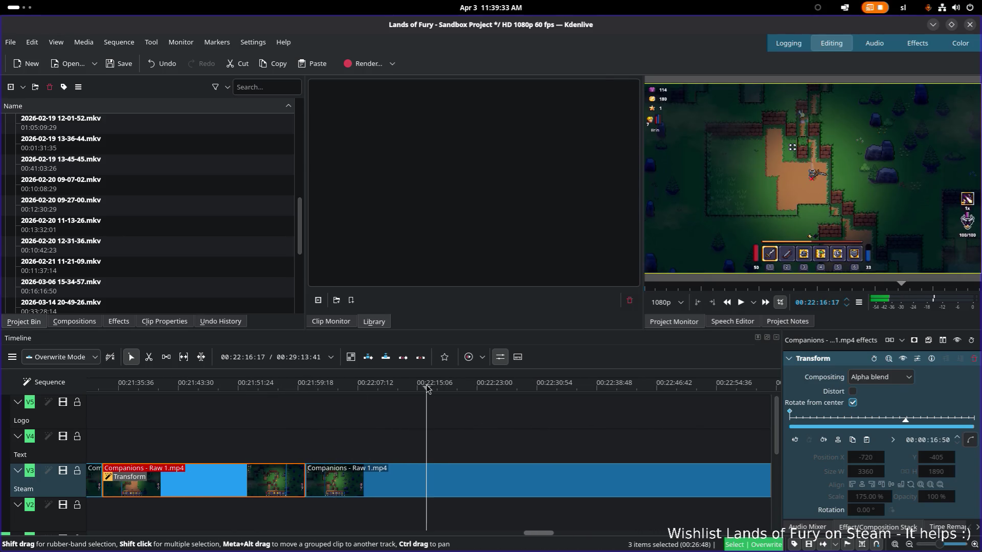
scroll(376, 445, "right", 3)
left_click(428, 389)
left_click(543, 386)
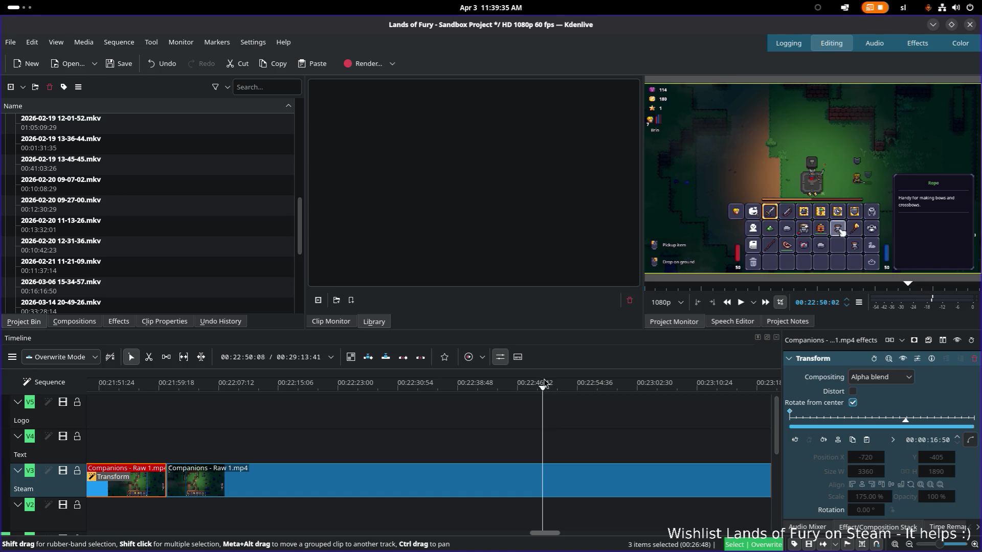
left_click(444, 388)
left_click(414, 386)
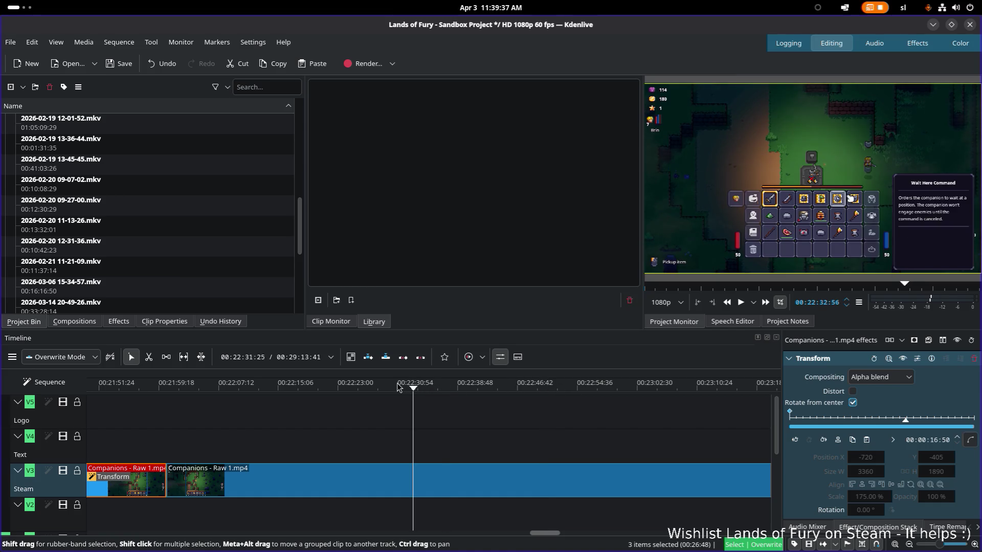
left_click(388, 386)
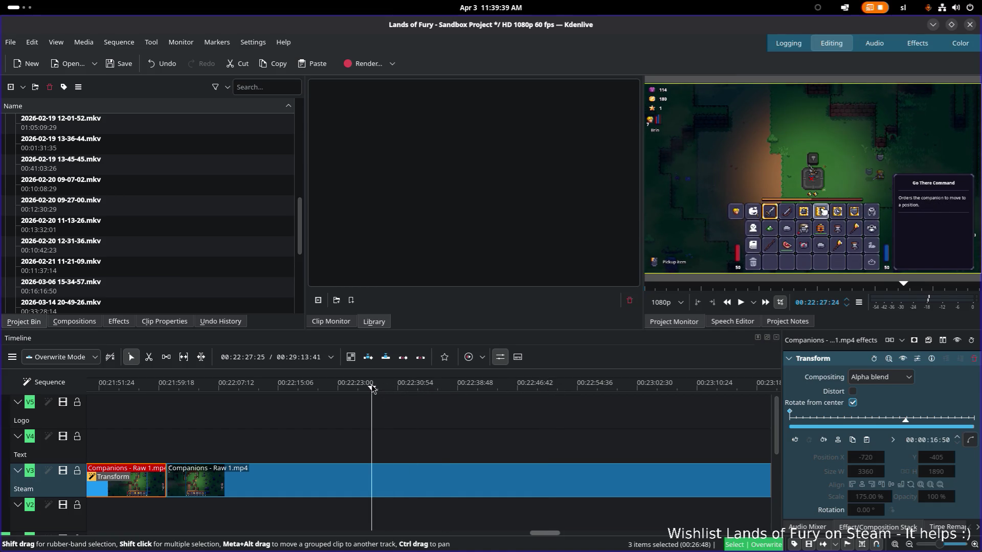
key("space")
key("space")
left_click(408, 390)
key("x")
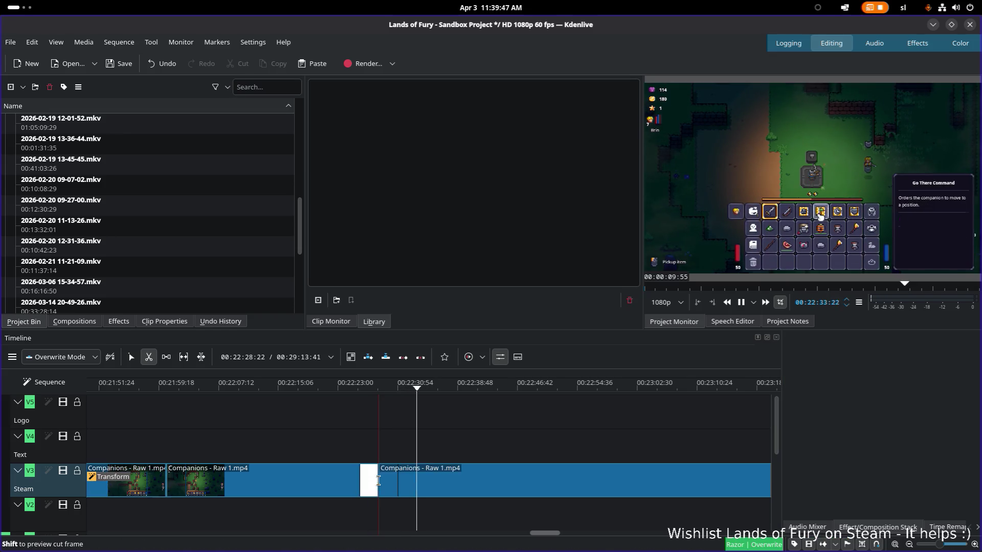
key("space")
key("s")
left_click(381, 391)
key("space")
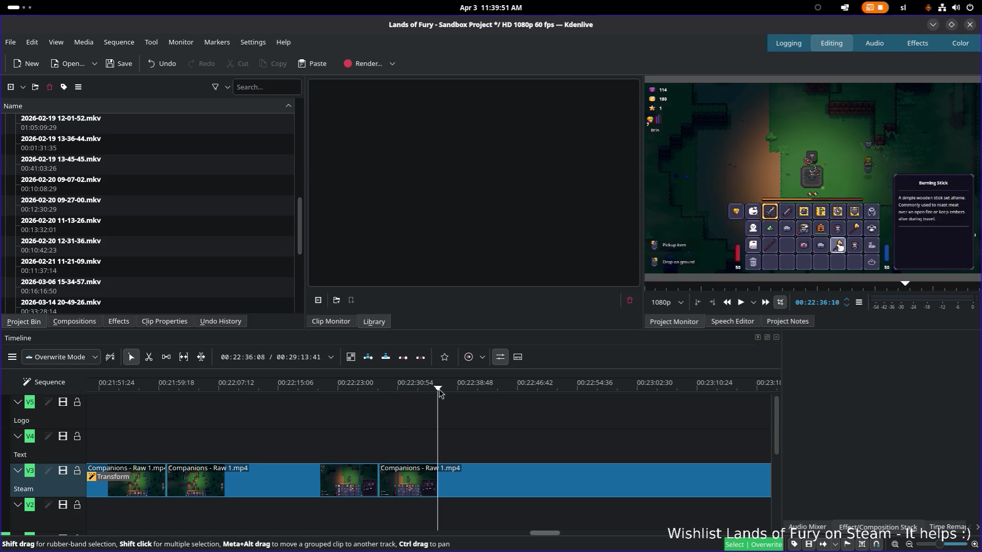
left_click(493, 391)
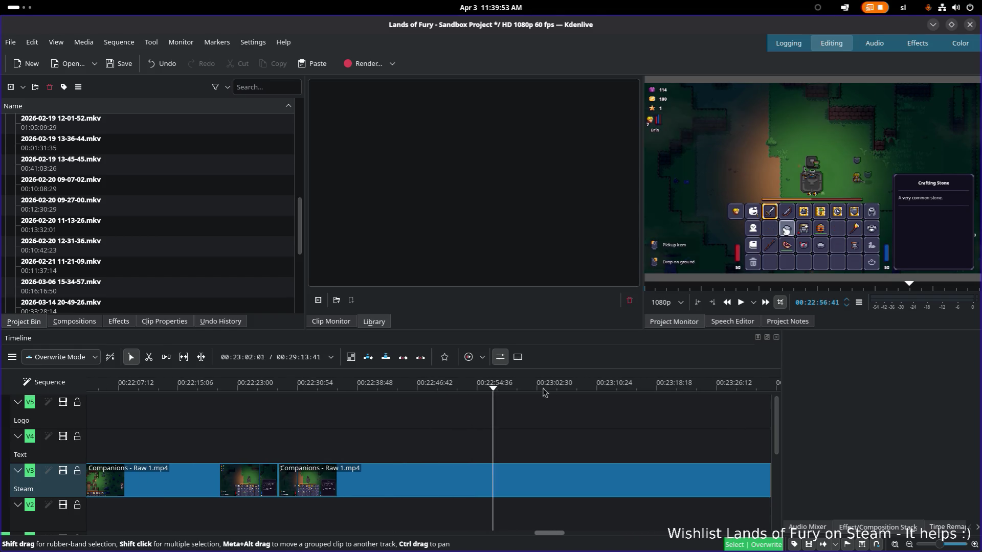
left_click(555, 390)
left_click_drag(545, 396, 546, 396)
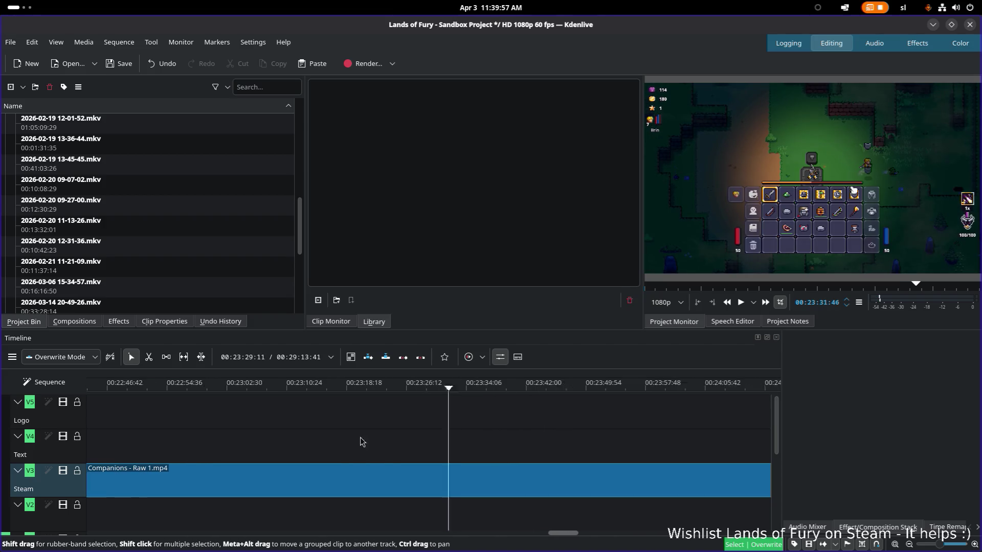
left_click_drag(545, 396, 535, 391)
scroll(576, 413, "down", 3)
left_click_drag(285, 393, 293, 389)
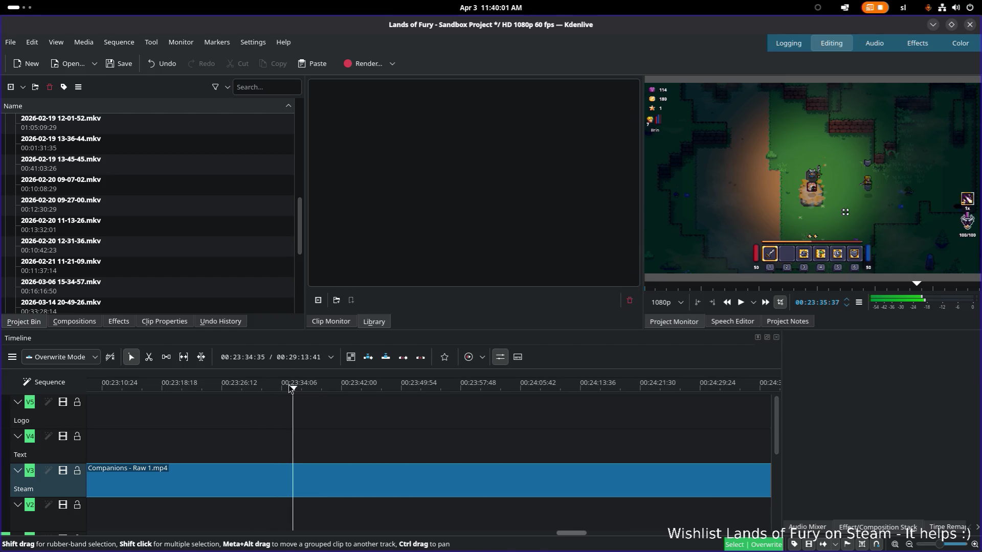
left_click(260, 390)
key("space")
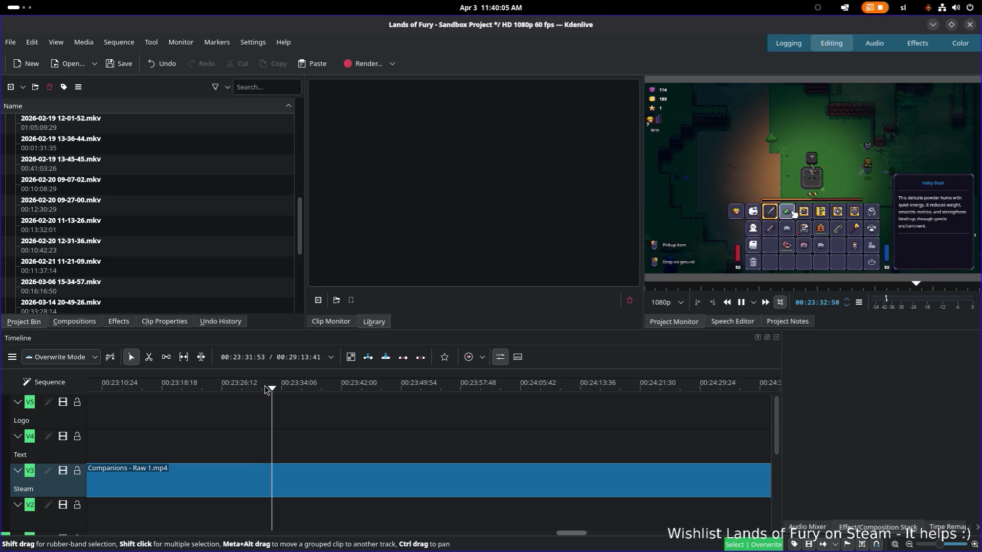
left_click(265, 390)
key("space")
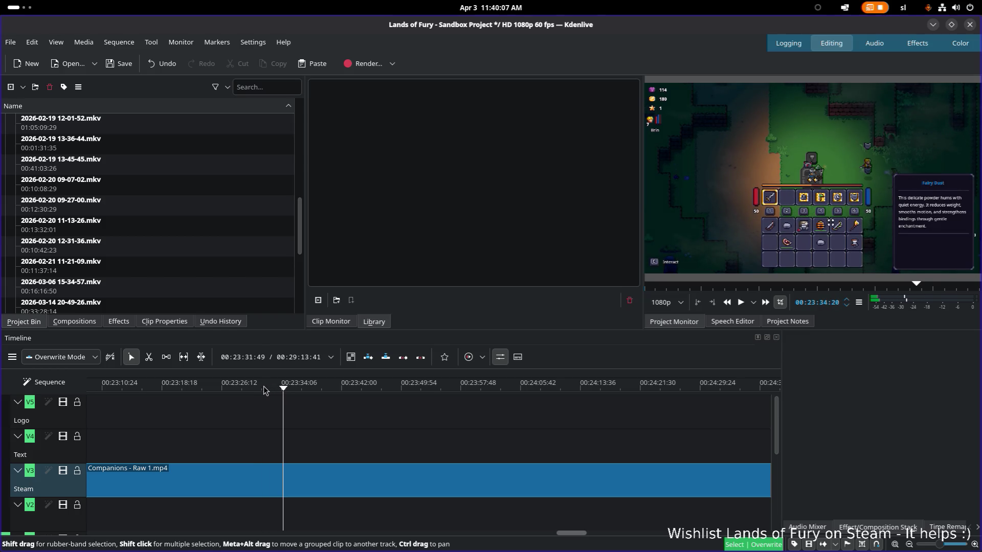
key("space")
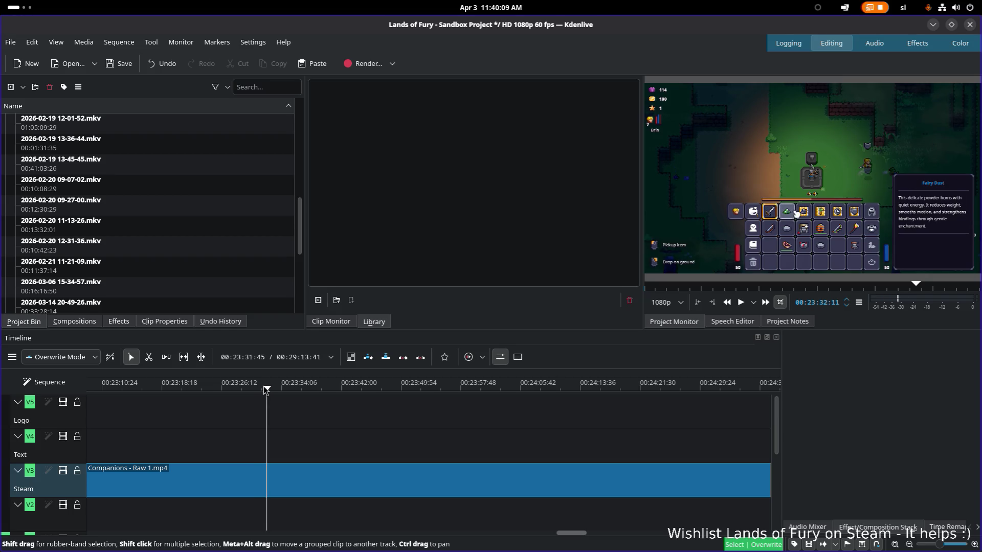
left_click(265, 391)
key("space")
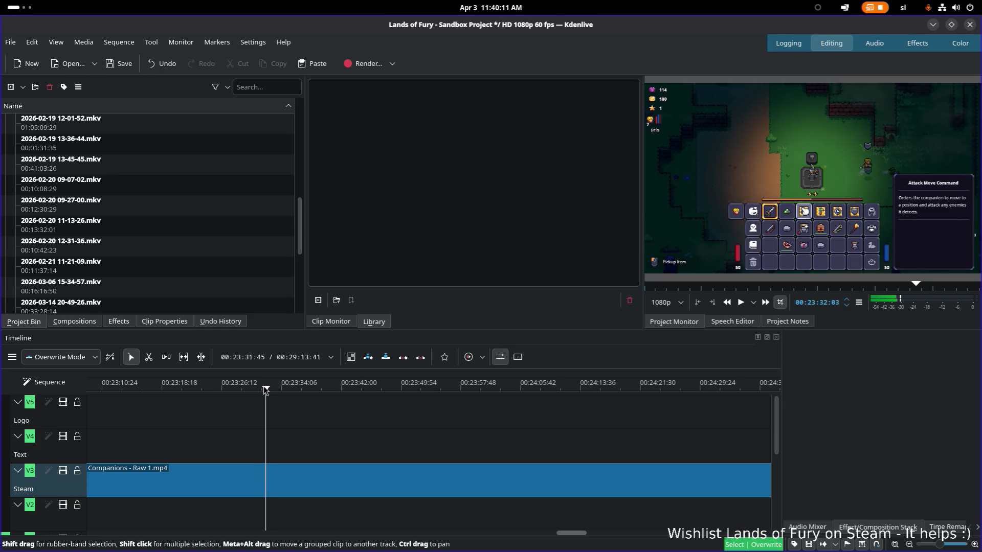
key("x")
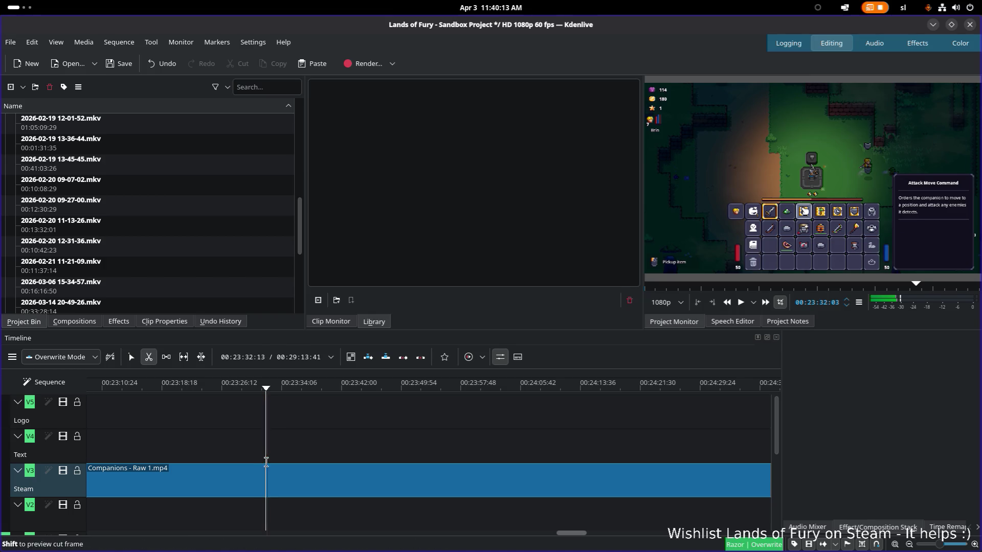
left_click(266, 472)
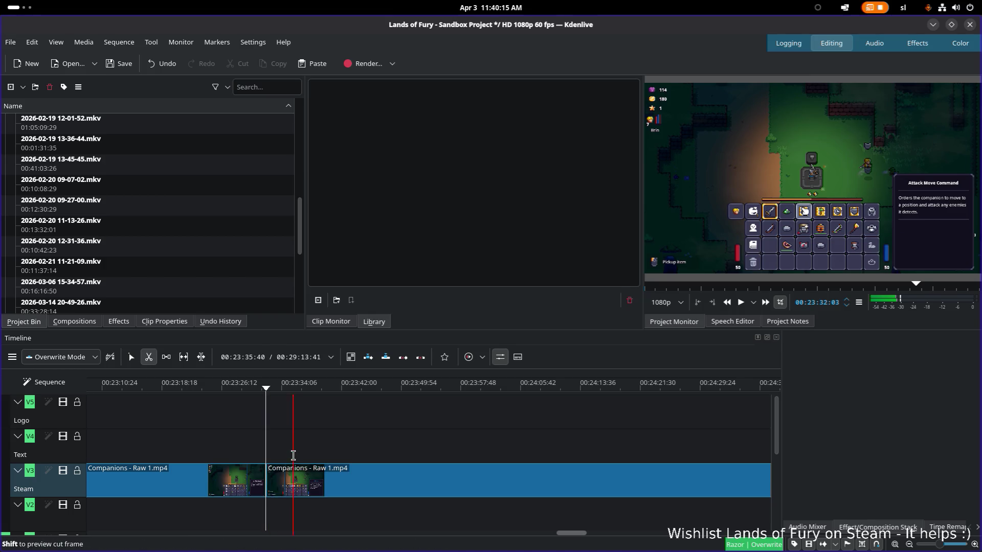
key("space")
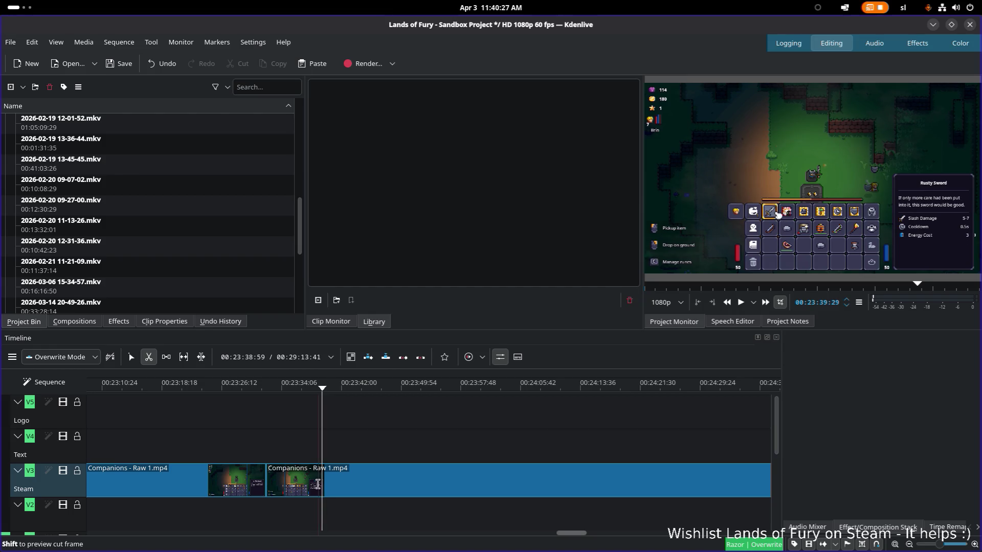
left_click(319, 486)
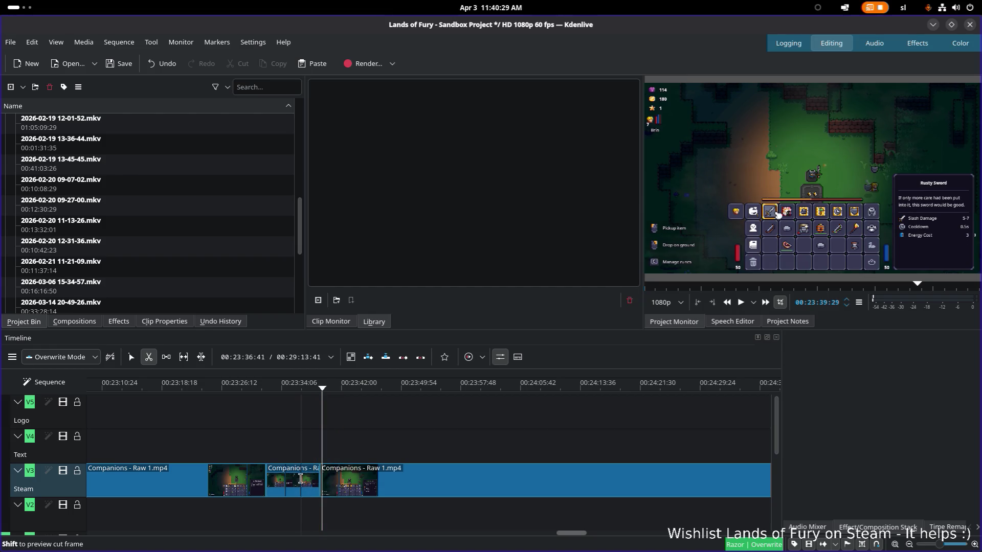
key("s")
left_click(296, 483)
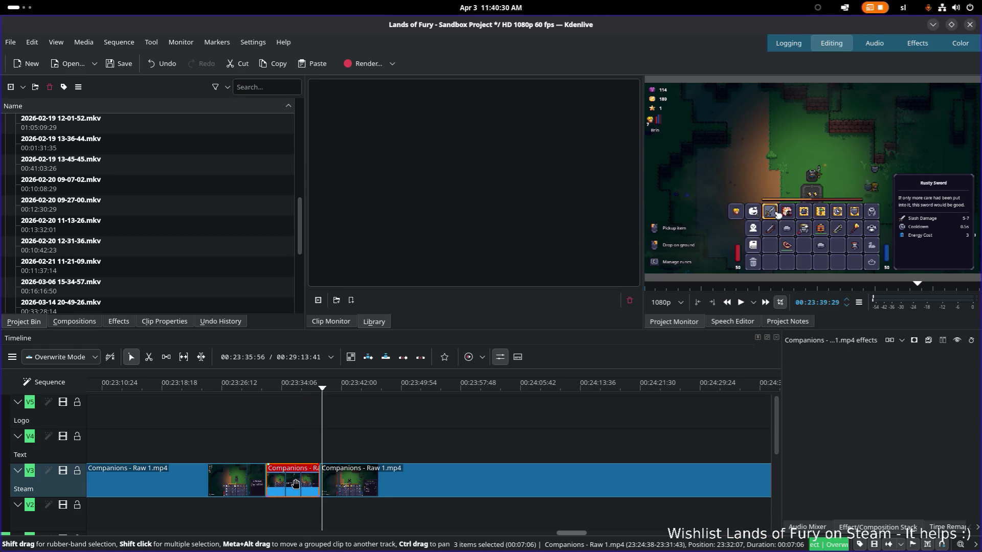
left_click(269, 389)
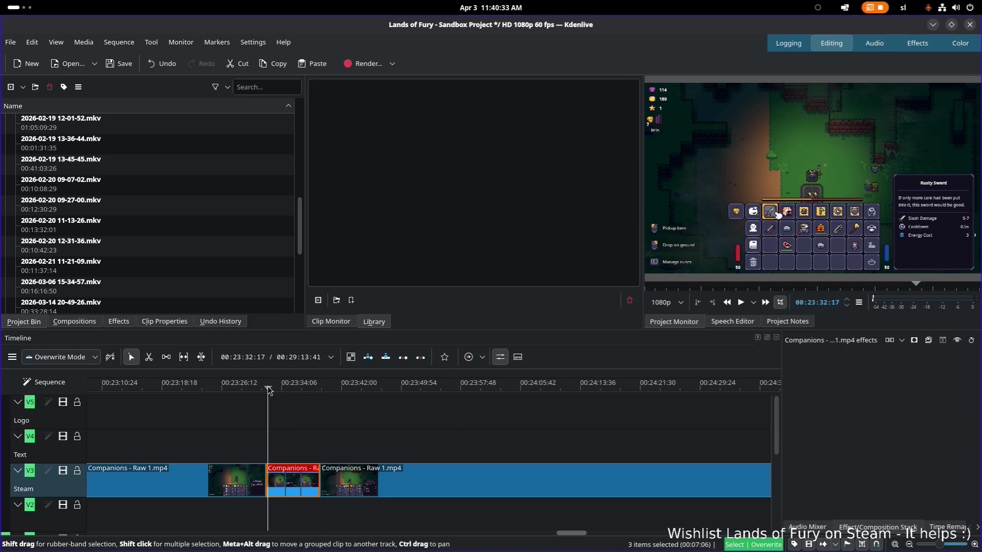
key("space")
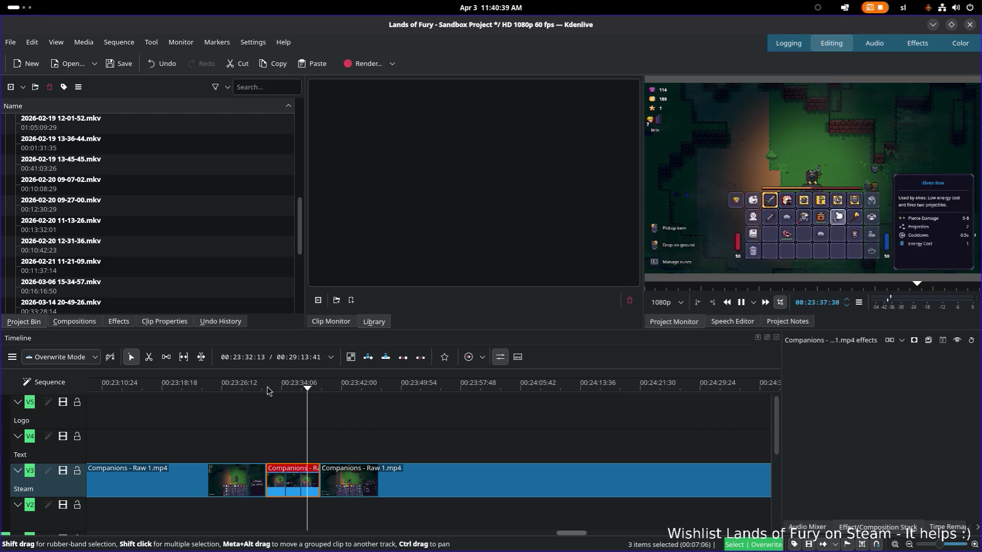
key("space")
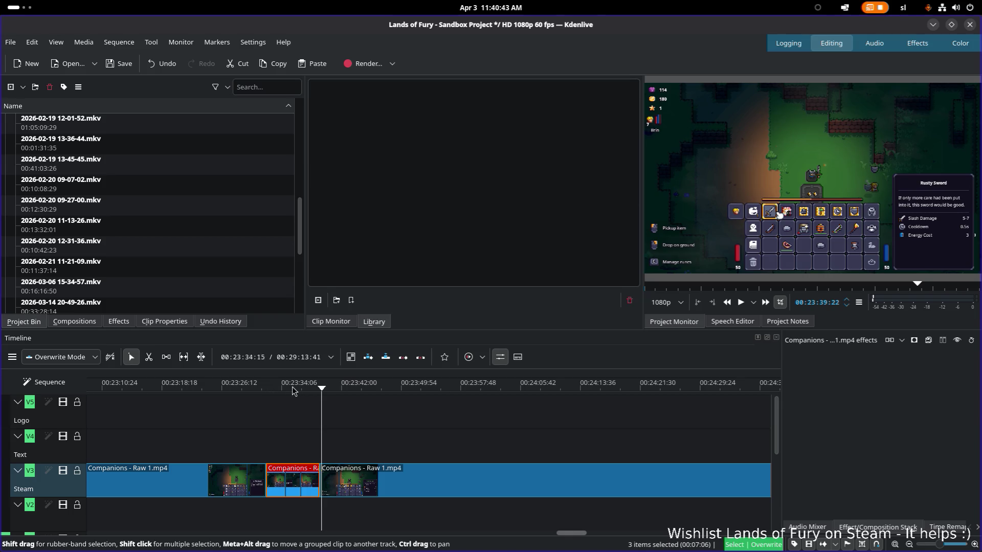
right_click(303, 469)
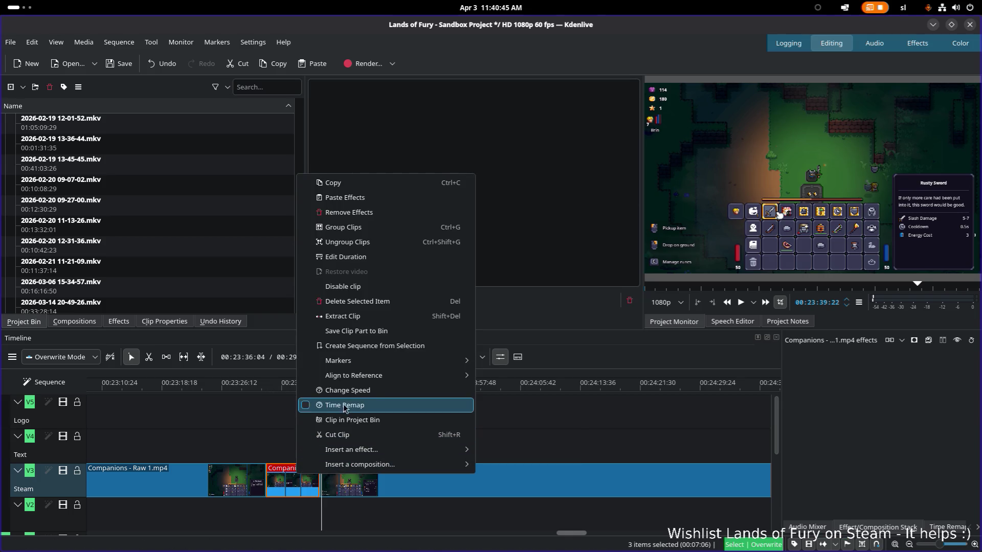
mouse_move(369, 361)
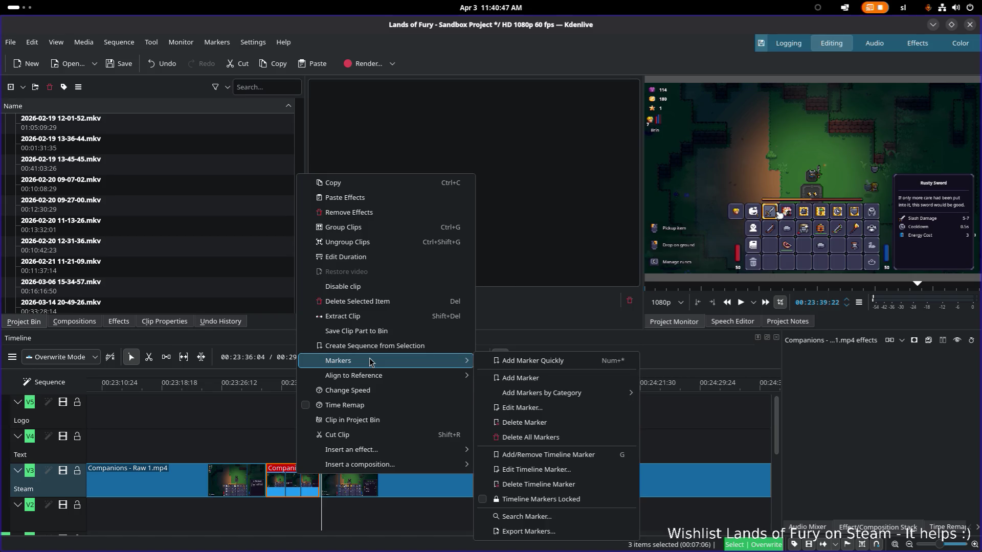
- Add a Category 1 marker named 'Crafting' to the middle Steam clip
left_click(540, 384)
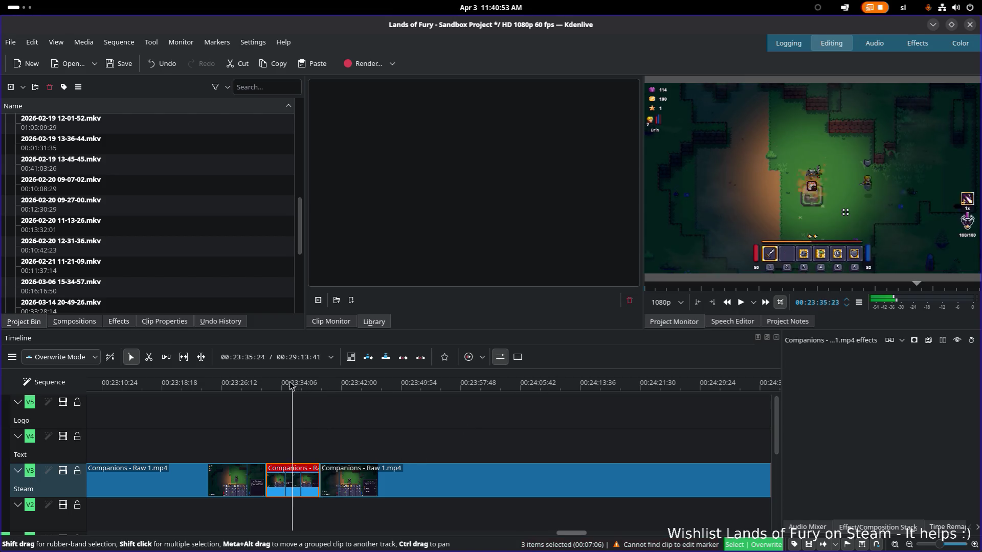
right_click(307, 478)
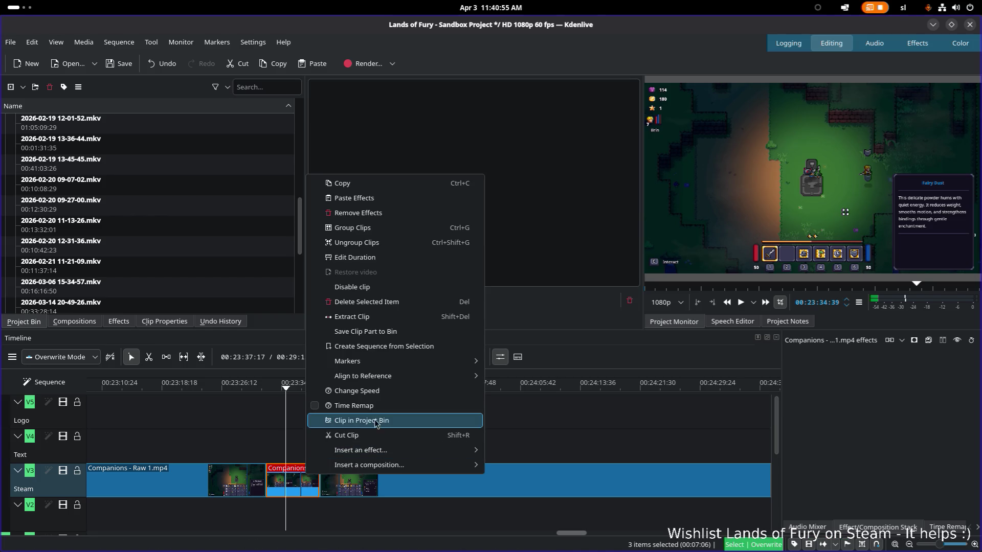
mouse_move(347, 360)
left_click(528, 379)
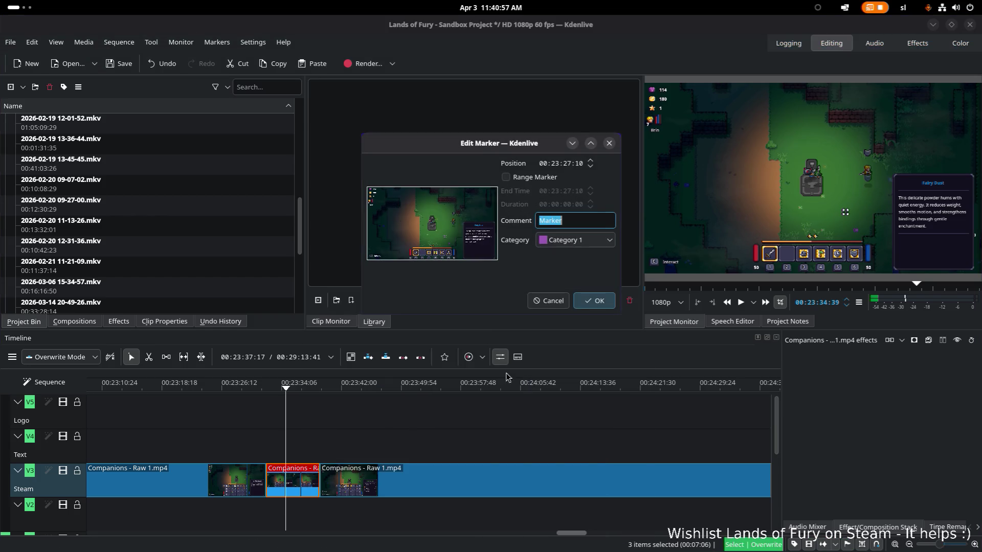
left_click(591, 237)
left_click(586, 222)
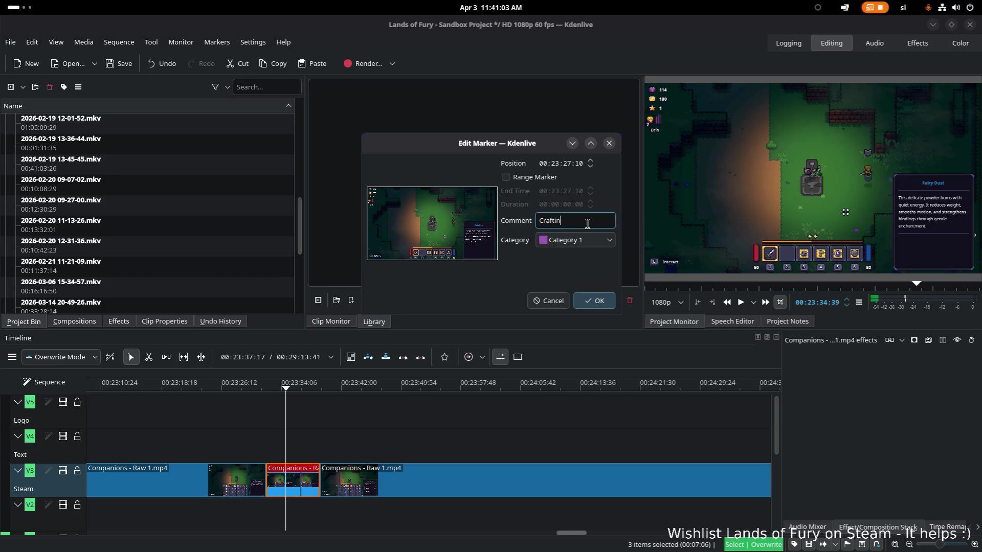
type("ng")
key("Return")
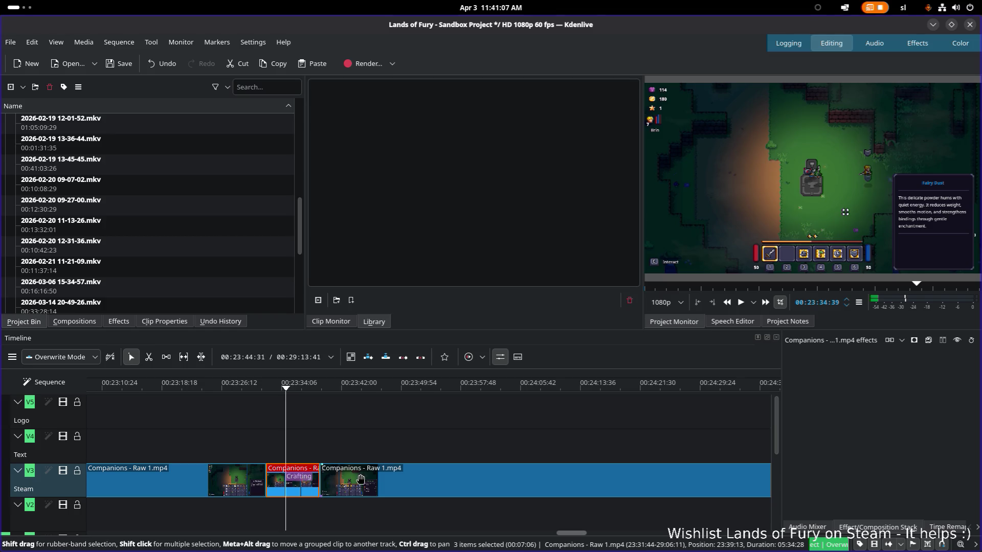
- Move the following clip later on the track, leaving a gap after the Crafting clip
left_click_drag(361, 480, 672, 480)
left_click(308, 473)
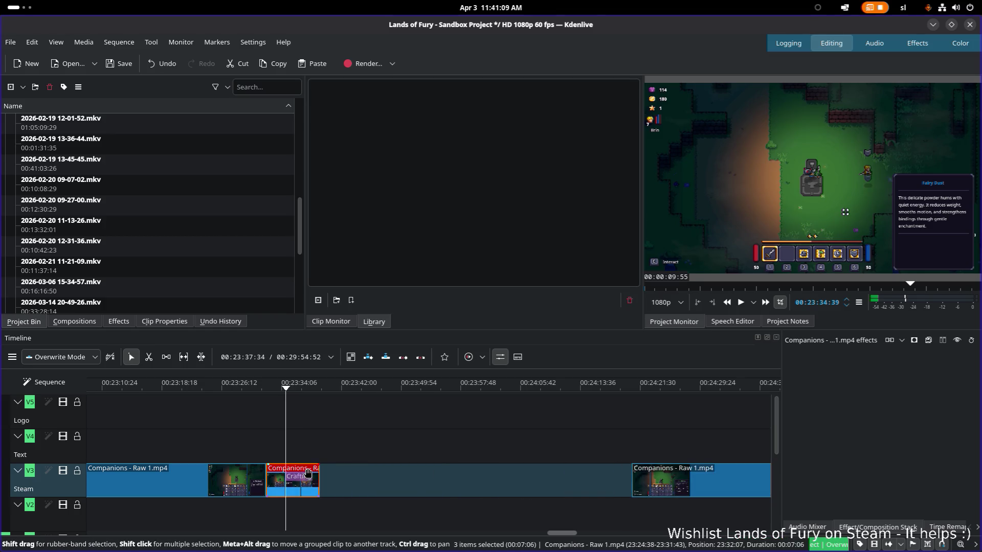
left_click_drag(307, 473, 304, 474)
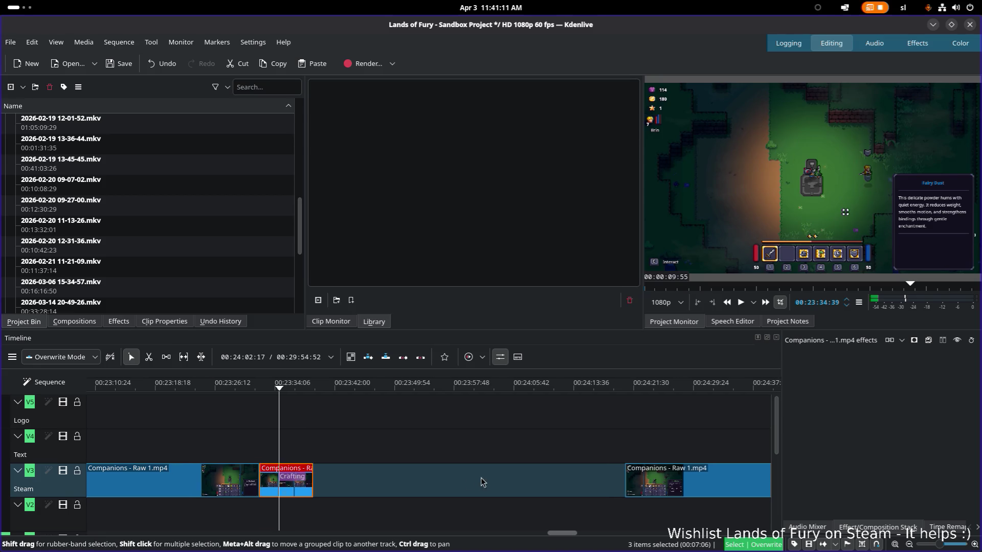
scroll(484, 482, "down", 5)
- Scrub and play through the later Steam clip's journal recipe footage
left_click(408, 387)
key("space")
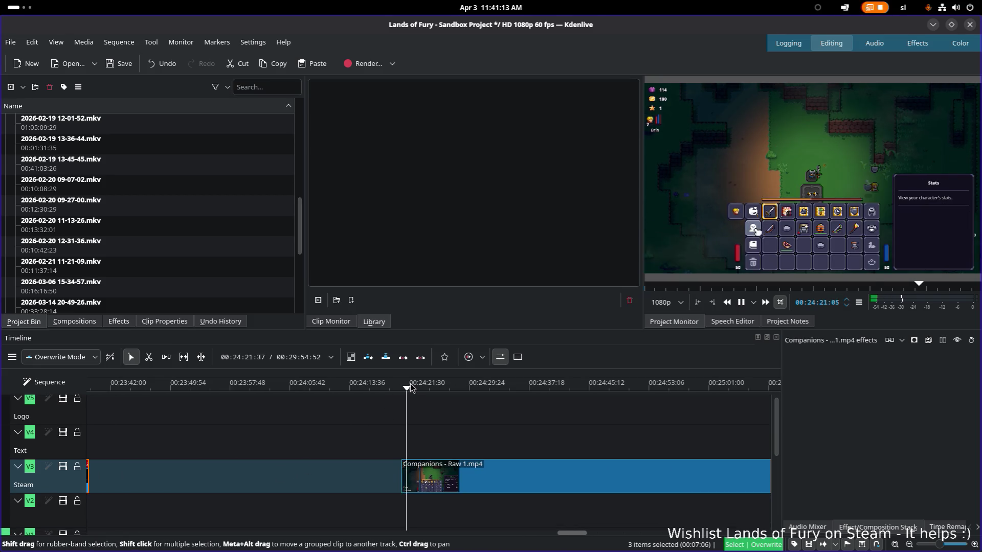
left_click(471, 385)
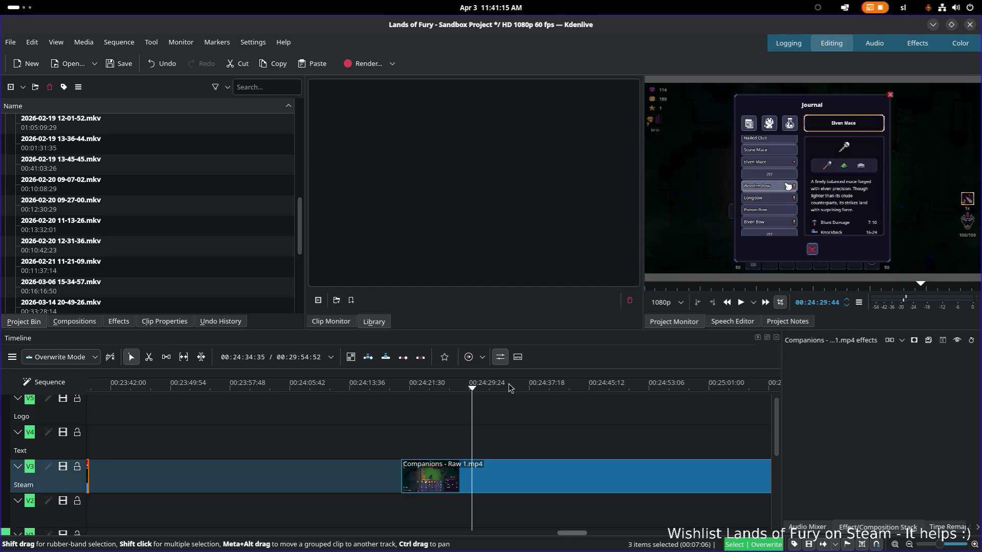
left_click(448, 388)
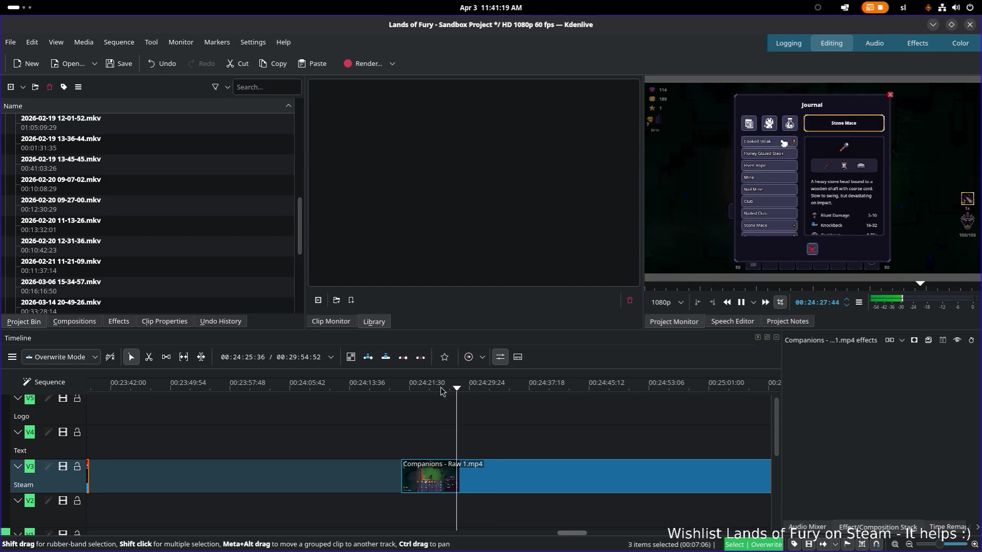
left_click(427, 388)
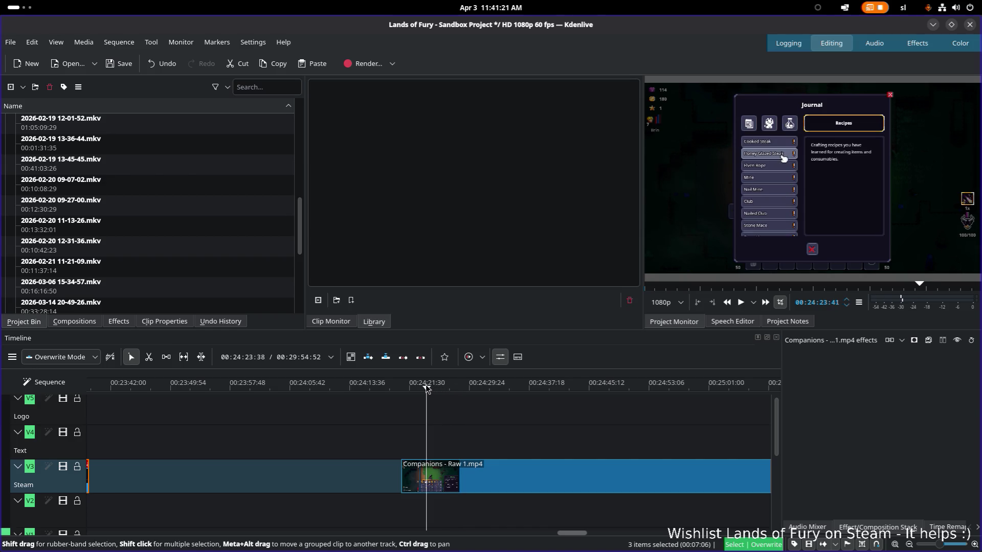
scroll(423, 391, "right", 2)
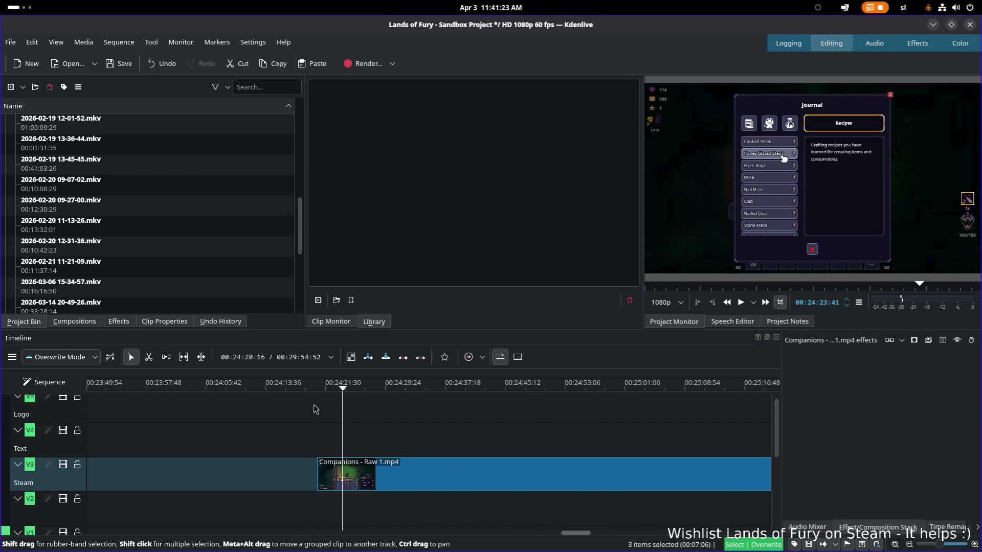
left_click(323, 389)
- Step to the first cut point around 00:24:32, play on, and activate the Razor tool
left_click(340, 391)
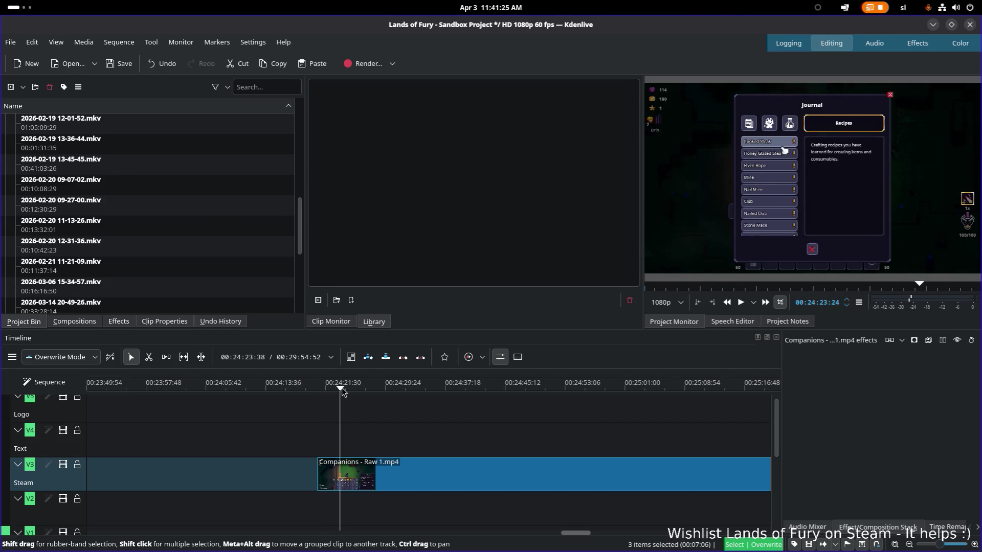
left_click(358, 390)
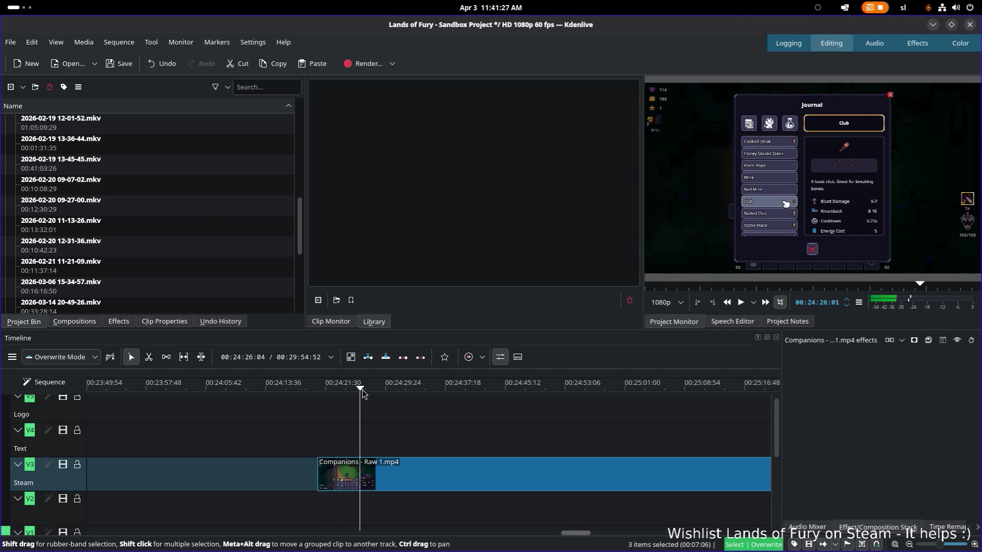
left_click(392, 390)
left_click(405, 390)
key("space")
key("space")
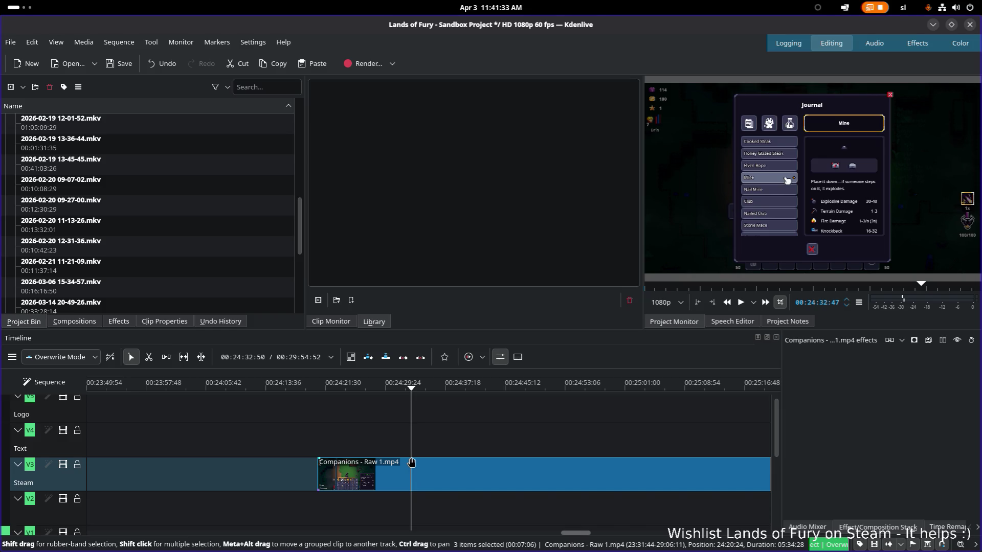
key("x")
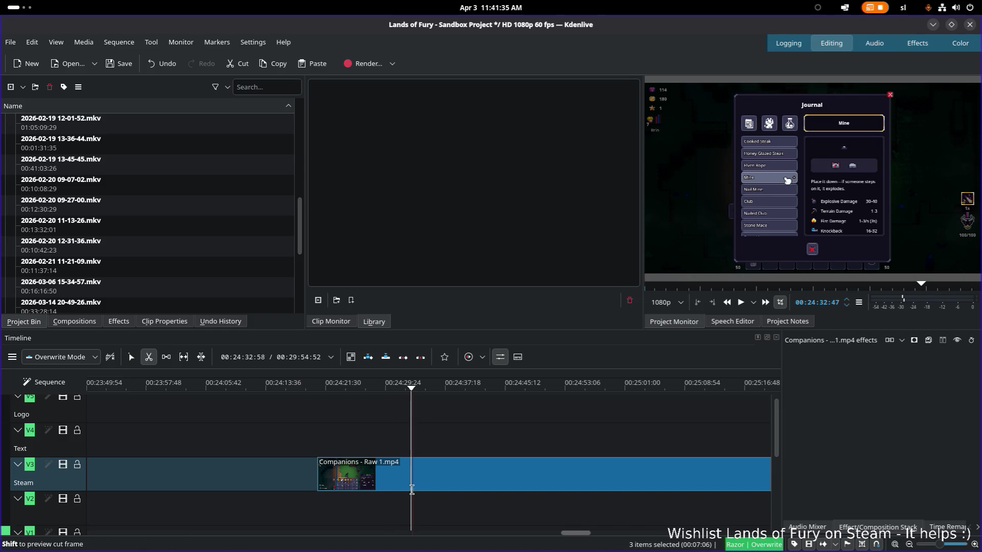
- Split the long Companions clip at two points and delete the opening piece before the cut
left_click(410, 489)
key("space")
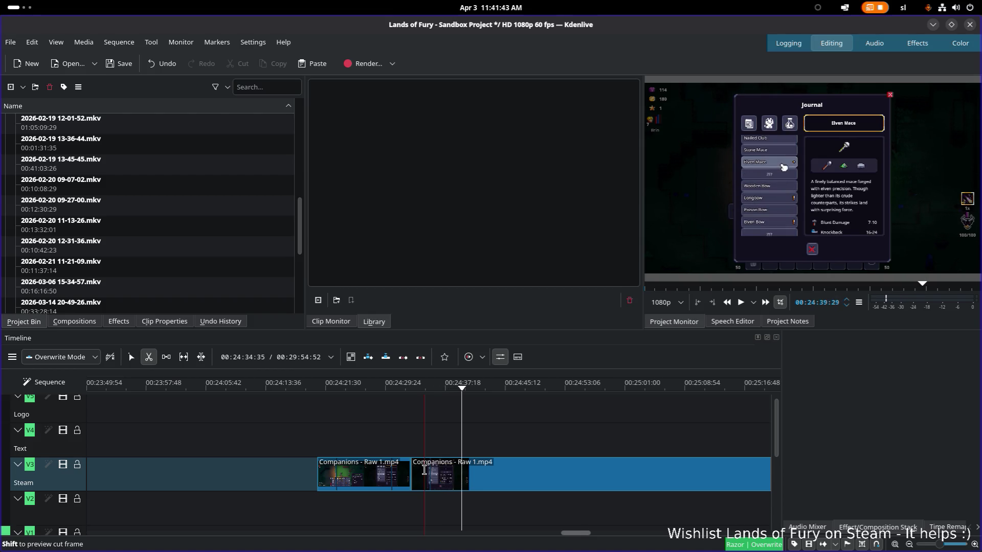
left_click(459, 475)
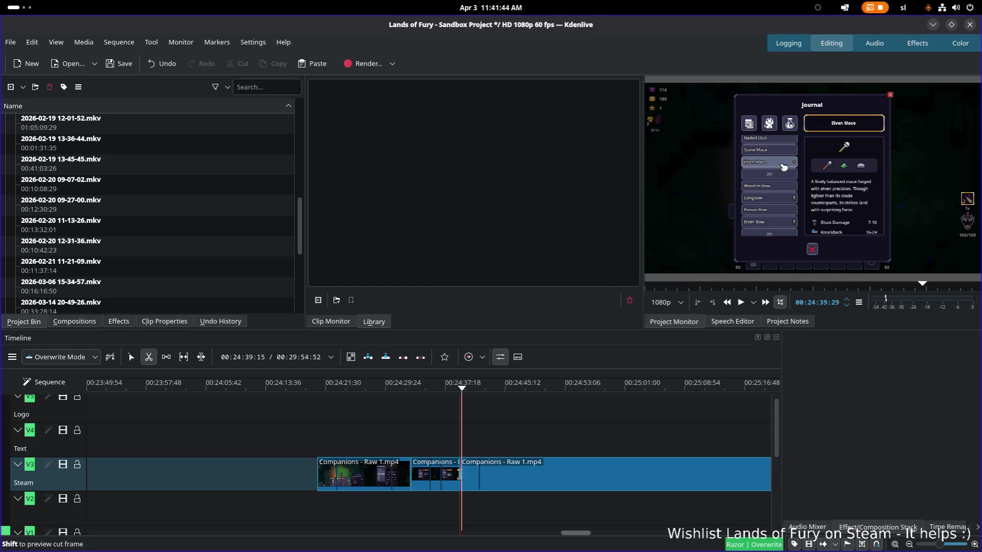
key("s")
left_click(358, 482)
key("Delete")
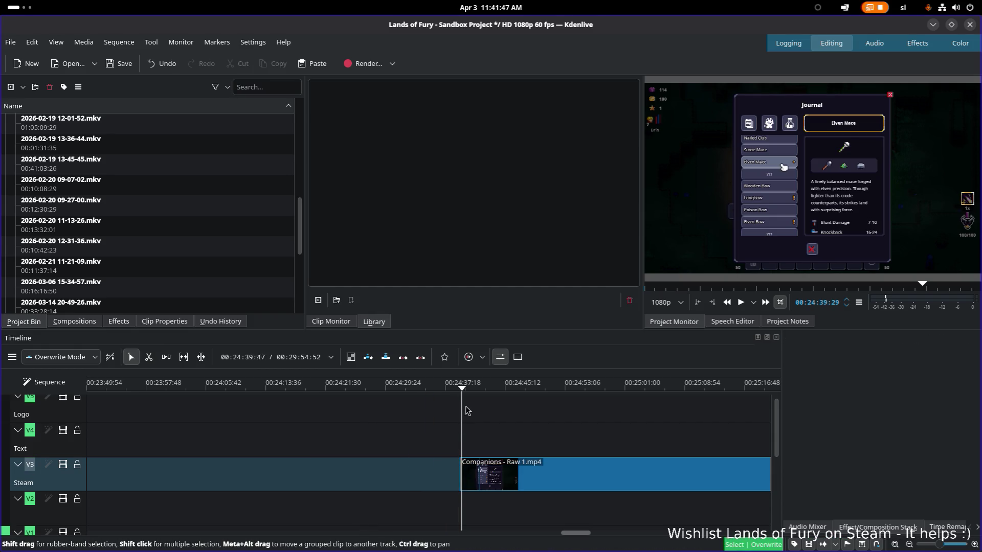
- Split again near 00:24:45, delete the short leftover piece, and shift the remaining clip earlier
key("space")
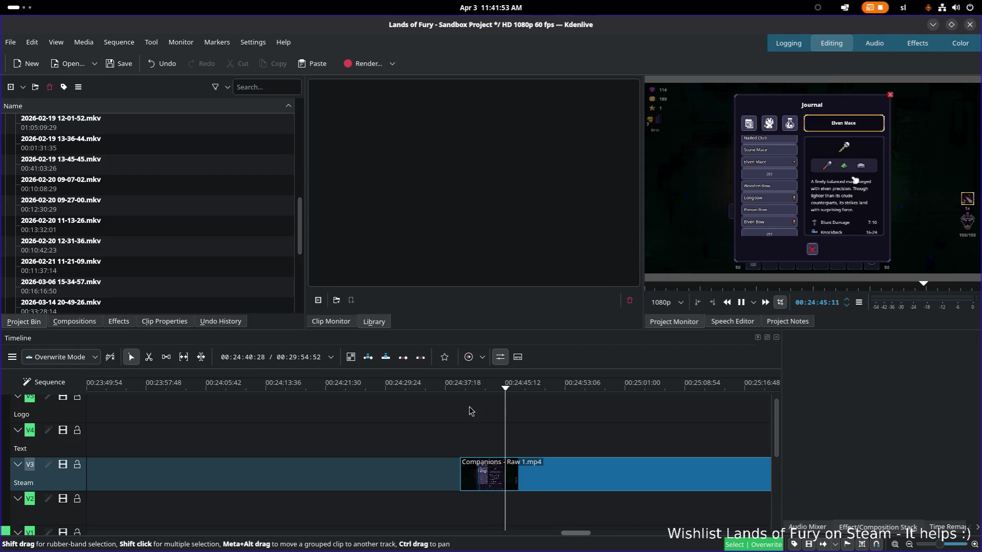
key("space")
key("x")
left_click(494, 472)
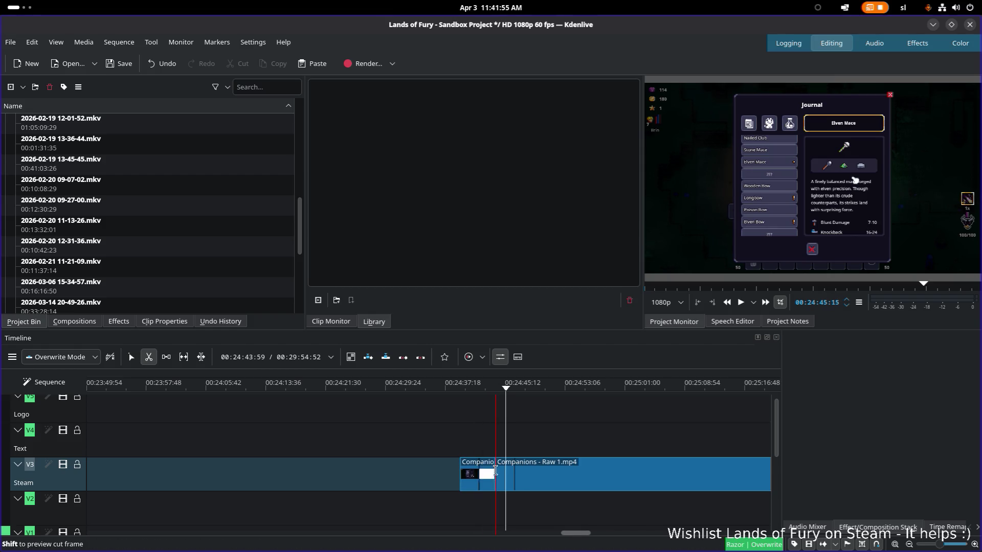
key("s")
left_click(483, 475)
key("Delete")
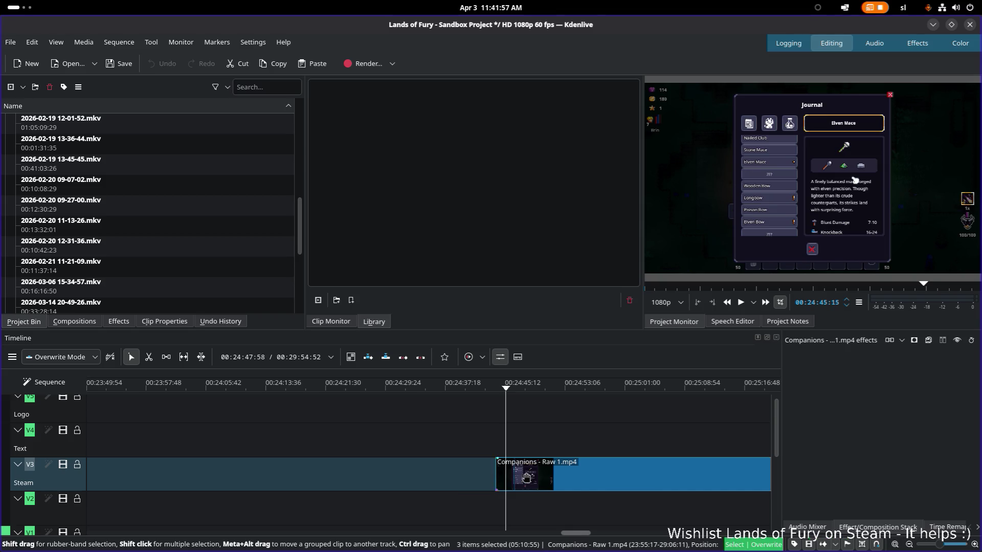
left_click_drag(522, 476, 415, 476)
left_click(388, 390)
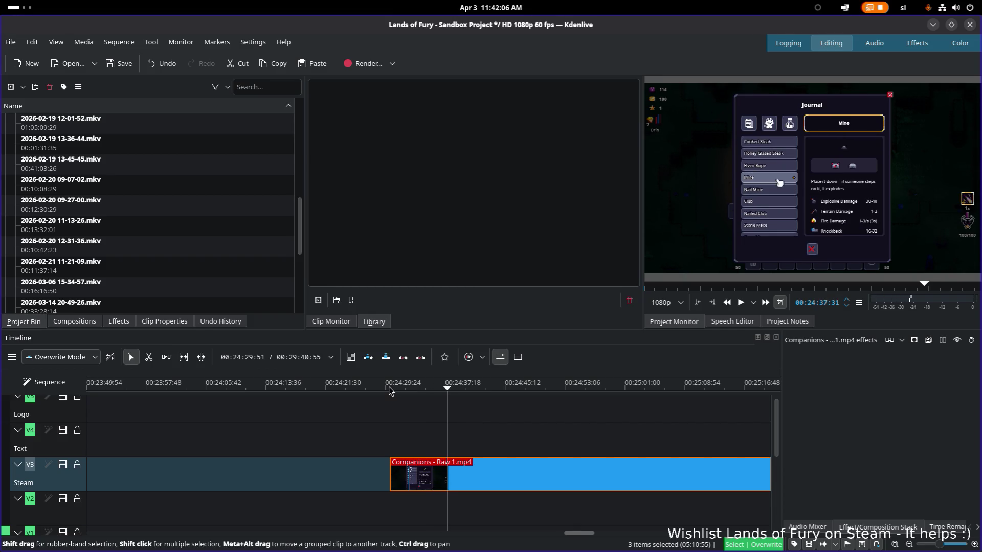
- Locate the spot near 00:24:37 and razor the clip twice to isolate a short piece
key("space")
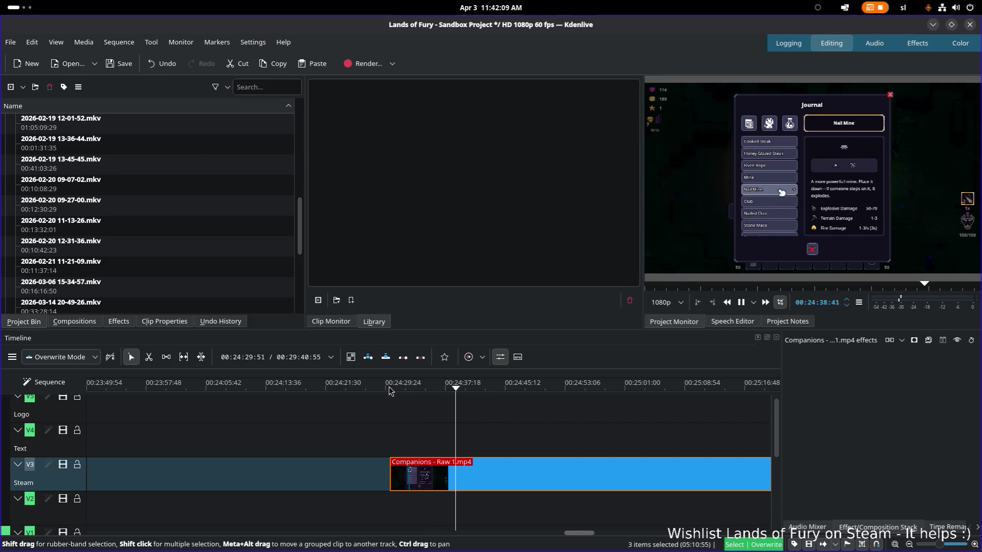
left_click(443, 389)
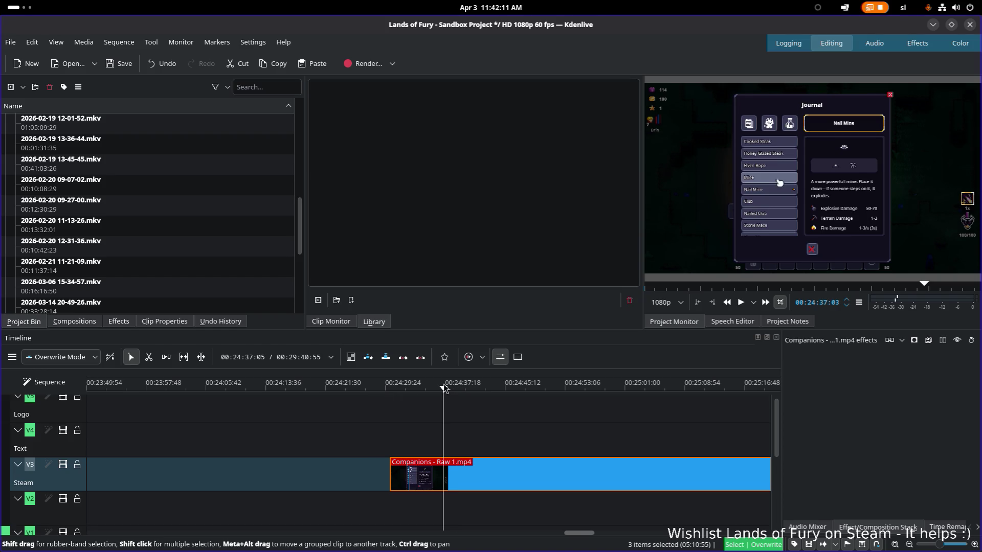
key("space")
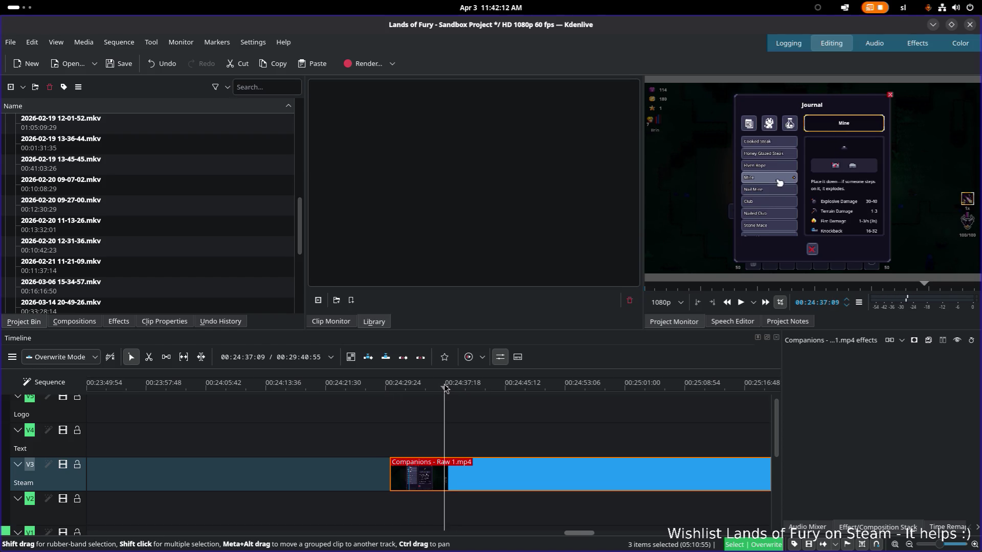
key("x")
left_click(445, 475)
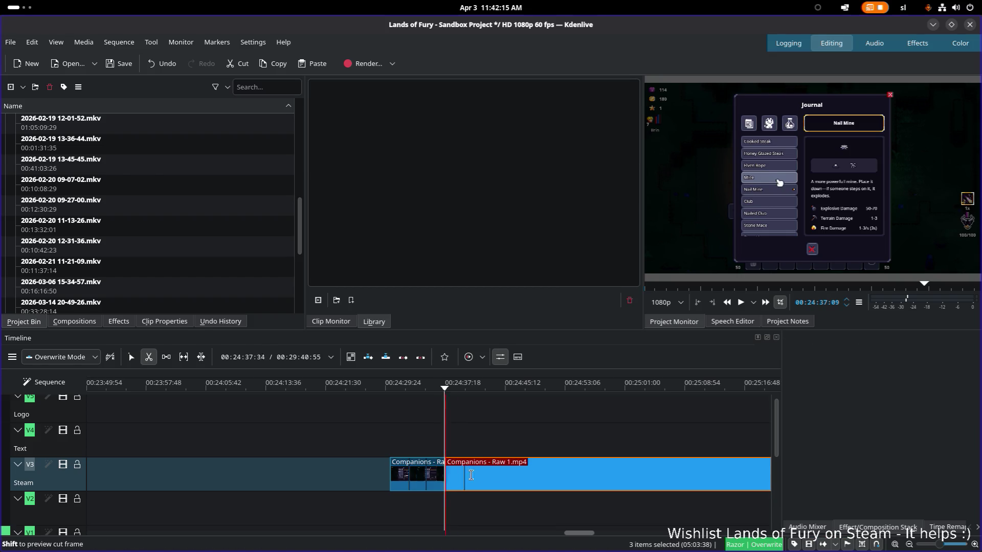
left_click(487, 474)
- Delete the short piece between the cuts, leaving a gap, and bring up the left clip's actions
key("s")
left_click(483, 473)
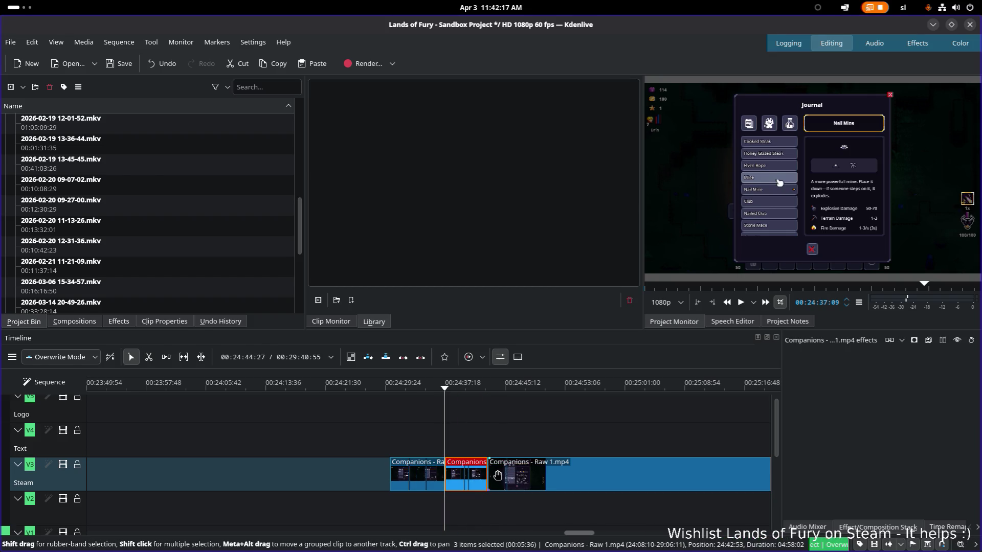
key("Delete")
right_click(421, 467)
mouse_move(510, 353)
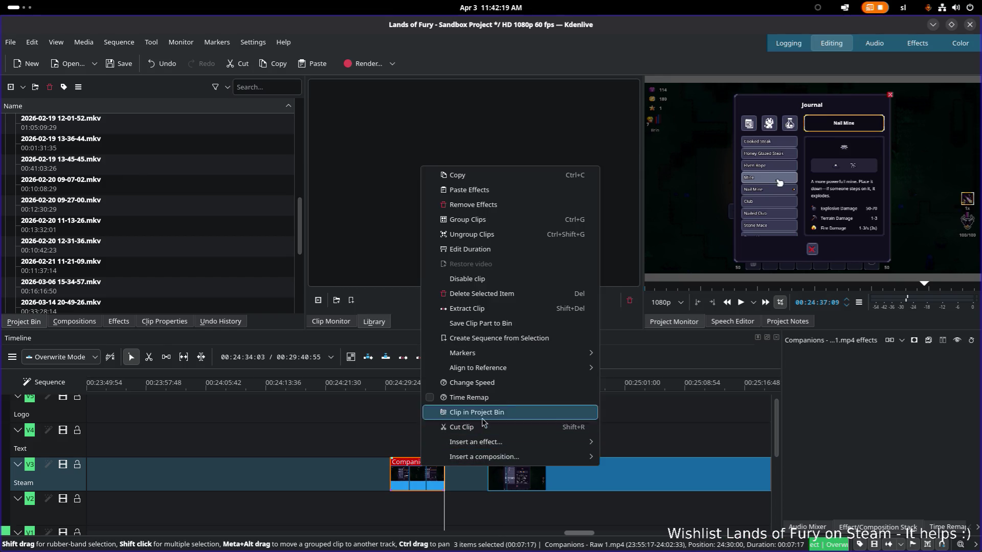
left_click(648, 370)
type("Recipe book")
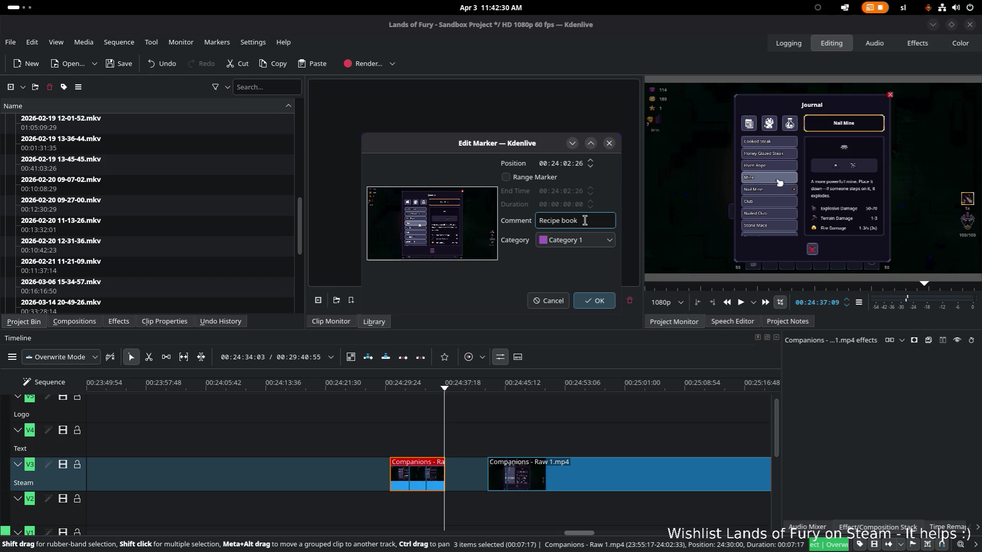
key("Return")
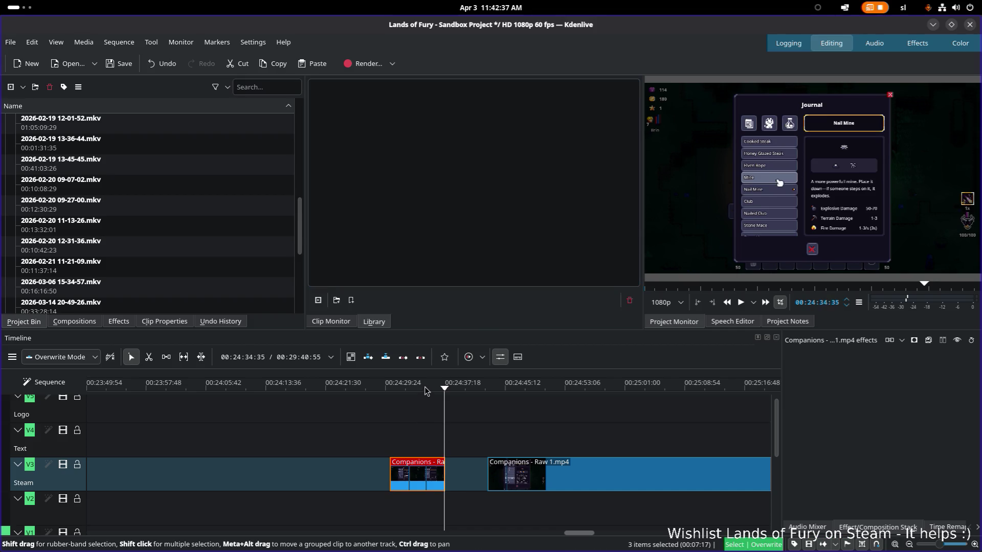
left_click(409, 389)
- Move the short Companions clip earlier on the Steam track, briefly checking its Duration dialog
left_click(525, 481)
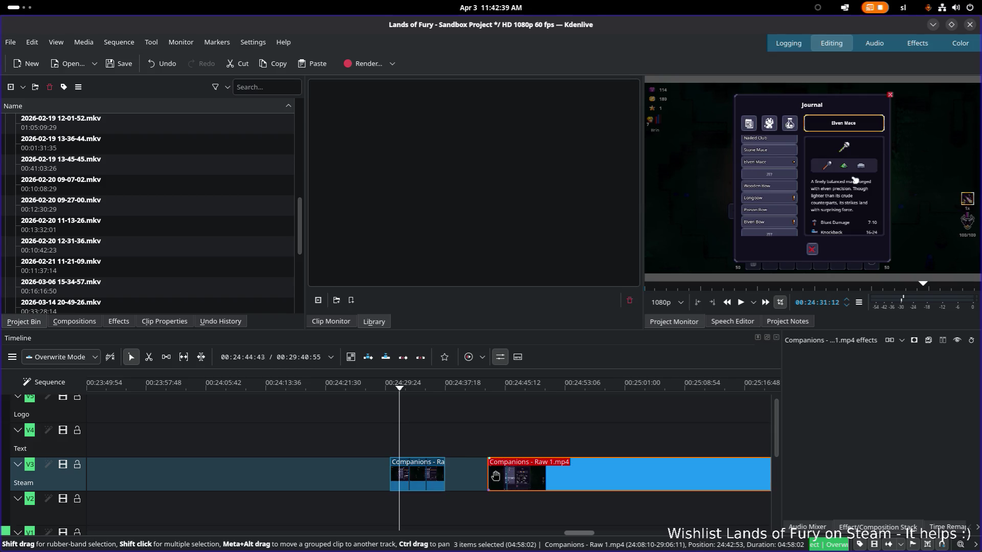
left_click(434, 474)
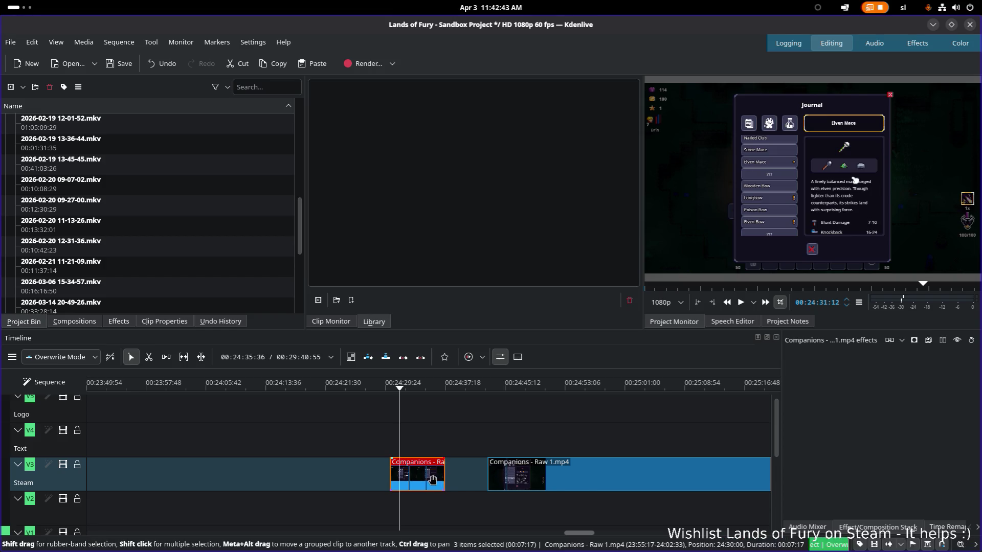
left_click_drag(433, 479, 299, 479)
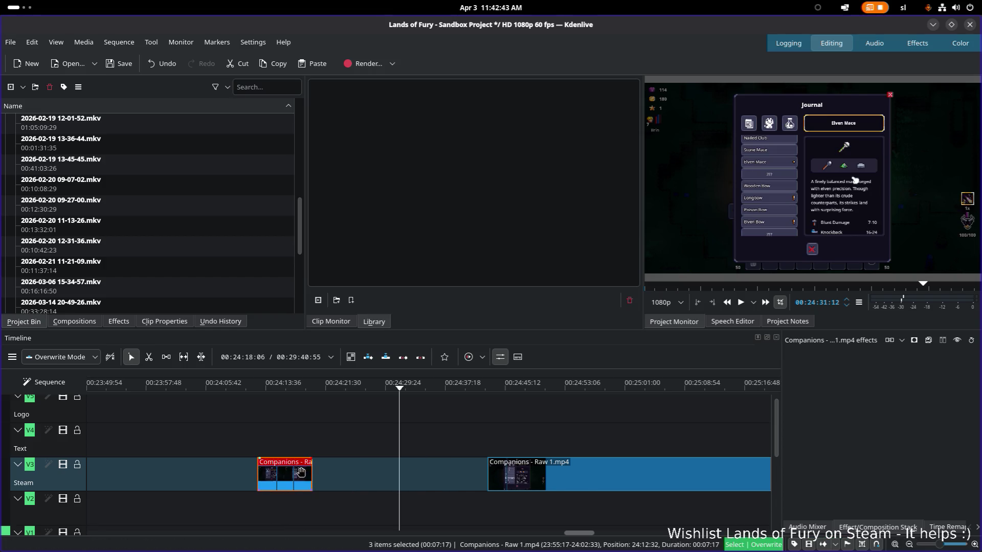
left_click(537, 464)
double_click(298, 480)
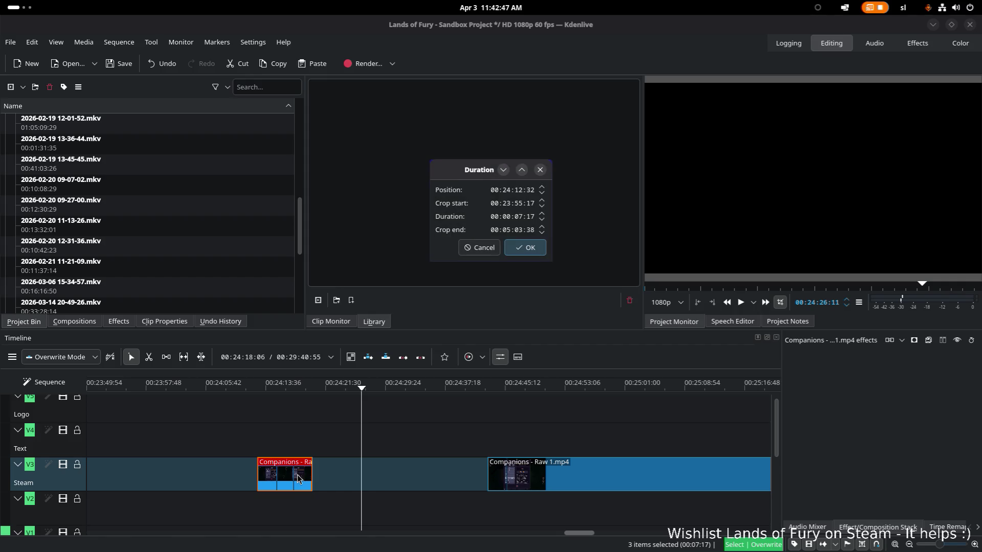
key("Escape")
- Add a timeline marker at the playhead from the clip's actions and inspect its settings unchanged
right_click(298, 479)
mouse_move(383, 360)
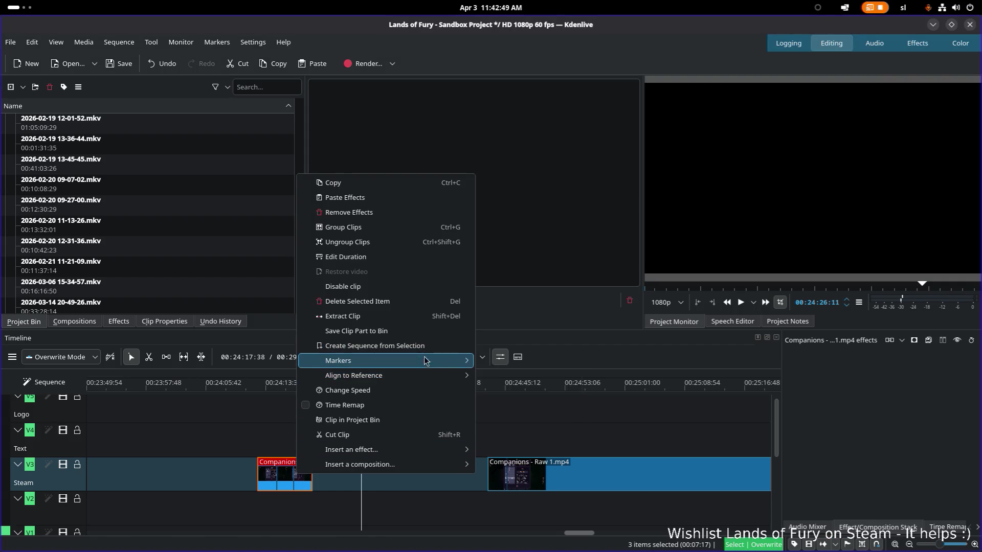
left_click(538, 408)
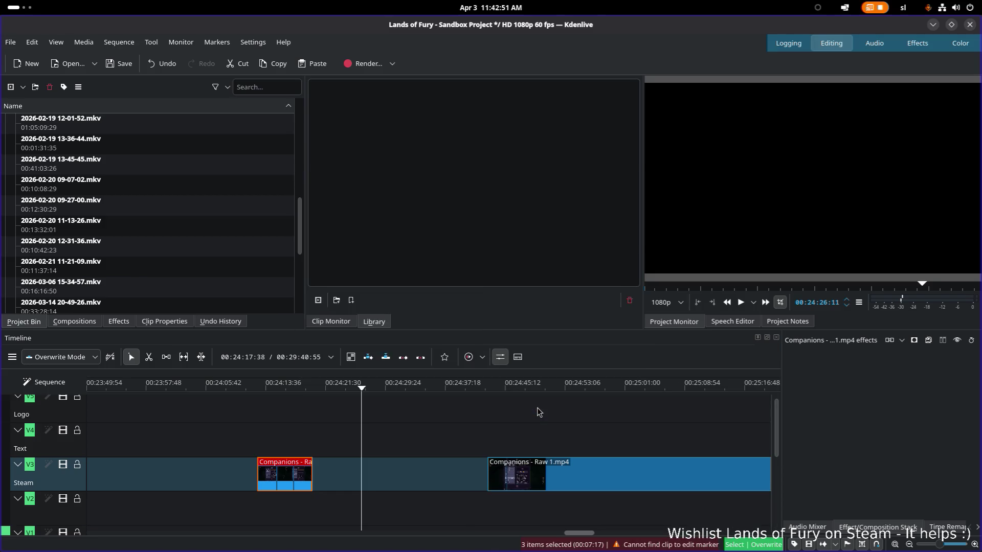
right_click(291, 481)
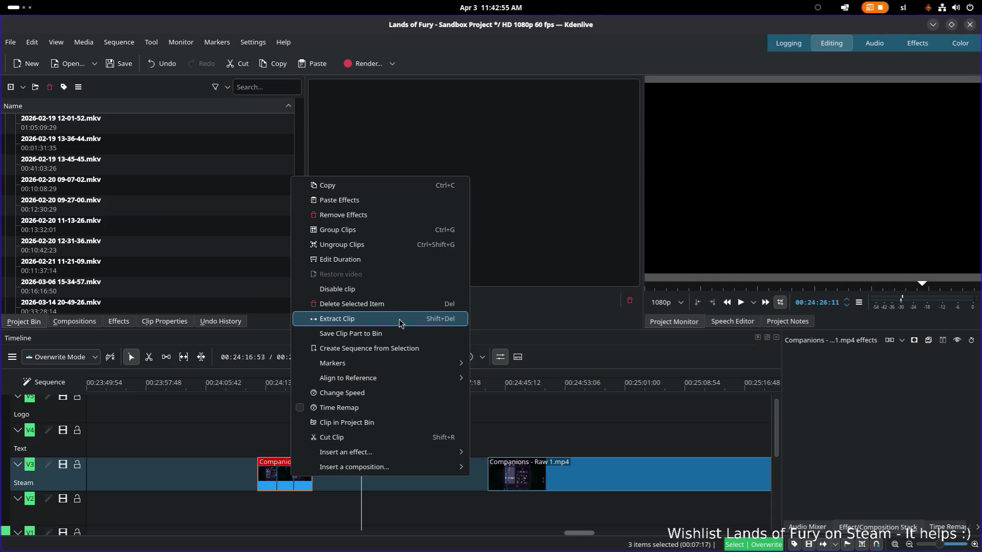
left_click(518, 368)
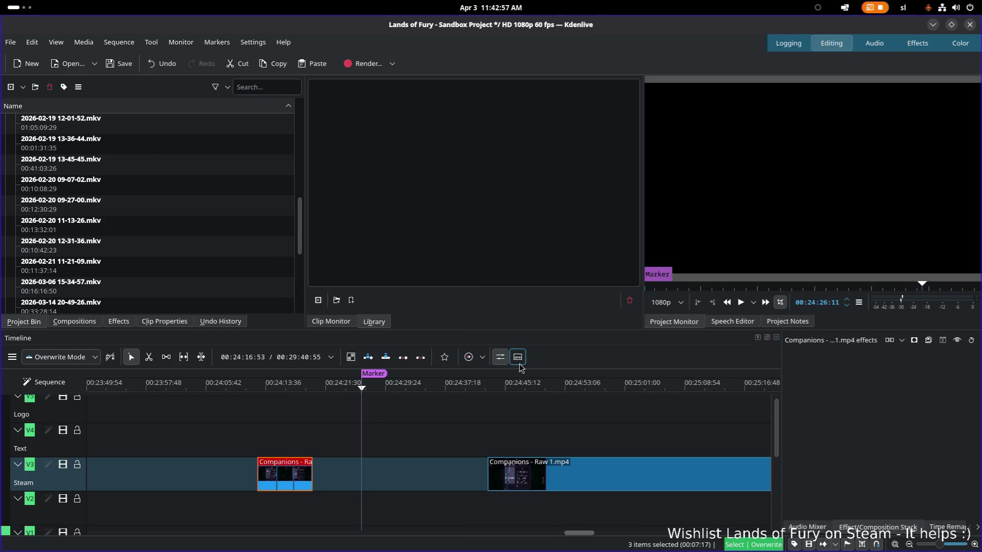
double_click(375, 375)
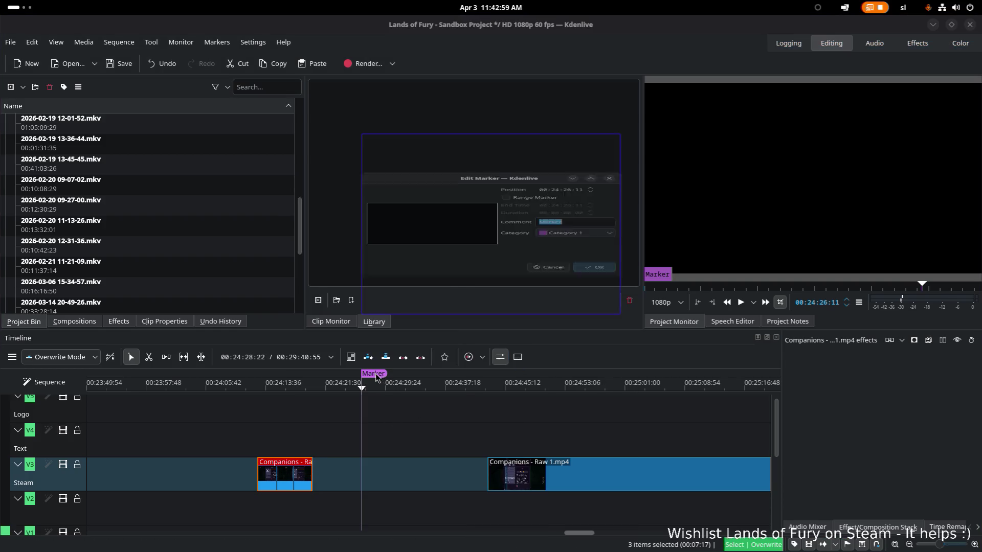
key("Escape")
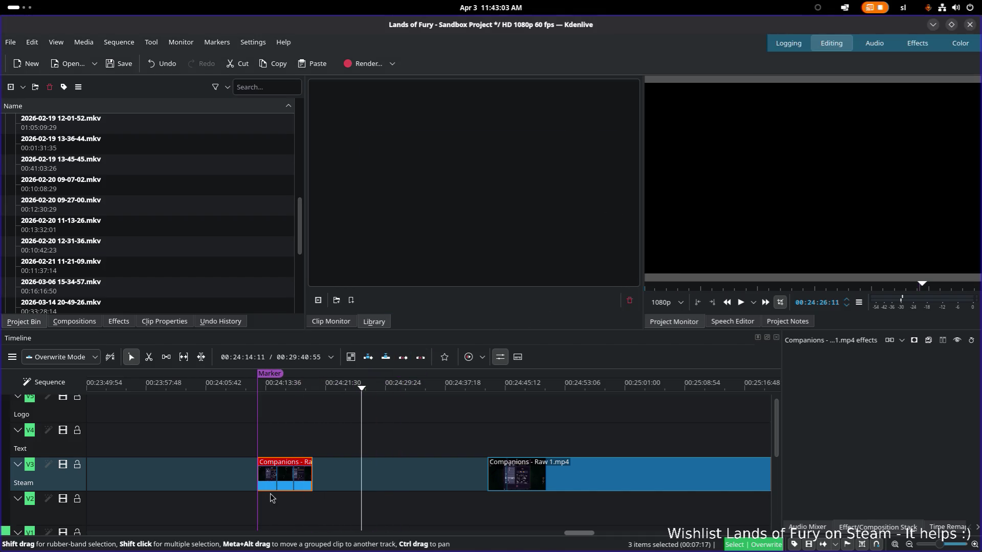
- Remove the timeline ruler marker and bring up Add Marker for the short clip instead
left_click(294, 375)
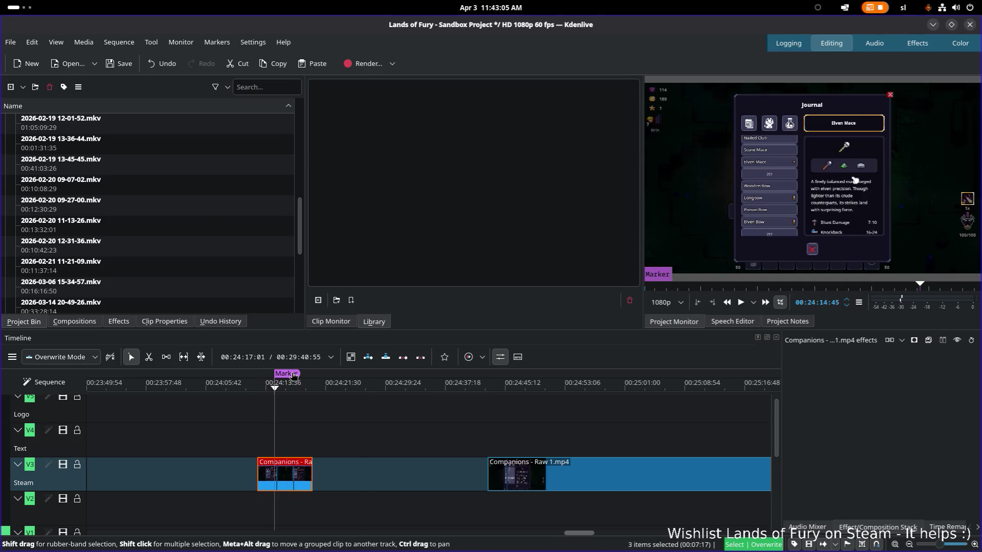
right_click(294, 374)
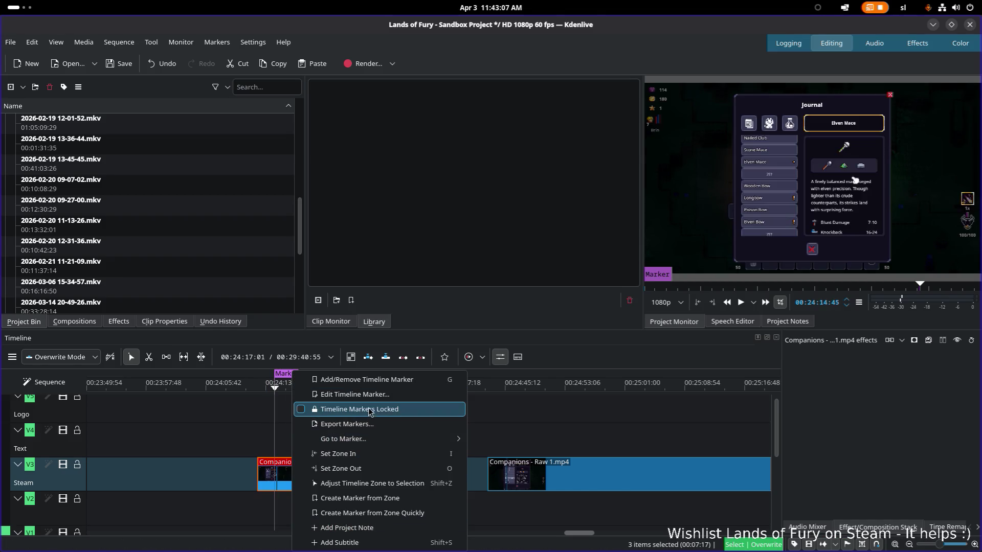
key("Escape")
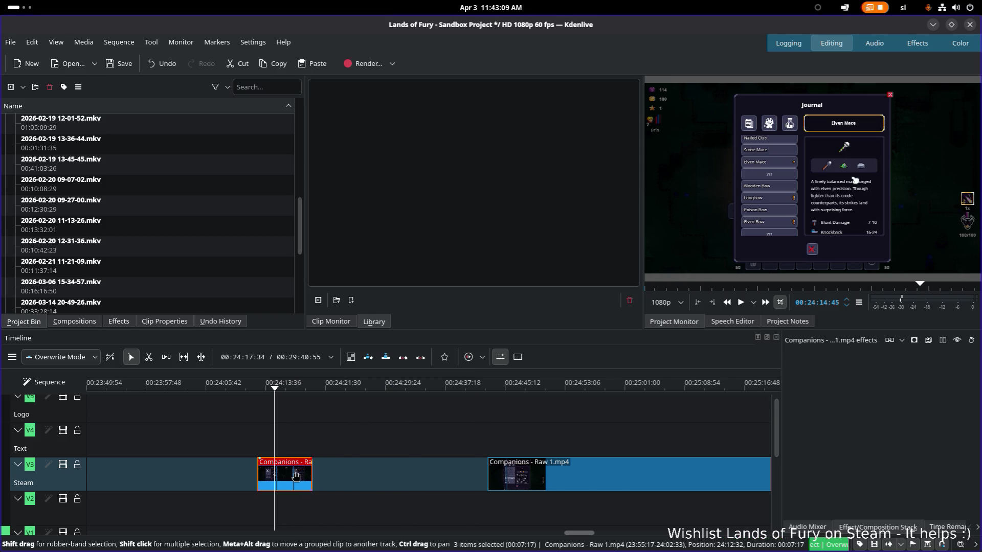
right_click(293, 475)
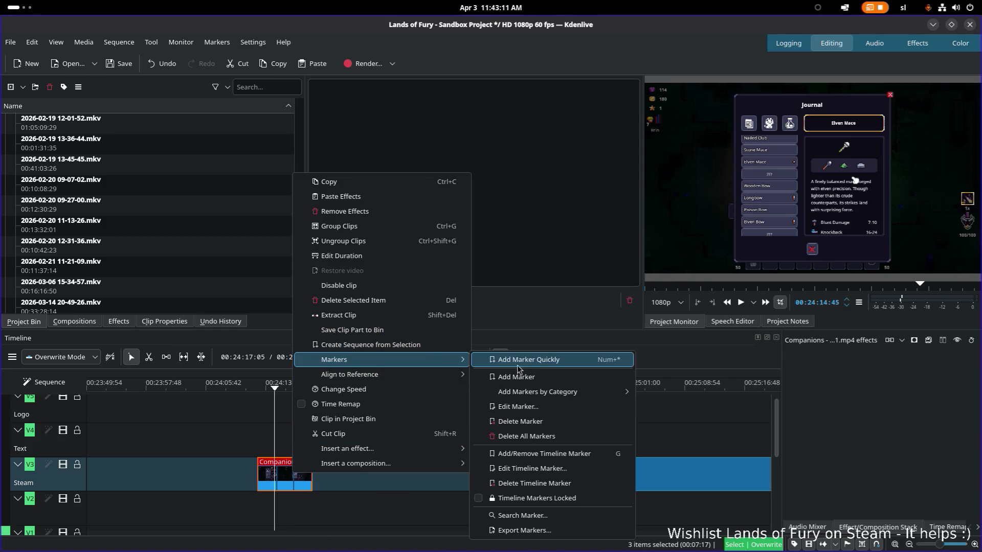
left_click(534, 381)
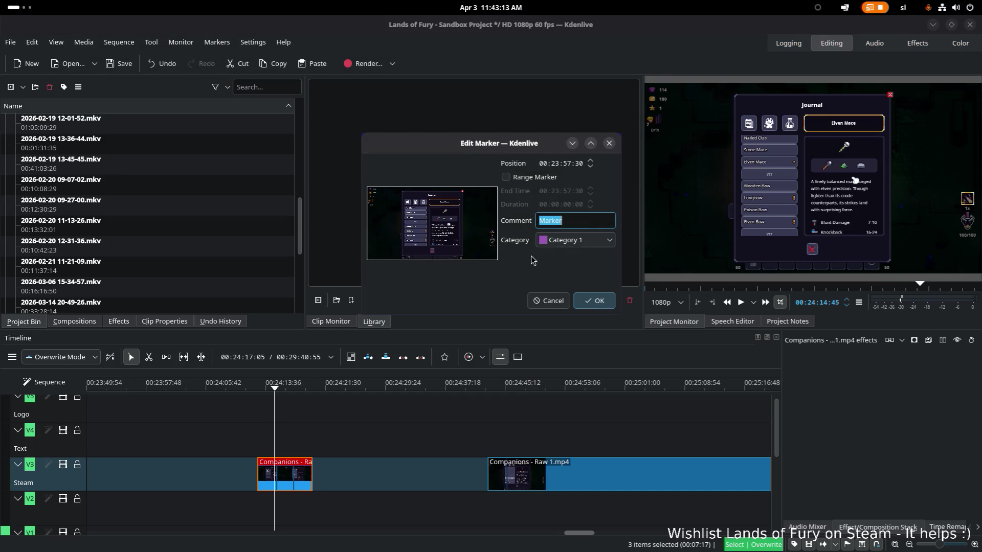
type("ok")
- Confirm the 'Recipe book' marker and move the marked clip further left, widening the gap
key("Return")
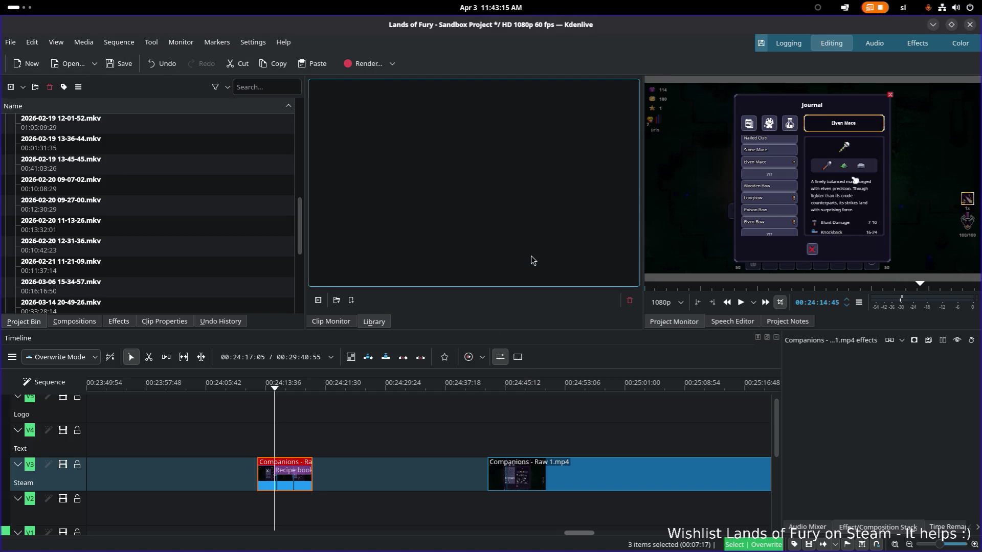
left_click_drag(280, 469, 177, 470)
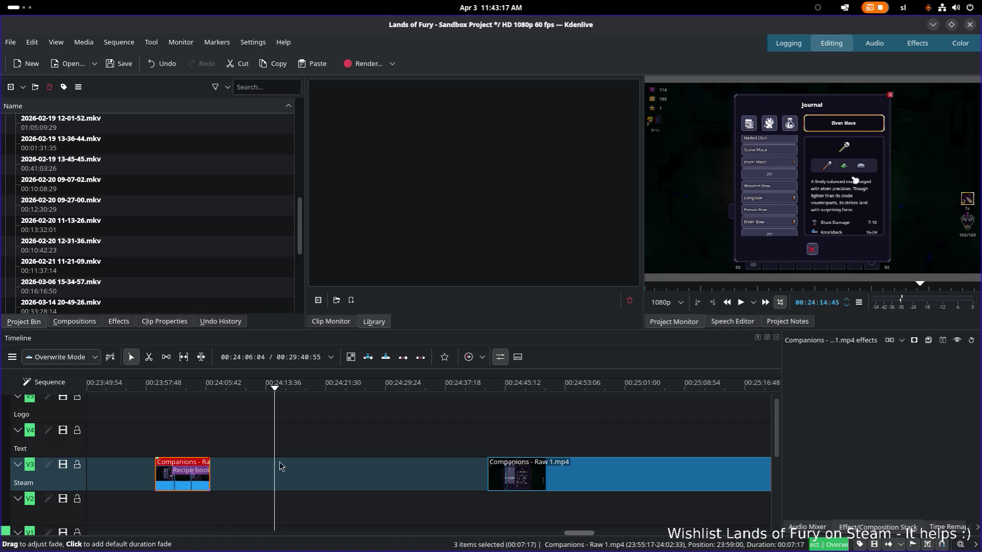
left_click(521, 477)
scroll(530, 420, "right", 3)
left_click(415, 388)
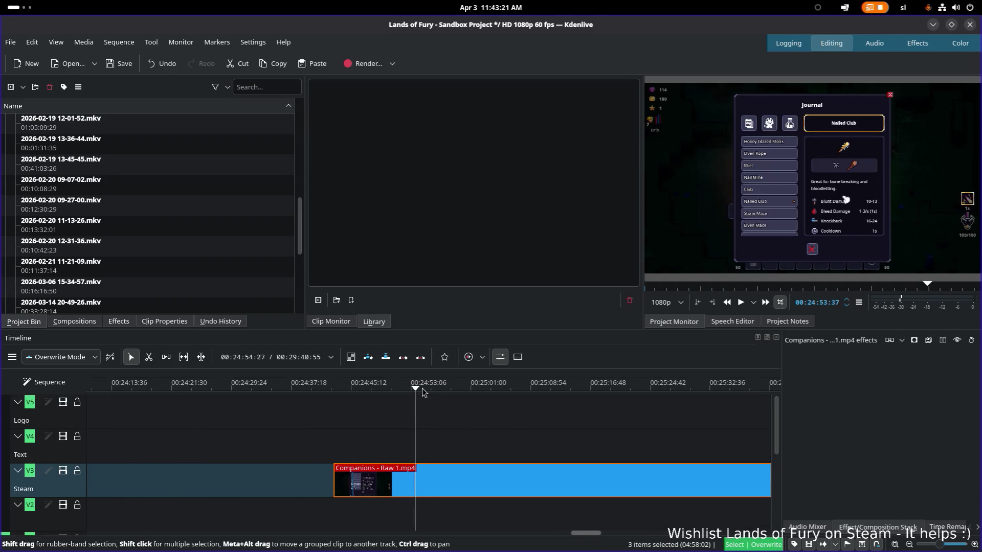
- Scrub through the long Companions clip toward its end, landing around 00:28:43
left_click_drag(447, 387, 622, 374)
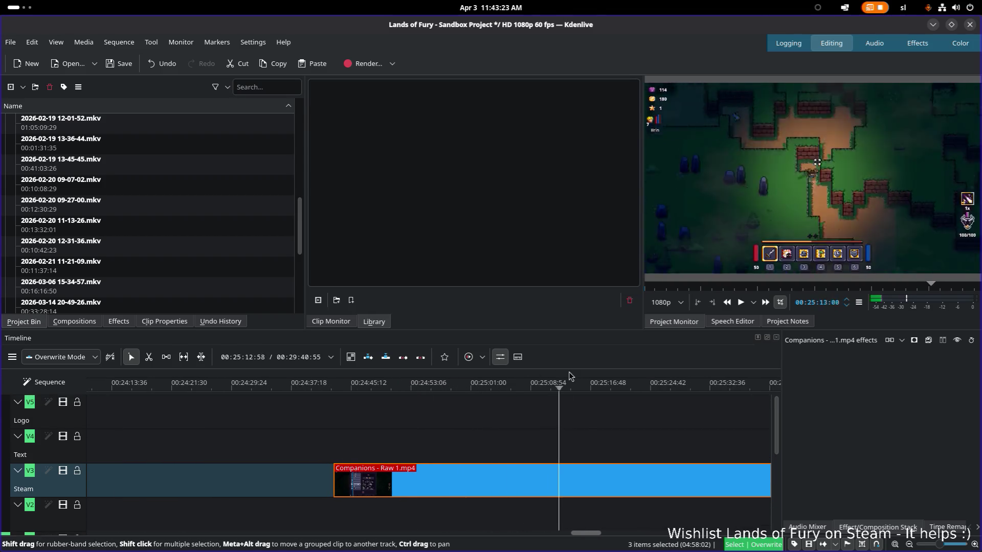
scroll(423, 460, "right", 5)
scroll(248, 428, "down", 1)
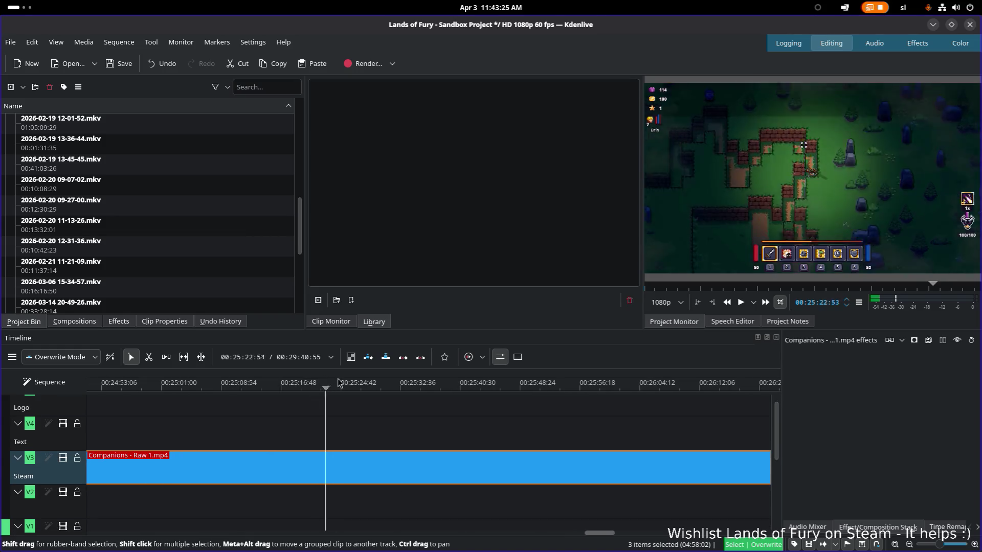
left_click(653, 381)
scroll(576, 438, "right", 4)
scroll(575, 439, "up", 1)
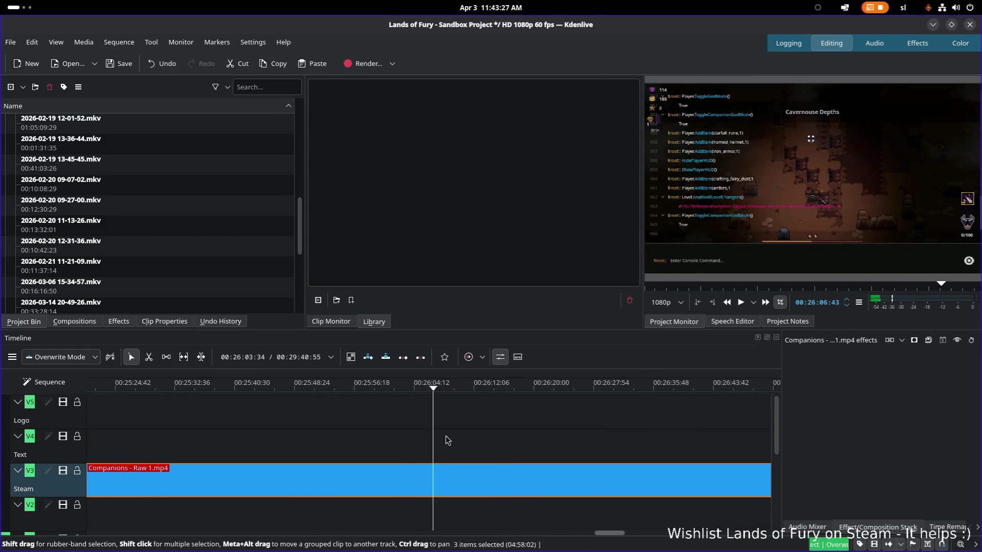
left_click_drag(457, 392, 629, 387)
scroll(362, 457, "right", 1)
scroll(363, 458, "right", 5)
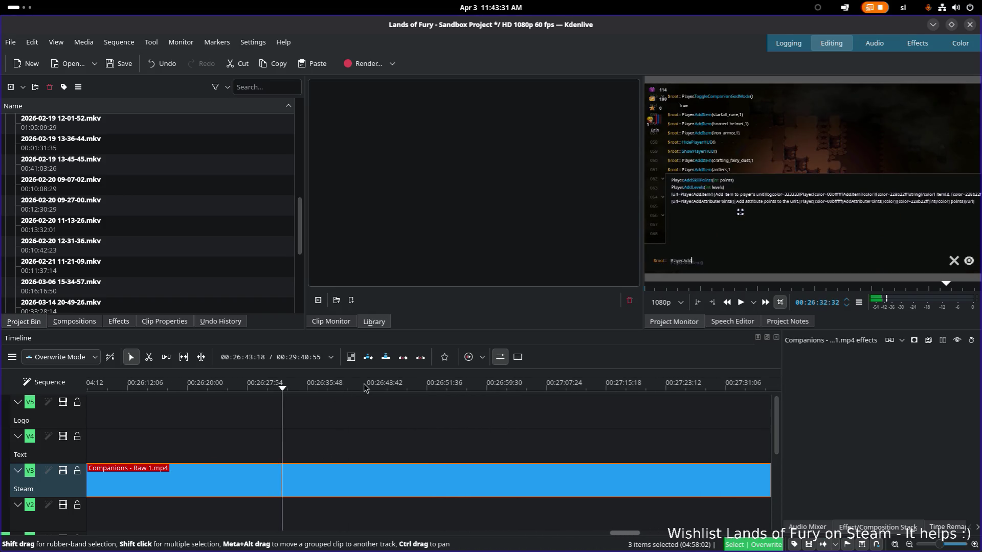
left_click(575, 385)
scroll(320, 483, "right", 3)
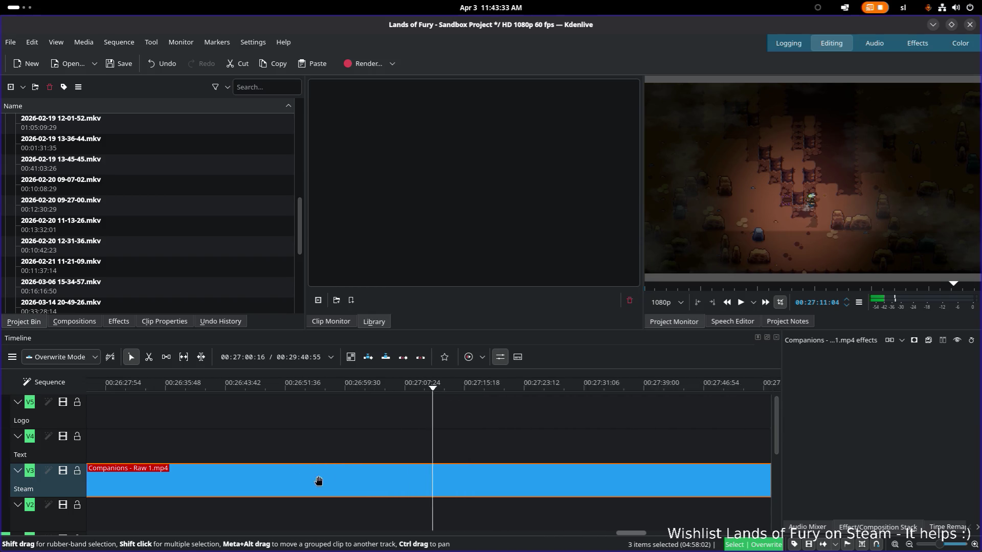
left_click_drag(413, 386, 587, 387)
scroll(346, 395, "right", 4)
left_click(484, 386)
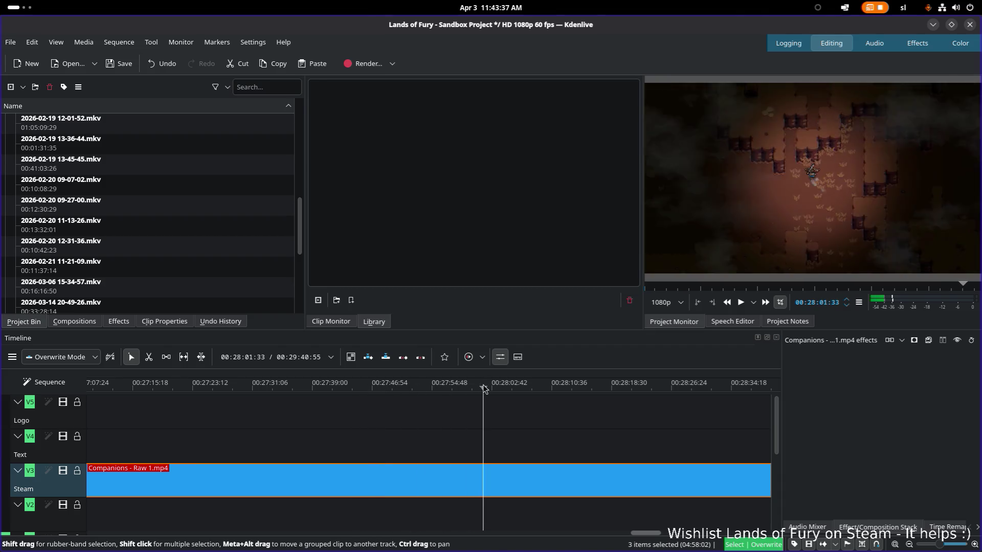
left_click(599, 386)
scroll(415, 433, "right", 1)
scroll(415, 433, "right", 4)
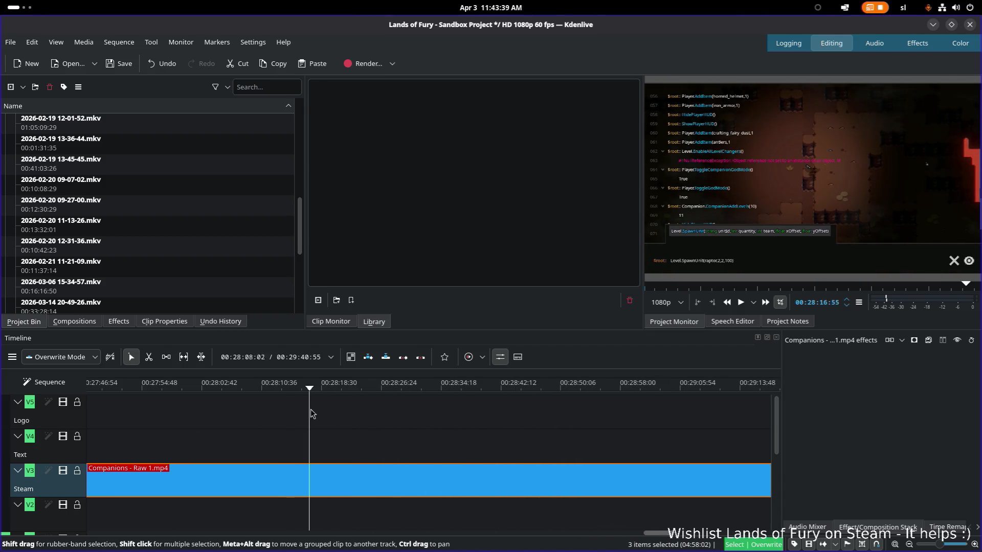
scroll(450, 432, "right", 2)
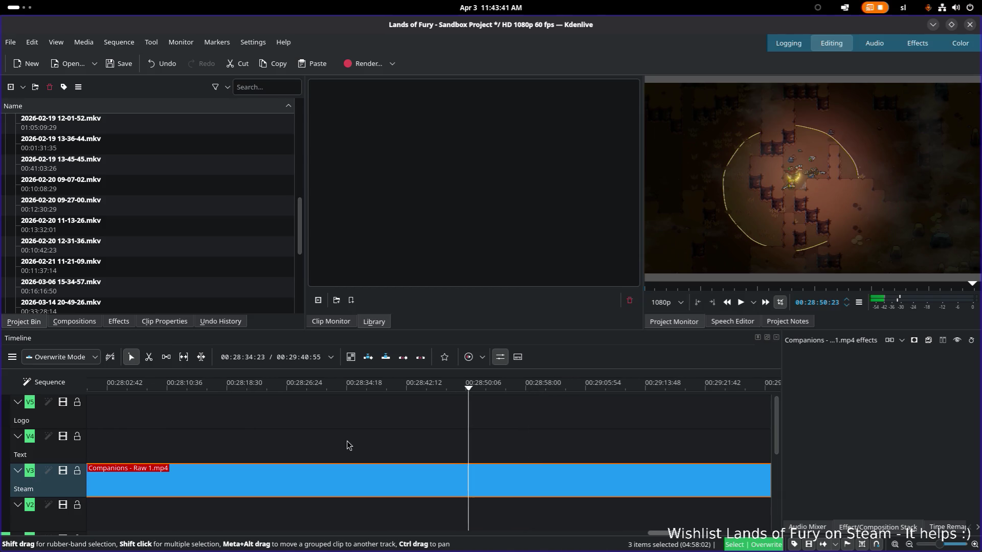
left_click_drag(446, 390, 419, 387)
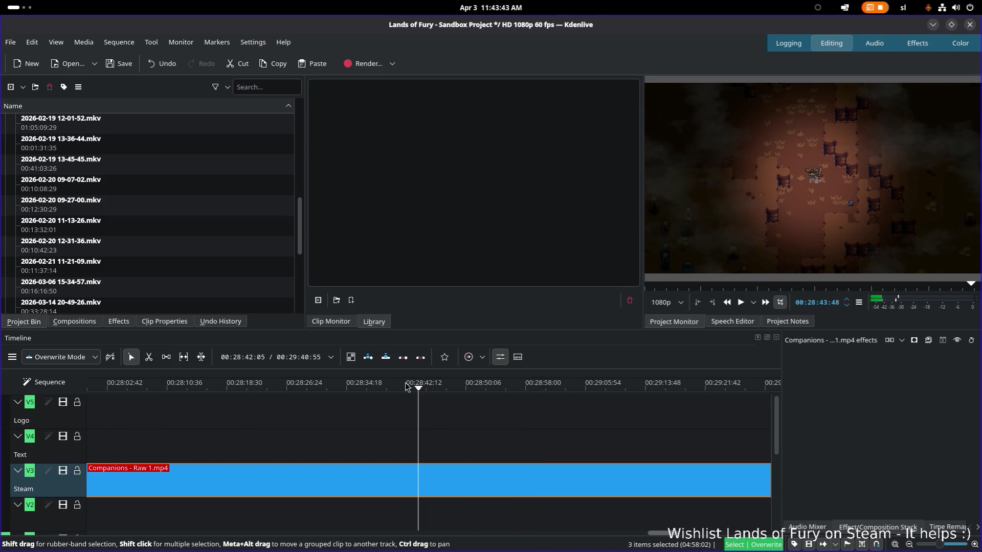
- Play the footage to about 00:29:13, stop there, and activate the Razor tool
key("space")
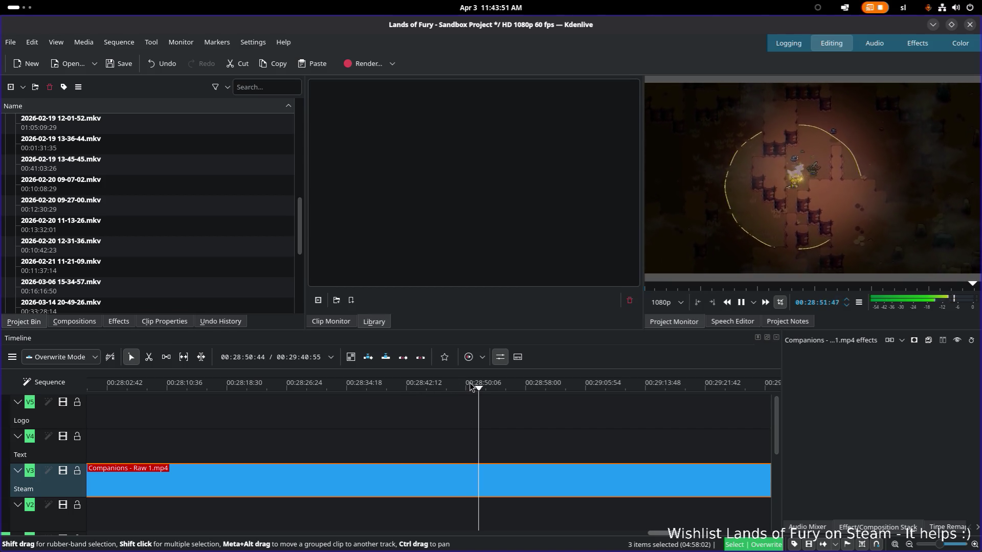
left_click_drag(514, 387, 542, 386)
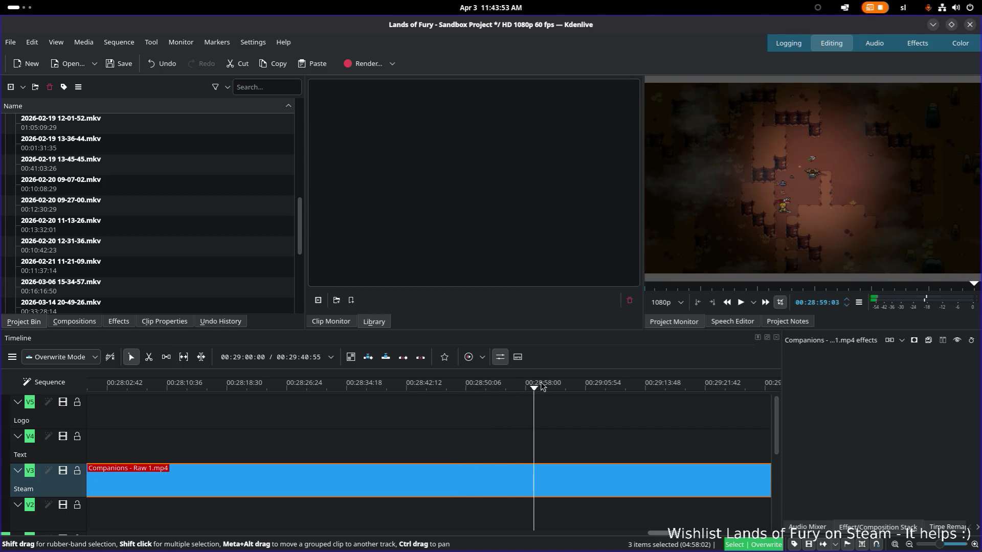
scroll(384, 403, "right", 2)
left_click_drag(460, 391, 467, 387)
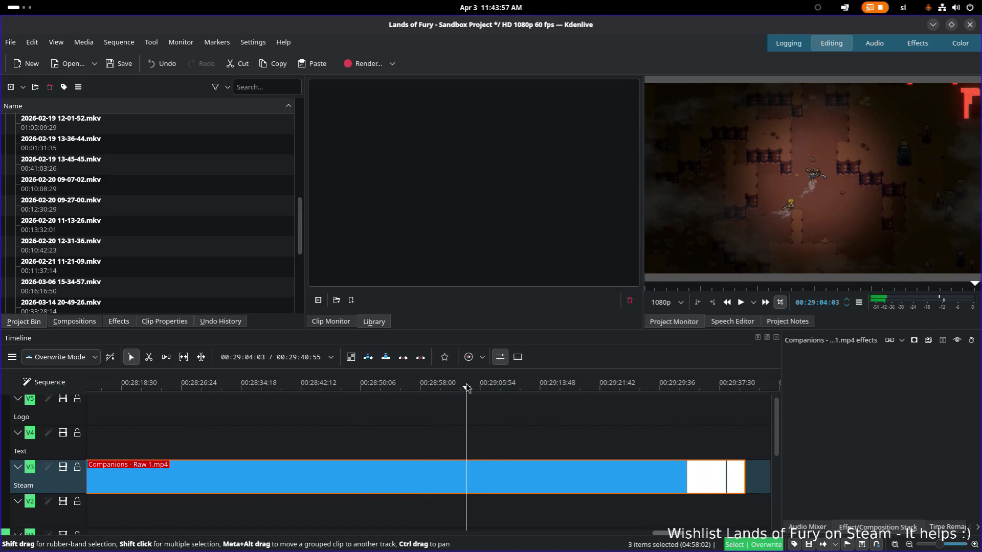
key("space")
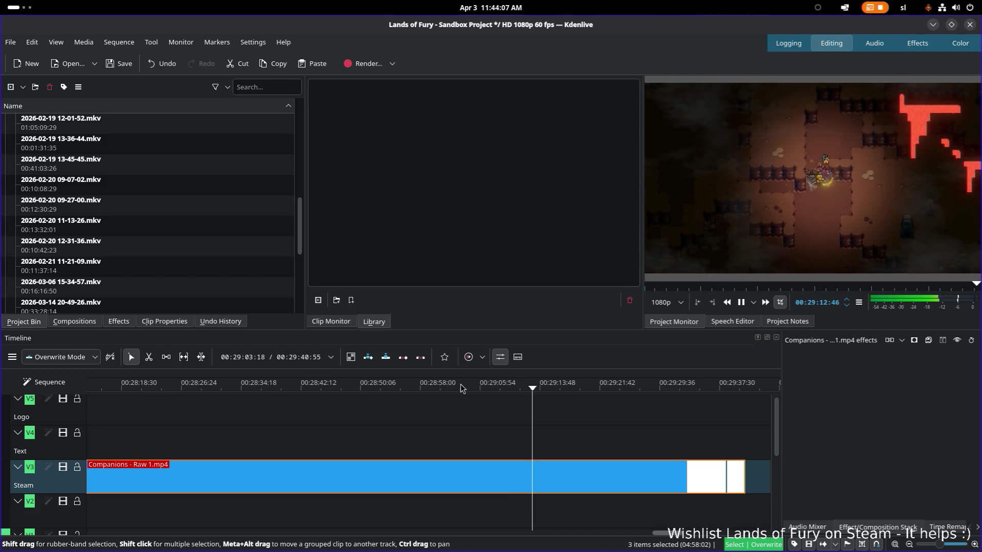
key("space")
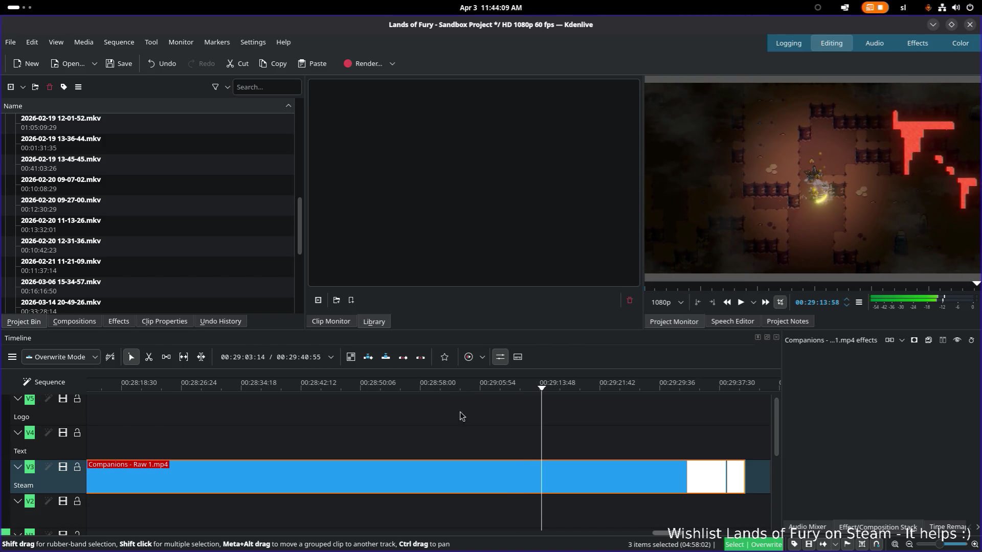
key("x")
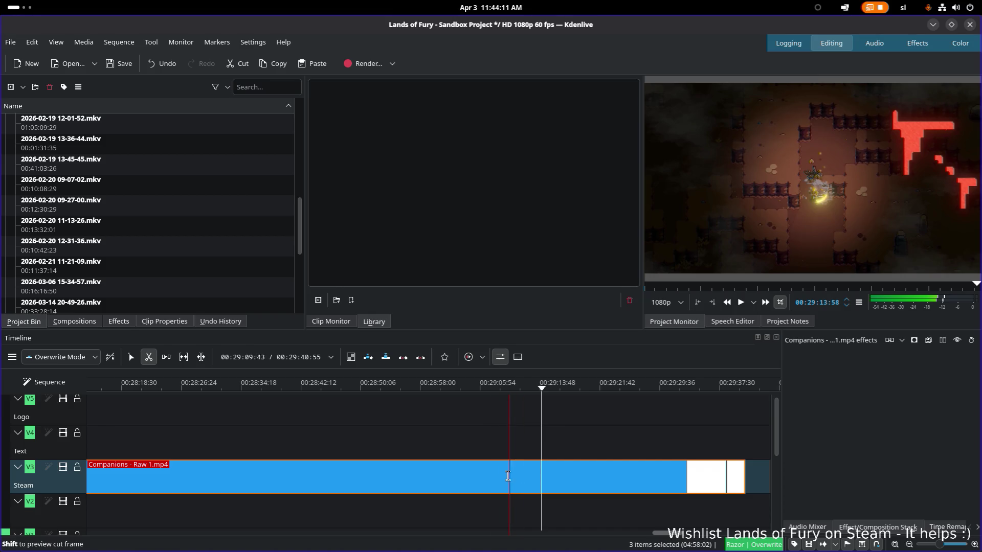
- Split the Steam clip twice near 00:29:05, undo an extra split, and shorten the long clip's end
left_click(508, 475)
left_click(592, 473)
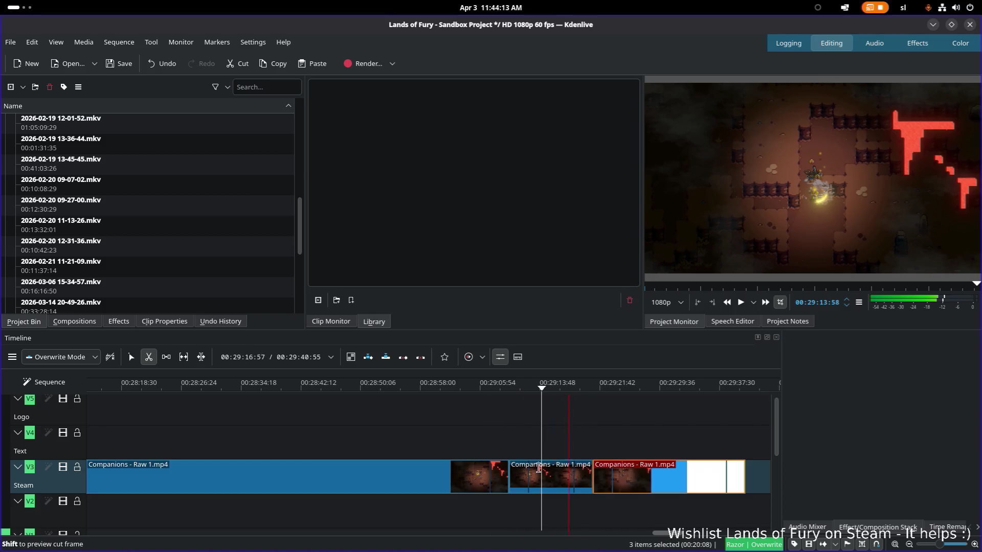
left_click(562, 473)
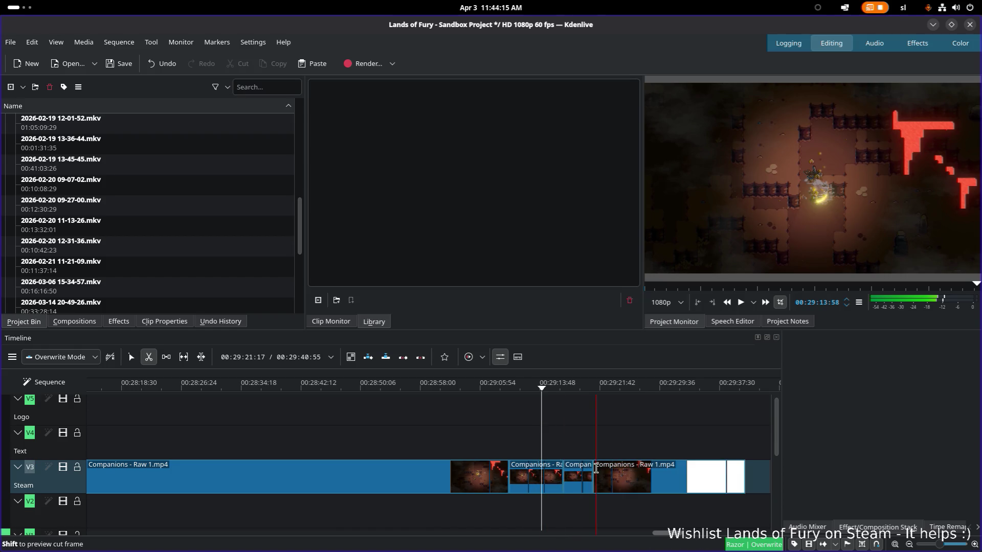
key("ctrl+z")
key("s")
left_click(512, 390)
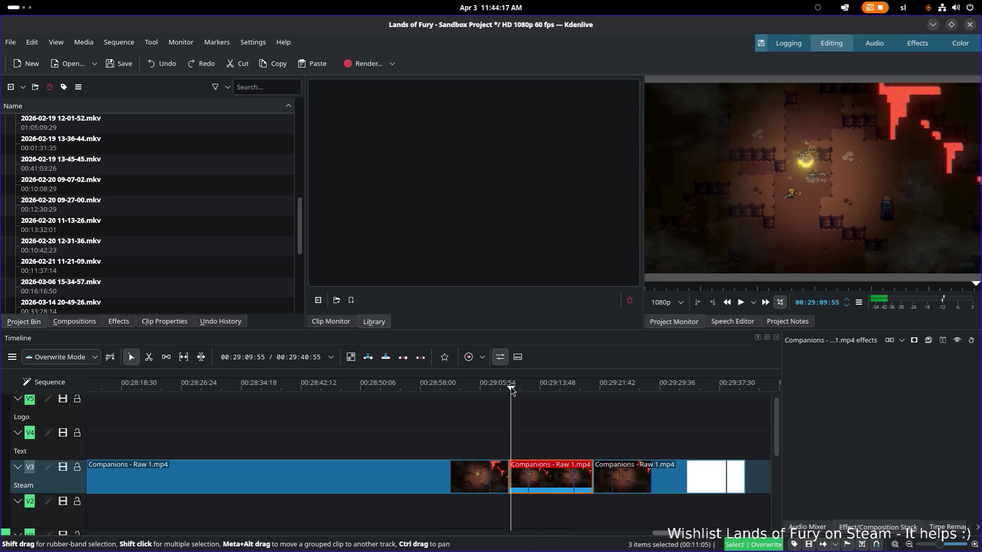
left_click(464, 472)
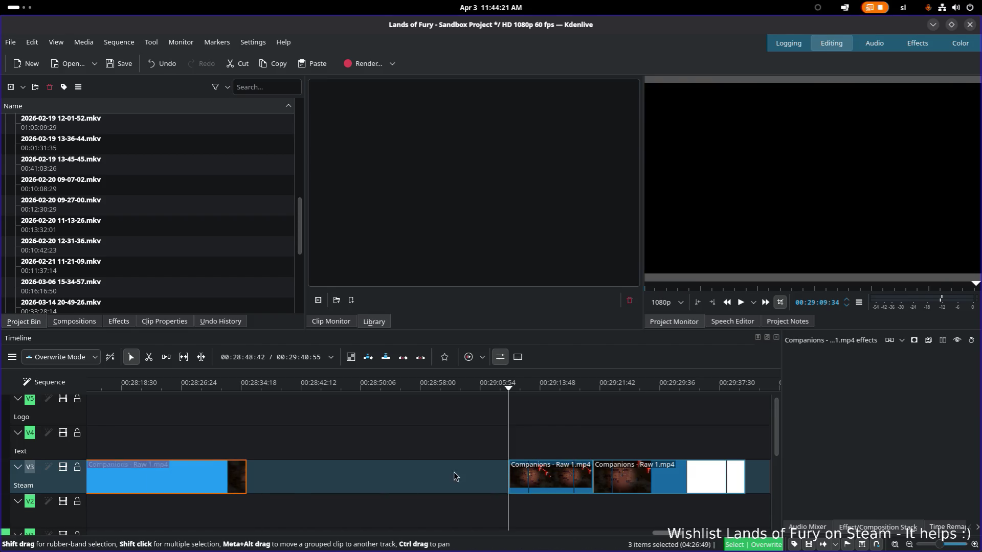
left_click_drag(502, 480, 246, 476)
- Extend the short clip's start earlier in two drags, playing back each new start
left_click_drag(511, 474, 487, 474)
left_click(484, 385)
key("space")
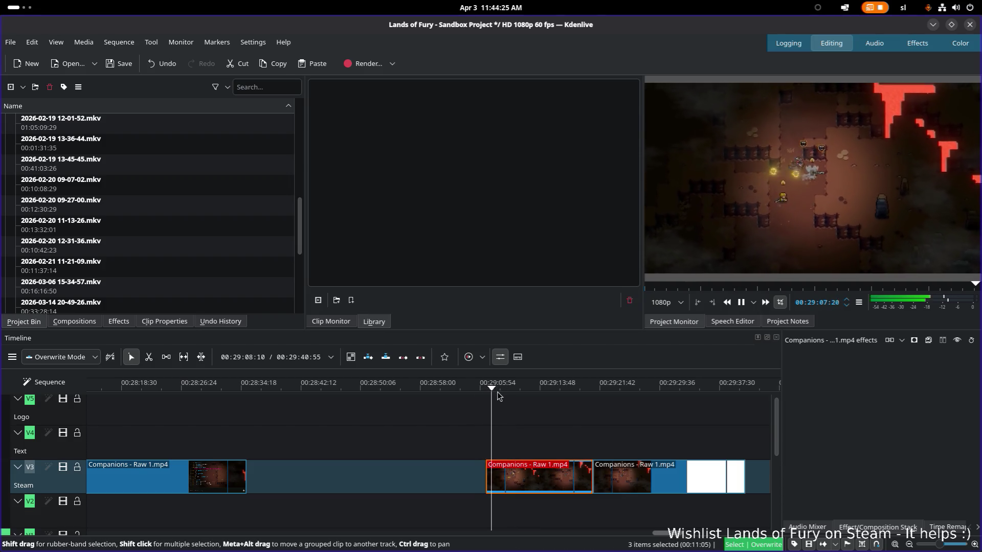
key("space")
left_click_drag(488, 475, 452, 475)
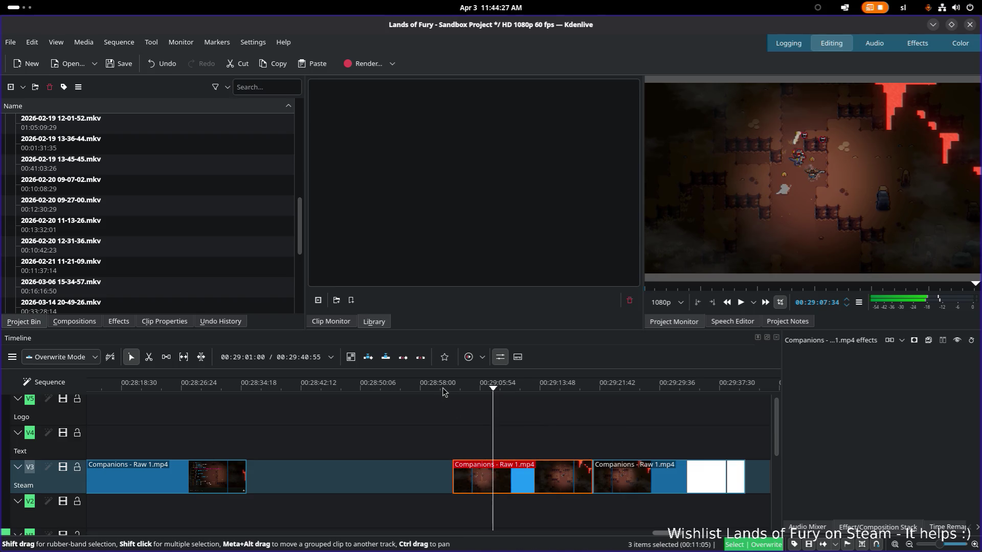
left_click(448, 387)
key("space")
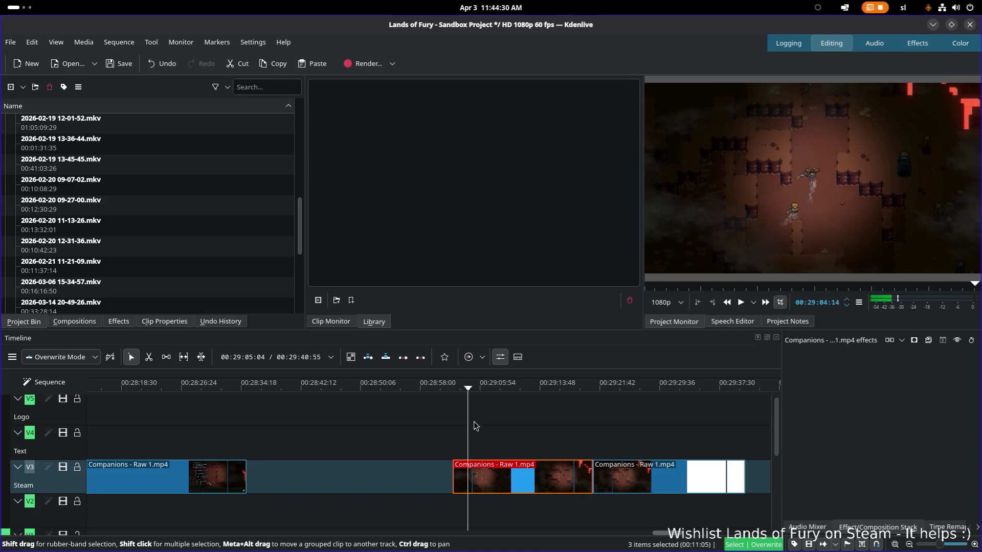
key("space")
- Trim the clip's start slightly later and play back to about 00:29:11 to check
left_click_drag(454, 477, 469, 478)
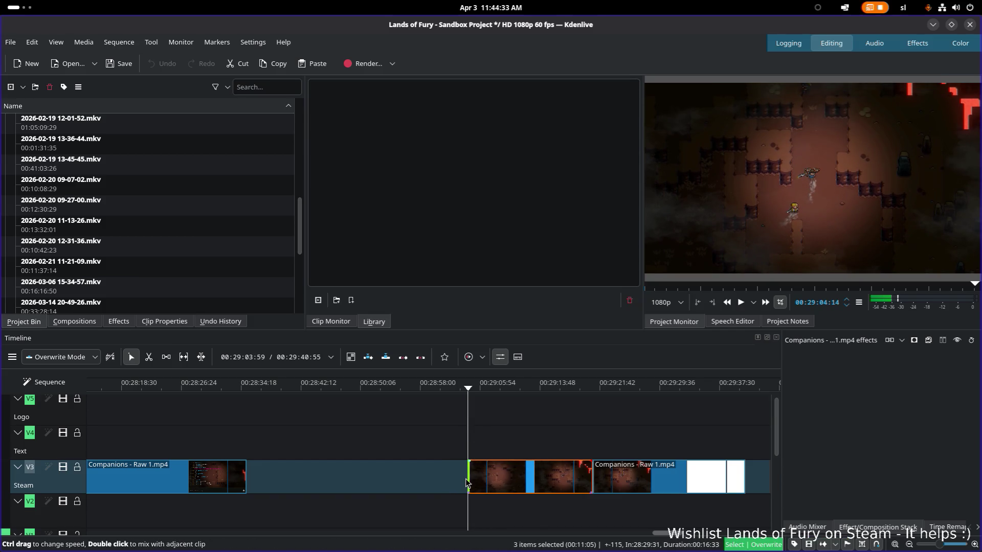
key("space")
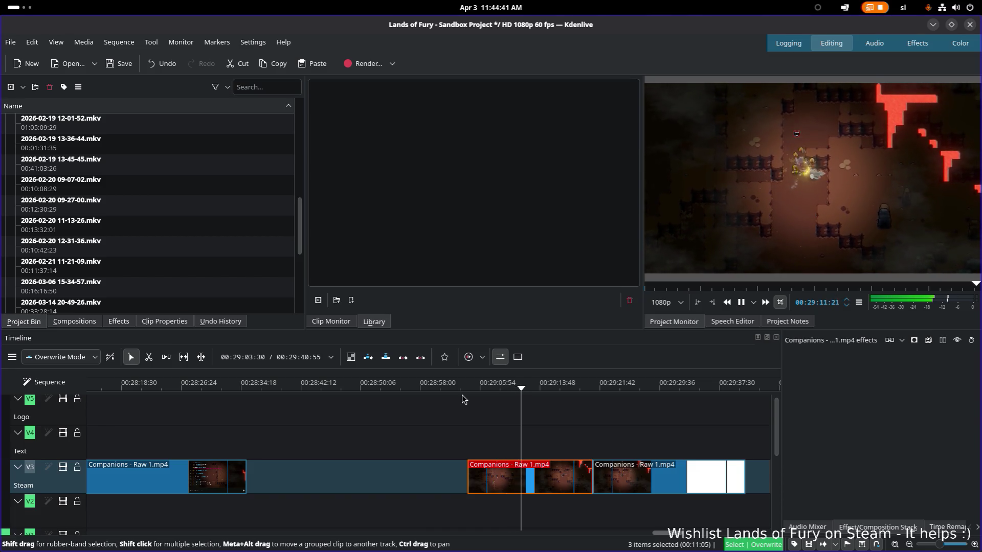
key("space")
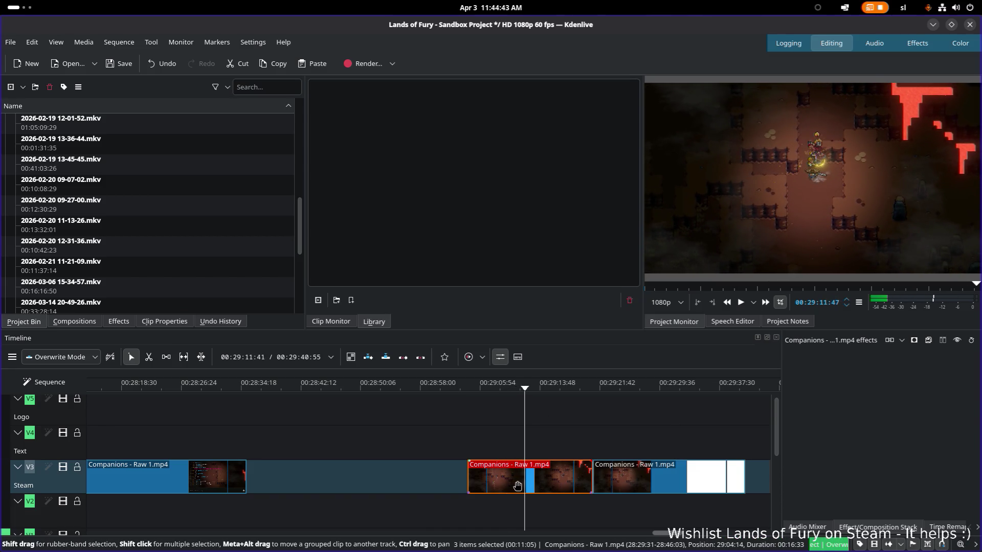
- Give the short Companions clip a Transform effect scaled to 125%
right_click(520, 486)
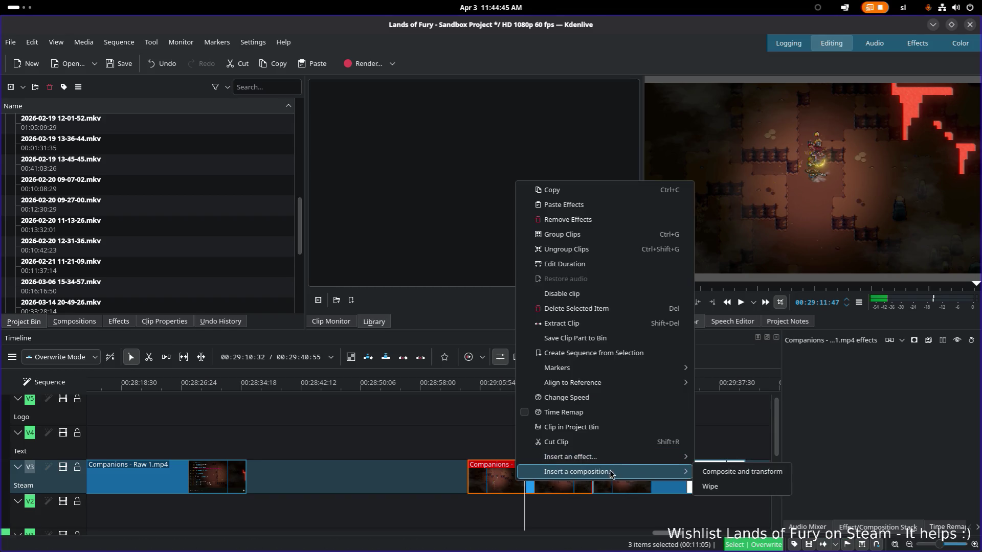
left_click(721, 468)
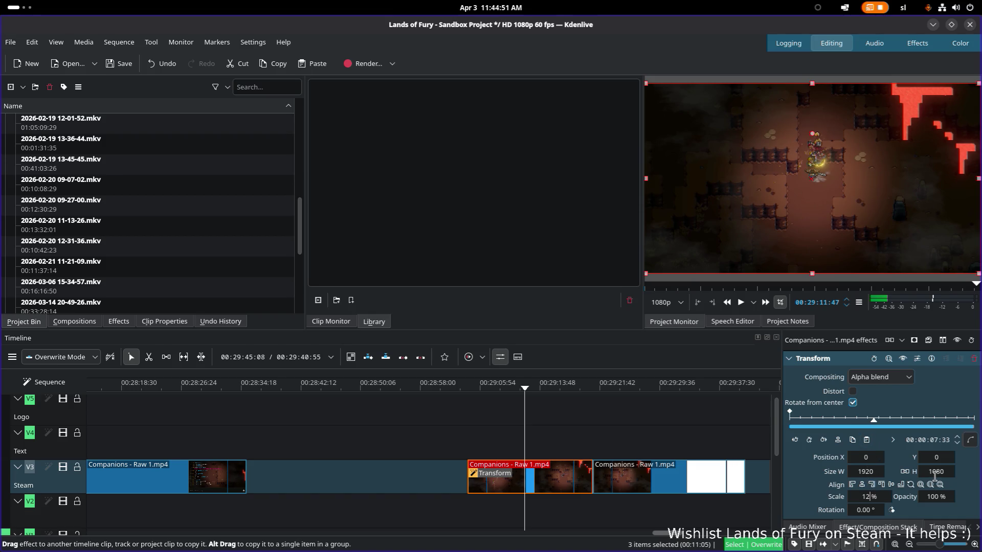
type("125")
key("Return")
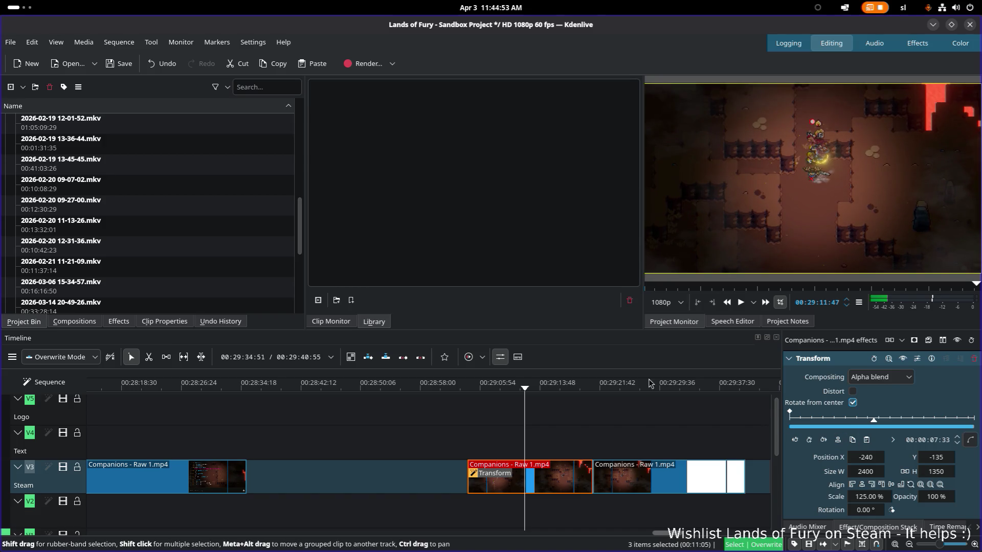
- Preview the zoomed clip twice from its start, stopping near 00:29:12 and stepping back a few frames
left_click(474, 389)
key("space")
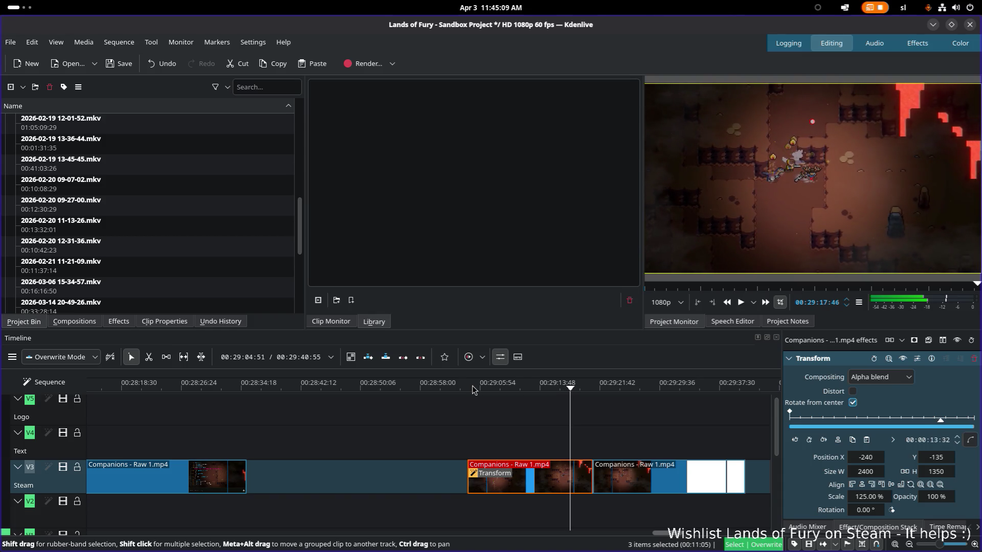
left_click(463, 388)
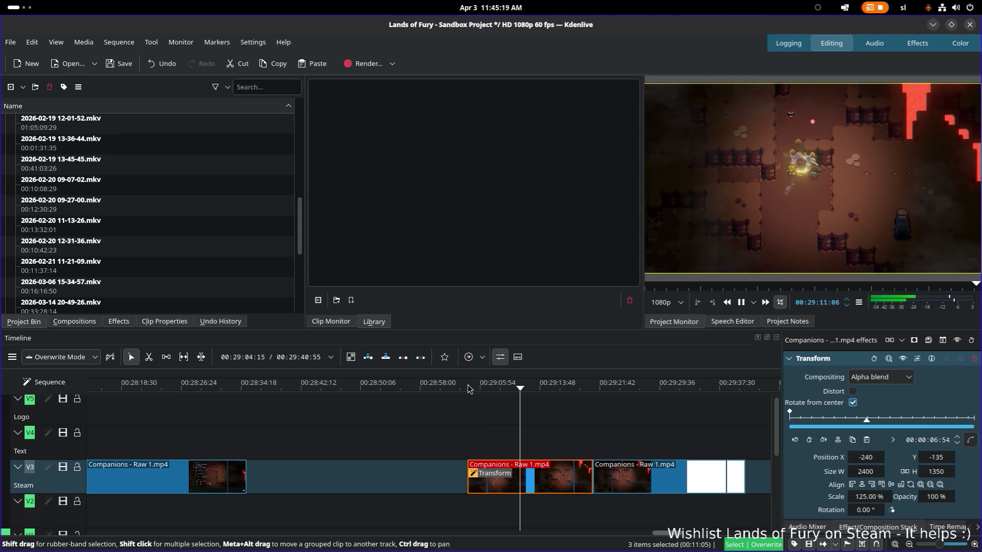
key("space")
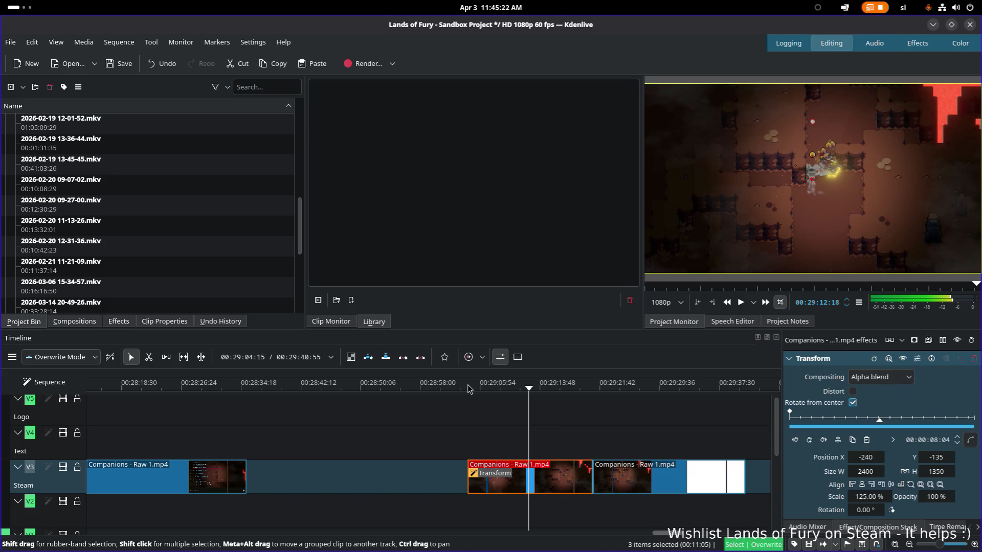
key("Left")
key("Left")
key("Left")
key("Left")
key("Left")
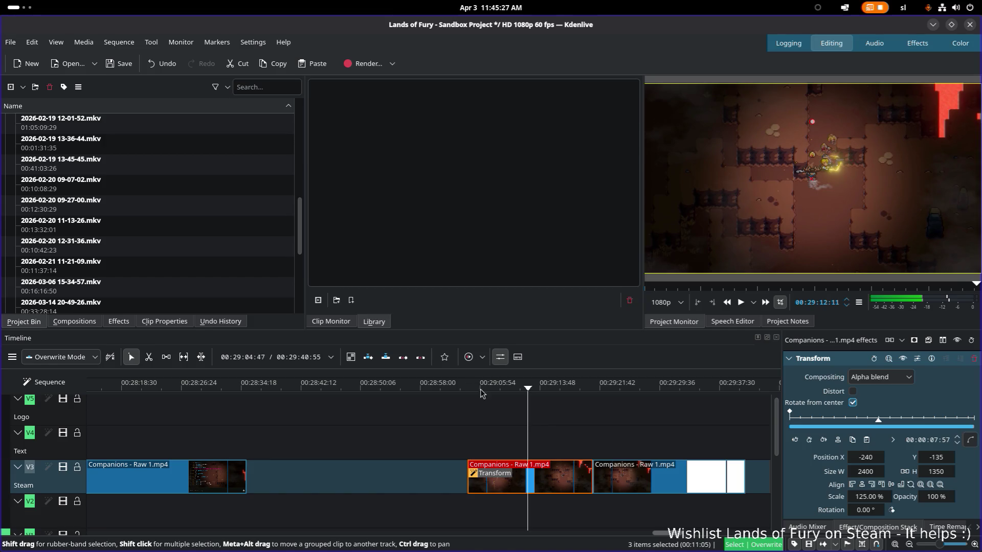
key("x")
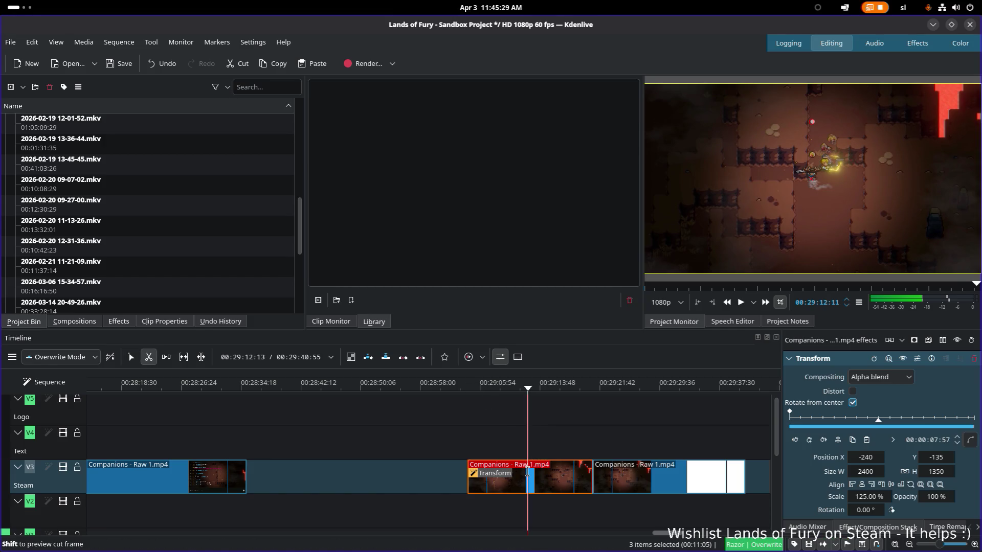
- Razor the zoomed clip at the playhead near 00:29:12, undoing an accidental extra cut, then select a piece
left_click(526, 473)
left_click(511, 470)
key("ctrl+z")
key("s")
left_click(500, 479)
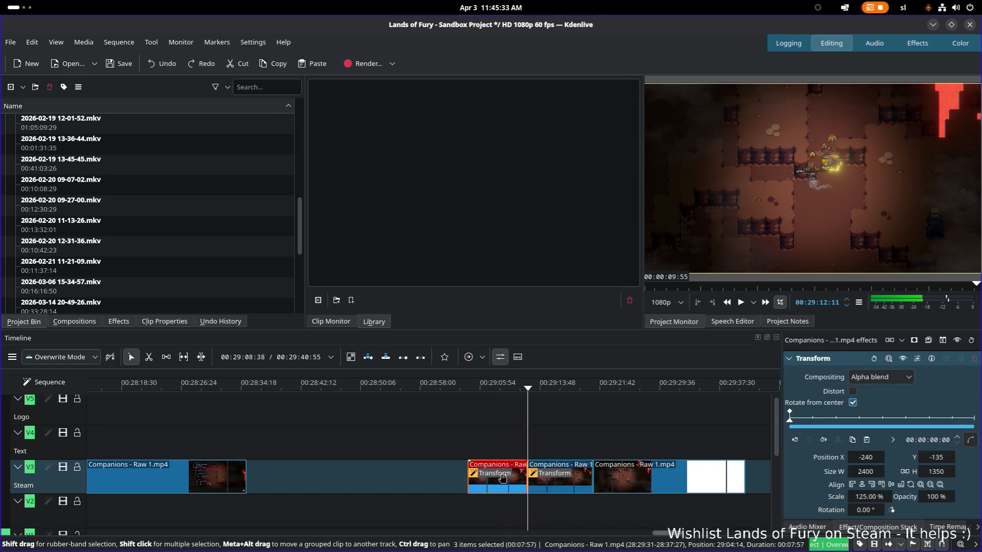